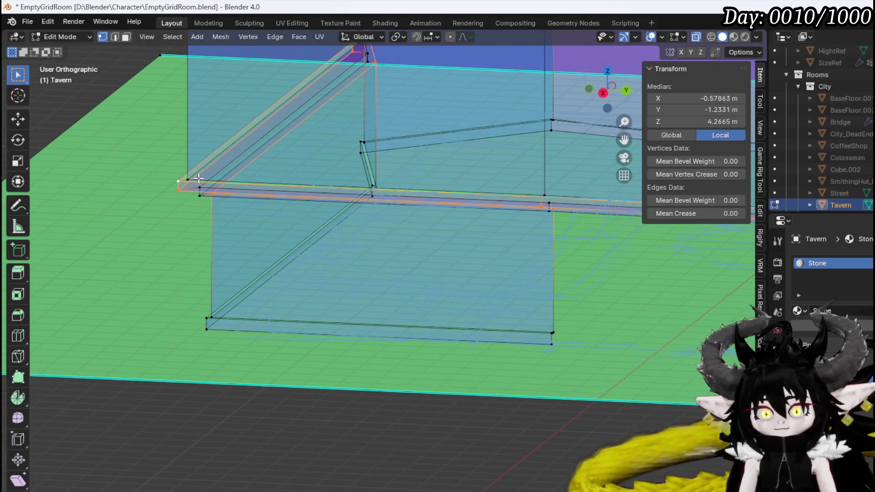
# - View the tavern from the front and try a vertical move of the ledge edges, cancelling it
pyautogui.moveTo(226, 186)
pyautogui.mouseDown(button='middle')
pyautogui.moveTo(219, 193)
pyautogui.moveTo(236, 200)
pyautogui.moveTo(255, 191)
pyautogui.moveTo(246, 176)
pyautogui.moveTo(229, 202)
pyautogui.moveTo(426, 287)
pyautogui.moveTo(405, 242)
pyautogui.mouseUp(button='middle')
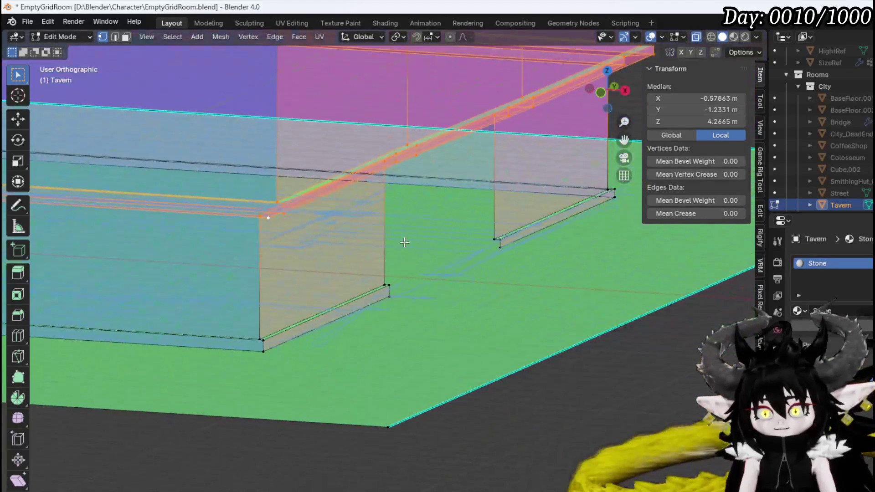
pyautogui.press('KP_1')
pyautogui.scroll(-2, 386, 234)
pyautogui.keyDown('ctrl'); pyautogui.scroll(-10, 386, 234); pyautogui.keyUp('ctrl')
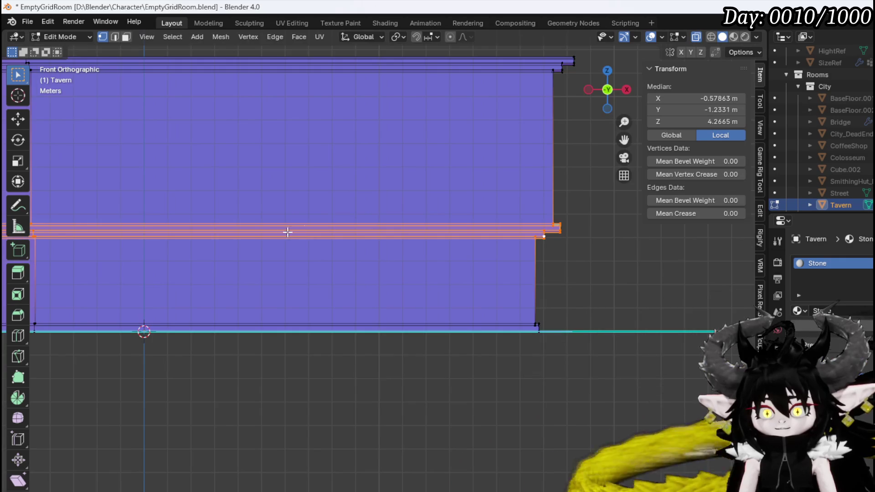
pyautogui.keyDown('ctrl'); pyautogui.scroll(-2, 301, 224); pyautogui.keyUp('ctrl')
pyautogui.scroll(-1, 355, 222)
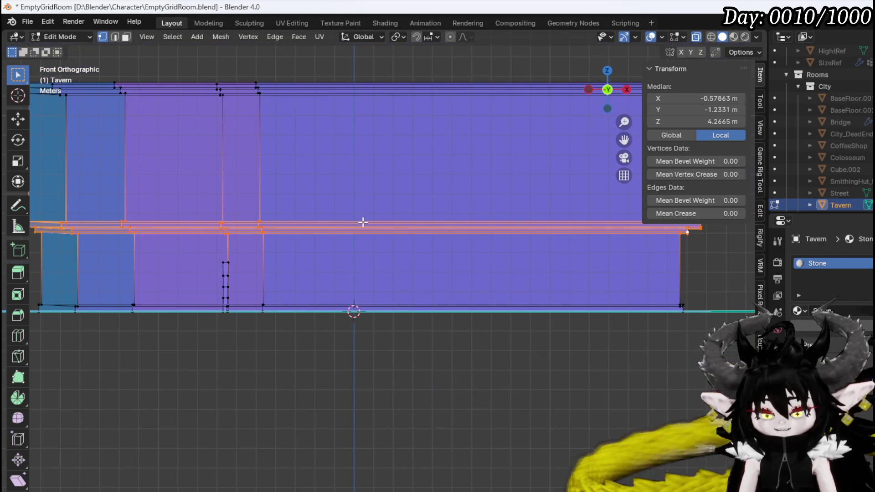
pyautogui.press('g')
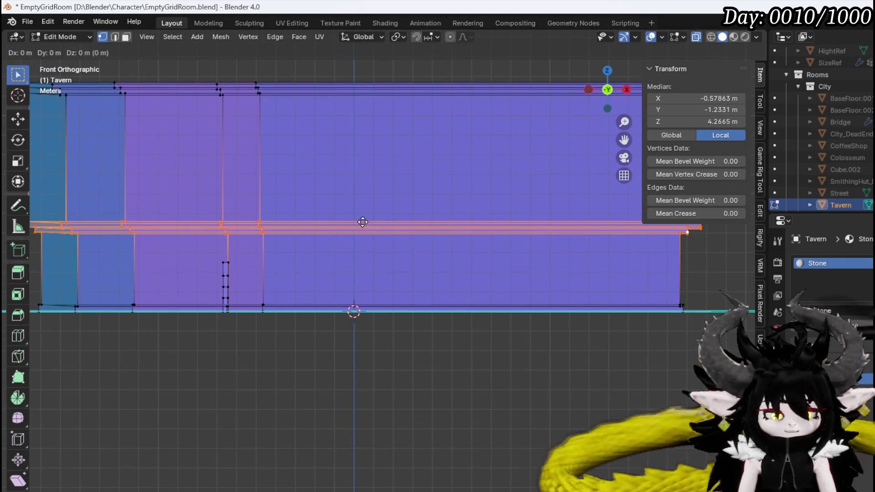
pyautogui.press('z')
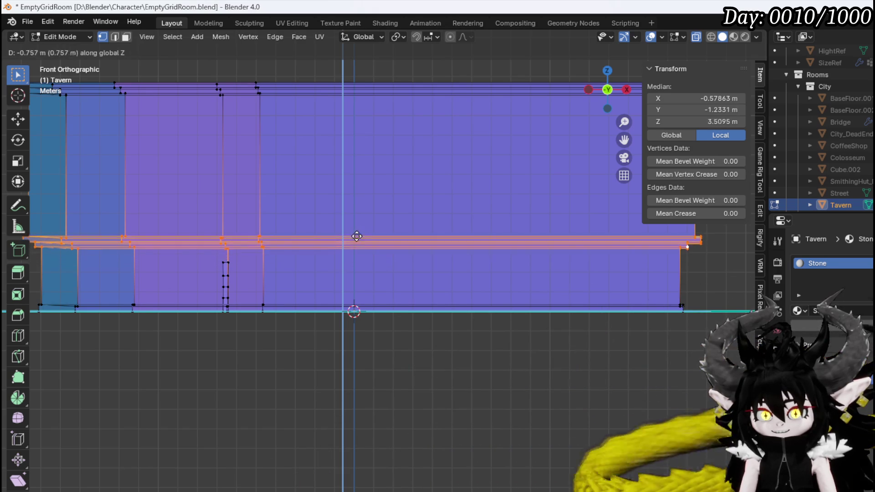
pyautogui.rightClick(357, 230)
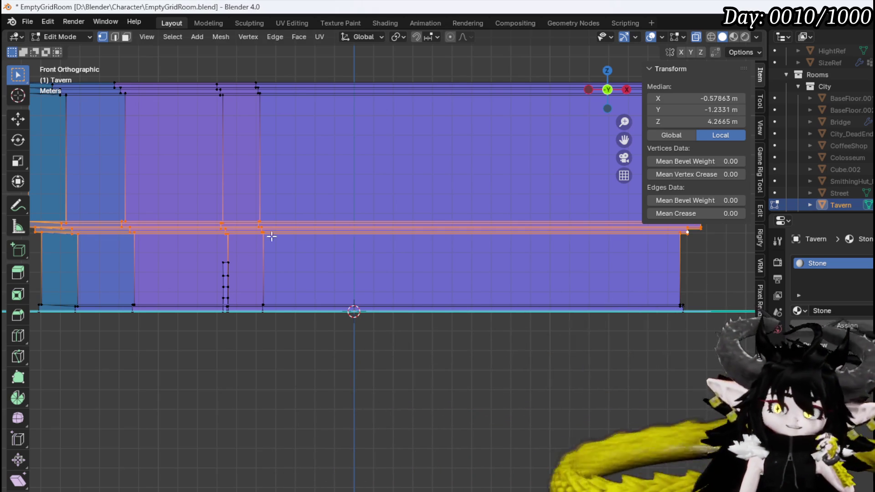
pyautogui.scroll(3, 203, 264)
# - Raise the pillar's middle vertices 1.524 m along Z
pyautogui.keyDown('shift'); pyautogui.moveTo(164, 258); pyautogui.dragTo(254, 278, button='middle'); pyautogui.keyUp('shift')
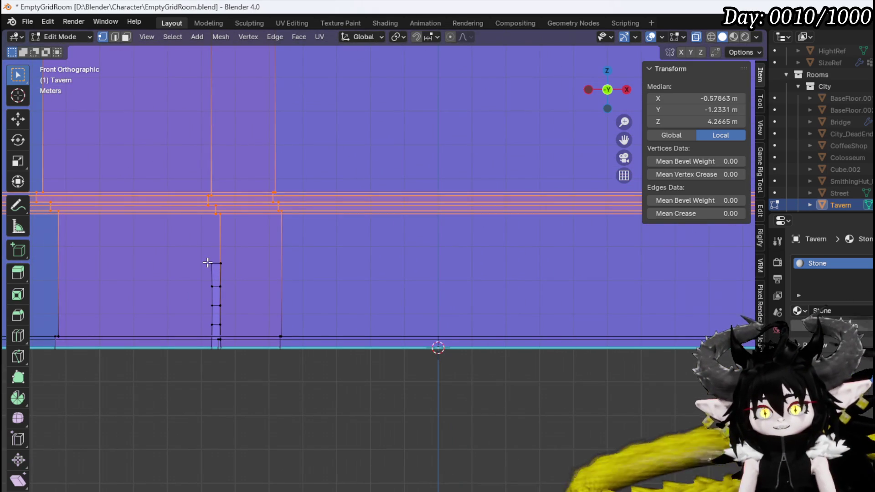
pyautogui.click(208, 263)
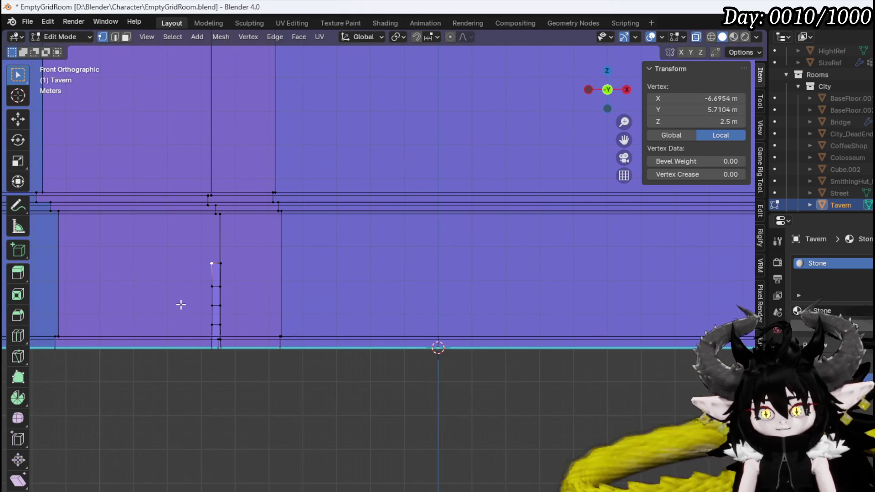
pyautogui.moveTo(192, 310); pyautogui.dragTo(238, 263)
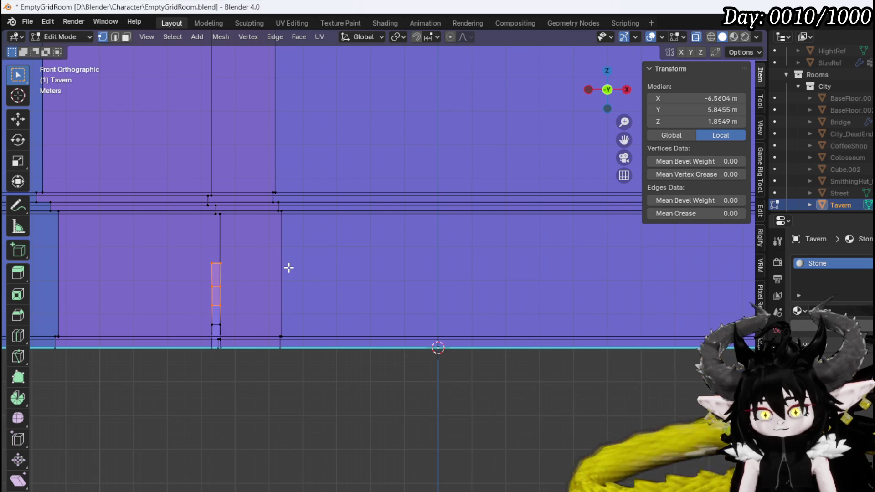
pyautogui.press('g')
pyautogui.press('z')
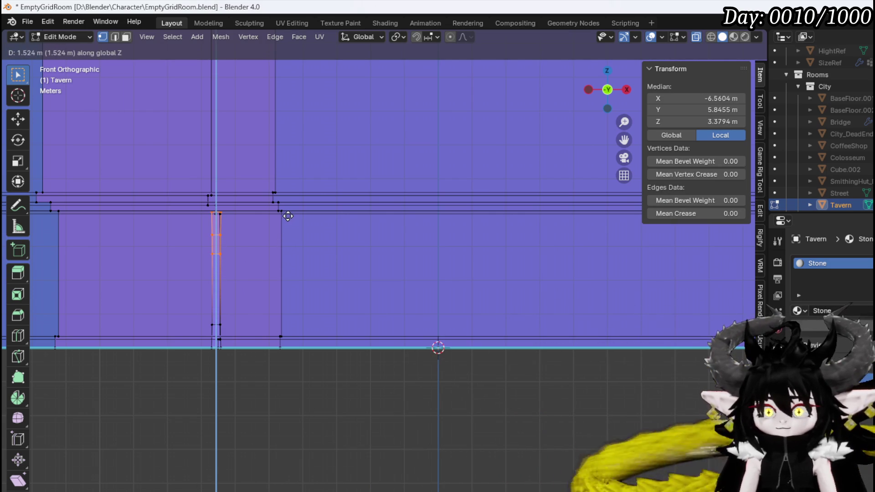
pyautogui.click(289, 217)
# - Lower a single row of the pillar's vertices along Z
pyautogui.moveTo(255, 249); pyautogui.dragTo(258, 247)
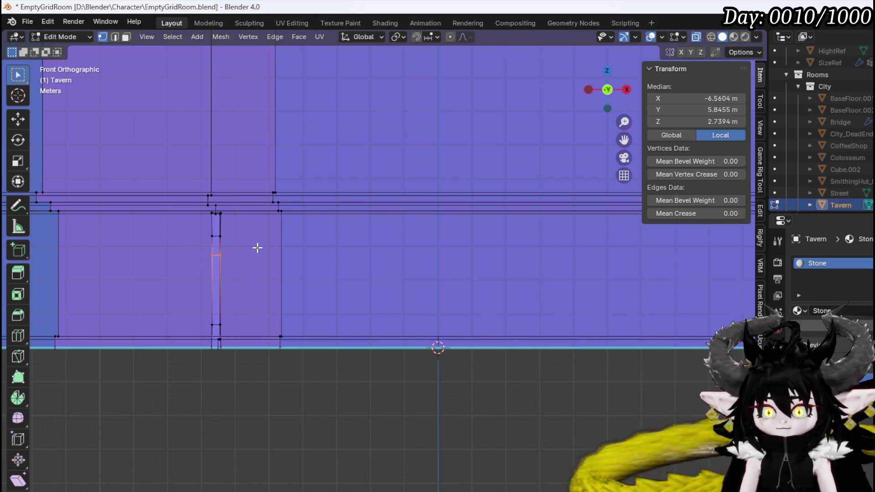
pyautogui.press('g')
pyautogui.press('z')
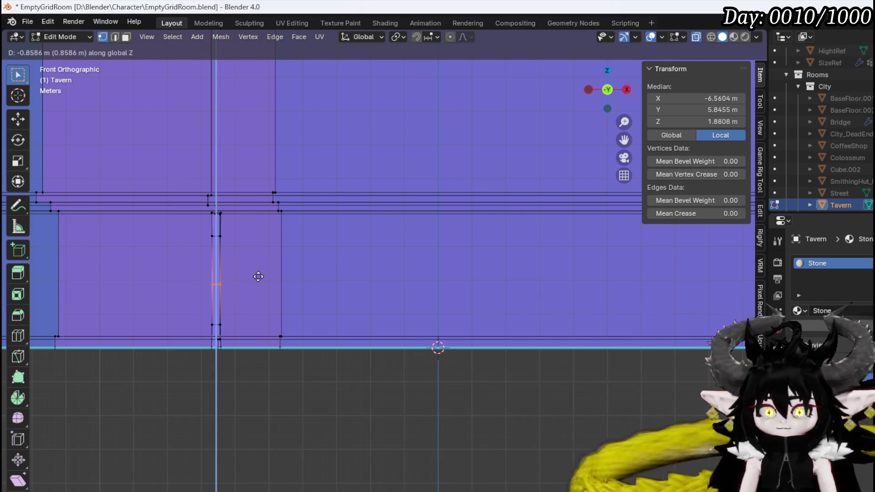
pyautogui.click(259, 271)
pyautogui.moveTo(258, 271)
pyautogui.mouseDown(button='middle')
pyautogui.moveTo(233, 299)
pyautogui.moveTo(254, 454)
pyautogui.mouseUp(button='middle')
pyautogui.scroll(3, 254, 454)
pyautogui.keyDown('shift'); pyautogui.moveTo(277, 418); pyautogui.dragTo(447, 257, button='middle'); pyautogui.keyUp('shift')
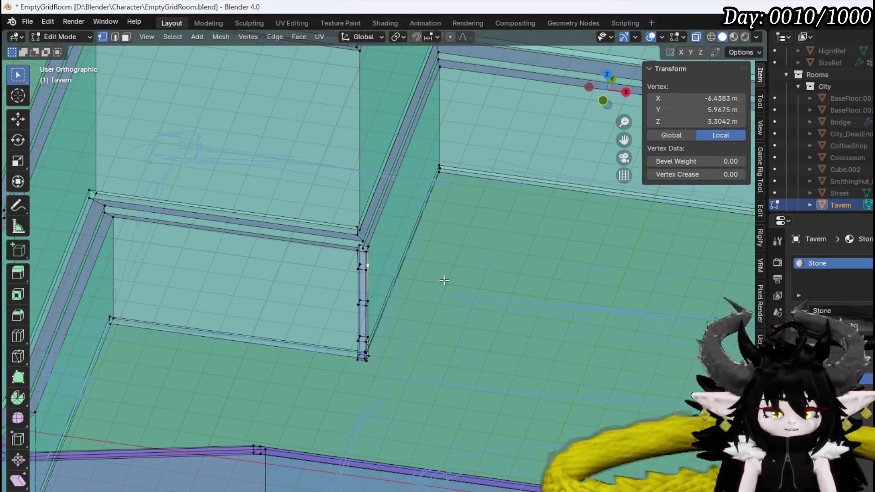
# - Select the whole linked pillar and place a copy 16.525 m along X in top view
pyautogui.hotkey('ctrl', 'l')
pyautogui.keyDown('shift'); pyautogui.moveTo(445, 279); pyautogui.dragTo(450, 299, button='middle'); pyautogui.keyUp('shift')
pyautogui.scroll(-3, 449, 299)
pyautogui.moveTo(473, 356)
pyautogui.mouseDown(button='middle')
pyautogui.moveTo(415, 314)
pyautogui.moveTo(311, 293)
pyautogui.mouseUp(button='middle')
pyautogui.press('s')
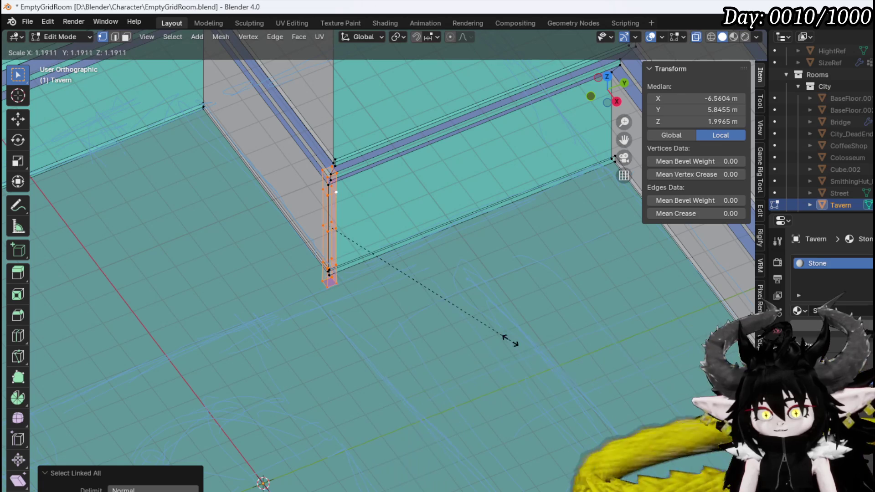
pyautogui.press('Escape')
pyautogui.moveTo(471, 332); pyautogui.dragTo(390, 312, button='middle')
pyautogui.press('KP_7')
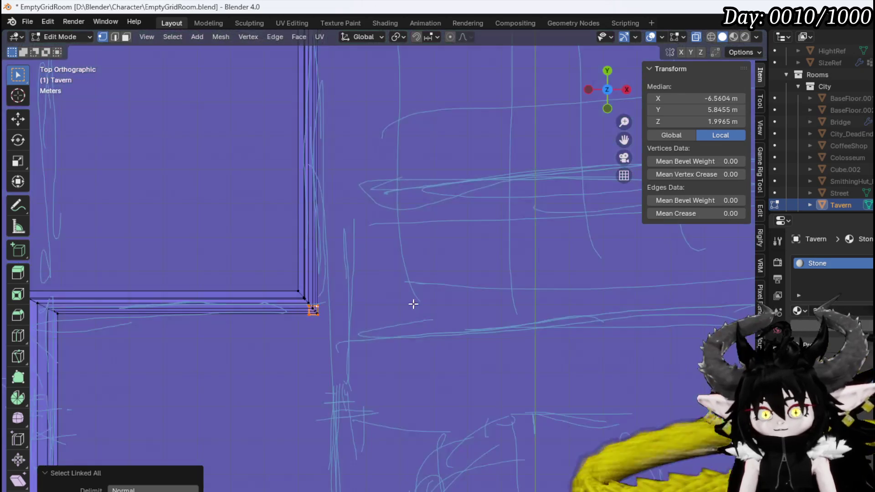
pyautogui.keyDown('shift'); pyautogui.moveTo(419, 382); pyautogui.dragTo(390, 343, button='middle'); pyautogui.keyUp('shift')
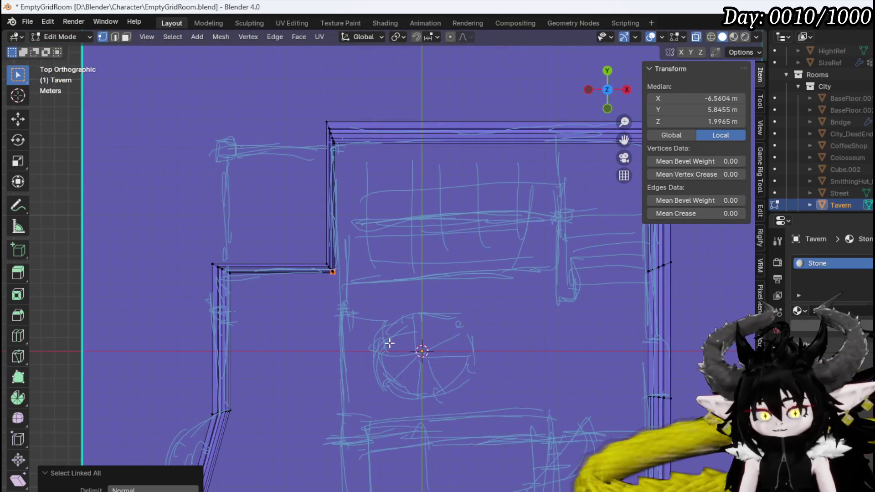
pyautogui.press('g')
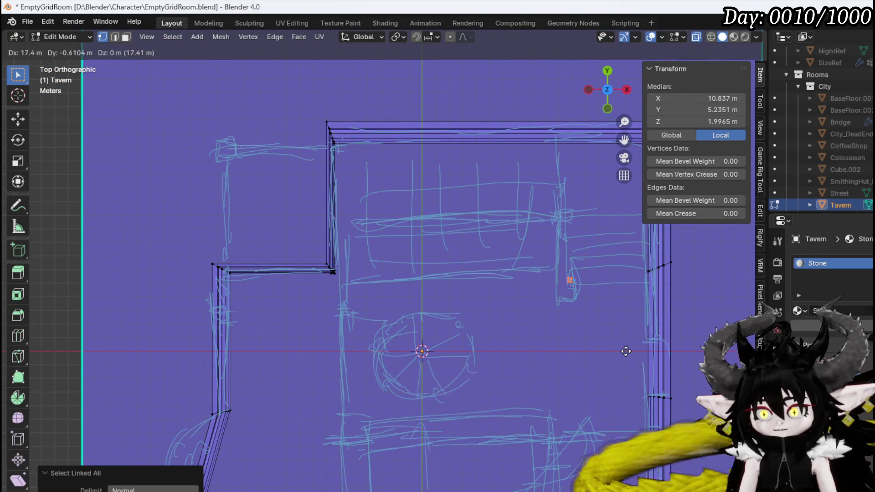
pyautogui.click(614, 351)
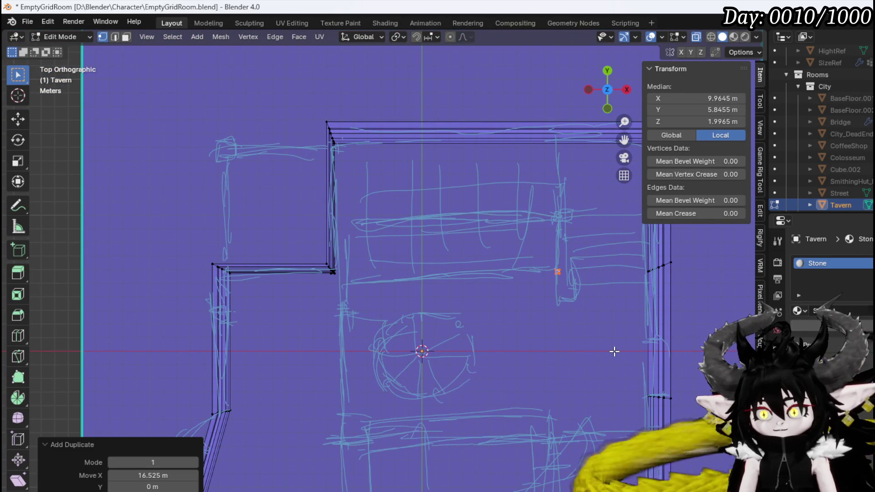
# - Place another pillar copy 3.88 m along Y on the right side
pyautogui.press('g')
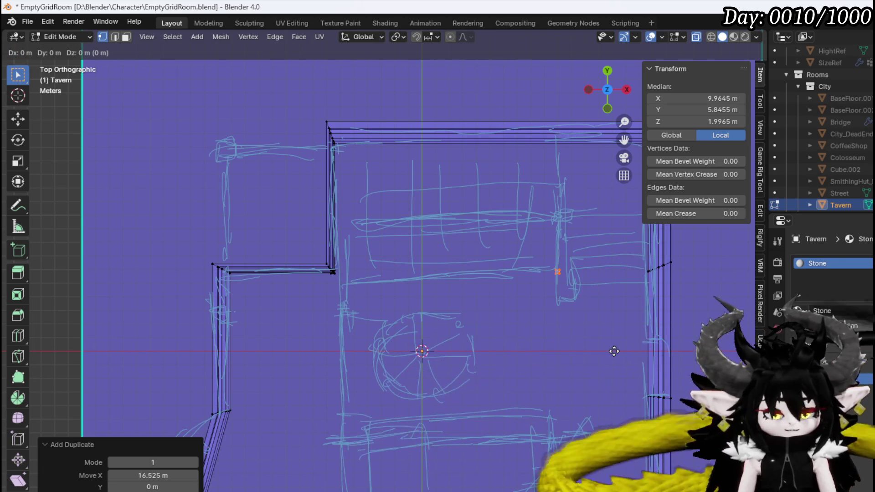
pyautogui.click(610, 298)
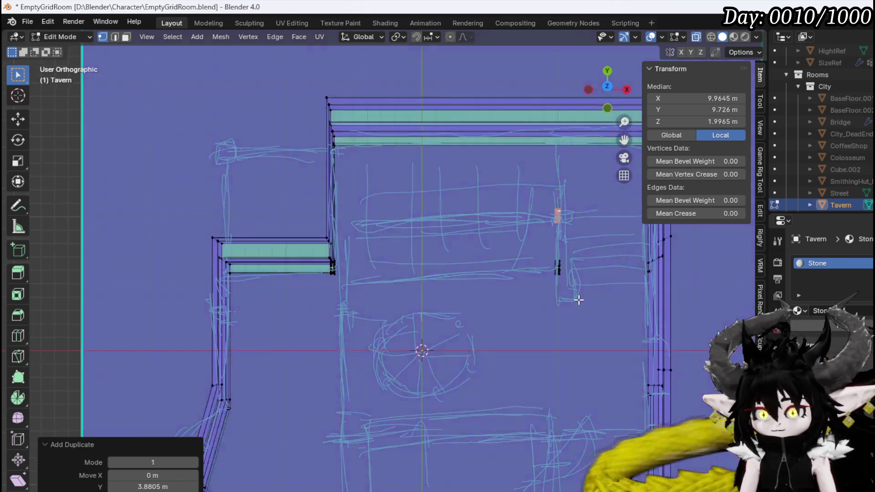
pyautogui.moveTo(576, 299)
pyautogui.mouseDown(button='middle')
pyautogui.moveTo(420, 336)
pyautogui.moveTo(488, 229)
pyautogui.moveTo(425, 282)
pyautogui.moveTo(333, 299)
pyautogui.moveTo(490, 326)
pyautogui.moveTo(630, 333)
pyautogui.moveTo(391, 319)
pyautogui.moveTo(416, 318)
pyautogui.mouseUp(button='middle')
pyautogui.press('KP_7')
# - Duplicate both right-side pillars 16.22 m down the plan along Y
pyautogui.moveTo(391, 206); pyautogui.dragTo(391, 206)
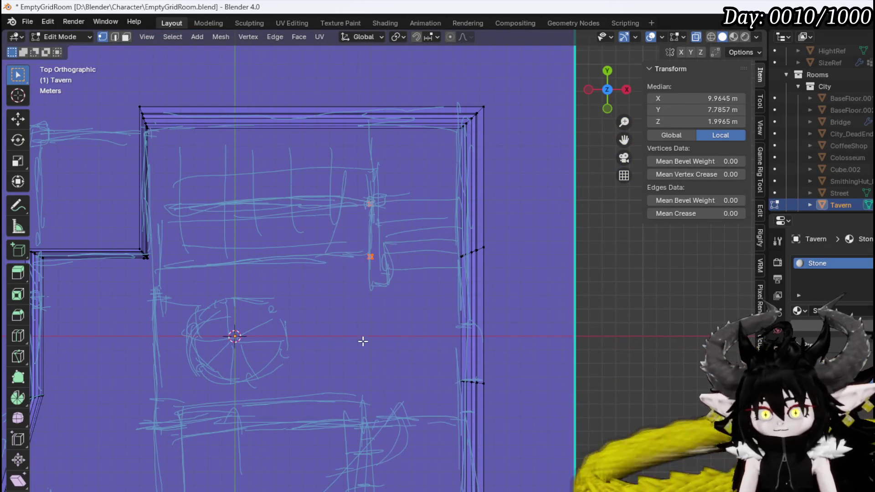
pyautogui.keyDown('shift'); pyautogui.moveTo(367, 342); pyautogui.dragTo(413, 275, button='middle'); pyautogui.keyUp('shift')
pyautogui.press('g')
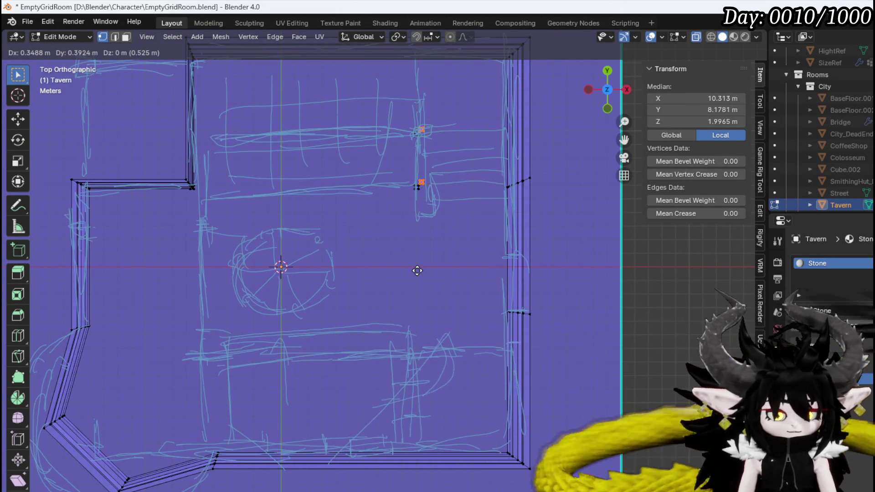
pyautogui.press('y')
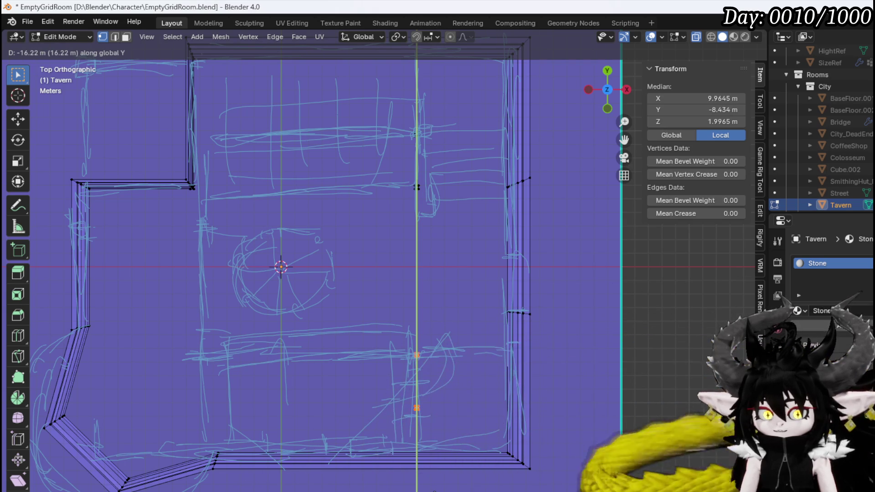
pyautogui.click(395, 404)
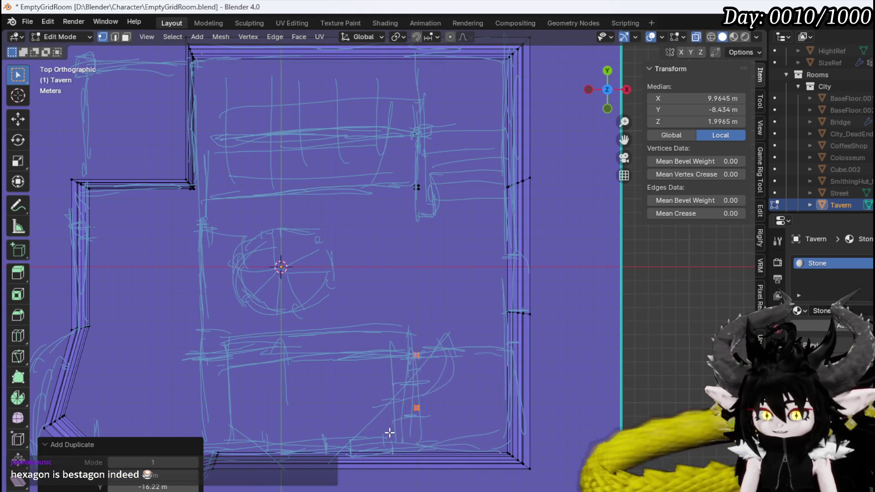
# - Select the lower pillar pair and duplicate it, moving the copies along X
pyautogui.keyDown('shift'); pyautogui.moveTo(371, 414); pyautogui.dragTo(431, 368, button='middle'); pyautogui.keyUp('shift')
pyautogui.moveTo(429, 370); pyautogui.dragTo(529, 296)
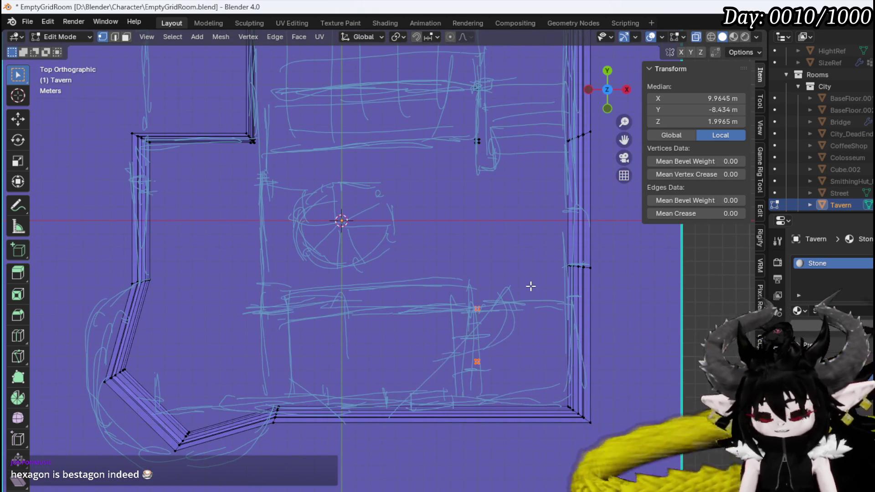
pyautogui.press('g')
pyautogui.press('x')
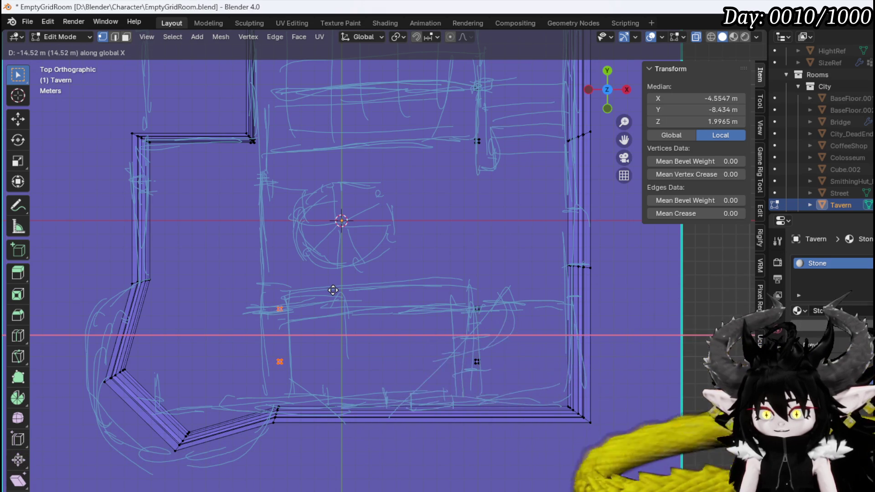
# - Drop the copies 14.52 m left, then shift the upper-left pillar about 2.57 m further left
pyautogui.click(333, 291)
pyautogui.click(280, 361)
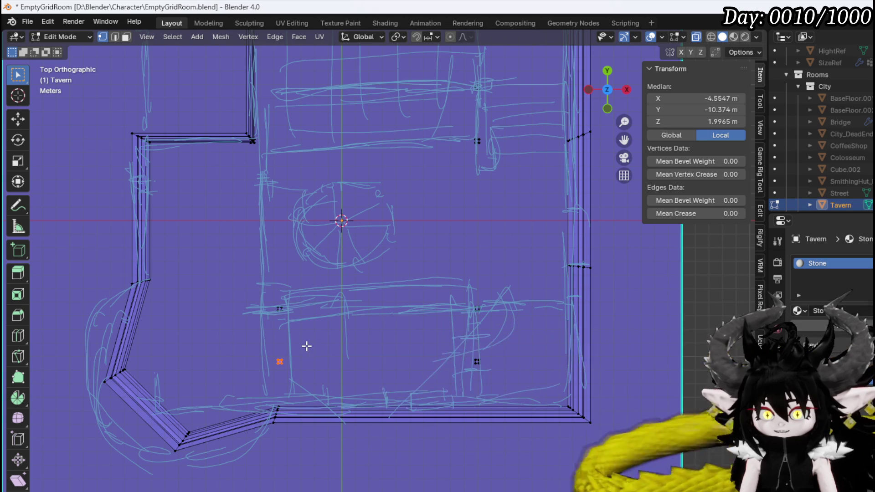
pyautogui.click(261, 336)
pyautogui.moveTo(262, 336); pyautogui.dragTo(333, 292)
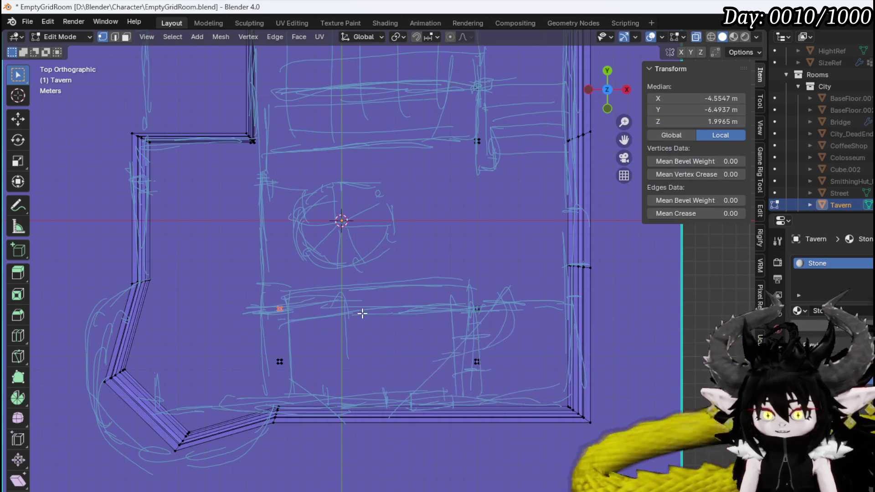
pyautogui.press('g')
pyautogui.press('y')
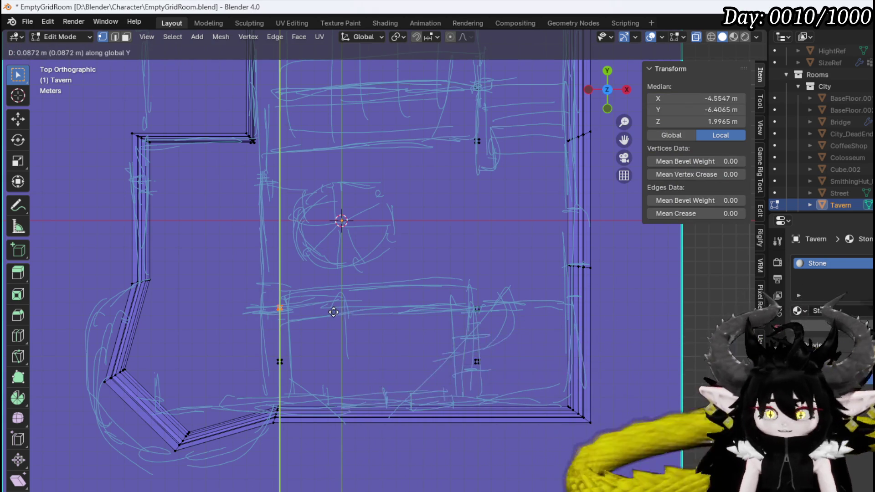
pyautogui.press('Escape')
pyautogui.press('g')
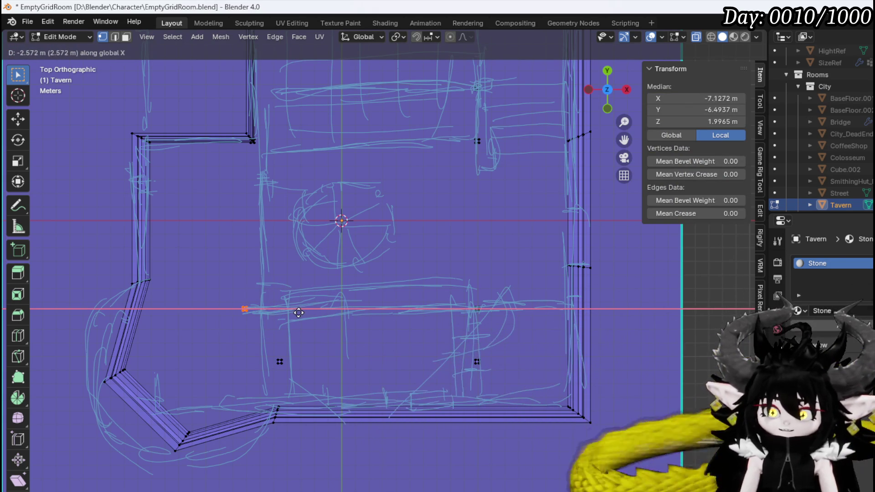
pyautogui.click(201, 373)
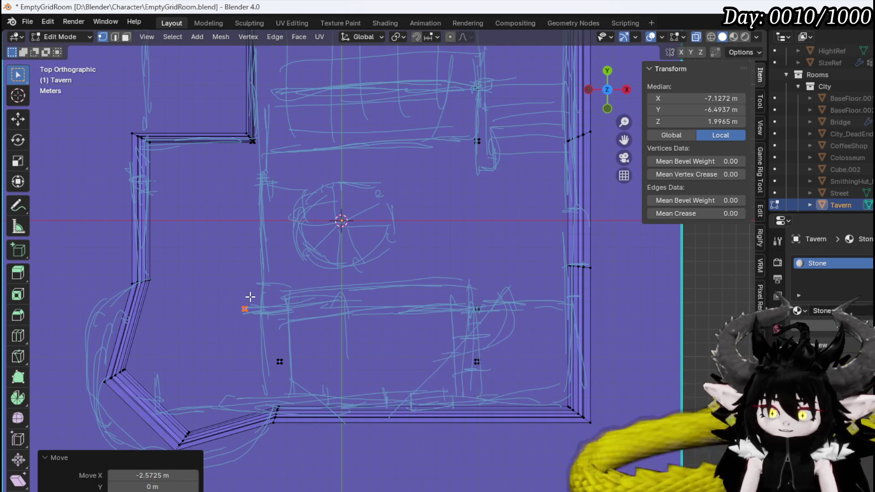
# - Delete the stray pillar marker near the lower left
pyautogui.click(279, 361)
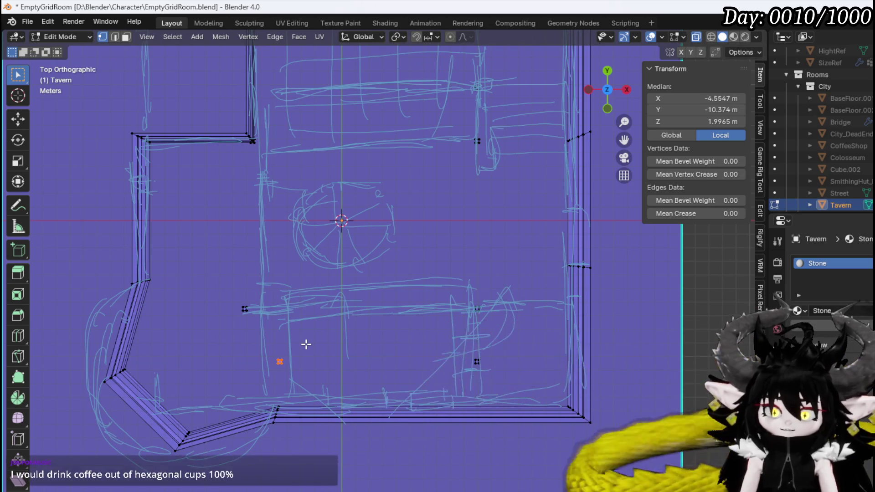
pyautogui.press('x')
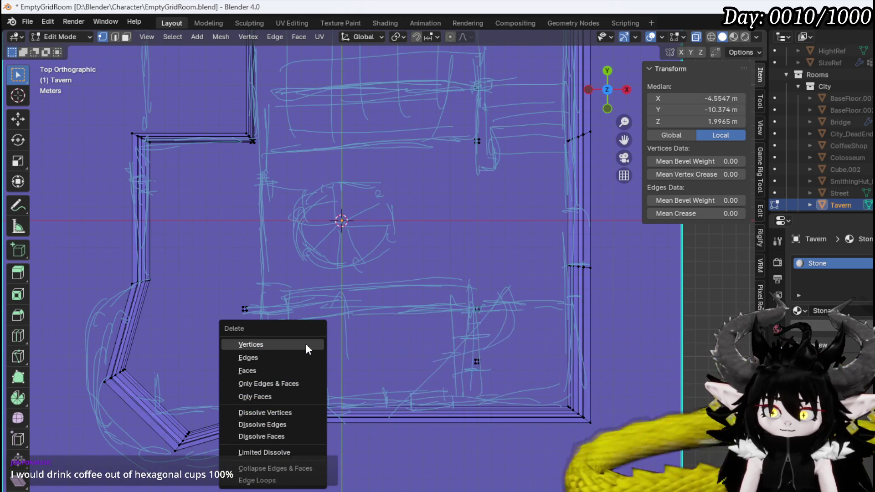
pyautogui.click(306, 344)
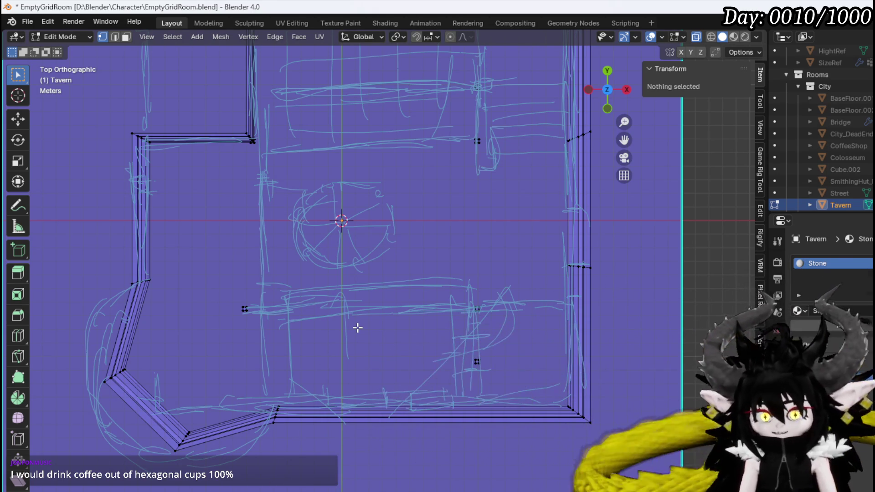
# - Copy a lower-left pillar onto the upper-left sketched square (−7.2378 m X, 21.19 m Y)
pyautogui.keyDown('shift'); pyautogui.moveTo(300, 290); pyautogui.dragTo(385, 381, button='middle'); pyautogui.keyUp('shift')
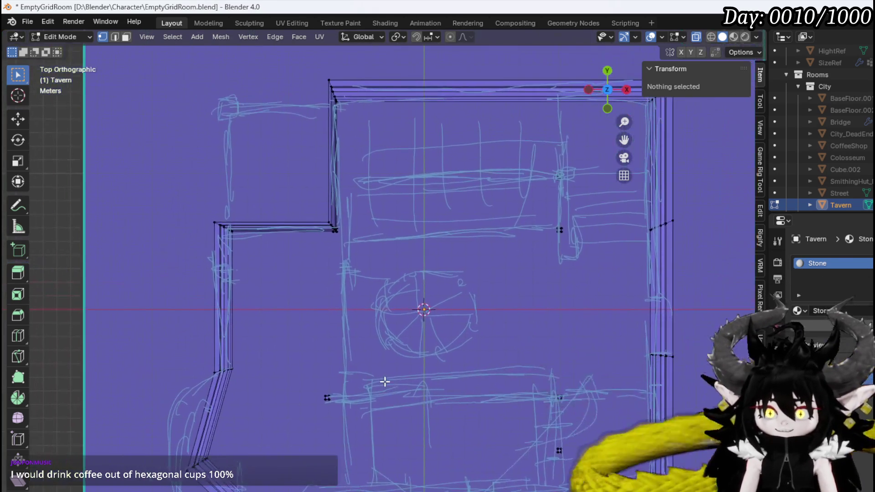
pyautogui.click(320, 408)
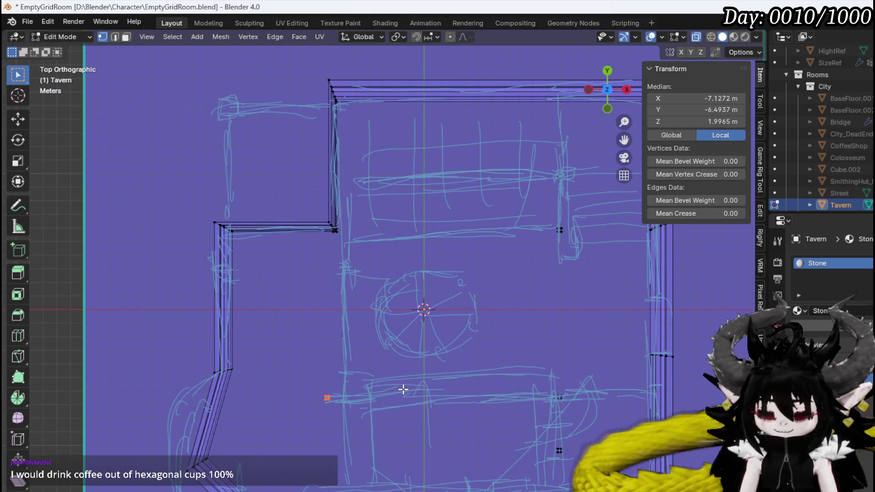
pyautogui.press('g')
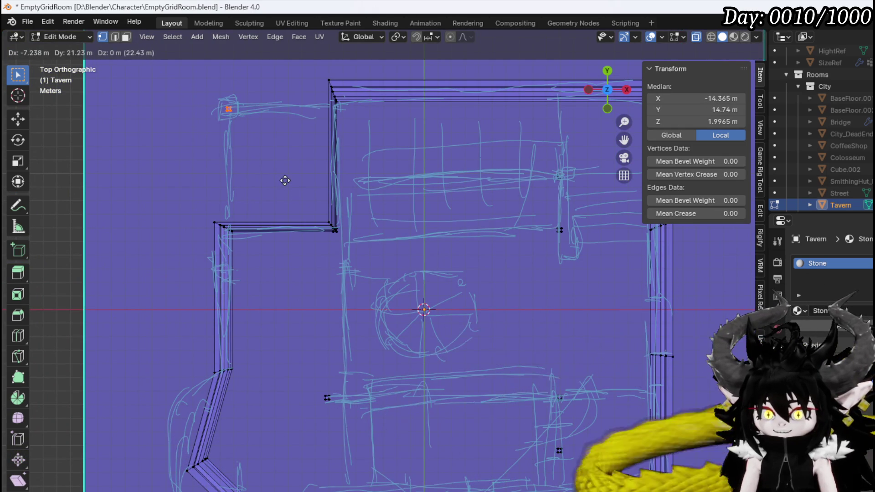
pyautogui.click(285, 182)
pyautogui.press('s')
pyautogui.press('Escape')
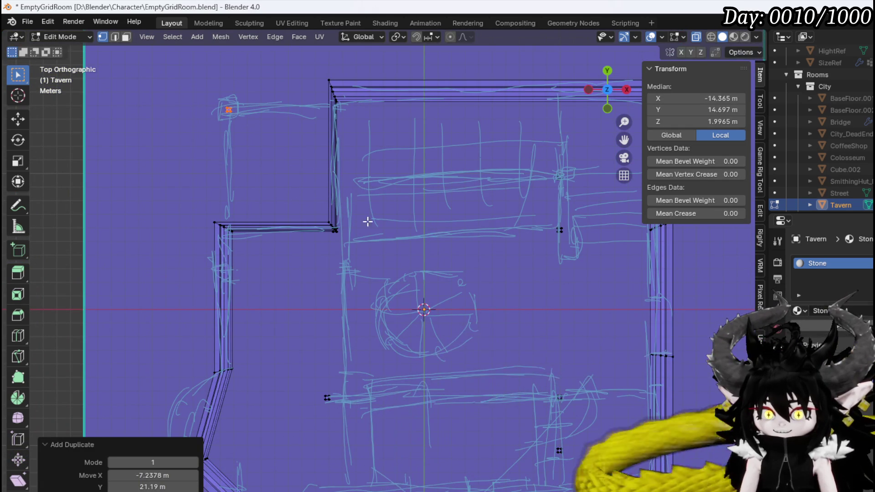
# - Check the new pillar copy in the Front and Right orthographic views
pyautogui.moveTo(254, 200)
pyautogui.mouseDown(button='middle')
pyautogui.moveTo(390, 84)
pyautogui.moveTo(207, 231)
pyautogui.moveTo(292, 228)
pyautogui.moveTo(300, 206)
pyautogui.mouseUp(button='middle')
pyautogui.press('KP_1')
pyautogui.press('KP_3')
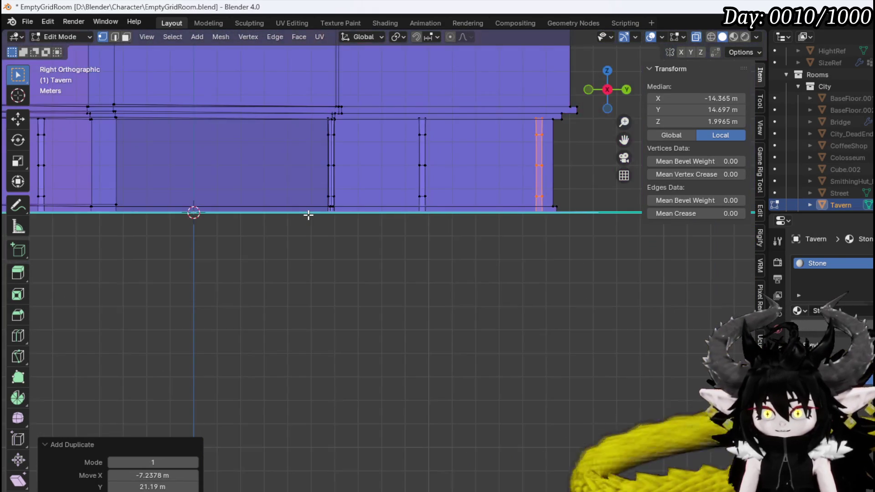
pyautogui.moveTo(377, 226)
pyautogui.mouseDown(button='middle')
pyautogui.moveTo(430, 231)
pyautogui.moveTo(182, 192)
pyautogui.moveTo(196, 228)
pyautogui.mouseUp(button='middle')
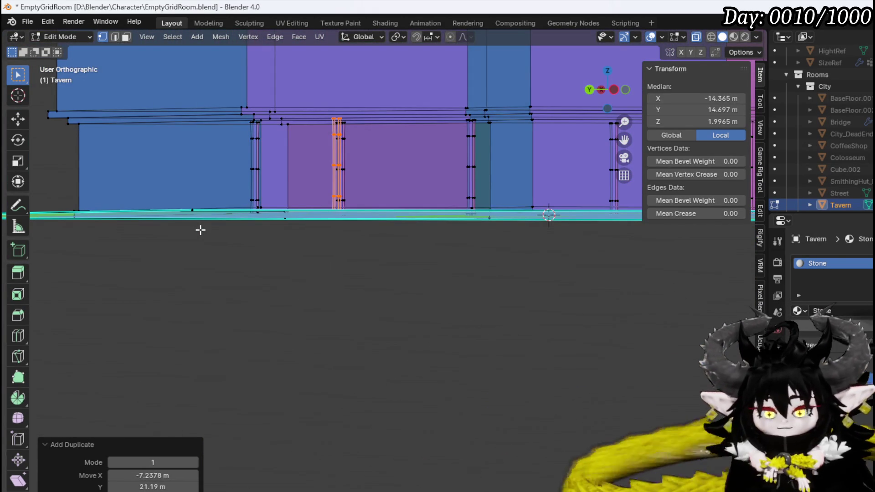
pyautogui.press('KP_1')
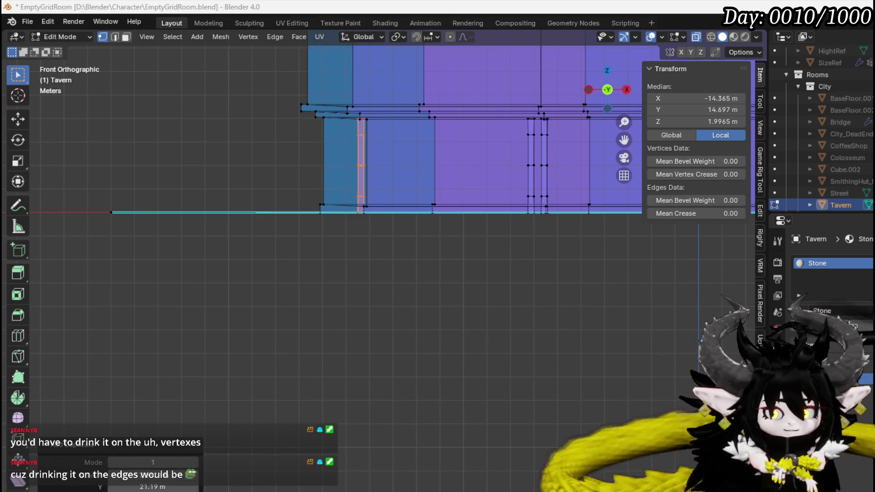
# - Scale the upper-left pillar copy by 2.483, then start raising it along Z in Front view
pyautogui.moveTo(421, 342)
pyautogui.mouseDown(button='middle')
pyautogui.moveTo(399, 378)
pyautogui.moveTo(527, 344)
pyautogui.moveTo(401, 379)
pyautogui.mouseUp(button='middle')
pyautogui.press('KP_7')
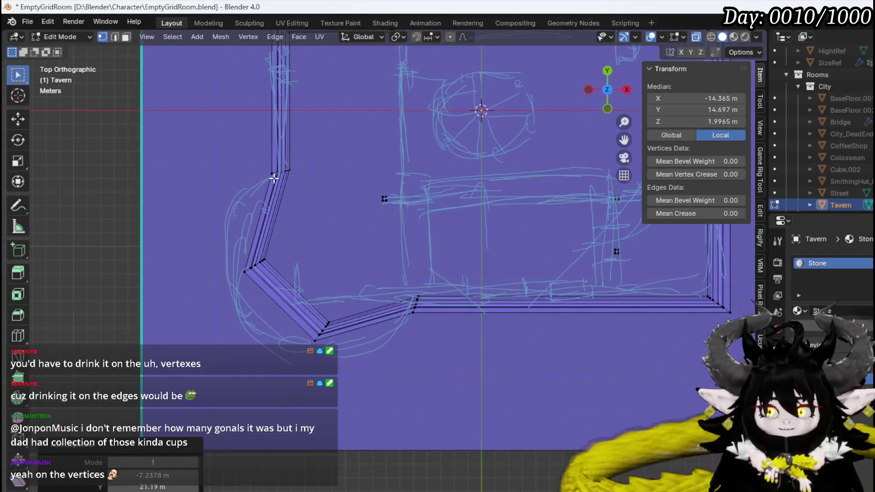
pyautogui.keyDown('shift'); pyautogui.moveTo(274, 169); pyautogui.dragTo(293, 347, button='middle'); pyautogui.keyUp('shift')
pyautogui.scroll(5, 328, 299)
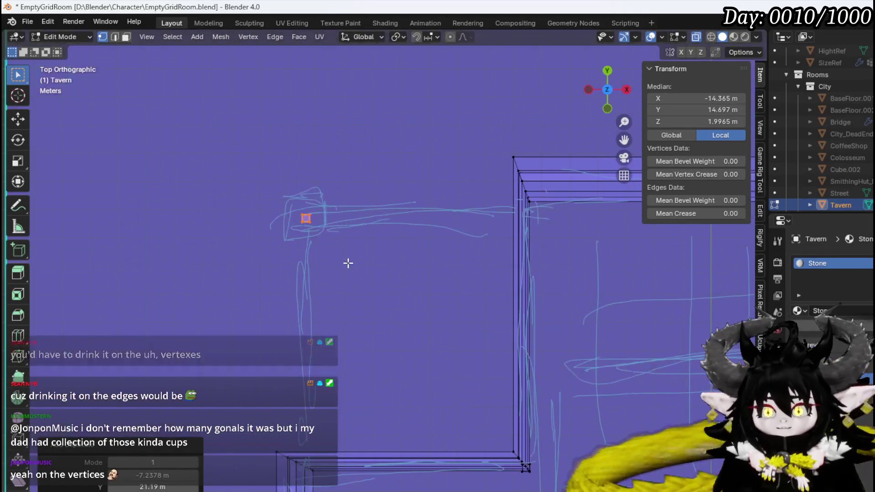
pyautogui.press('s')
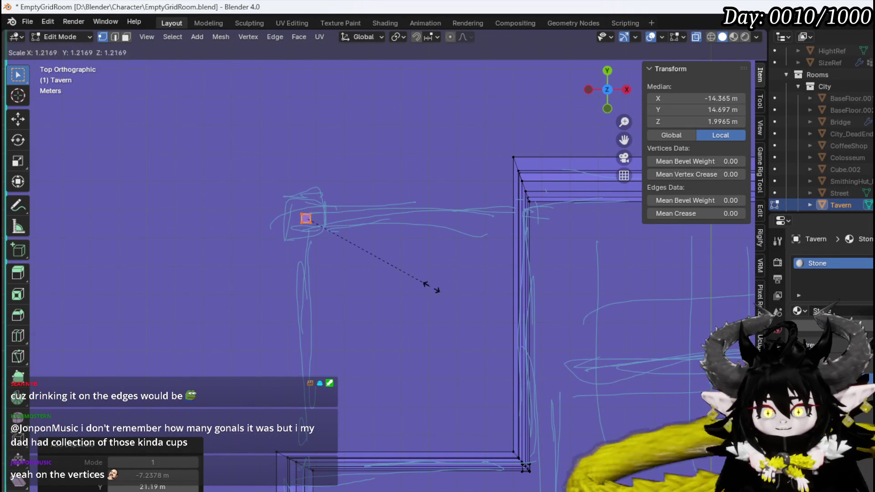
pyautogui.click(586, 302)
pyautogui.moveTo(343, 286); pyautogui.dragTo(435, 221, button='middle')
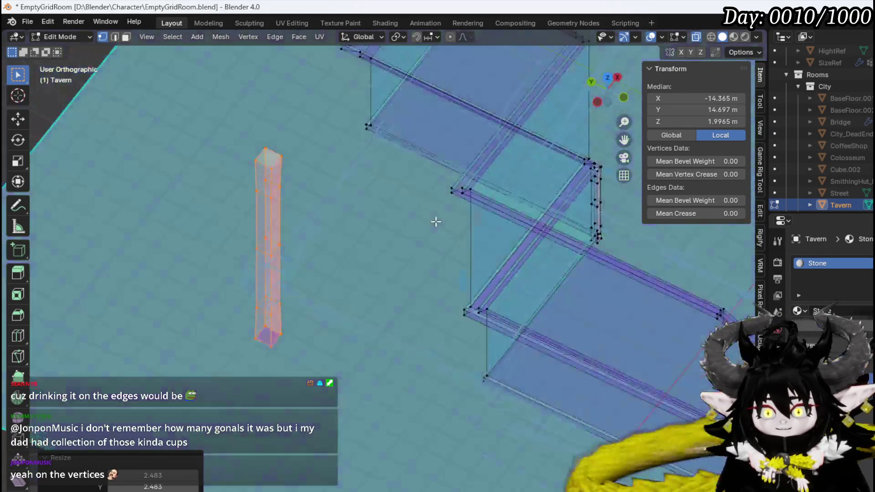
pyautogui.press('KP_1')
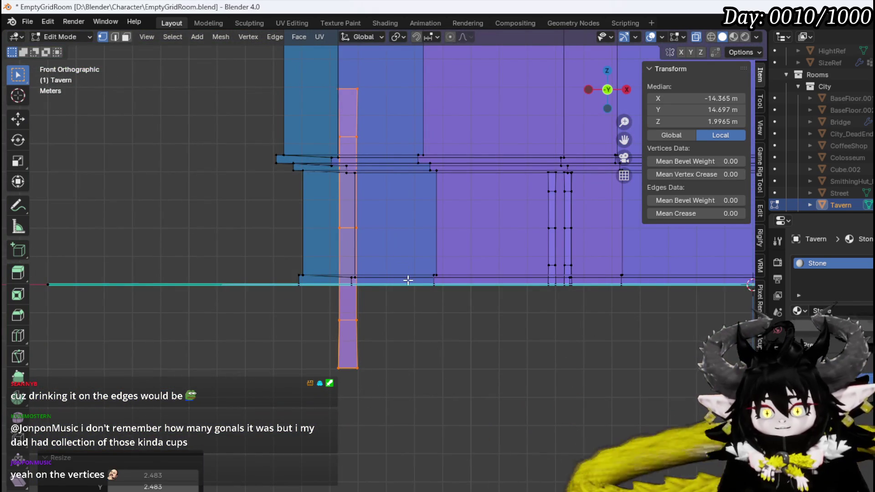
pyautogui.press('g')
pyautogui.press('z')
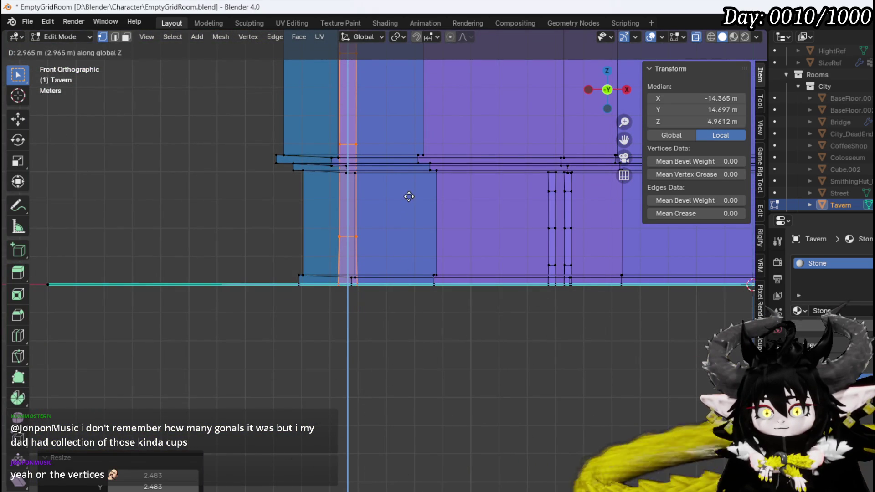
# - Raise the enlarged pillar about 3 m along Z
pyautogui.click(409, 196)
pyautogui.moveTo(381, 211)
pyautogui.mouseDown(button='middle')
pyautogui.moveTo(566, 245)
pyautogui.moveTo(434, 260)
pyautogui.moveTo(386, 215)
pyautogui.moveTo(416, 219)
pyautogui.moveTo(336, 228)
pyautogui.moveTo(289, 271)
pyautogui.moveTo(231, 205)
pyautogui.moveTo(231, 242)
pyautogui.moveTo(270, 248)
pyautogui.moveTo(242, 242)
pyautogui.mouseUp(button='middle')
pyautogui.scroll(5, 301, 259)
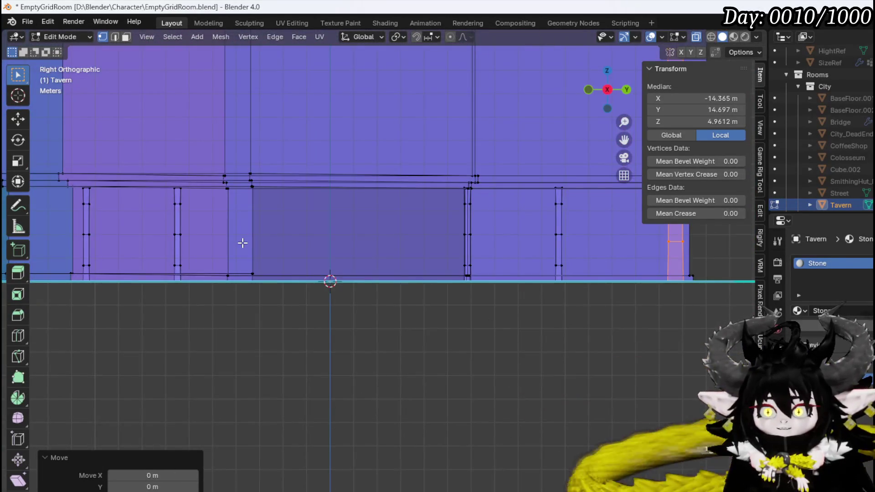
pyautogui.scroll(-5, 242, 243)
pyautogui.press('KP_1')
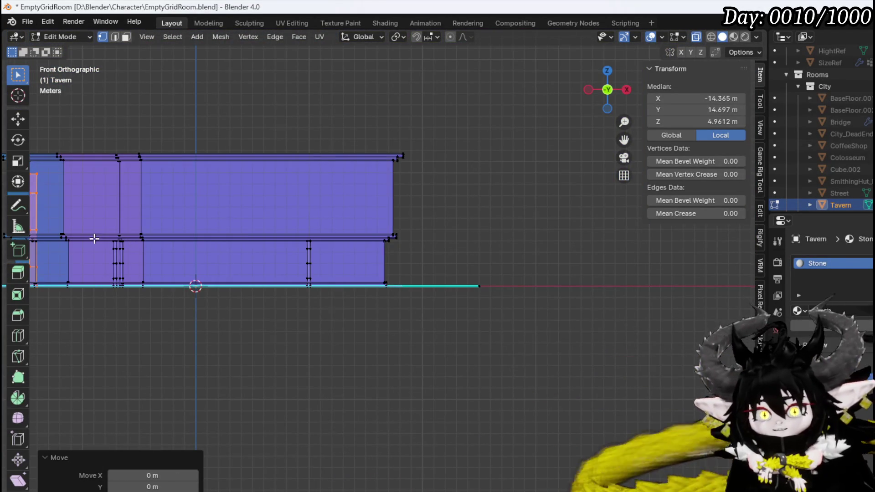
pyautogui.keyDown('shift'); pyautogui.moveTo(94, 239); pyautogui.dragTo(396, 260, button='middle'); pyautogui.keyUp('shift')
pyautogui.scroll(6, 387, 246)
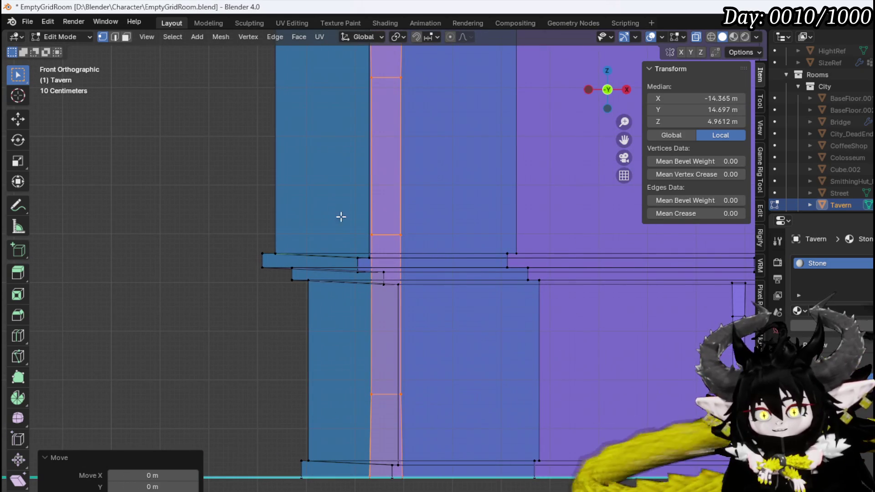
# - Lower one horizontal ring edge of the pillar to ledge height, Z 4.5893 m
pyautogui.click(386, 235)
pyautogui.press('g')
pyautogui.press('z')
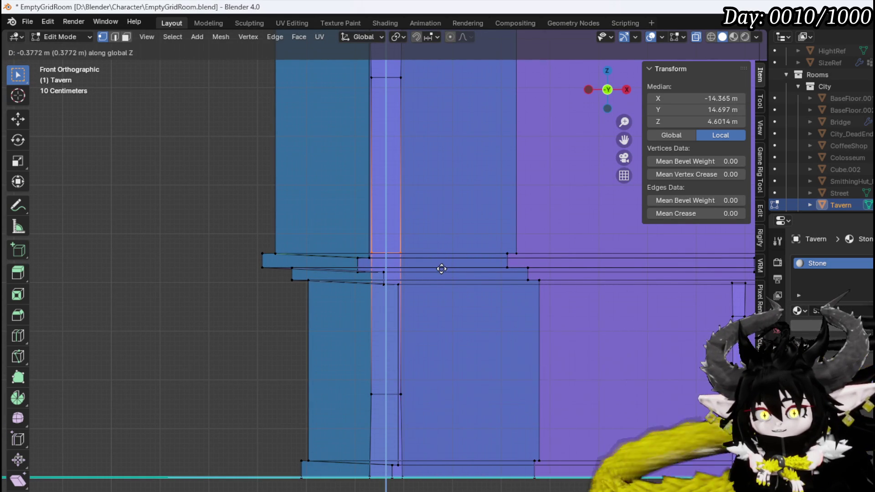
pyautogui.click(441, 269)
pyautogui.moveTo(358, 250); pyautogui.dragTo(488, 276, button='middle')
pyautogui.moveTo(254, 243)
pyautogui.mouseDown(button='middle')
pyautogui.moveTo(522, 270)
pyautogui.moveTo(551, 316)
pyautogui.moveTo(644, 302)
pyautogui.moveTo(548, 317)
pyautogui.moveTo(351, 231)
pyautogui.moveTo(299, 289)
pyautogui.moveTo(339, 237)
pyautogui.mouseUp(button='middle')
# - Widen the pillar's ring about twice and switch to the Right side view
pyautogui.press('s')
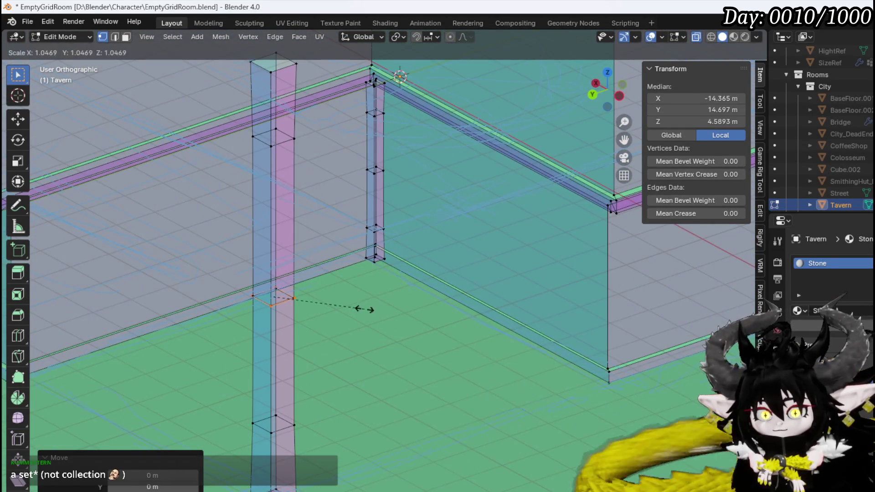
pyautogui.click(446, 326)
pyautogui.moveTo(364, 324); pyautogui.dragTo(319, 302, button='middle')
pyautogui.press('KP_3')
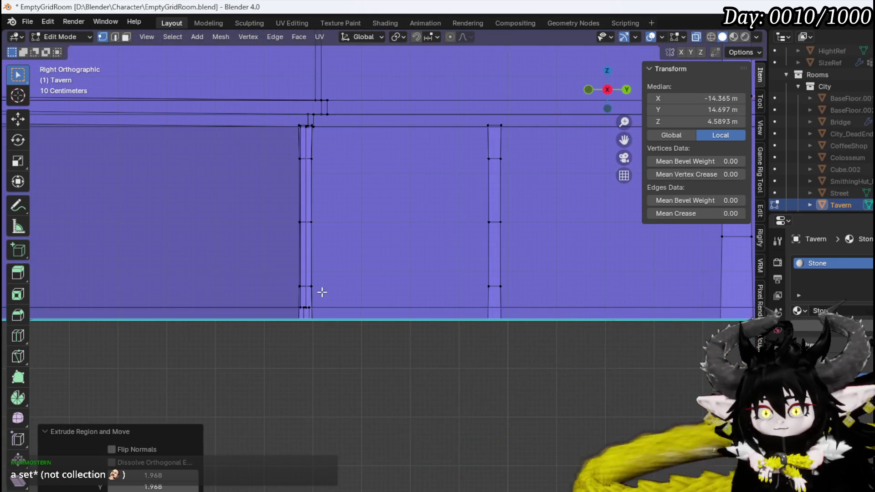
pyautogui.scroll(-3, 319, 301)
pyautogui.scroll(4, 409, 273)
pyautogui.scroll(3, 834, 137)
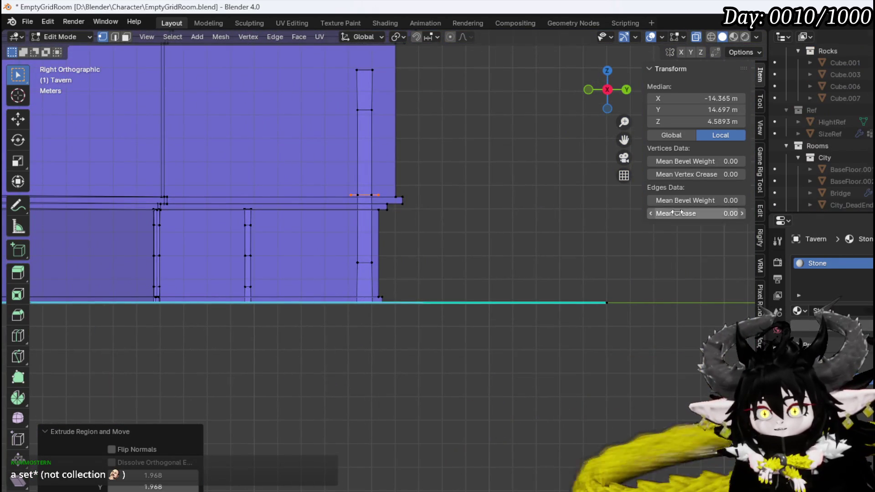
pyautogui.scroll(3, 358, 191)
pyautogui.keyDown('shift'); pyautogui.scroll(4, 357, 190); pyautogui.keyUp('shift')
pyautogui.scroll(3, 350, 225)
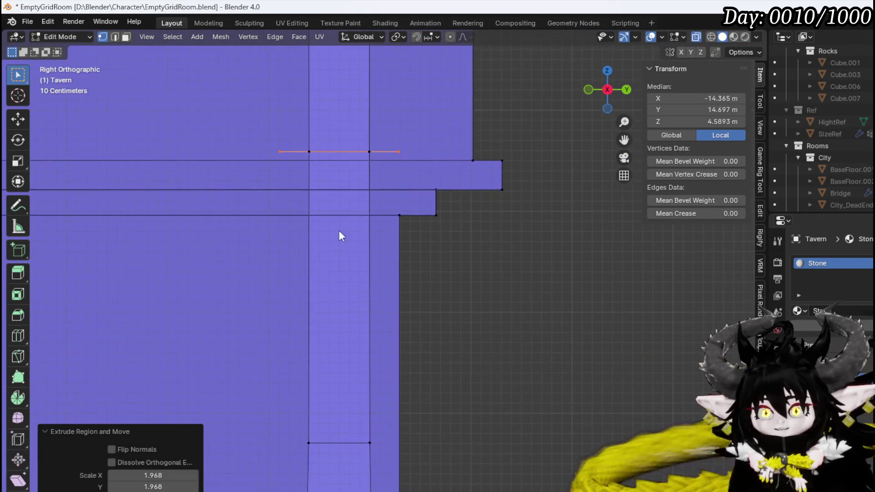
pyautogui.scroll(3, 265, 220)
# - Lower the pillar edges at the ledge slightly along Z
pyautogui.moveTo(172, 117); pyautogui.dragTo(520, 198)
pyautogui.press('g')
pyautogui.press('z')
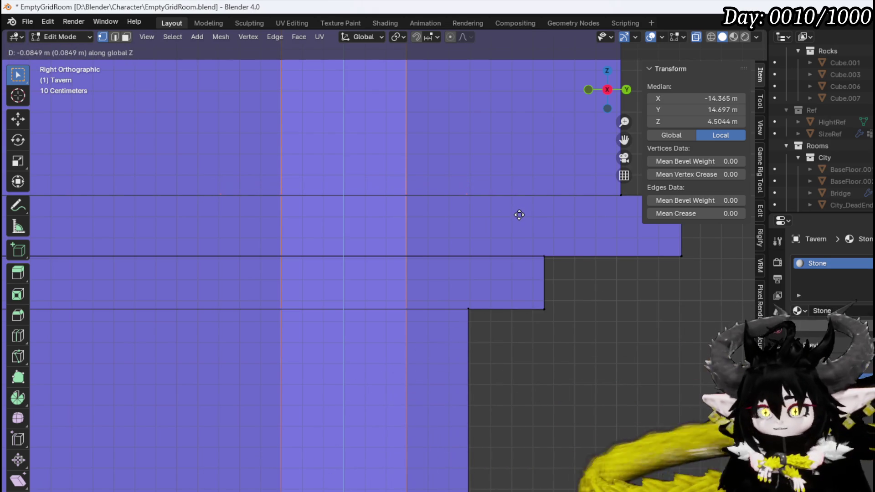
pyautogui.click(519, 215)
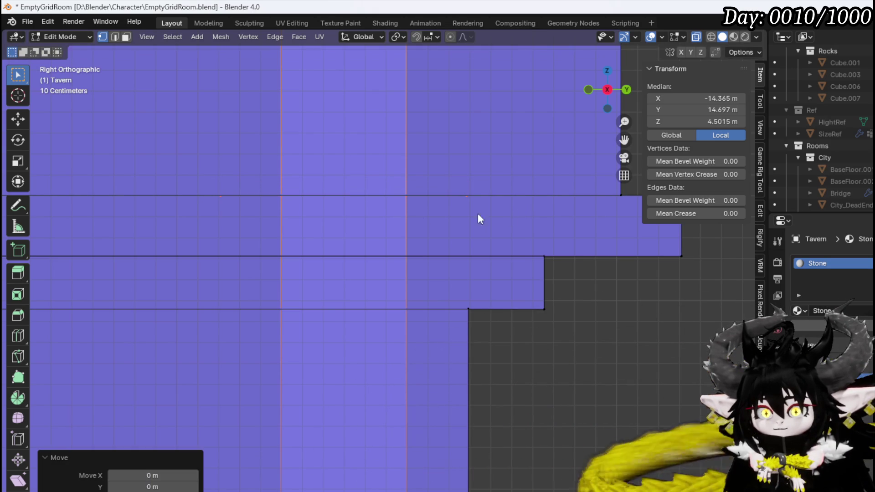
# - Scale the selection by about 1.42 and reposition it as a trim strip
pyautogui.click(223, 197)
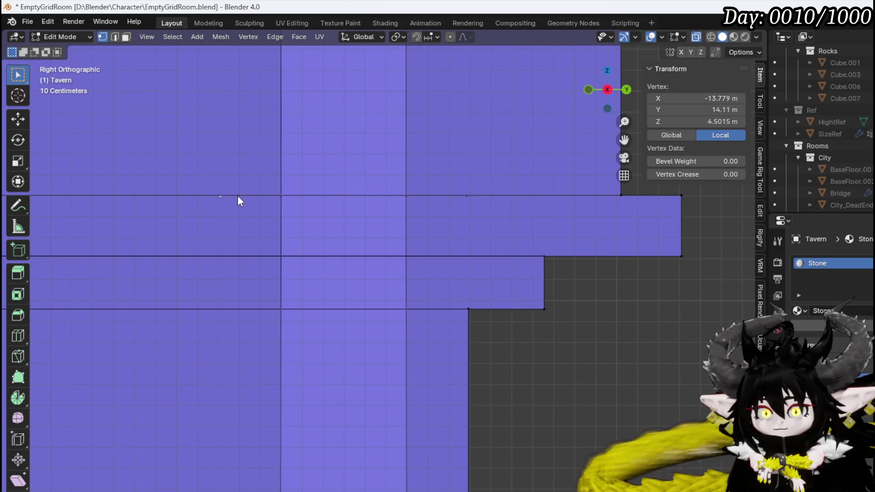
pyautogui.press('s')
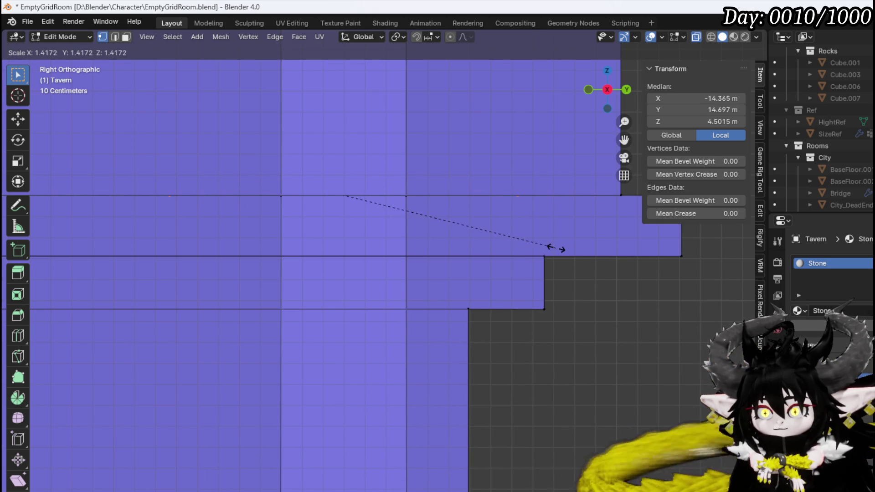
pyautogui.click(556, 250)
pyautogui.press('g')
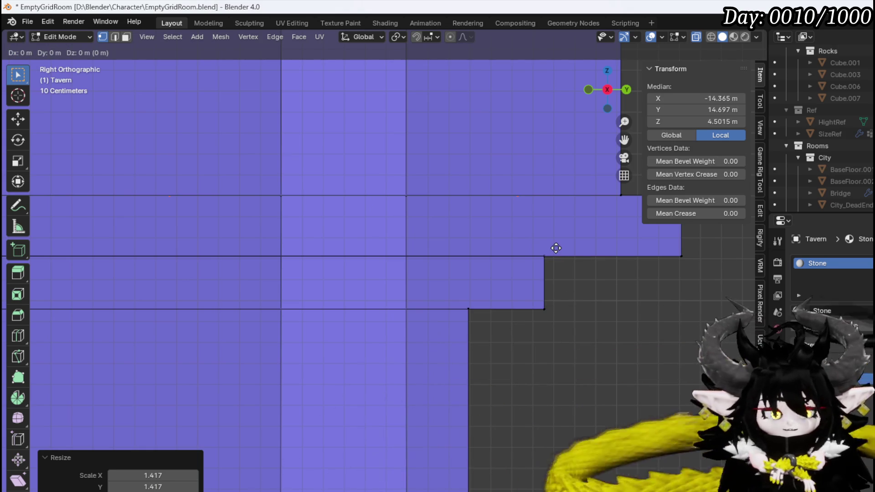
pyautogui.click(557, 308)
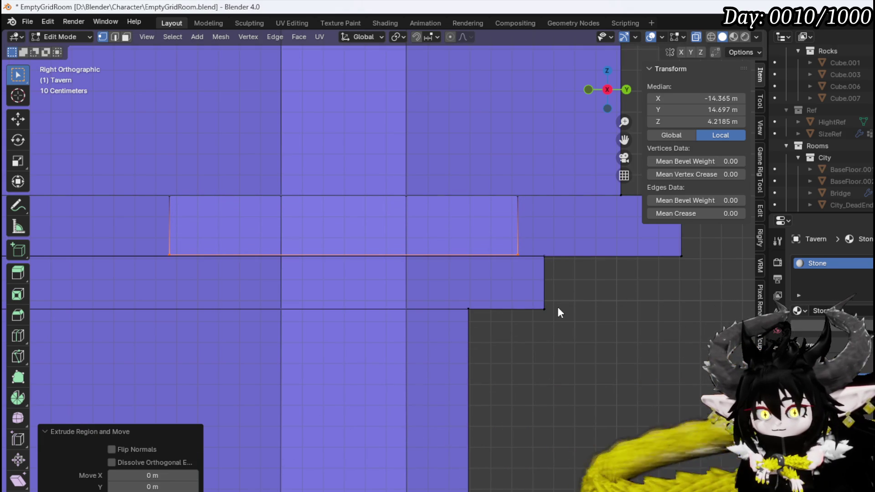
# - Extrude the lower edge twice along Z into new stepped trim rings
pyautogui.press('e')
pyautogui.press('z')
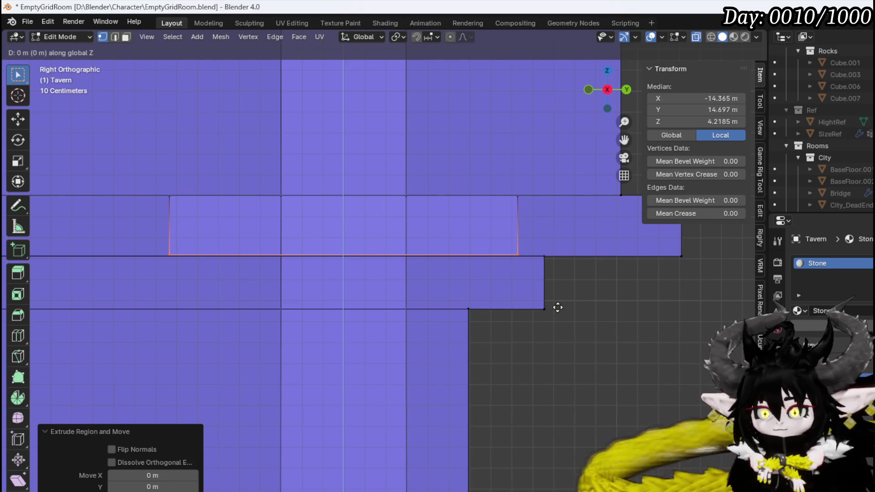
pyautogui.rightClick(557, 308)
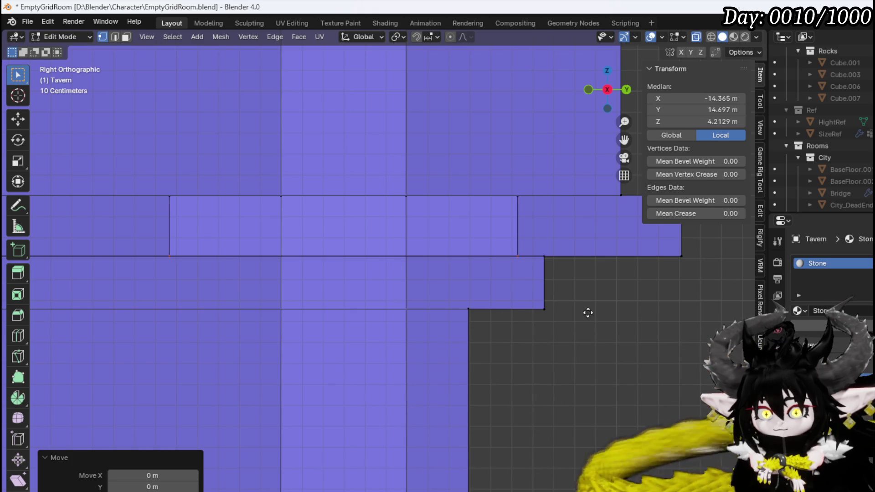
pyautogui.press('s')
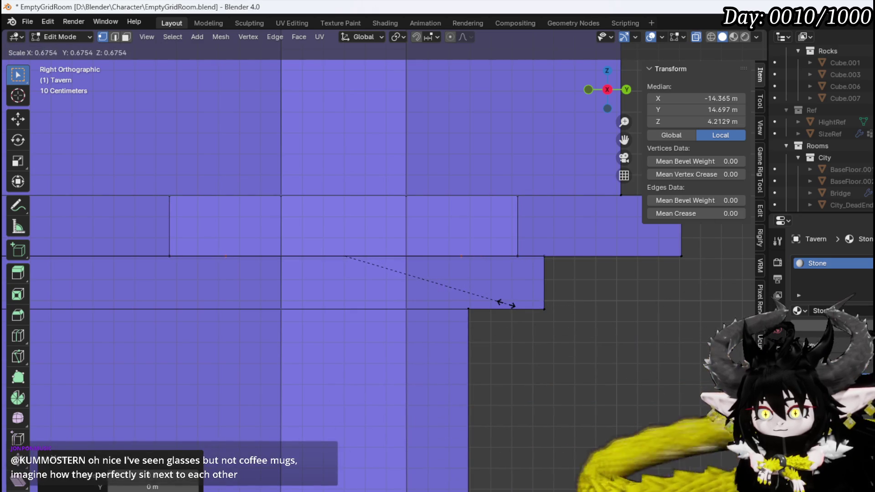
pyautogui.rightClick(512, 304)
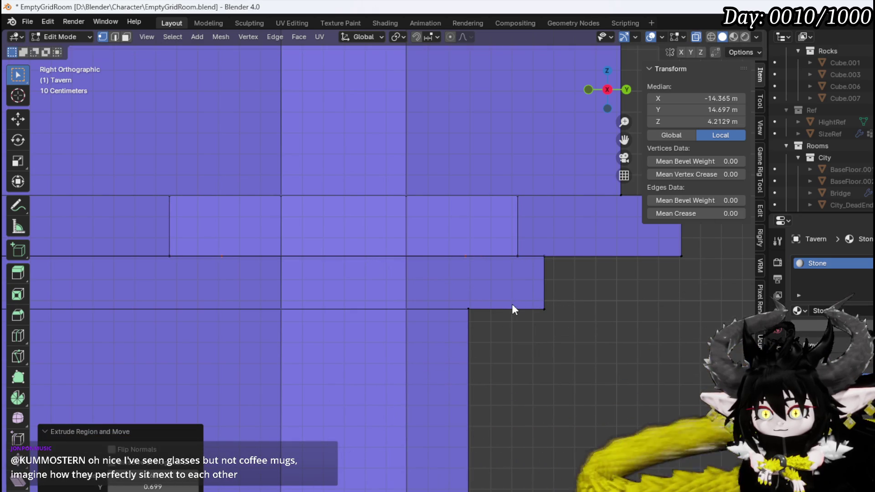
pyautogui.press('e')
pyautogui.press('z')
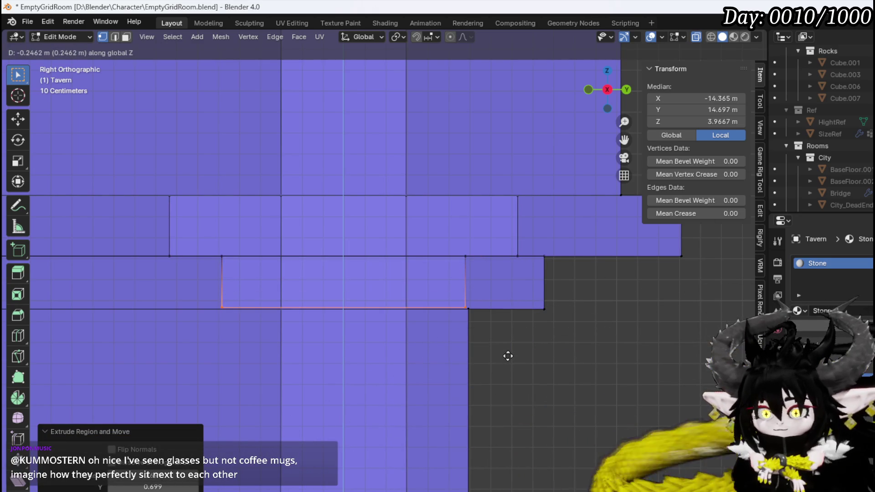
pyautogui.rightClick(508, 357)
pyautogui.press('g')
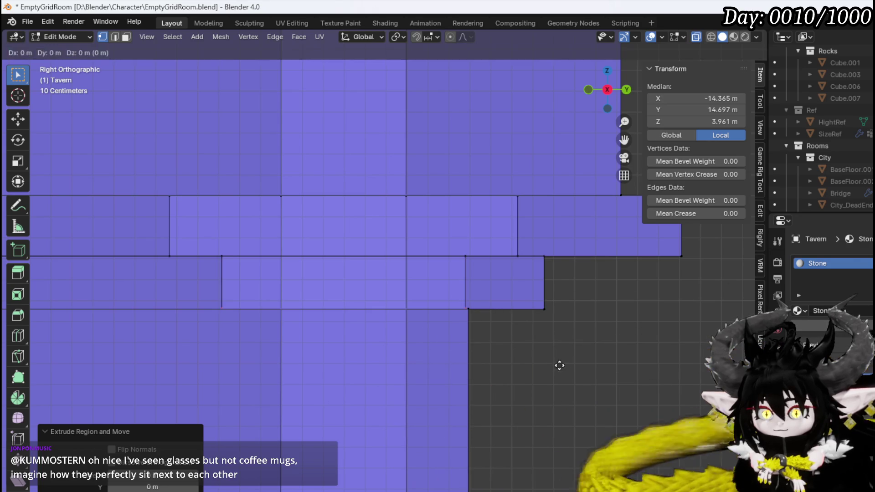
# - Confirm the narrower trim band width and orbit round to the corner pillar
pyautogui.click(447, 354)
pyautogui.moveTo(409, 281)
pyautogui.mouseDown(button='middle')
pyautogui.moveTo(403, 309)
pyautogui.moveTo(458, 234)
pyautogui.moveTo(417, 286)
pyautogui.moveTo(292, 222)
pyautogui.mouseUp(button='middle')
pyautogui.scroll(-5, 403, 308)
pyautogui.scroll(8, 421, 300)
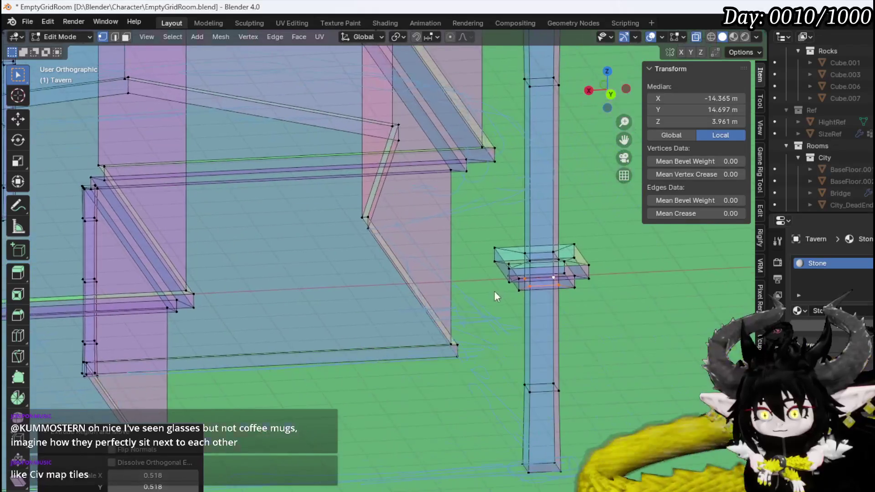
pyautogui.scroll(-3, 483, 314)
pyautogui.moveTo(493, 248)
pyautogui.mouseDown(button='middle')
pyautogui.moveTo(526, 299)
pyautogui.moveTo(601, 322)
pyautogui.moveTo(482, 192)
pyautogui.mouseUp(button='middle')
# - Cut an extra edge loop through the pillar's square collar and slide it into place
pyautogui.hotkey('ctrl', 'r')
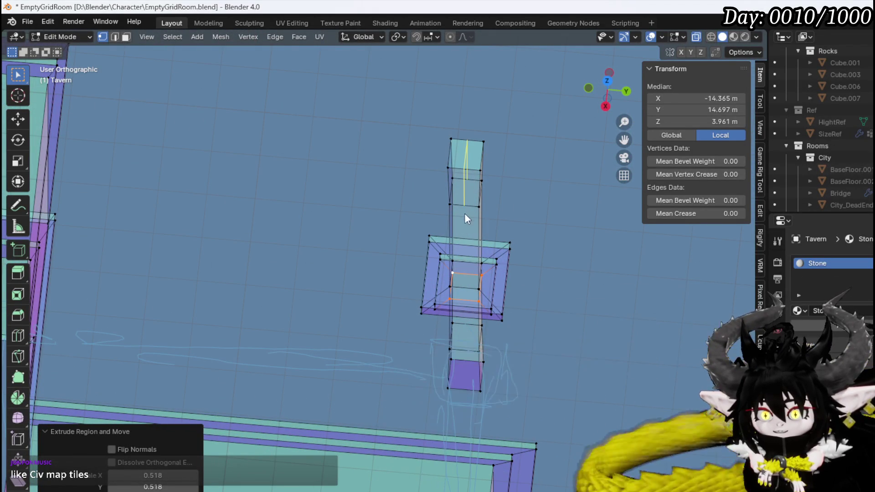
pyautogui.moveTo(464, 213)
pyautogui.mouseDown(button='middle')
pyautogui.moveTo(493, 214)
pyautogui.moveTo(495, 191)
pyautogui.mouseUp(button='middle')
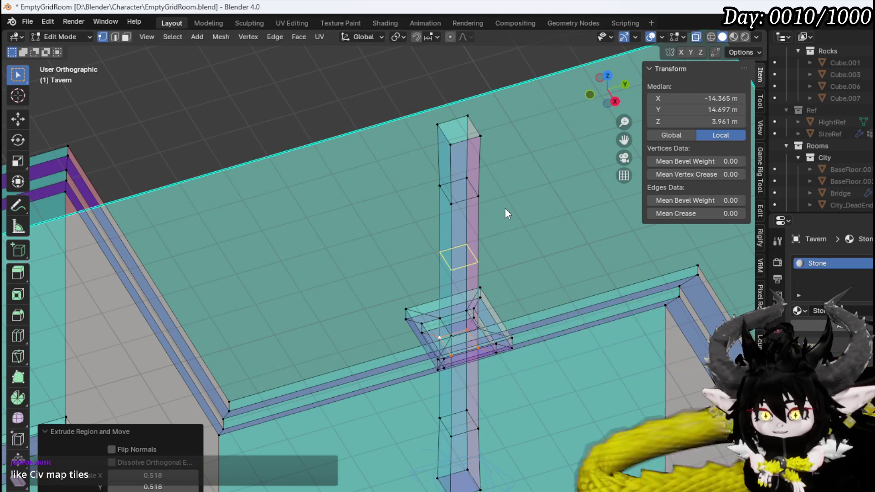
pyautogui.moveTo(501, 209); pyautogui.dragTo(472, 201, button='middle')
pyautogui.moveTo(308, 176)
pyautogui.mouseDown(button='middle')
pyautogui.moveTo(406, 177)
pyautogui.moveTo(407, 222)
pyautogui.mouseUp(button='middle')
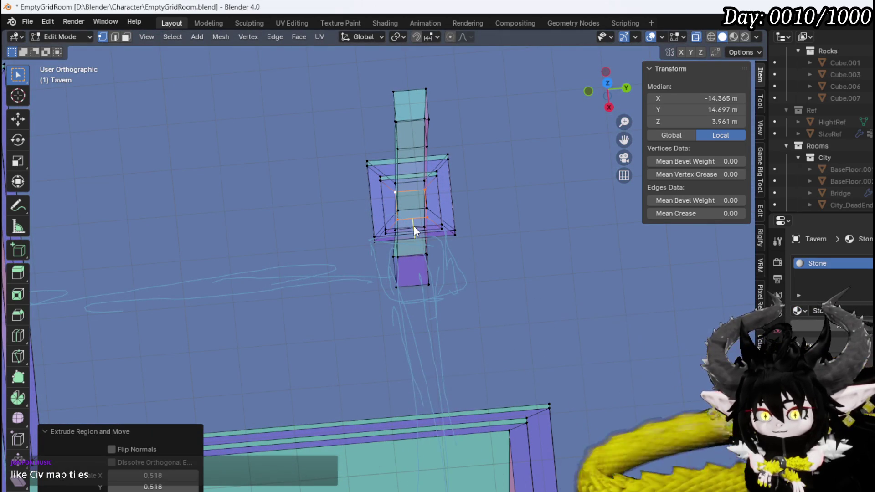
pyautogui.click(415, 230)
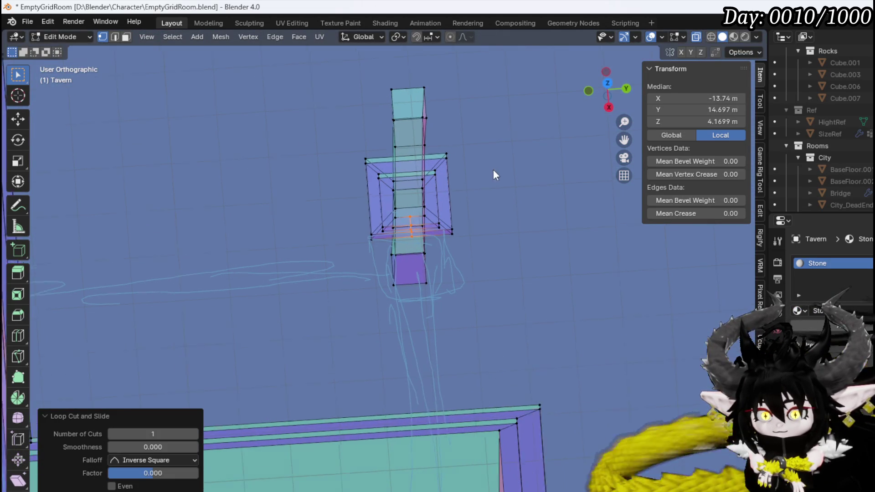
pyautogui.moveTo(493, 169)
pyautogui.mouseDown(button='middle')
pyautogui.moveTo(365, 172)
pyautogui.moveTo(381, 319)
pyautogui.moveTo(434, 310)
pyautogui.moveTo(457, 273)
pyautogui.moveTo(425, 218)
pyautogui.moveTo(436, 212)
pyautogui.moveTo(343, 260)
pyautogui.moveTo(347, 283)
pyautogui.moveTo(321, 268)
pyautogui.moveTo(354, 269)
pyautogui.mouseUp(button='middle')
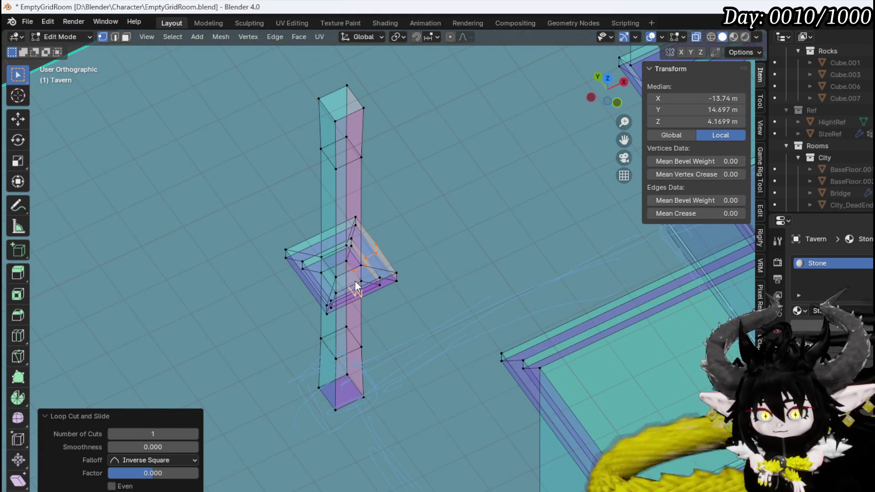
pyautogui.scroll(4, 362, 280)
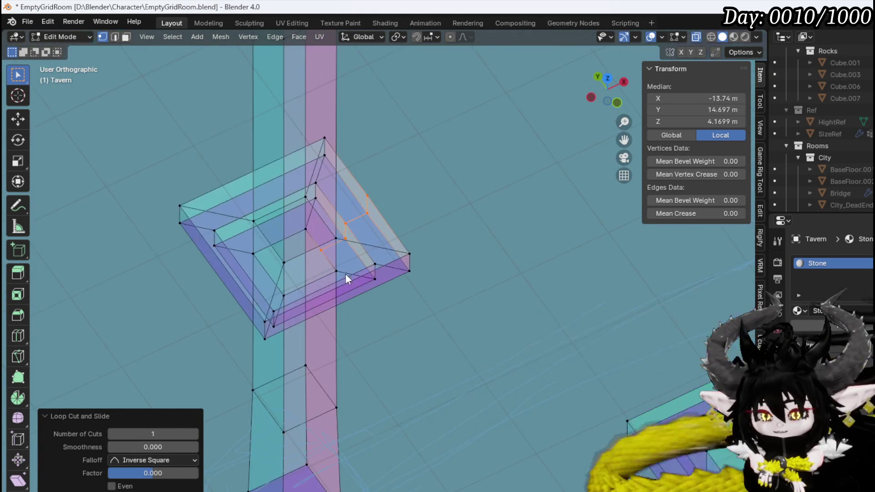
pyautogui.moveTo(362, 255); pyautogui.dragTo(368, 215, button='middle')
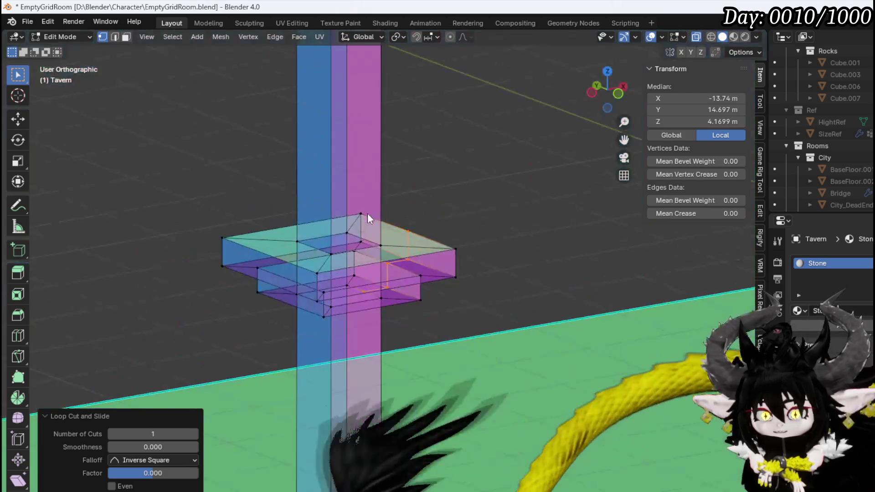
pyautogui.click(371, 261)
pyautogui.moveTo(371, 255)
pyautogui.mouseDown(button='middle')
pyautogui.moveTo(363, 242)
pyautogui.moveTo(374, 248)
pyautogui.moveTo(302, 264)
pyautogui.moveTo(249, 243)
pyautogui.moveTo(305, 280)
pyautogui.moveTo(319, 274)
pyautogui.mouseUp(button='middle')
pyautogui.click(384, 250)
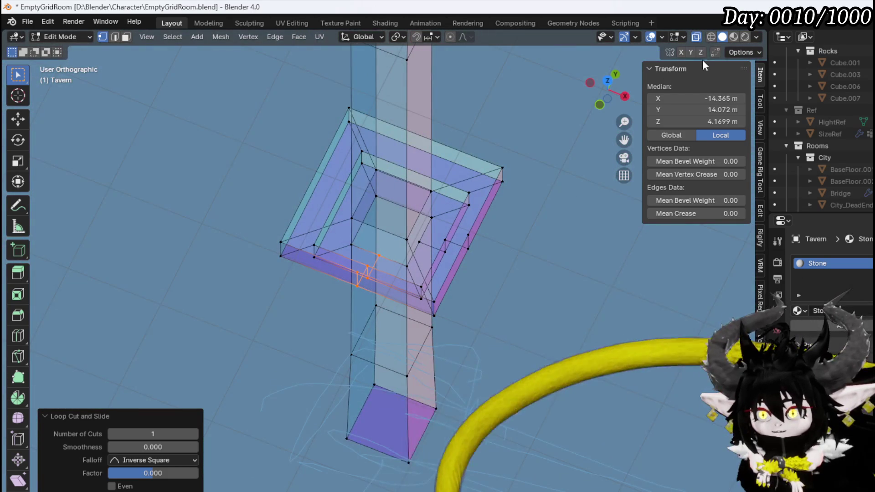
# - Switch off X-ray and grow the selection outward from a single collar vertex
pyautogui.click(696, 37)
pyautogui.moveTo(545, 132)
pyautogui.mouseDown(button='middle')
pyautogui.moveTo(480, 172)
pyautogui.moveTo(556, 151)
pyautogui.moveTo(447, 258)
pyautogui.moveTo(412, 238)
pyautogui.moveTo(420, 248)
pyautogui.mouseUp(button='middle')
pyautogui.scroll(4, 447, 258)
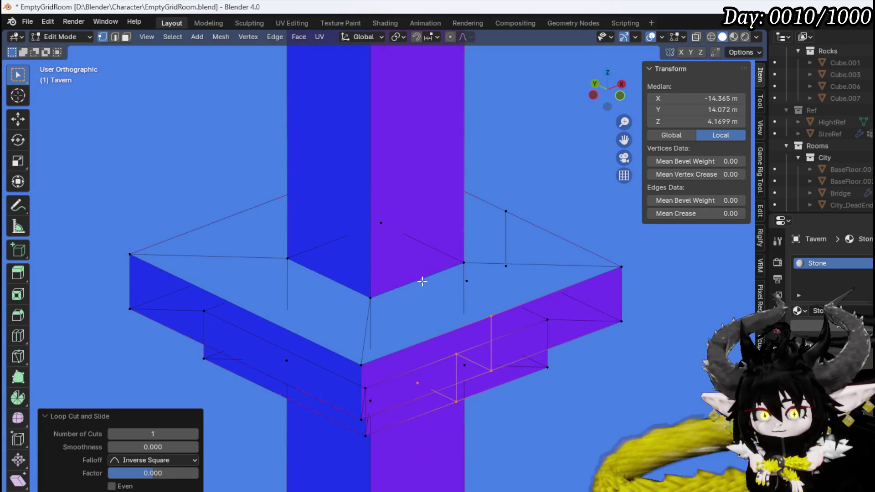
pyautogui.moveTo(423, 282)
pyautogui.mouseDown(button='middle')
pyautogui.moveTo(430, 286)
pyautogui.moveTo(408, 225)
pyautogui.moveTo(475, 256)
pyautogui.moveTo(445, 297)
pyautogui.mouseUp(button='middle')
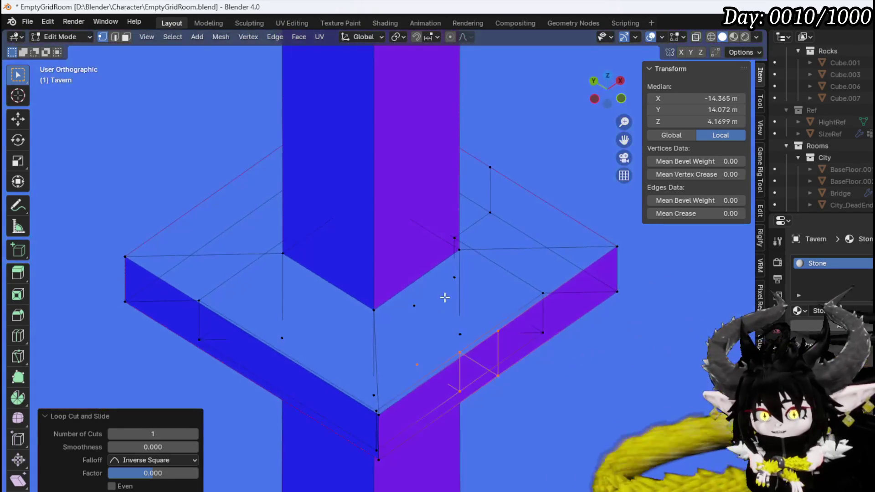
pyautogui.click(495, 329)
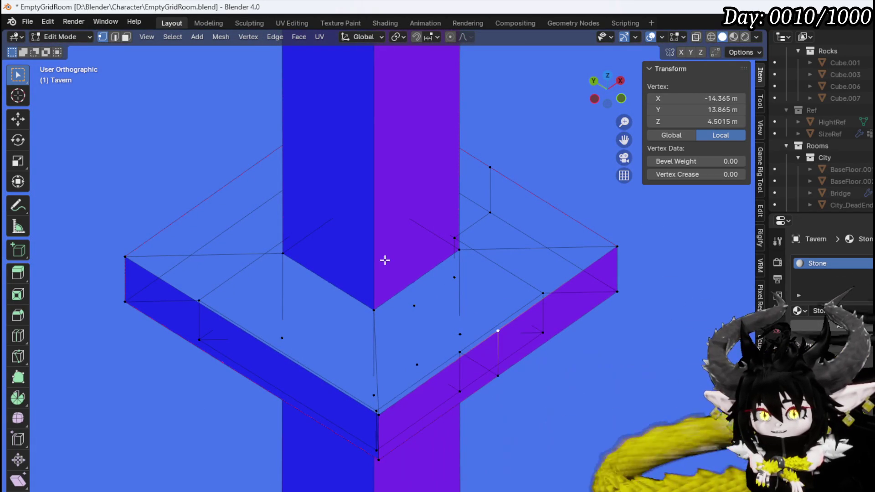
pyautogui.scroll(-6, 386, 260)
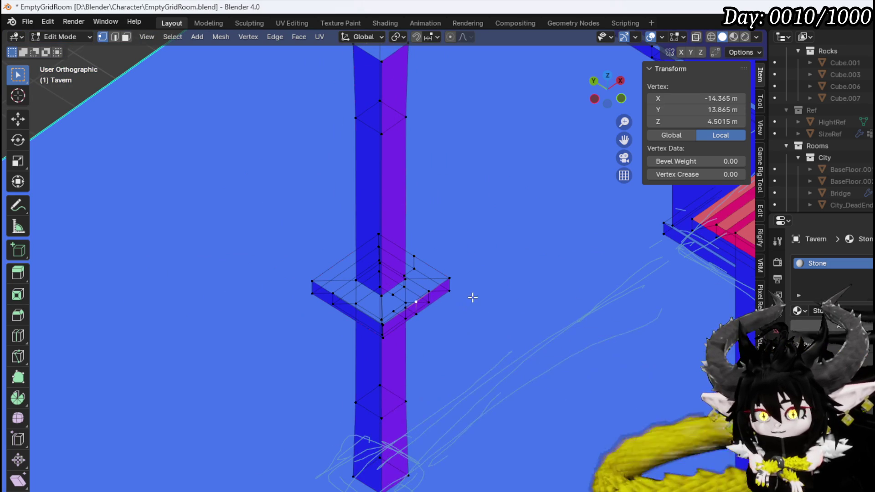
pyautogui.press('ctrl+KP_Add')
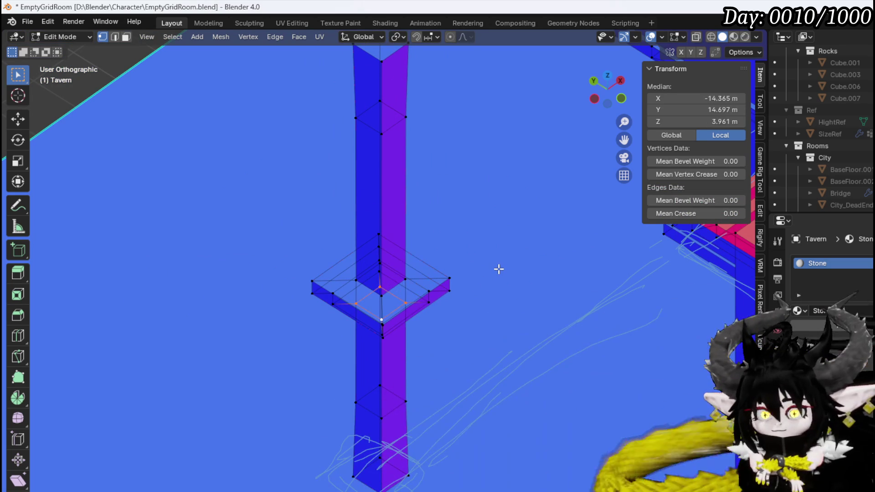
# - Select a vertex at the wall corner beside the column
pyautogui.scroll(-5, 474, 272)
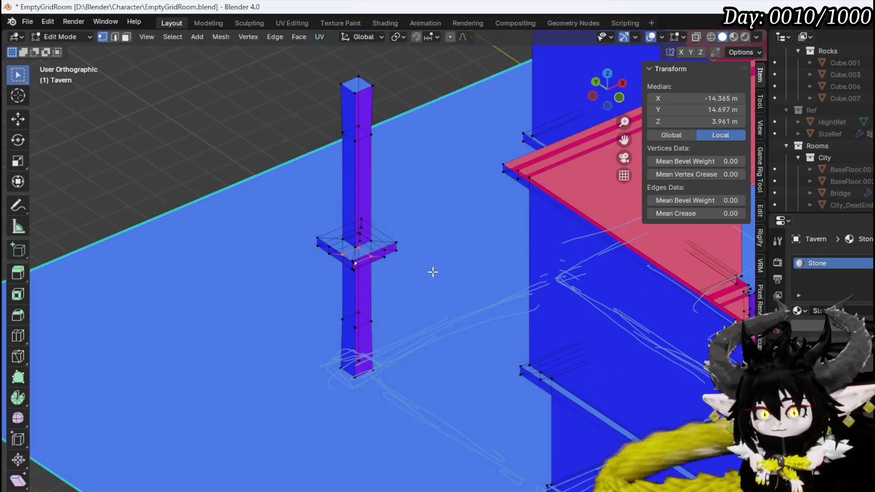
pyautogui.moveTo(455, 299); pyautogui.dragTo(549, 302, button='middle')
pyautogui.scroll(4, 549, 301)
pyautogui.scroll(3, 377, 279)
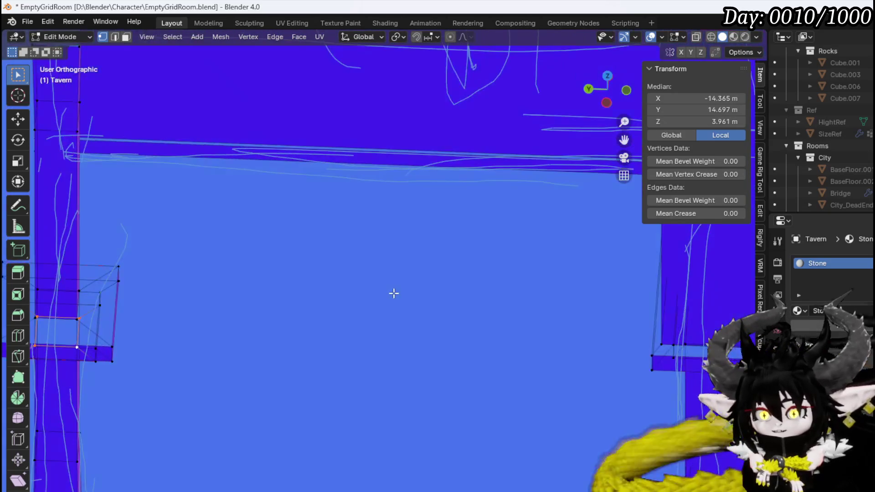
pyautogui.scroll(-2, 451, 303)
pyautogui.scroll(3, 312, 293)
pyautogui.scroll(-4, 355, 296)
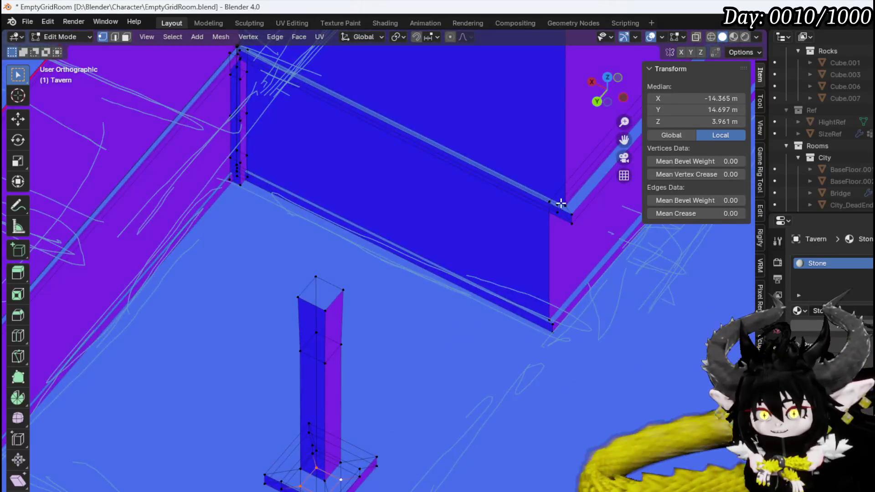
pyautogui.moveTo(563, 204); pyautogui.dragTo(512, 242, button='middle')
pyautogui.scroll(3, 512, 242)
pyautogui.click(567, 220)
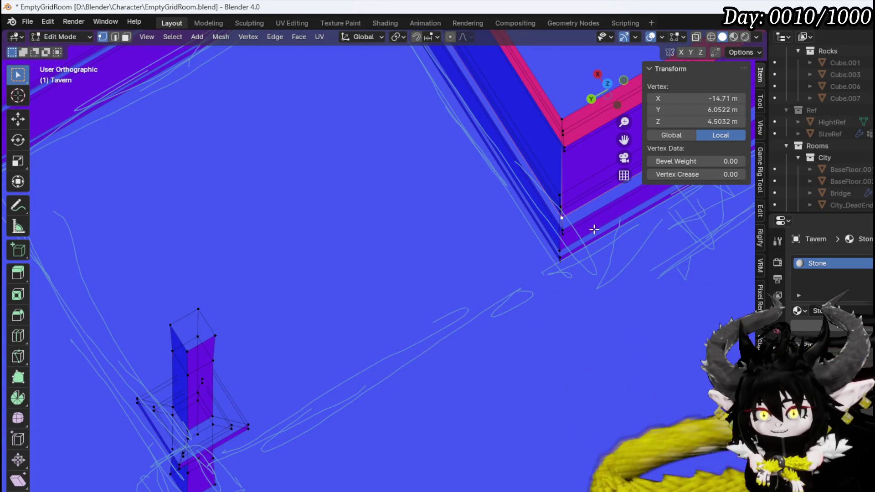
# - Turn X-ray back on and frame the wall ledges in a straight right-side view
pyautogui.moveTo(592, 228)
pyautogui.mouseDown(button='middle')
pyautogui.moveTo(573, 191)
pyautogui.moveTo(527, 160)
pyautogui.moveTo(531, 110)
pyautogui.moveTo(522, 144)
pyautogui.mouseUp(button='middle')
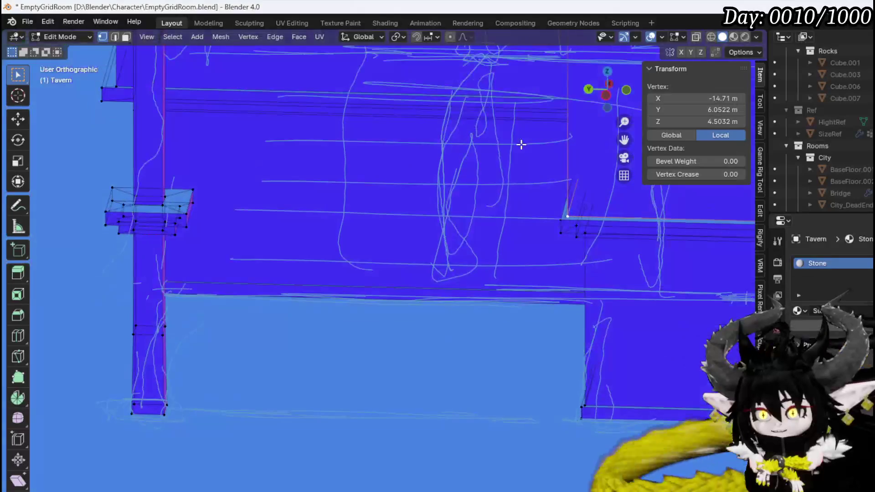
pyautogui.press('KP_1')
pyautogui.press('KP_3')
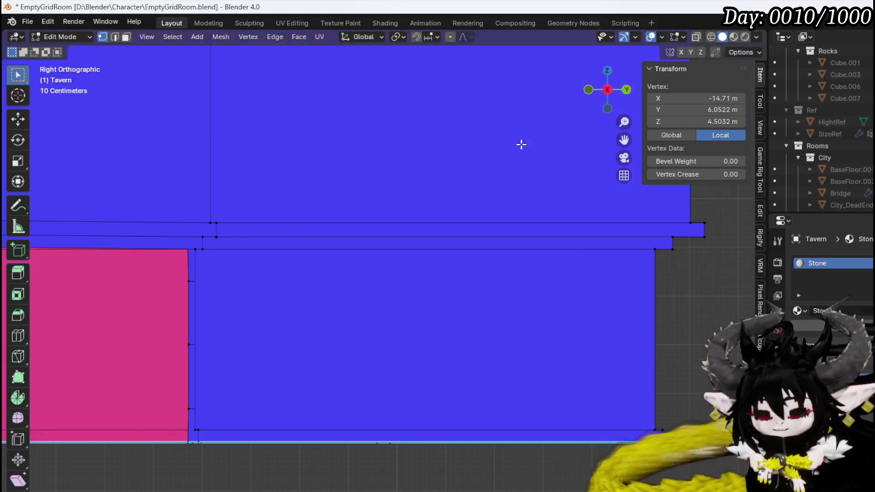
pyautogui.click(697, 37)
pyautogui.press('KP_1')
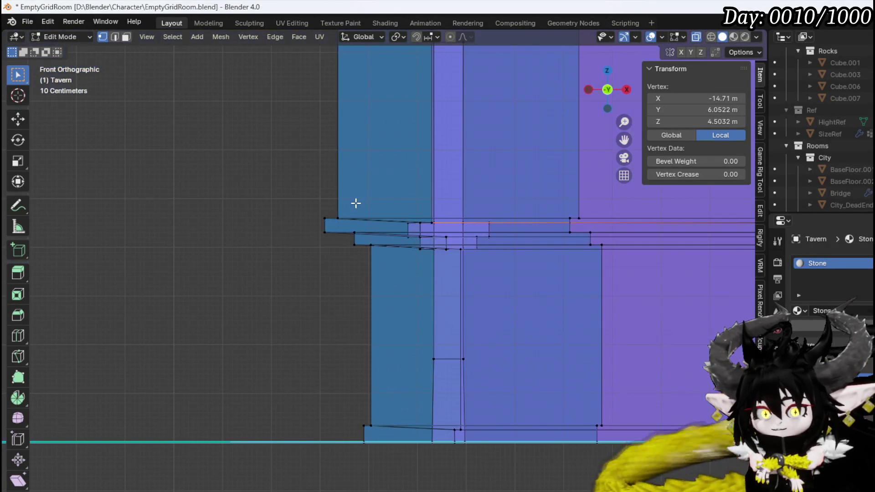
pyautogui.moveTo(356, 203)
pyautogui.mouseDown(button='middle')
pyautogui.moveTo(342, 201)
pyautogui.moveTo(397, 213)
pyautogui.mouseUp(button='middle')
pyautogui.press('KP_3')
pyautogui.scroll(-4, 396, 211)
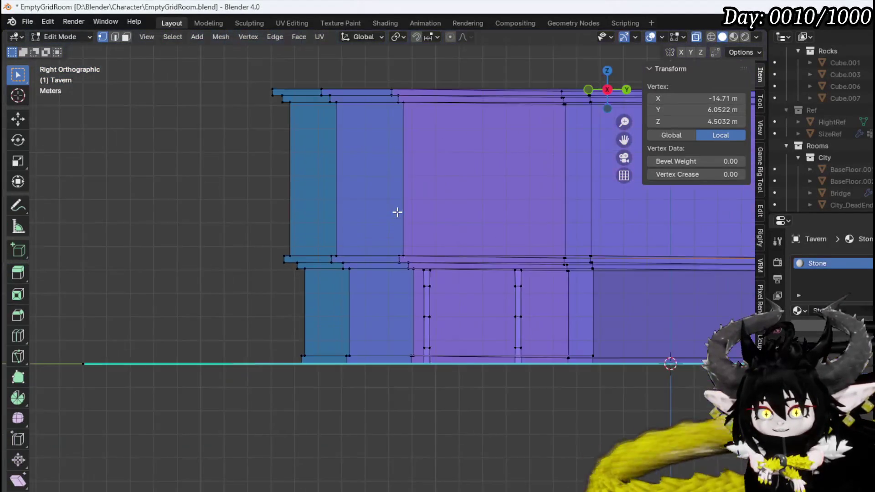
pyautogui.moveTo(557, 244)
pyautogui.keyDown('shift'); pyautogui.mouseDown(button='middle')
pyautogui.moveTo(313, 245)
pyautogui.moveTo(211, 285)
pyautogui.mouseUp(button='middle'); pyautogui.keyUp('shift')
pyautogui.scroll(5, 312, 245)
# - Raise the pillar upward and frame its square in the top view
pyautogui.press('g')
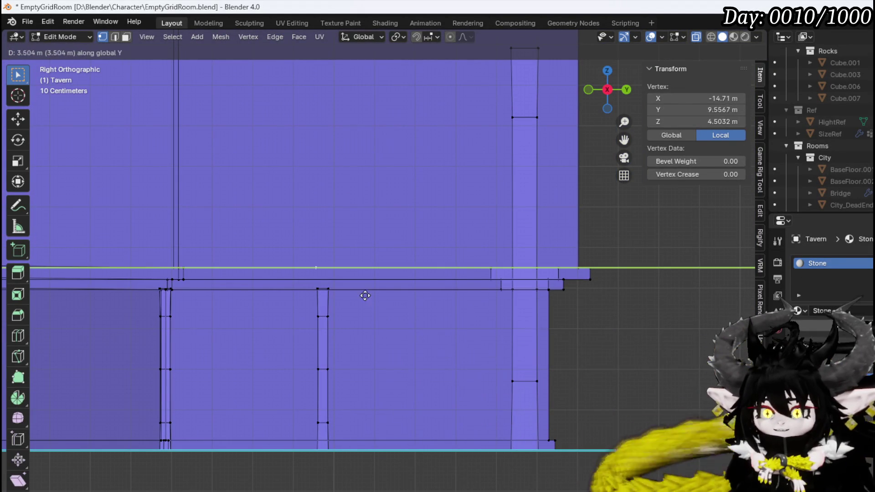
pyautogui.click(561, 302)
pyautogui.moveTo(561, 299)
pyautogui.mouseDown(button='middle')
pyautogui.moveTo(539, 269)
pyautogui.moveTo(397, 277)
pyautogui.moveTo(546, 280)
pyautogui.moveTo(38, 243)
pyautogui.mouseUp(button='middle')
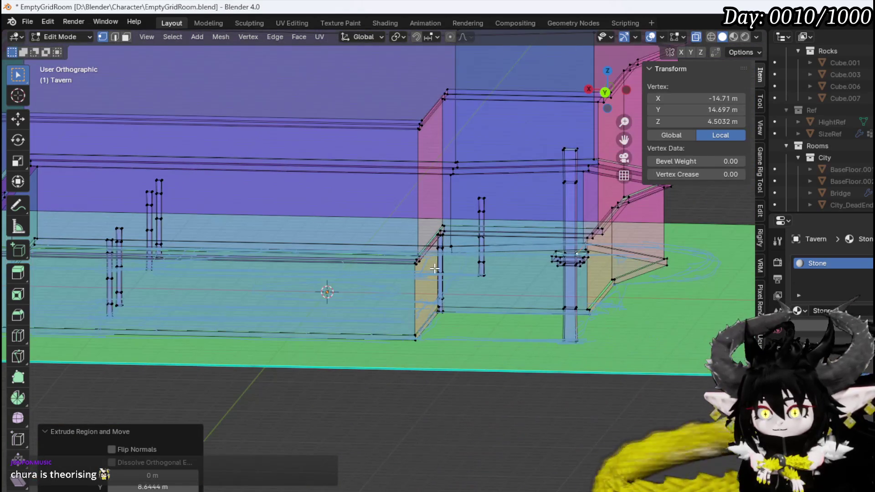
pyautogui.press('KP_7')
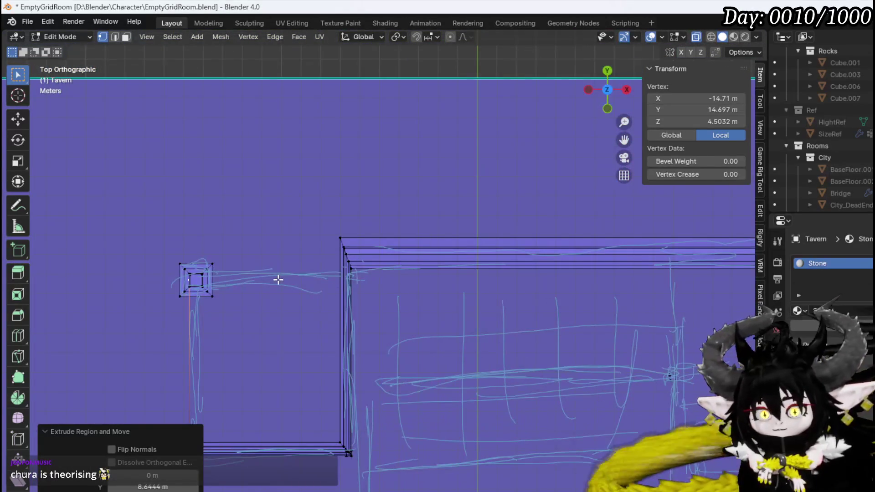
pyautogui.moveTo(212, 280)
pyautogui.keyDown('shift'); pyautogui.mouseDown(button='middle')
pyautogui.moveTo(310, 220)
pyautogui.moveTo(346, 234)
pyautogui.mouseUp(button='middle'); pyautogui.keyUp('shift')
pyautogui.scroll(3, 247, 227)
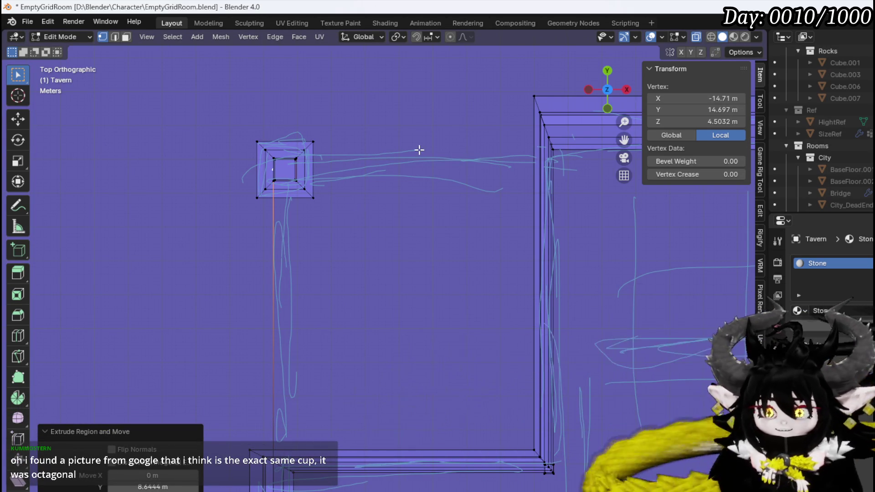
# - Set the pillar's inner corner vertex to the wall corner's Y value of 16.02 m
pyautogui.moveTo(501, 139)
pyautogui.mouseDown(button='middle')
pyautogui.moveTo(479, 130)
pyautogui.moveTo(463, 102)
pyautogui.moveTo(416, 284)
pyautogui.moveTo(422, 254)
pyautogui.moveTo(377, 218)
pyautogui.moveTo(501, 319)
pyautogui.moveTo(479, 291)
pyautogui.moveTo(488, 348)
pyautogui.mouseUp(button='middle')
pyautogui.keyDown('shift'); pyautogui.click(396, 311); pyautogui.keyUp('shift')
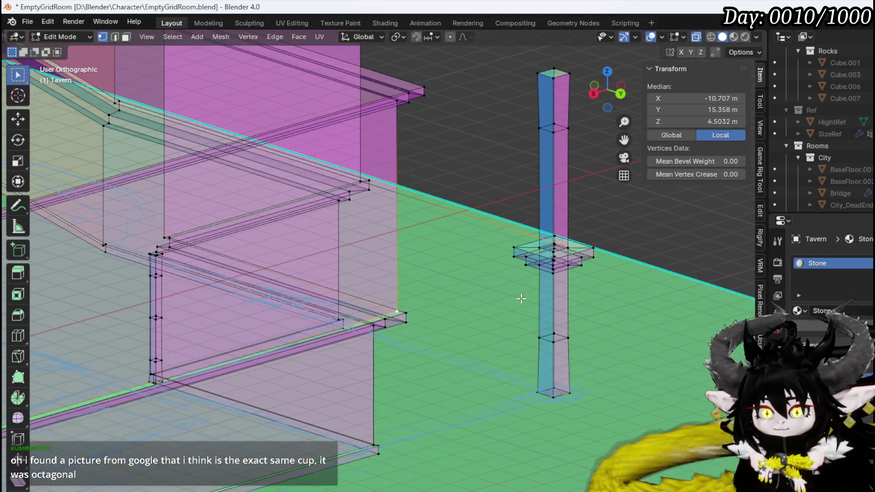
pyautogui.scroll(5, 519, 292)
pyautogui.moveTo(519, 295); pyautogui.dragTo(521, 301, button='middle')
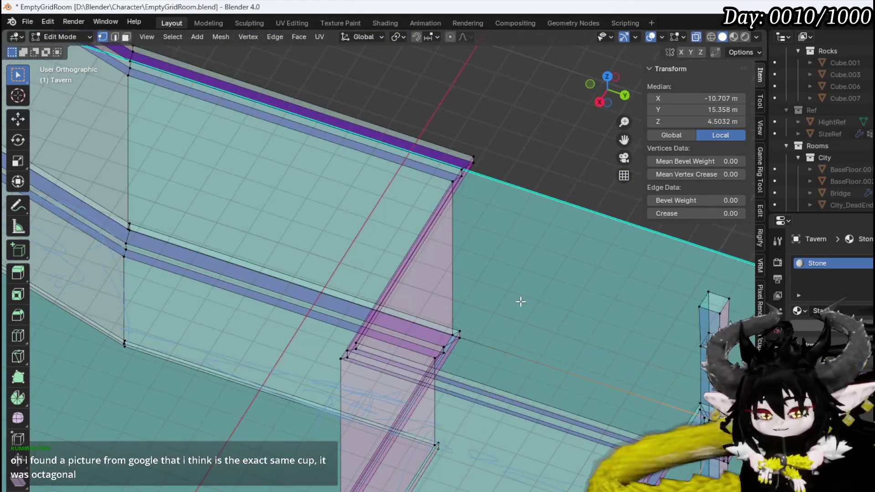
pyautogui.press('KP_7')
pyautogui.moveTo(463, 184)
pyautogui.keyDown('shift'); pyautogui.mouseDown(button='middle')
pyautogui.moveTo(318, 385)
pyautogui.moveTo(222, 390)
pyautogui.mouseUp(button='middle'); pyautogui.keyUp('shift')
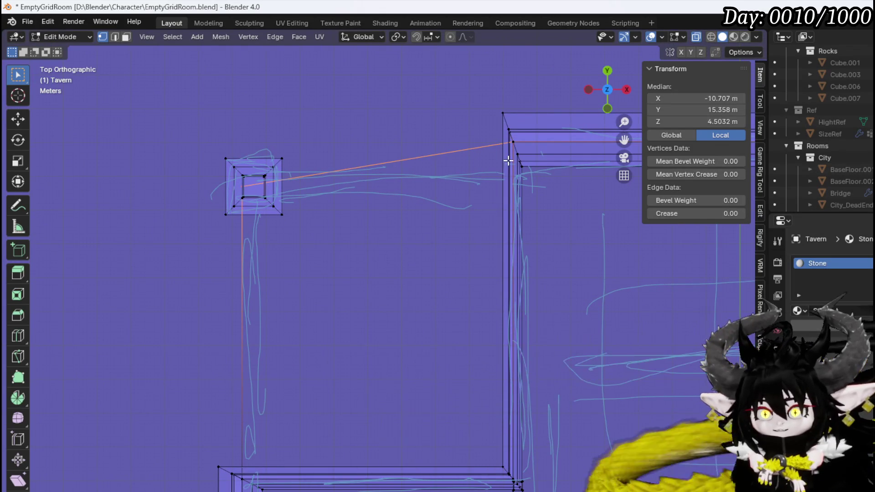
pyautogui.click(515, 143)
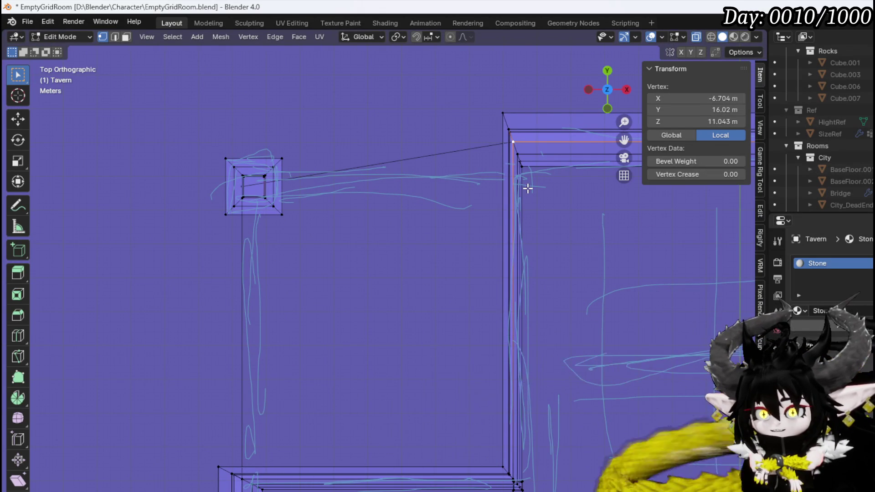
pyautogui.click(237, 187)
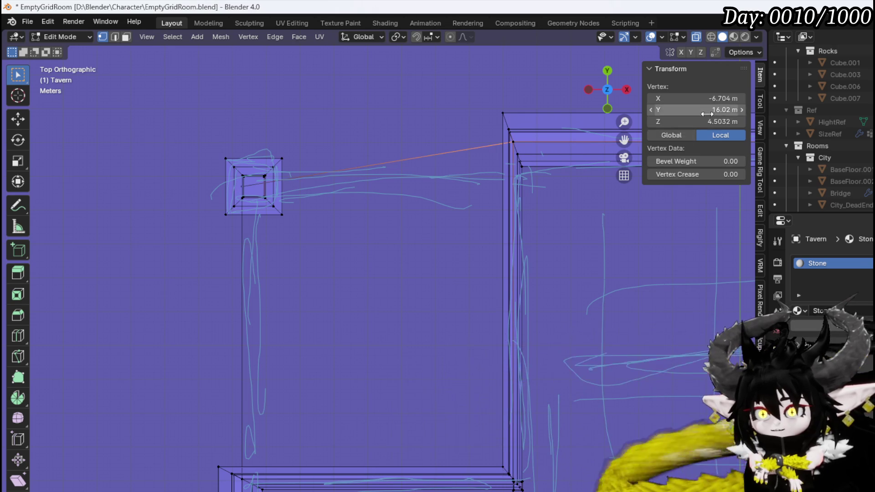
pyautogui.press('Return')
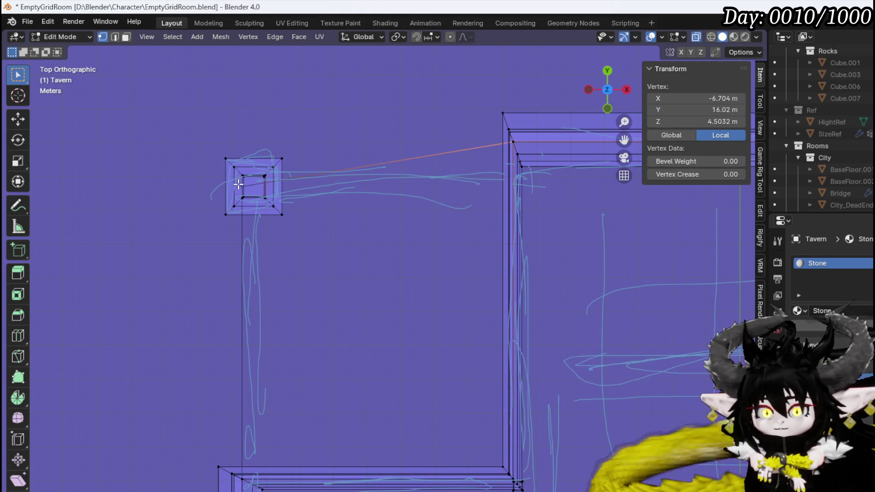
pyautogui.click(697, 109)
pyautogui.write('16.0199 m')
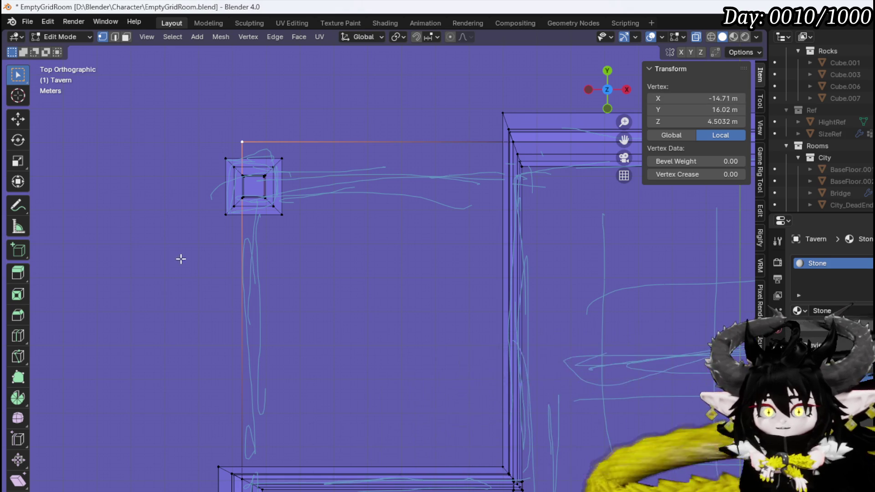
# - Box-select the pillar square and move it into line with the wall
pyautogui.moveTo(320, 156); pyautogui.dragTo(321, 157)
pyautogui.press('g')
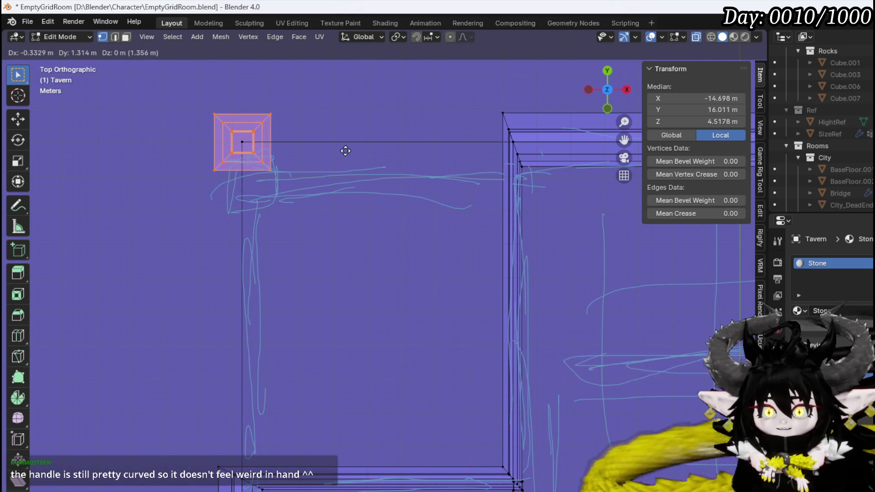
pyautogui.click(344, 151)
# - Select the inner wall face beside the pillar and delete it as Faces
pyautogui.moveTo(344, 151)
pyautogui.mouseDown(button='middle')
pyautogui.moveTo(275, 192)
pyautogui.moveTo(379, 132)
pyautogui.mouseUp(button='middle')
pyautogui.scroll(-5, 379, 132)
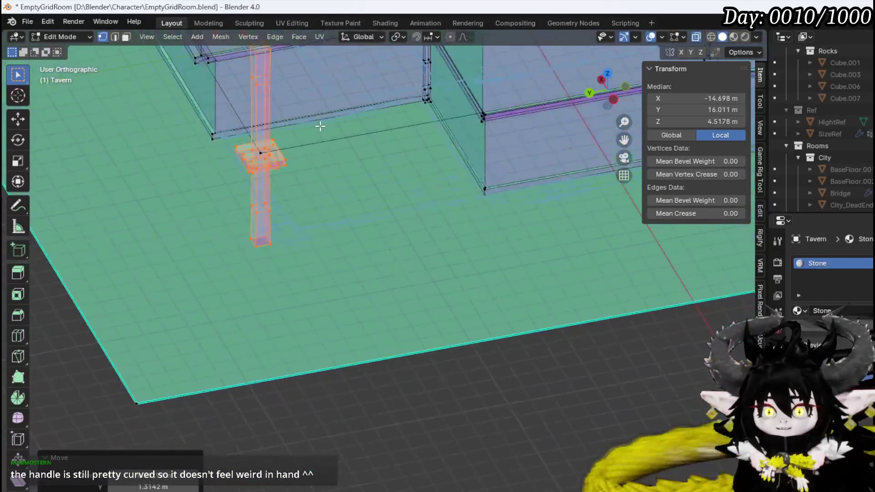
pyautogui.moveTo(318, 125)
pyautogui.mouseDown(button='middle')
pyautogui.moveTo(379, 250)
pyautogui.moveTo(343, 234)
pyautogui.mouseUp(button='middle')
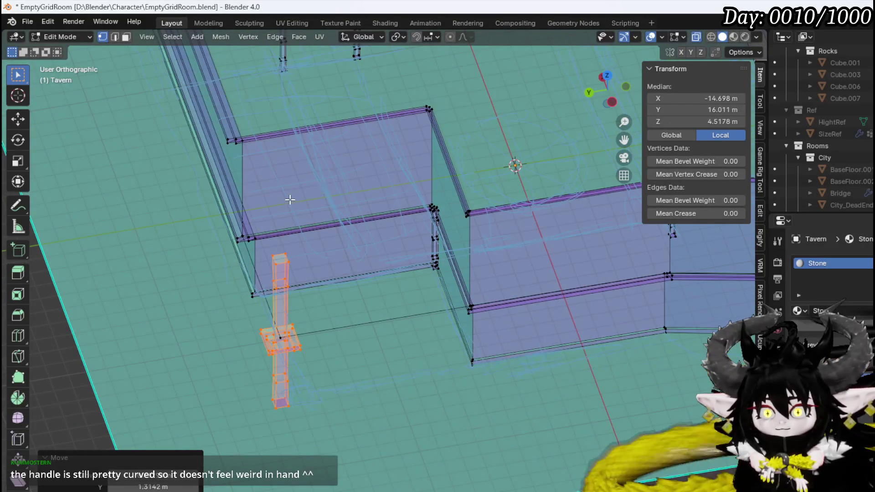
pyautogui.moveTo(289, 198)
pyautogui.mouseDown(button='middle')
pyautogui.moveTo(354, 194)
pyautogui.moveTo(357, 182)
pyautogui.moveTo(291, 166)
pyautogui.mouseUp(button='middle')
pyautogui.press('3')
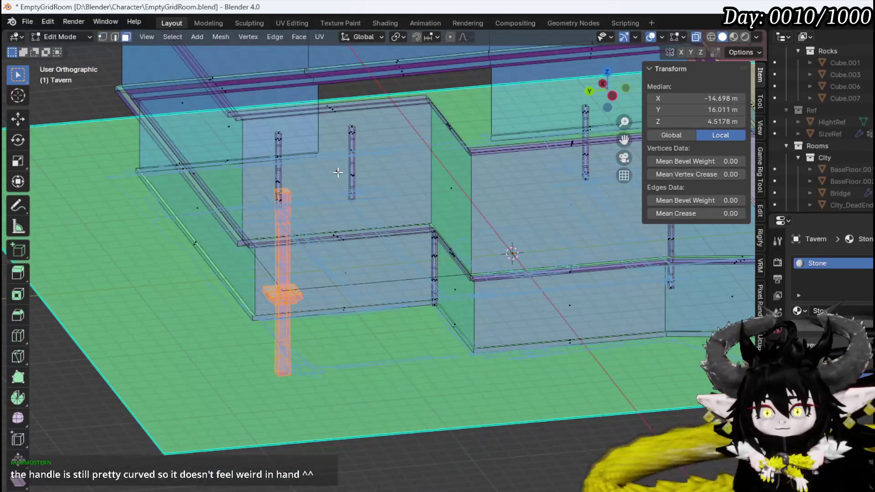
pyautogui.click(338, 172)
pyautogui.scroll(3, 371, 180)
pyautogui.moveTo(371, 179); pyautogui.dragTo(450, 223, button='middle')
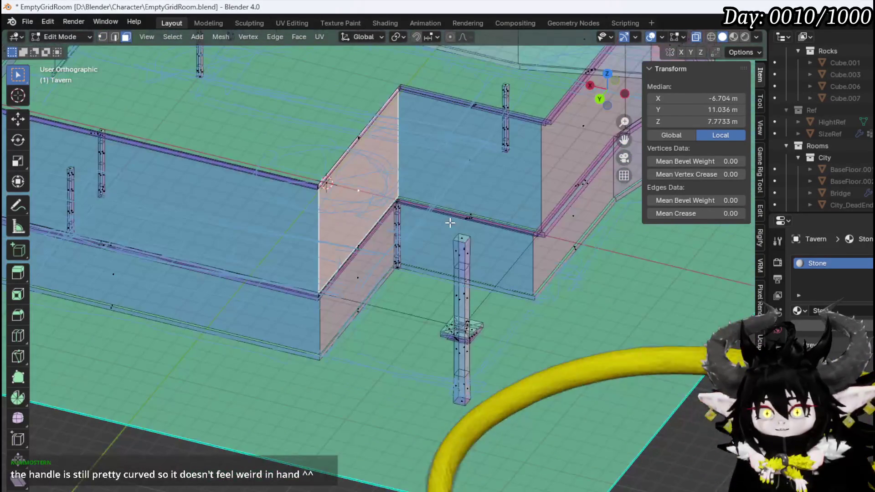
pyautogui.click(466, 166)
pyautogui.moveTo(469, 176); pyautogui.dragTo(456, 193, button='middle')
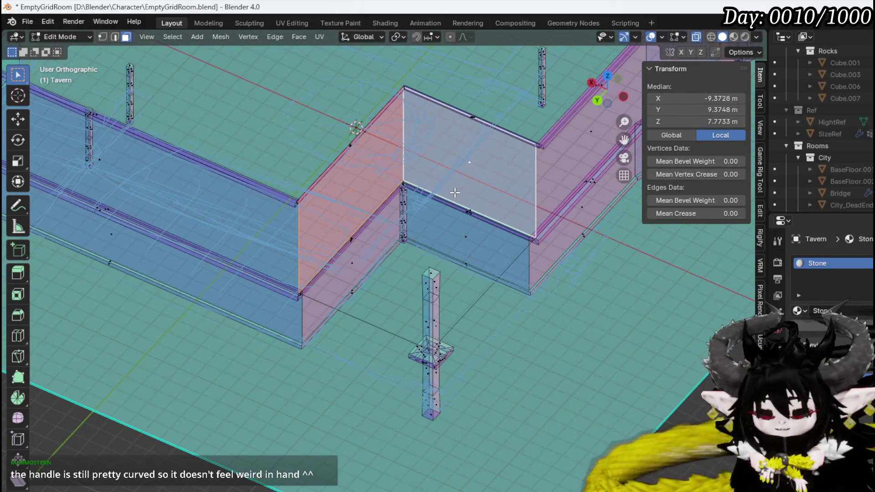
pyautogui.press('KP_7')
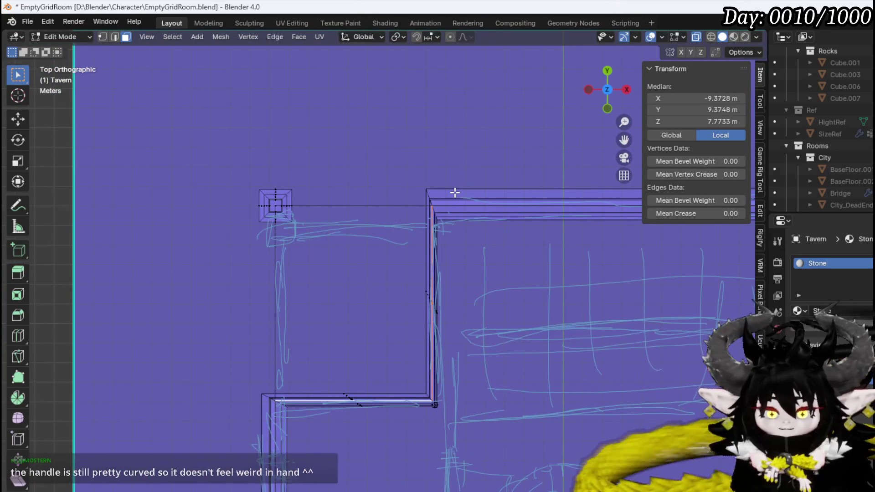
pyautogui.press('x')
pyautogui.click(435, 218)
# - Orbit around the room, selecting then clearing an edge near the pillar
pyautogui.moveTo(397, 230)
pyautogui.mouseDown(button='middle')
pyautogui.moveTo(361, 244)
pyautogui.moveTo(424, 122)
pyautogui.mouseUp(button='middle')
pyautogui.click(448, 120)
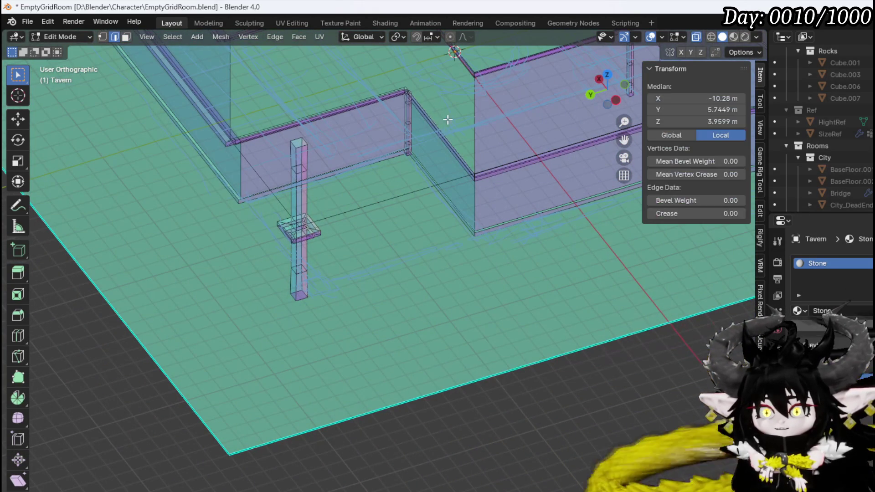
pyautogui.moveTo(311, 125)
pyautogui.mouseDown(button='middle')
pyautogui.moveTo(307, 114)
pyautogui.moveTo(308, 254)
pyautogui.mouseUp(button='middle')
pyautogui.moveTo(213, 178)
pyautogui.mouseDown(button='middle')
pyautogui.moveTo(282, 180)
pyautogui.moveTo(330, 208)
pyautogui.moveTo(283, 182)
pyautogui.moveTo(258, 152)
pyautogui.moveTo(241, 180)
pyautogui.moveTo(257, 191)
pyautogui.mouseUp(button='middle')
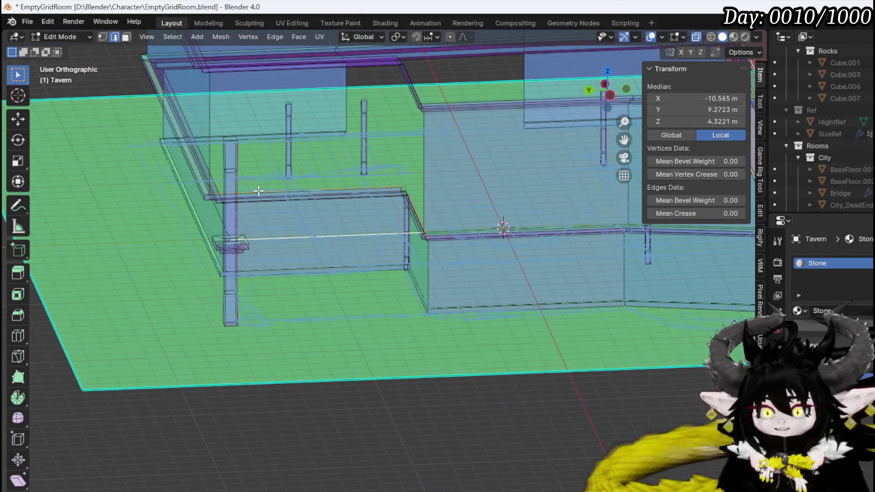
pyautogui.click(258, 191)
pyautogui.scroll(3, 346, 205)
pyautogui.moveTo(346, 205)
pyautogui.keyDown('shift'); pyautogui.mouseDown(button='middle')
pyautogui.moveTo(414, 295)
pyautogui.moveTo(449, 283)
pyautogui.moveTo(367, 323)
pyautogui.mouseUp(button='middle'); pyautogui.keyUp('shift')
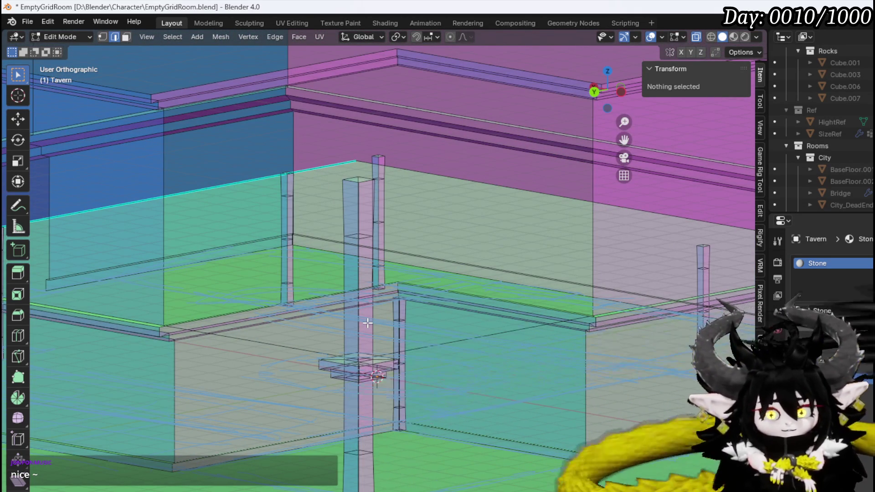
pyautogui.scroll(5, 377, 303)
pyautogui.moveTo(410, 301)
pyautogui.mouseDown(button='middle')
pyautogui.moveTo(441, 301)
pyautogui.moveTo(464, 381)
pyautogui.mouseUp(button='middle')
# - Select floor edges around the pillar, ending on the diagonal floor edge
pyautogui.click(464, 380)
pyautogui.keyDown('shift'); pyautogui.click(142, 415); pyautogui.keyUp('shift')
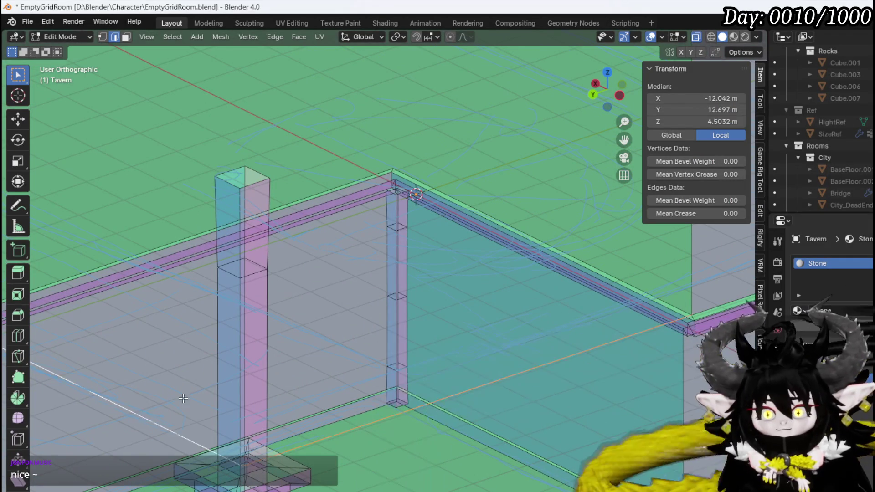
pyautogui.moveTo(183, 398)
pyautogui.keyDown('shift'); pyautogui.mouseDown(button='middle')
pyautogui.moveTo(190, 303)
pyautogui.moveTo(209, 299)
pyautogui.moveTo(213, 271)
pyautogui.moveTo(183, 296)
pyautogui.mouseUp(button='middle'); pyautogui.keyUp('shift')
pyautogui.click(152, 268)
pyautogui.moveTo(431, 273)
pyautogui.keyDown('shift'); pyautogui.mouseDown(button='middle')
pyautogui.moveTo(205, 234)
pyautogui.moveTo(234, 211)
pyautogui.moveTo(277, 207)
pyautogui.mouseUp(button='middle'); pyautogui.keyUp('shift')
pyautogui.moveTo(288, 152)
pyautogui.mouseDown(button='middle')
pyautogui.moveTo(355, 173)
pyautogui.moveTo(343, 162)
pyautogui.mouseUp(button='middle')
pyautogui.scroll(-3, 343, 166)
pyautogui.moveTo(307, 194)
pyautogui.keyDown('shift'); pyautogui.mouseDown(button='middle')
pyautogui.moveTo(293, 168)
pyautogui.moveTo(319, 192)
pyautogui.moveTo(511, 190)
pyautogui.moveTo(306, 196)
pyautogui.mouseUp(button='middle'); pyautogui.keyUp('shift')
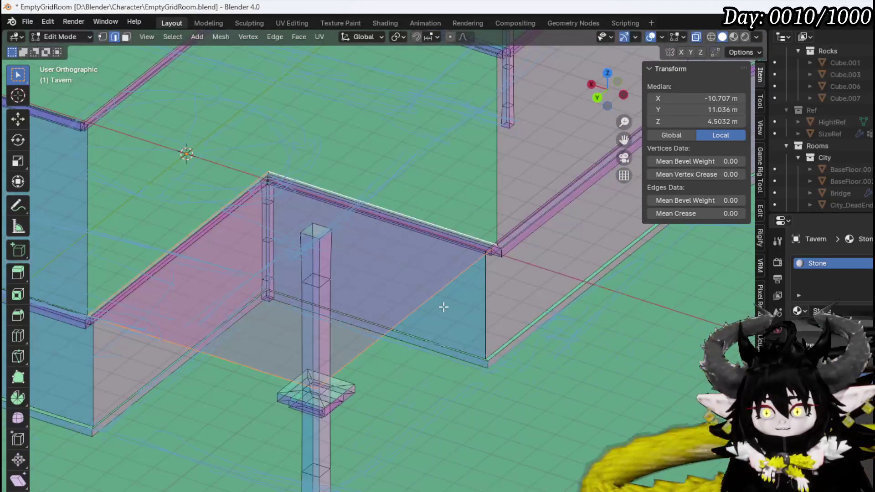
pyautogui.click(422, 303)
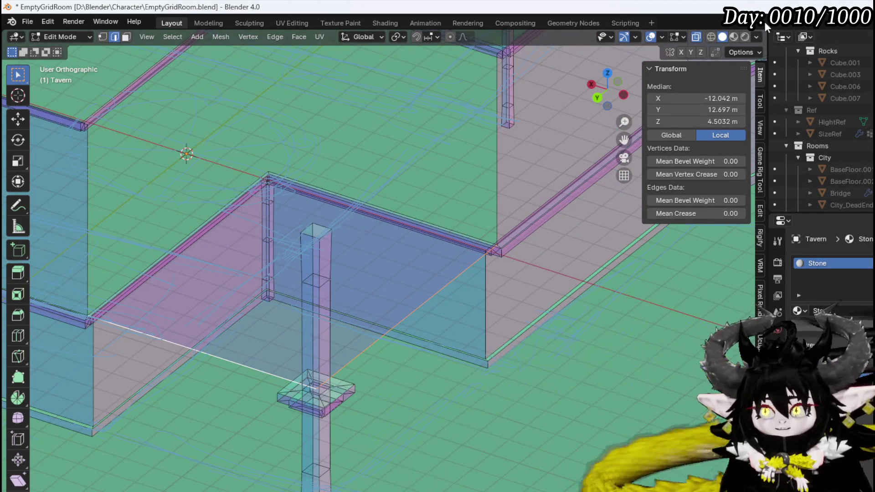
# - Turn off X-ray, select and frame the red face, and view it from the front
pyautogui.click(697, 37)
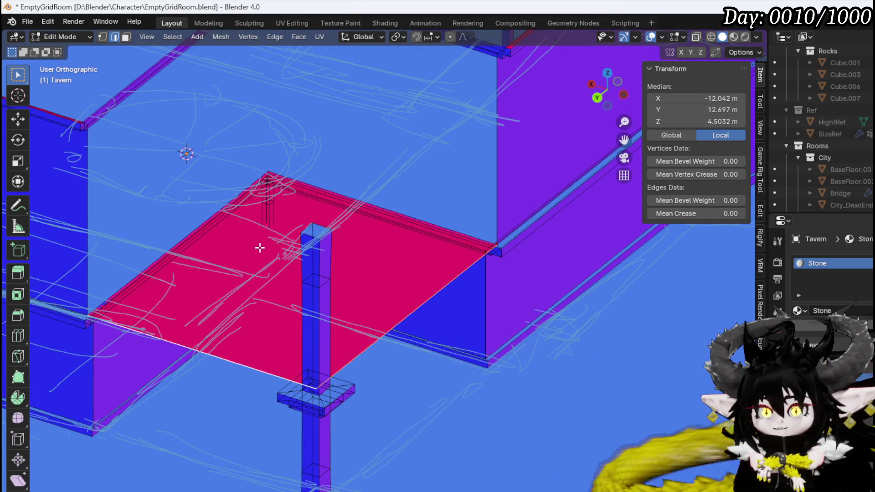
pyautogui.moveTo(260, 247)
pyautogui.mouseDown(button='middle')
pyautogui.moveTo(303, 261)
pyautogui.moveTo(416, 237)
pyautogui.moveTo(215, 204)
pyautogui.moveTo(179, 217)
pyautogui.moveTo(192, 237)
pyautogui.mouseUp(button='middle')
pyautogui.scroll(3, 255, 256)
pyautogui.press('3')
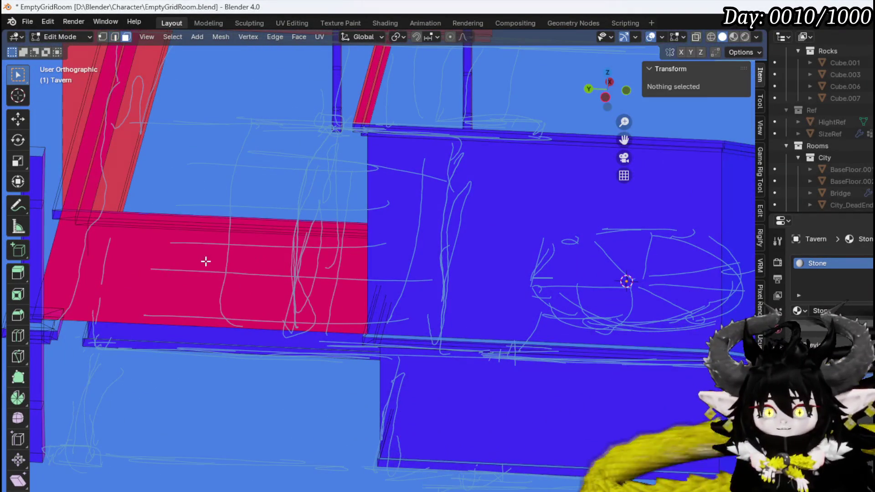
pyautogui.click(206, 261)
pyautogui.press('KP_Decimal')
pyautogui.press('KP_1')
pyautogui.moveTo(219, 271); pyautogui.dragTo(351, 272, button='middle')
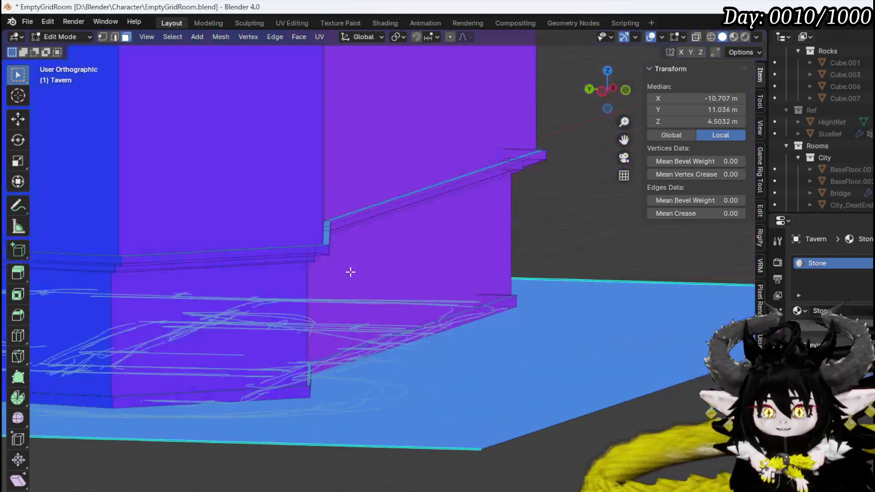
pyautogui.scroll(-5, 442, 268)
pyautogui.moveTo(442, 268); pyautogui.dragTo(442, 260, button='middle')
pyautogui.press('KP_1')
pyautogui.scroll(4, 441, 260)
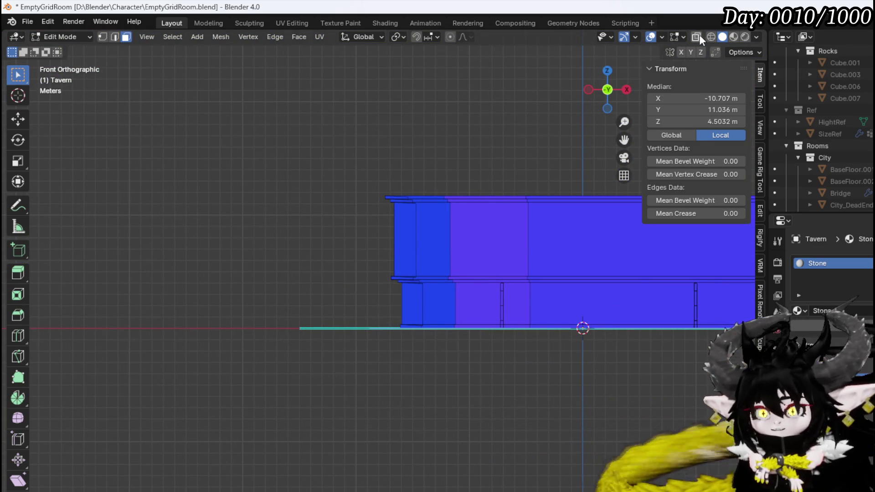
# - Turn X-ray back on and select the wall's top strip face and a bottom edge
pyautogui.click(697, 36)
pyautogui.keyDown('shift'); pyautogui.moveTo(528, 239); pyautogui.dragTo(420, 268, button='middle'); pyautogui.keyUp('shift')
pyautogui.scroll(5, 320, 248)
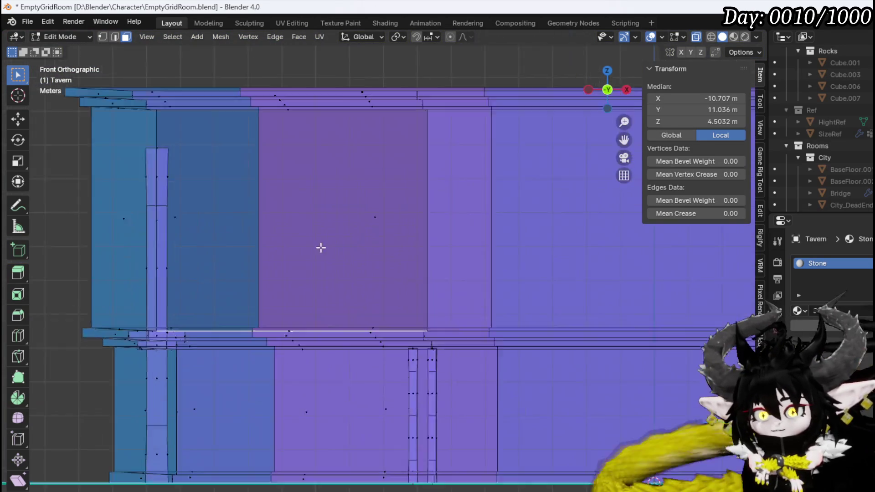
pyautogui.moveTo(324, 247)
pyautogui.mouseDown(button='middle')
pyautogui.moveTo(307, 234)
pyautogui.moveTo(551, 238)
pyautogui.moveTo(338, 238)
pyautogui.moveTo(364, 254)
pyautogui.moveTo(245, 260)
pyautogui.mouseUp(button='middle')
pyautogui.scroll(-5, 307, 234)
pyautogui.scroll(-3, 245, 261)
pyautogui.scroll(3, 526, 289)
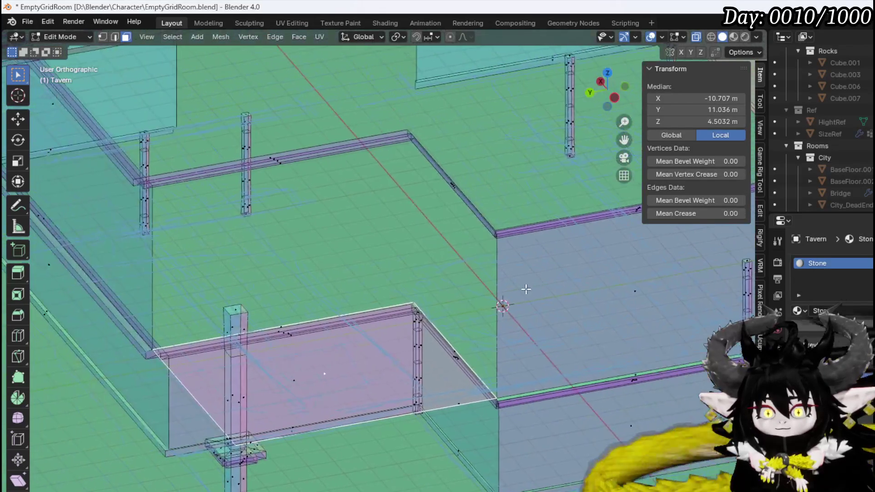
pyautogui.keyDown('shift'); pyautogui.click(283, 323); pyautogui.keyUp('shift')
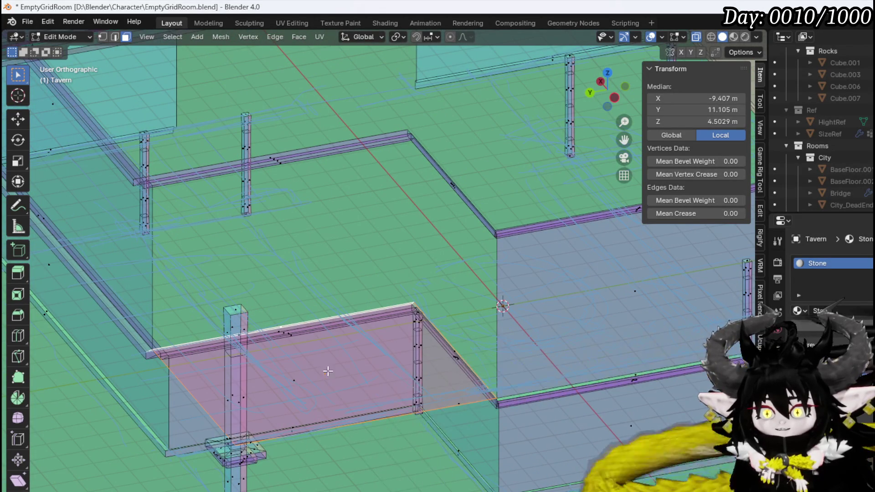
pyautogui.click(356, 424)
pyautogui.moveTo(356, 423); pyautogui.dragTo(436, 448, button='middle')
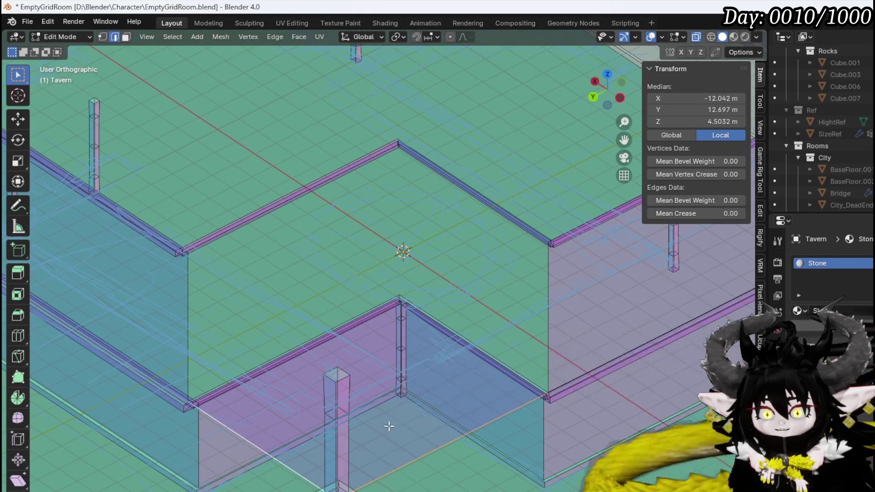
pyautogui.moveTo(389, 427); pyautogui.dragTo(389, 419, button='middle')
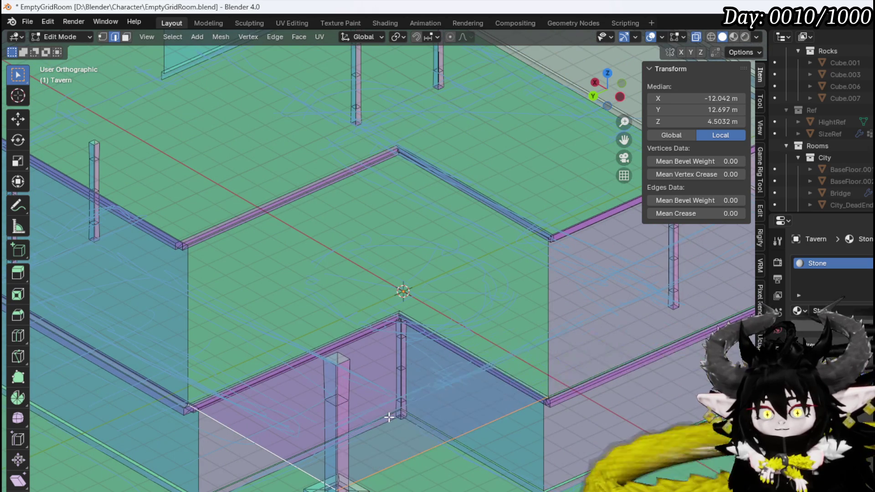
# - Extrude the pillar-top vertex straight up along Z to about 11.04 m
pyautogui.click(397, 473)
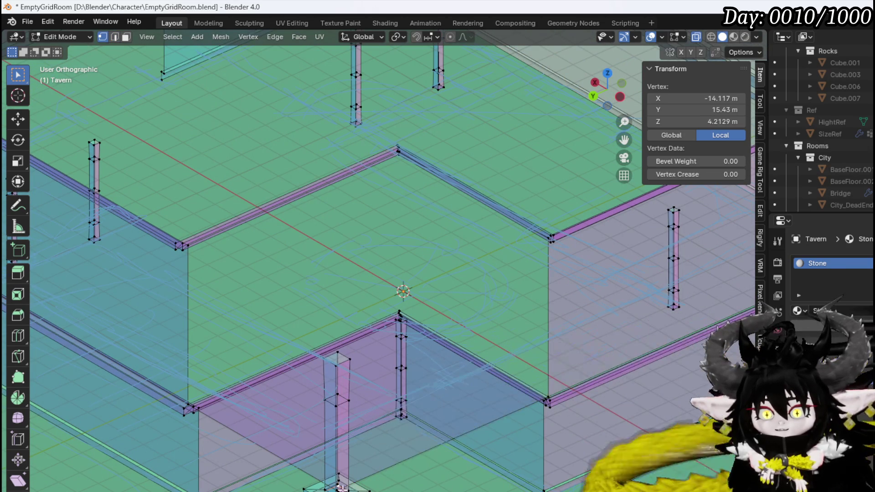
pyautogui.press('KP_1')
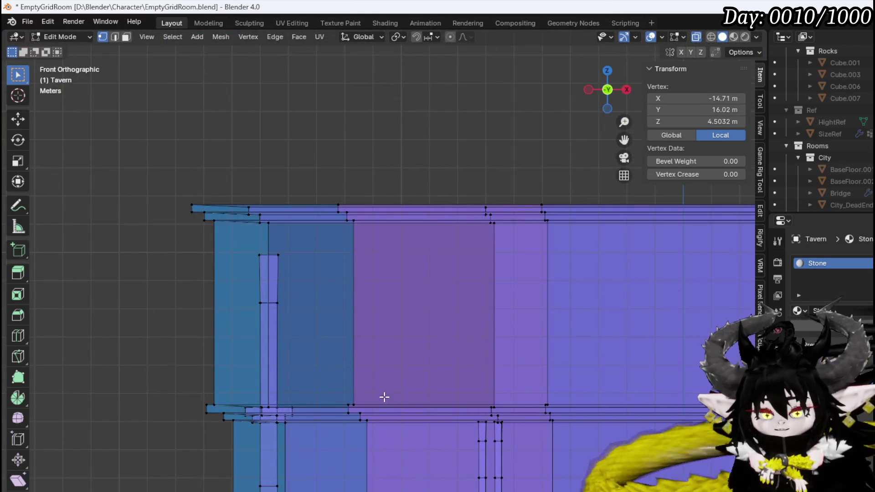
pyautogui.moveTo(390, 369)
pyautogui.keyDown('shift'); pyautogui.mouseDown(button='middle')
pyautogui.moveTo(133, 357)
pyautogui.moveTo(500, 379)
pyautogui.mouseUp(button='middle'); pyautogui.keyUp('shift')
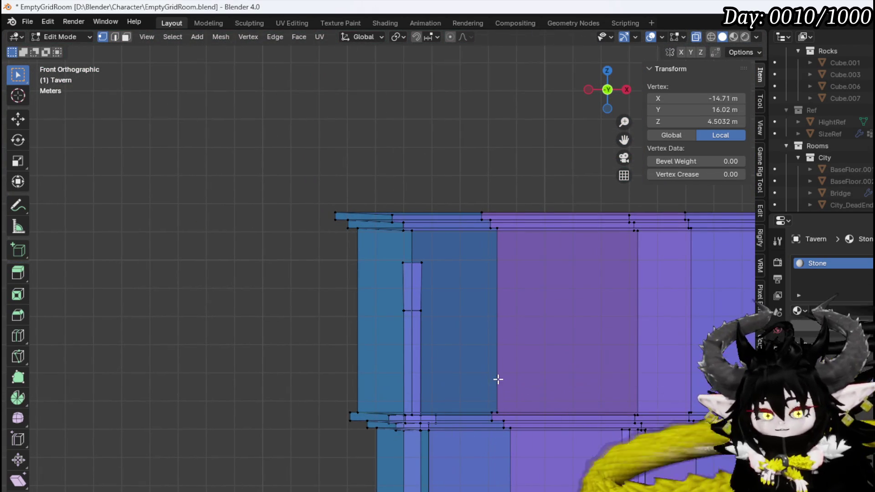
pyautogui.press('g')
pyautogui.press('z')
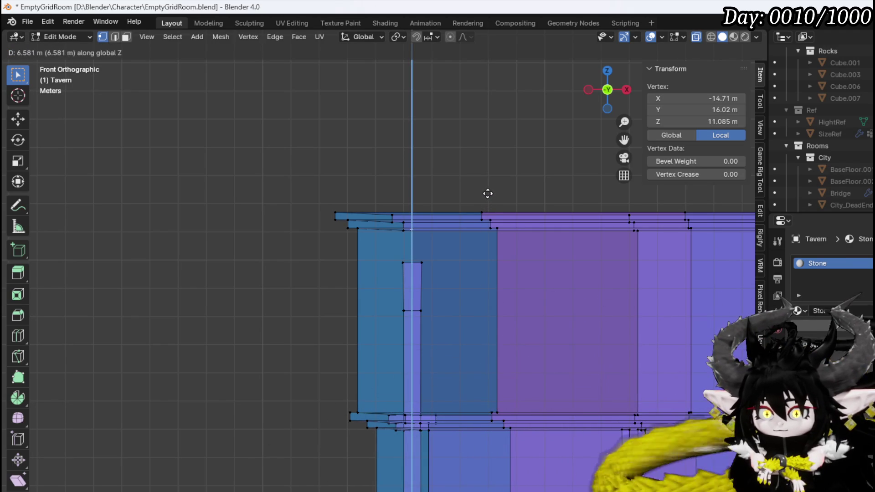
pyautogui.click(487, 194)
pyautogui.moveTo(488, 195)
pyautogui.mouseDown(button='middle')
pyautogui.moveTo(464, 204)
pyautogui.moveTo(410, 328)
pyautogui.moveTo(460, 278)
pyautogui.moveTo(449, 274)
pyautogui.moveTo(431, 283)
pyautogui.moveTo(456, 315)
pyautogui.moveTo(478, 335)
pyautogui.moveTo(492, 307)
pyautogui.moveTo(543, 363)
pyautogui.mouseUp(button='middle')
# - Pick vertices on the wall trim, then select the whole pillar and its base with Ctrl+L
pyautogui.keyDown('shift'); pyautogui.click(503, 272); pyautogui.keyUp('shift')
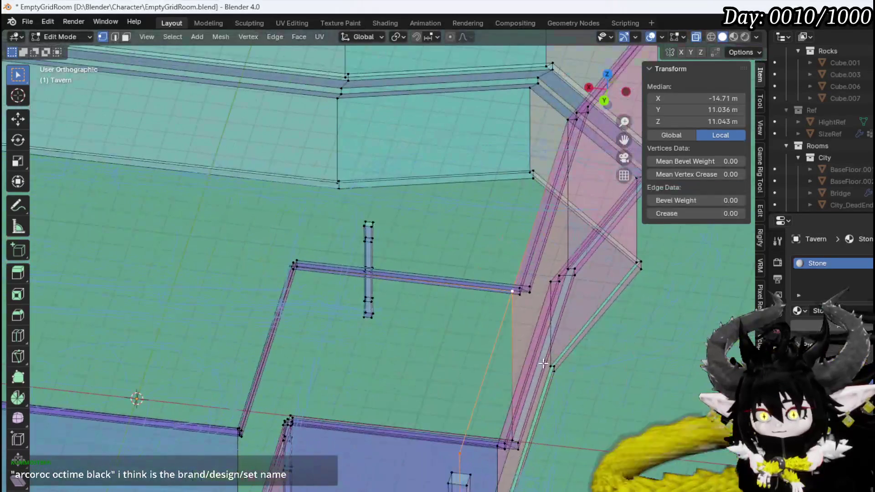
pyautogui.moveTo(262, 436)
pyautogui.mouseDown(button='middle')
pyautogui.moveTo(124, 474)
pyautogui.moveTo(354, 317)
pyautogui.moveTo(305, 353)
pyautogui.moveTo(217, 337)
pyautogui.mouseUp(button='middle')
pyautogui.scroll(-3, 217, 338)
pyautogui.click(214, 331)
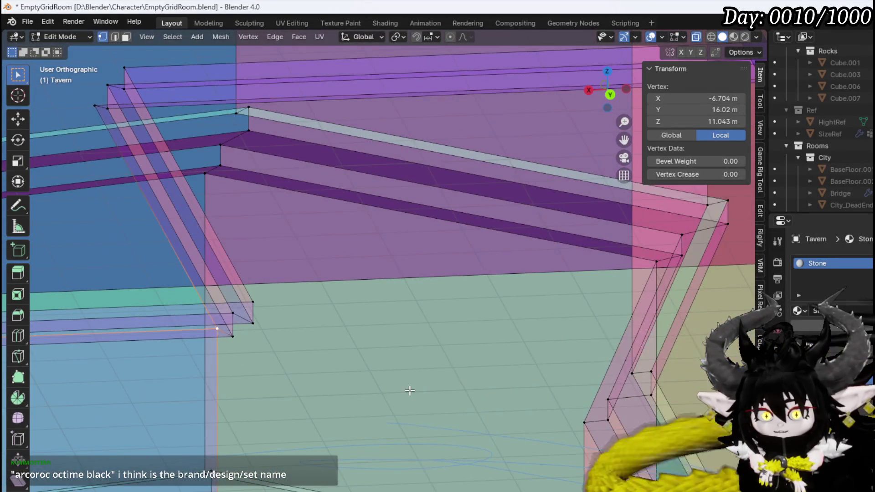
pyautogui.scroll(3, 636, 302)
pyautogui.keyDown('shift'); pyautogui.click(628, 298); pyautogui.keyUp('shift')
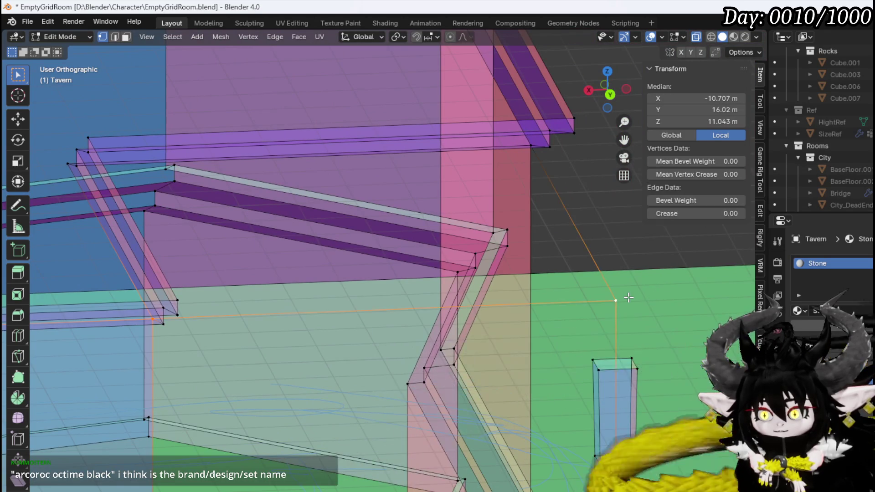
pyautogui.scroll(-2, 608, 343)
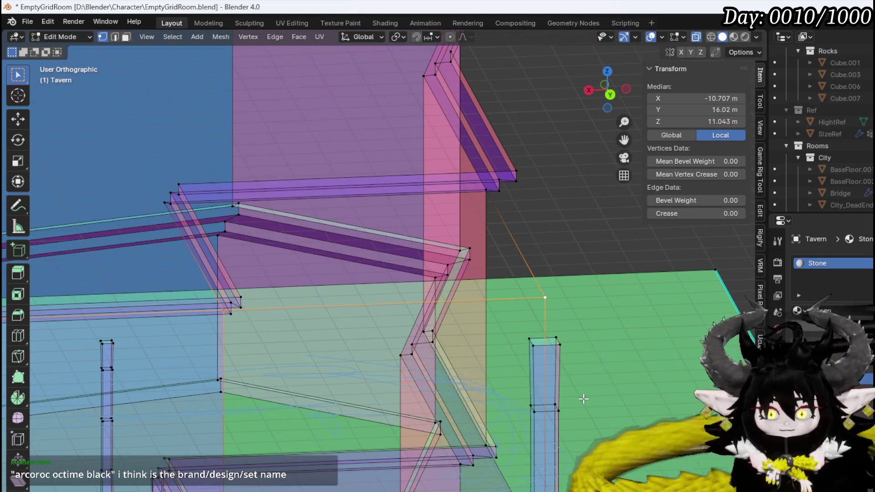
pyautogui.moveTo(584, 399)
pyautogui.keyDown('shift'); pyautogui.mouseDown(button='middle')
pyautogui.moveTo(518, 250)
pyautogui.moveTo(474, 244)
pyautogui.moveTo(478, 224)
pyautogui.mouseUp(button='middle'); pyautogui.keyUp('shift')
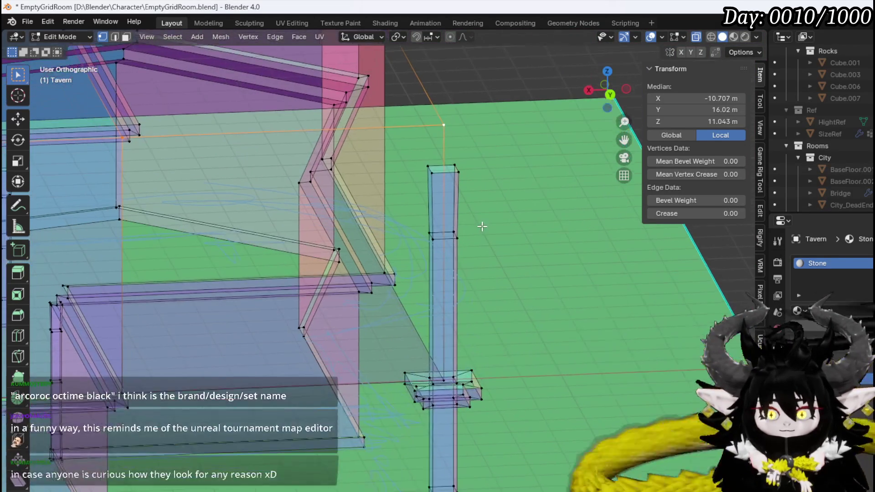
pyautogui.scroll(3, 512, 360)
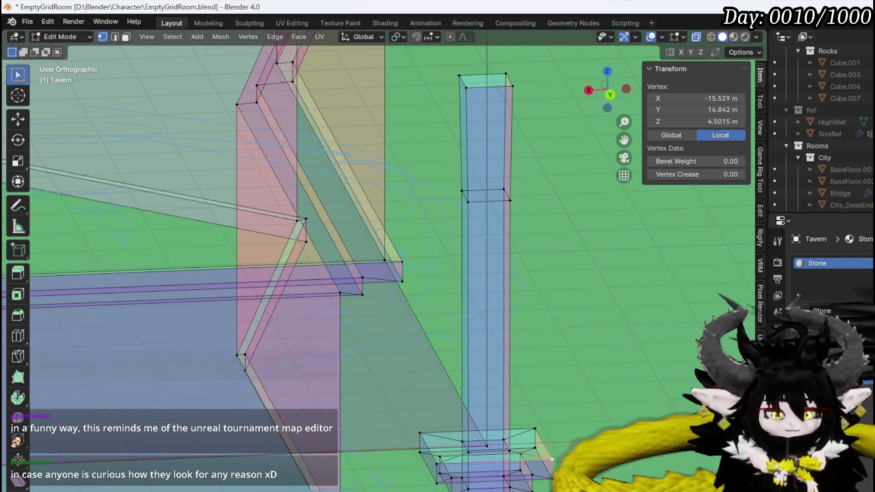
pyautogui.hotkey('ctrl', 'l')
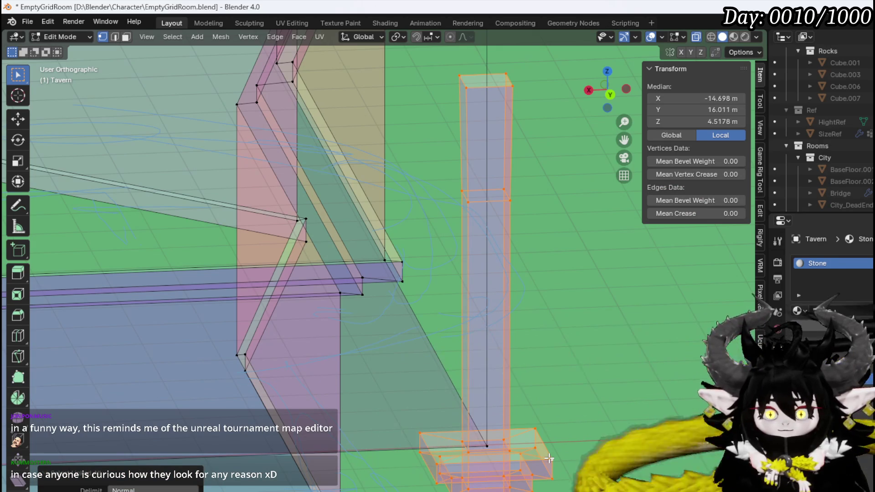
# - In face mode, select the top face and inner bevel strip of the pillar base
pyautogui.keyDown('shift'); pyautogui.moveTo(550, 458); pyautogui.dragTo(510, 395, button='middle'); pyautogui.keyUp('shift')
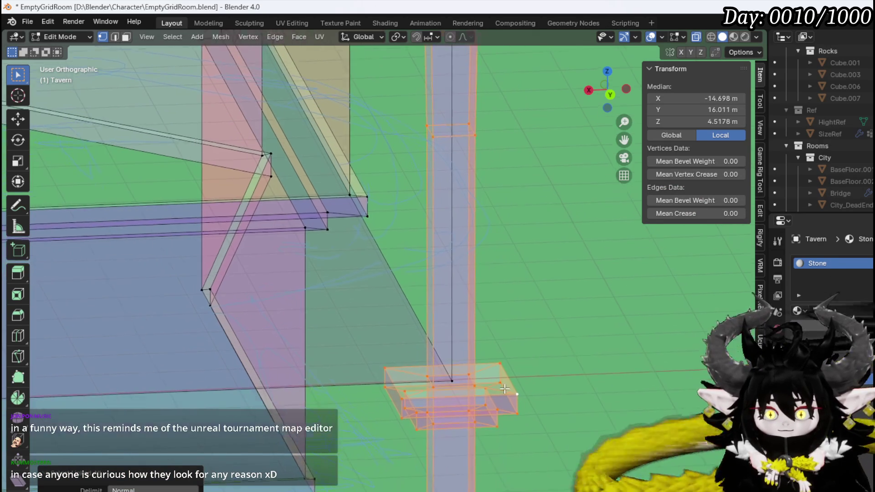
pyautogui.press('3')
pyautogui.click(495, 375)
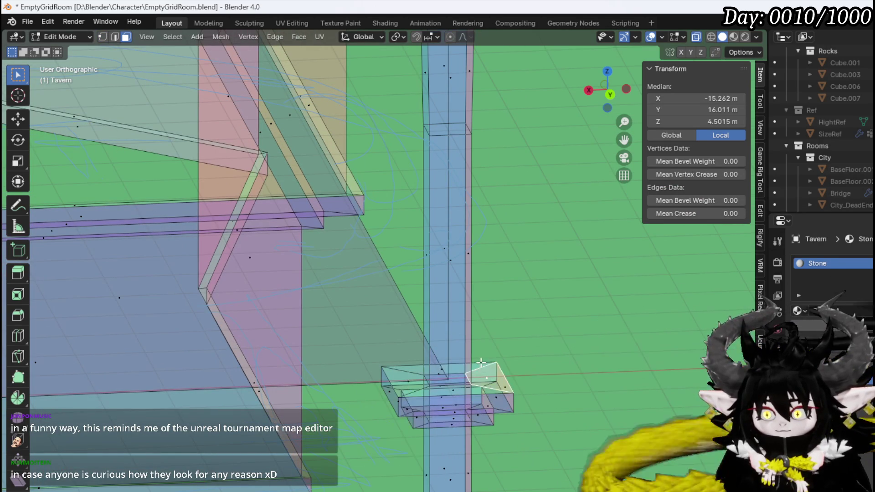
pyautogui.hotkey('alt', 'a')
pyautogui.click(482, 367)
pyautogui.moveTo(482, 367)
pyautogui.mouseDown(button='middle')
pyautogui.moveTo(426, 360)
pyautogui.moveTo(504, 420)
pyautogui.moveTo(453, 434)
pyautogui.moveTo(332, 345)
pyautogui.mouseUp(button='middle')
pyautogui.click(336, 350)
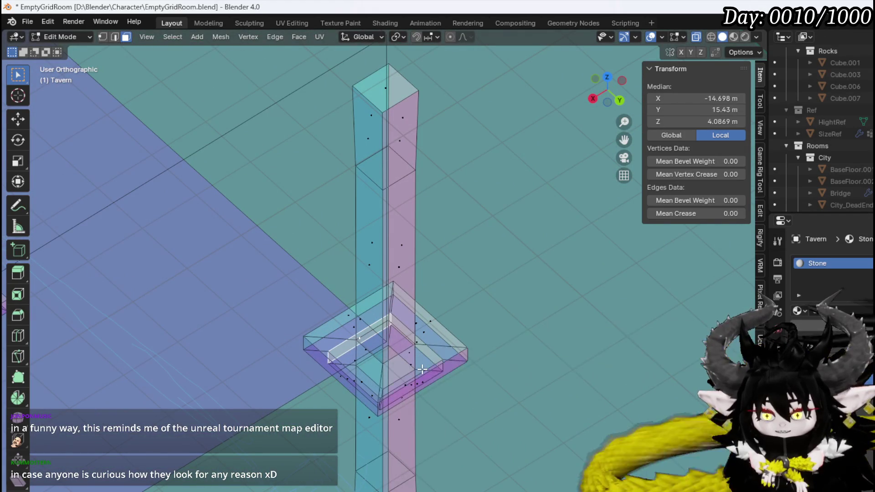
pyautogui.moveTo(419, 366)
pyautogui.mouseDown(button='middle')
pyautogui.moveTo(455, 336)
pyautogui.moveTo(319, 255)
pyautogui.moveTo(283, 220)
pyautogui.mouseUp(button='middle')
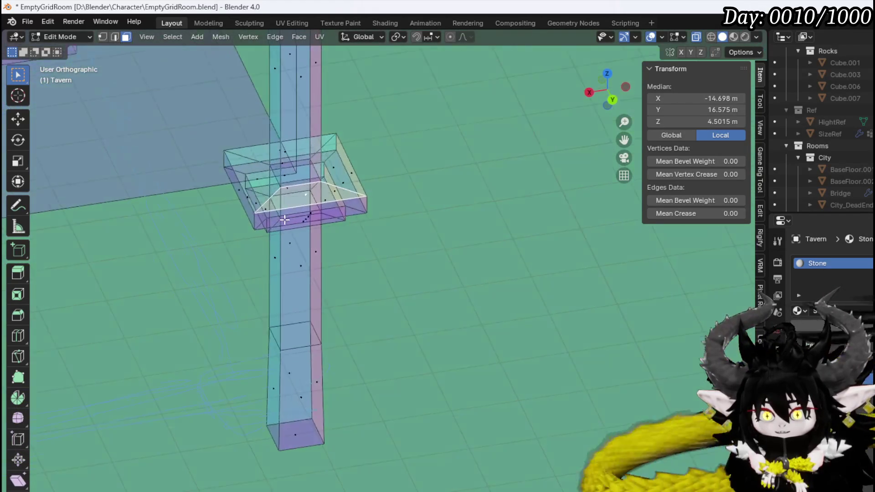
pyautogui.click(270, 205)
# - From the side view, box-select the four vertices of the protruding base block
pyautogui.press('KP_1')
pyautogui.press('KP_3')
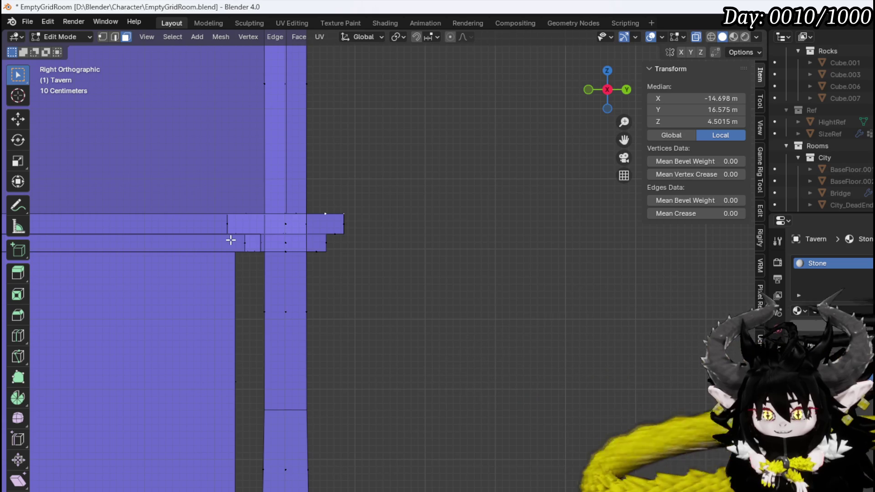
pyautogui.scroll(3, 231, 242)
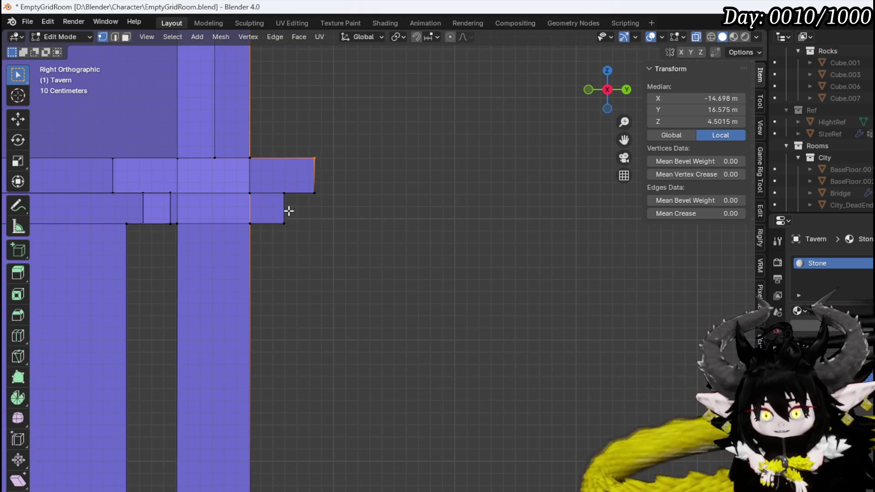
pyautogui.keyDown('shift'); pyautogui.moveTo(289, 211); pyautogui.dragTo(447, 322, button='middle'); pyautogui.keyUp('shift')
pyautogui.moveTo(411, 336); pyautogui.dragTo(525, 214)
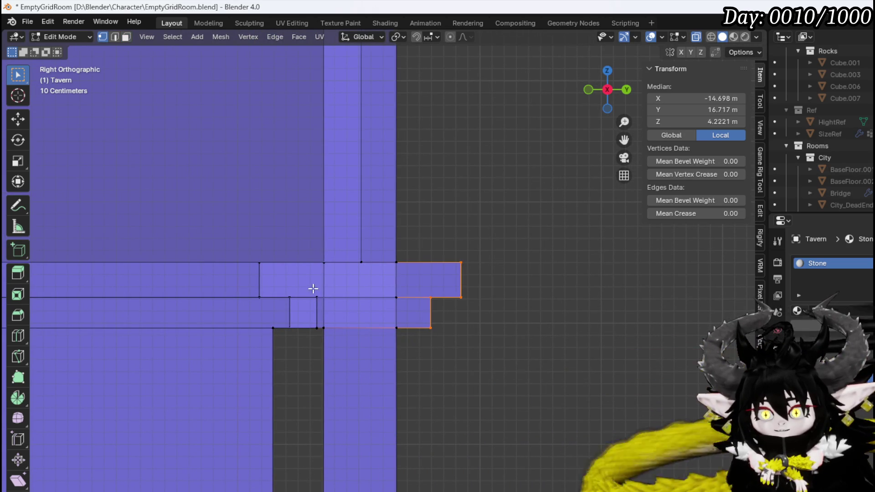
pyautogui.moveTo(324, 290)
pyautogui.mouseDown(button='middle')
pyautogui.moveTo(326, 303)
pyautogui.moveTo(346, 254)
pyautogui.moveTo(328, 274)
pyautogui.moveTo(313, 264)
pyautogui.moveTo(371, 313)
pyautogui.moveTo(378, 300)
pyautogui.moveTo(360, 231)
pyautogui.moveTo(350, 254)
pyautogui.moveTo(370, 389)
pyautogui.mouseUp(button='middle')
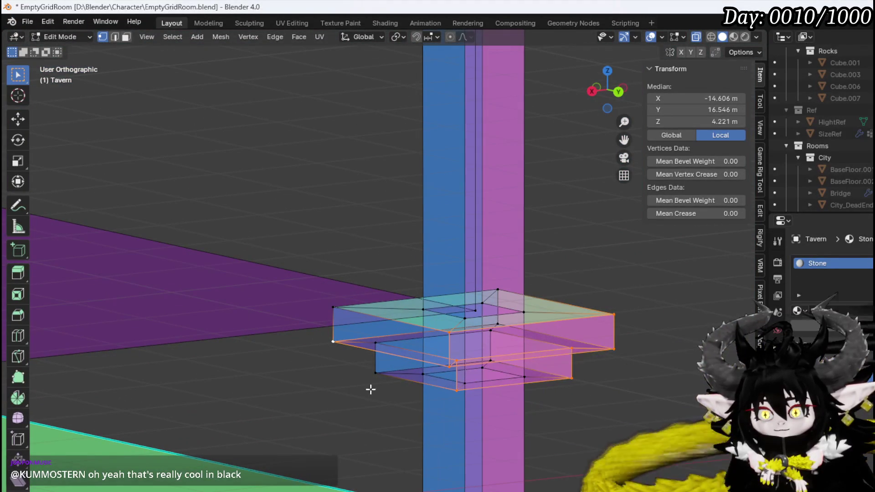
pyautogui.moveTo(469, 339); pyautogui.dragTo(472, 324, button='middle')
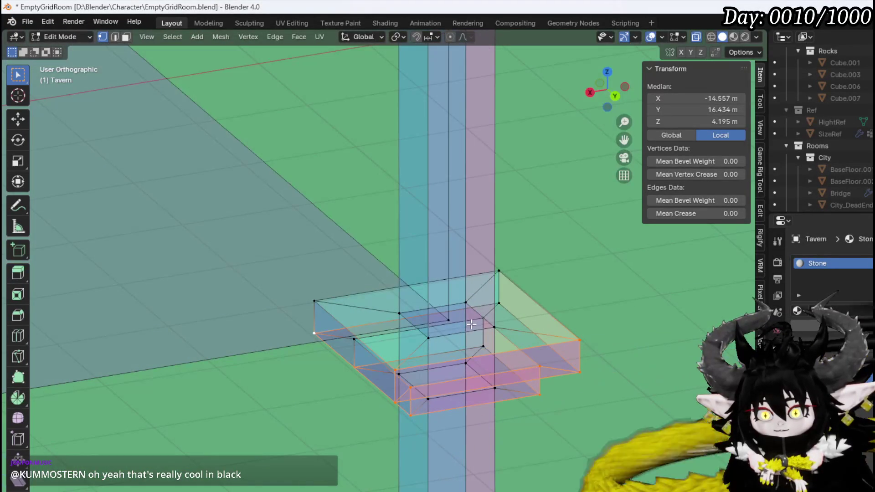
# - Cut a new edge loop into the base block
pyautogui.hotkey('ctrl', 'r')
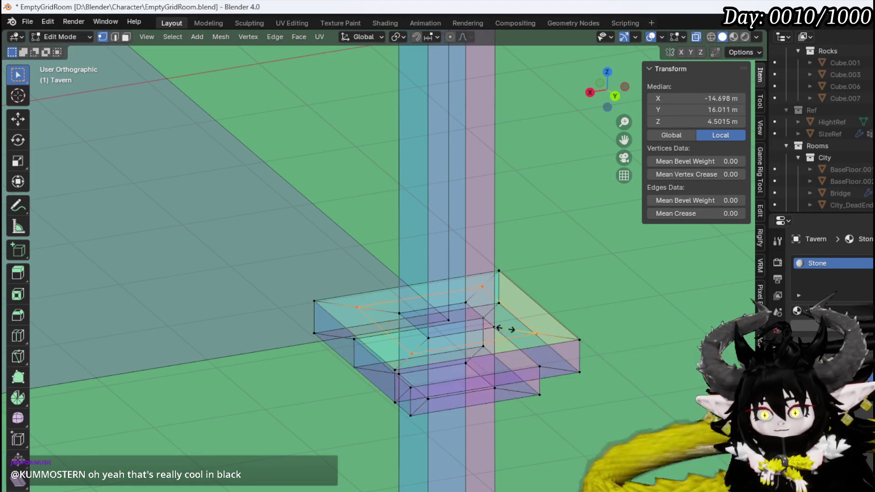
pyautogui.click(486, 327)
pyautogui.click(490, 326)
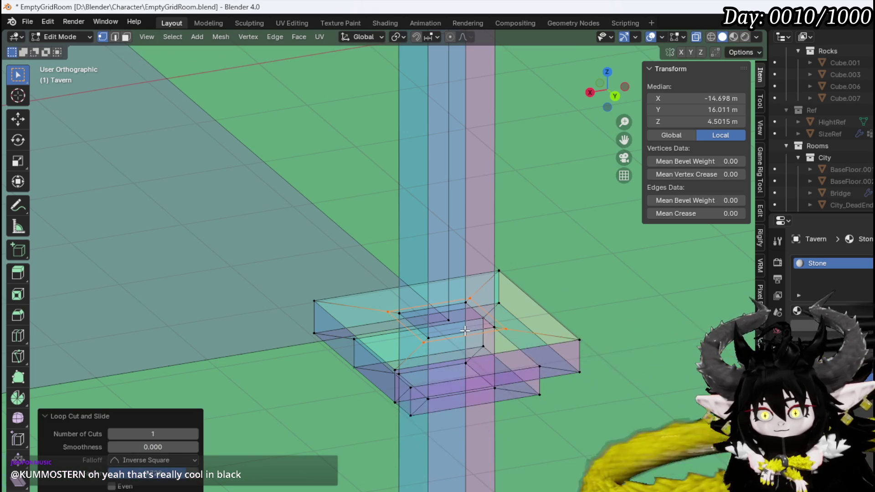
pyautogui.scroll(2, 465, 331)
pyautogui.keyDown('shift'); pyautogui.moveTo(465, 330); pyautogui.dragTo(397, 339, button='middle'); pyautogui.keyUp('shift')
# - Delete the ring of faces along the new loop
pyautogui.press('3')
pyautogui.keyDown('alt'); pyautogui.click(387, 383); pyautogui.keyUp('alt')
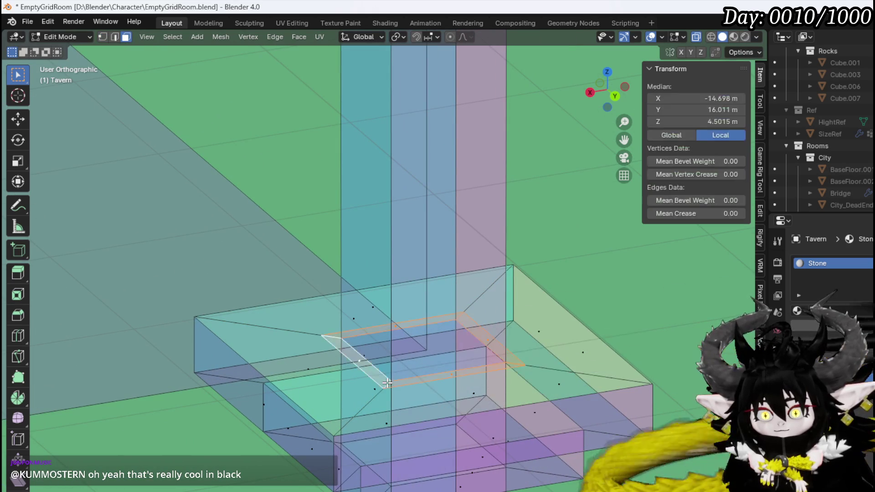
pyautogui.press('x')
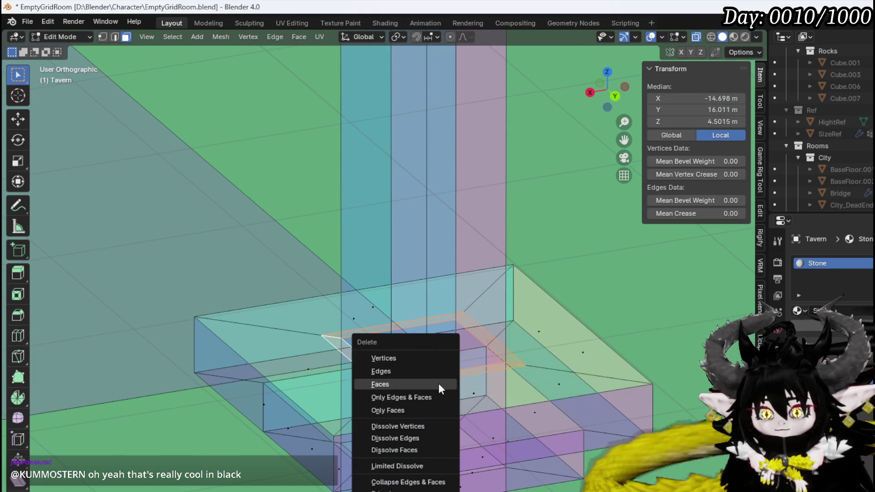
pyautogui.click(439, 384)
# - Scale the vertices around the new opening to 0.657
pyautogui.press('1')
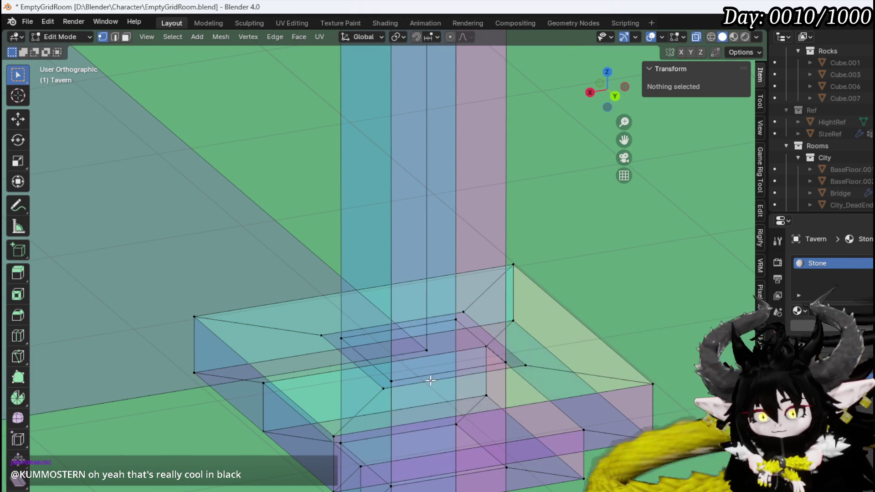
pyautogui.click(383, 389)
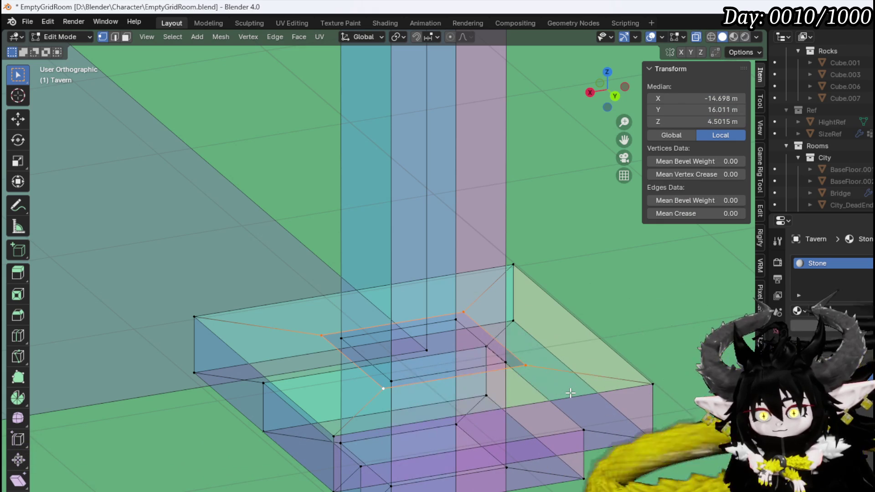
pyautogui.press('s')
pyautogui.click(520, 378)
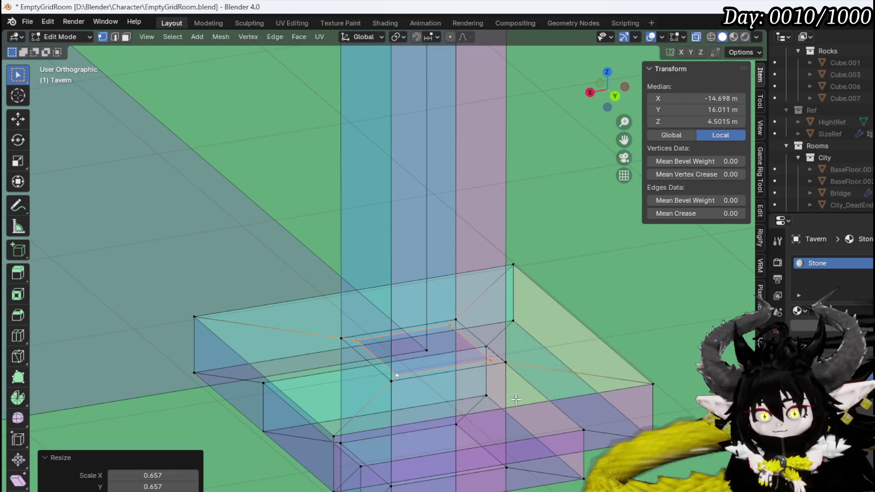
# - Shrink the cap's lower ring inward to about 0.67
pyautogui.keyDown('shift'); pyautogui.moveTo(520, 378); pyautogui.dragTo(459, 266, button='middle'); pyautogui.keyUp('shift')
pyautogui.moveTo(398, 402); pyautogui.dragTo(385, 353, button='middle')
pyautogui.click(435, 374)
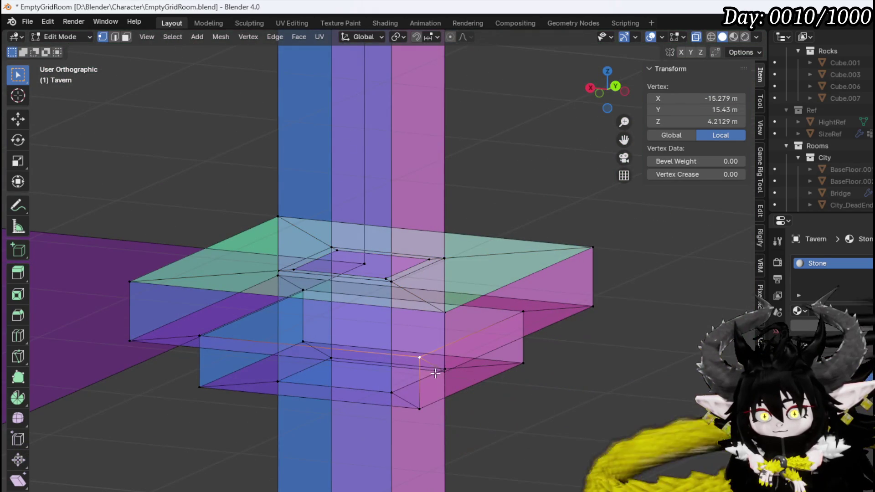
pyautogui.keyDown('alt'); pyautogui.click(382, 360); pyautogui.keyUp('alt')
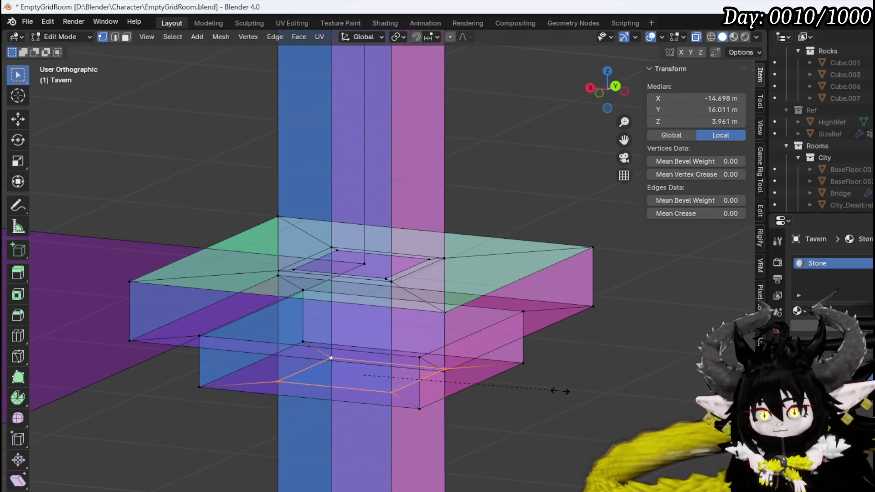
pyautogui.press('s')
pyautogui.click(494, 385)
# - Select the whole connected cap piece
pyautogui.moveTo(495, 385); pyautogui.dragTo(601, 256, button='middle')
pyautogui.click(604, 254)
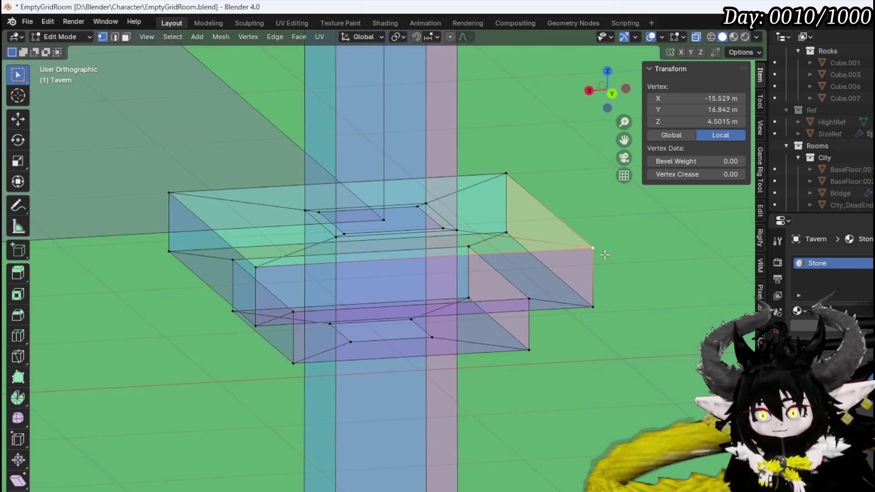
pyautogui.hotkey('ctrl', 'l')
pyautogui.scroll(-3, 600, 264)
# - Copy the cap piece and move it straight up high on the post
pyautogui.press('KP_1')
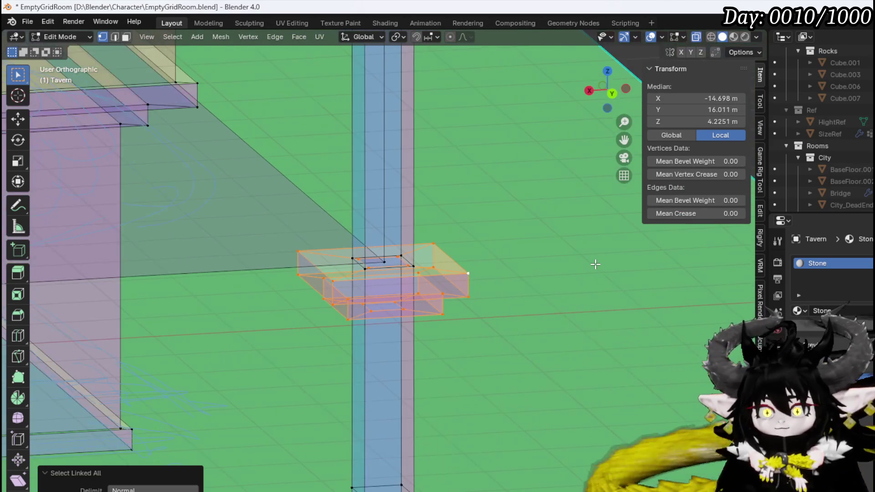
pyautogui.press('KP_Decimal')
pyautogui.scroll(-5, 595, 264)
pyautogui.keyDown('shift'); pyautogui.moveTo(474, 237); pyautogui.dragTo(437, 367, button='middle'); pyautogui.keyUp('shift')
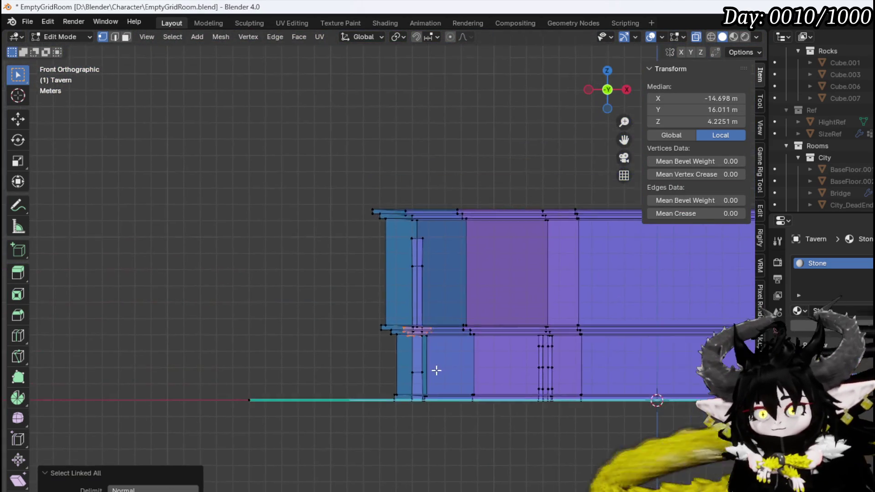
pyautogui.scroll(2, 446, 346)
pyautogui.keyDown('shift'); pyautogui.moveTo(454, 315); pyautogui.dragTo(465, 365, button='middle'); pyautogui.keyUp('shift')
pyautogui.press('g')
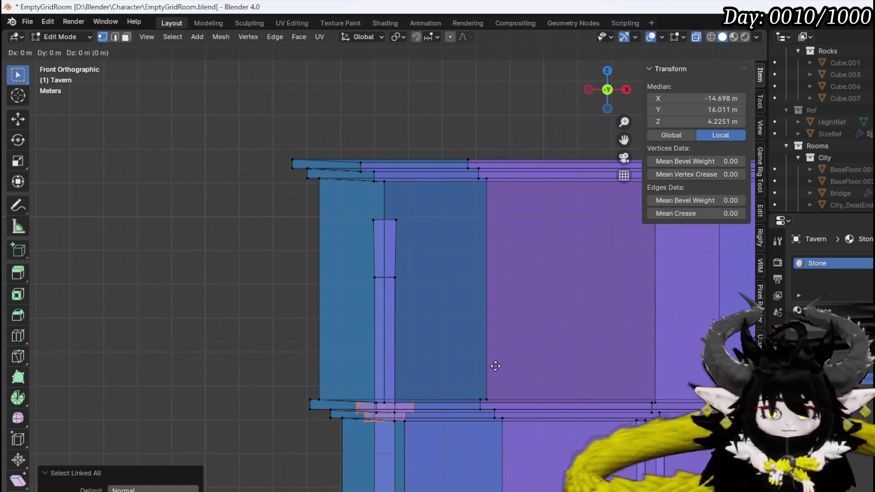
pyautogui.press('z')
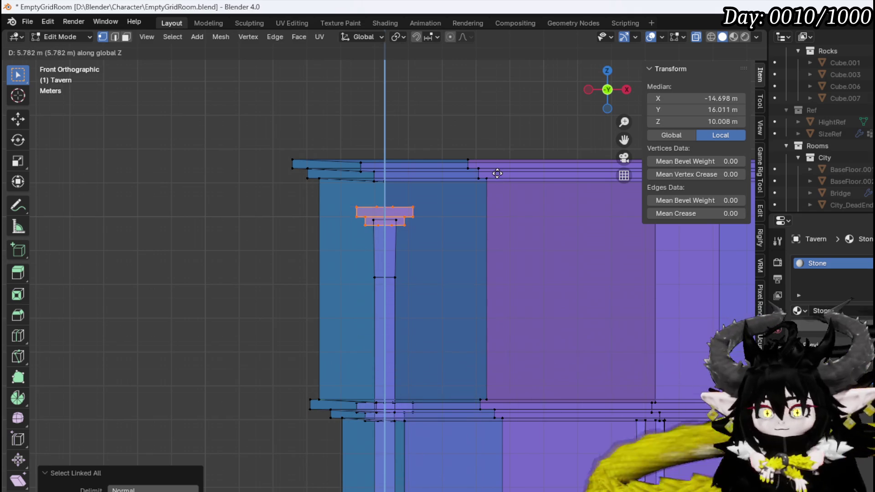
pyautogui.click(498, 169)
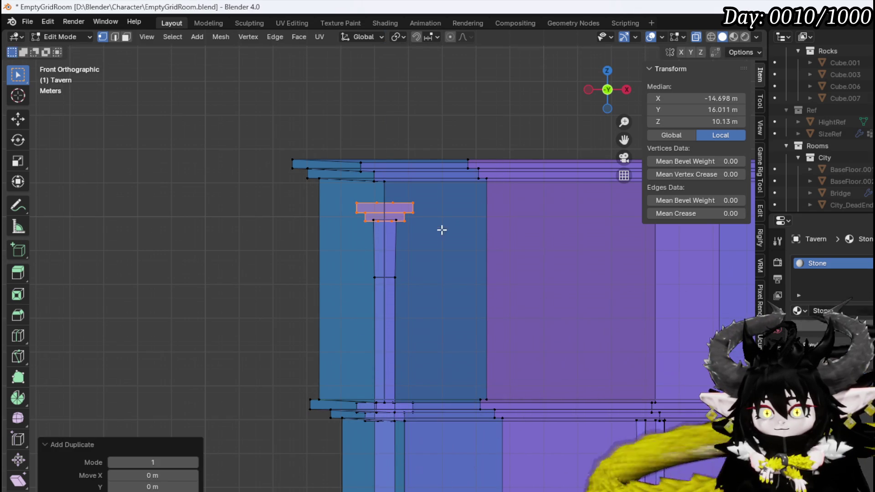
# - Raise the new cap 1.174 m along Z to sit under the upper-floor ledge
pyautogui.moveTo(346, 300); pyautogui.dragTo(455, 194)
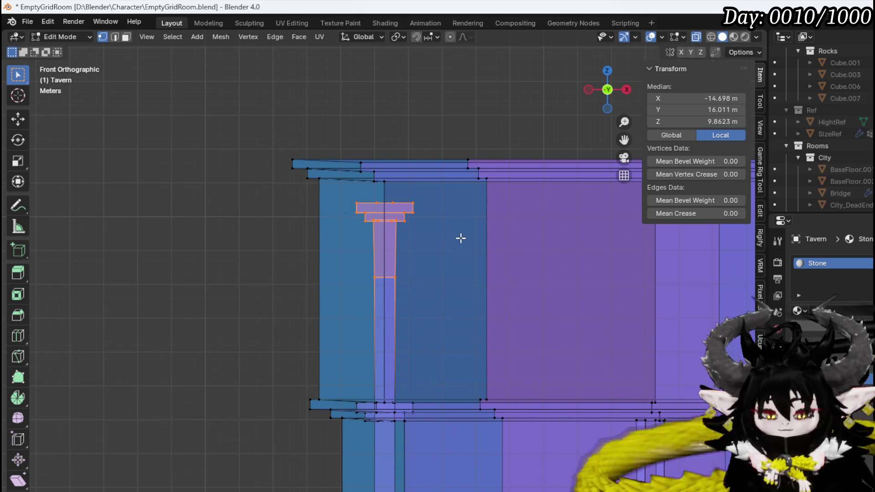
pyautogui.moveTo(358, 254); pyautogui.dragTo(446, 183)
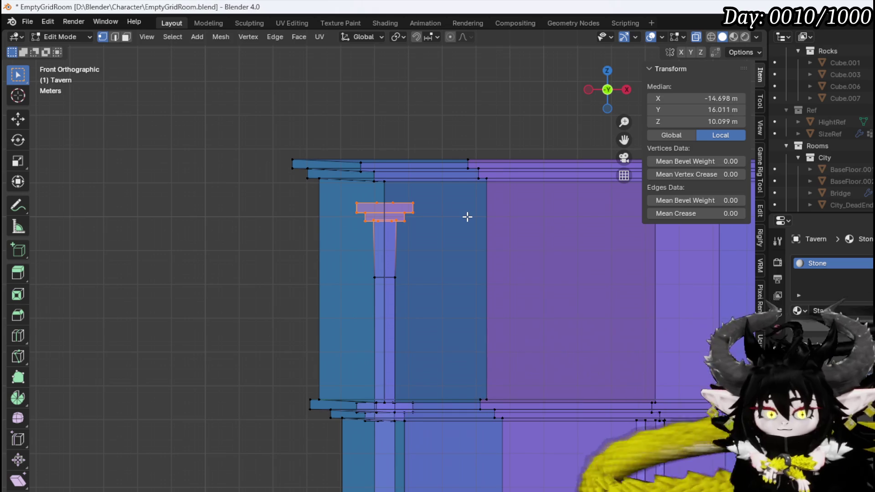
pyautogui.press('g')
pyautogui.press('z')
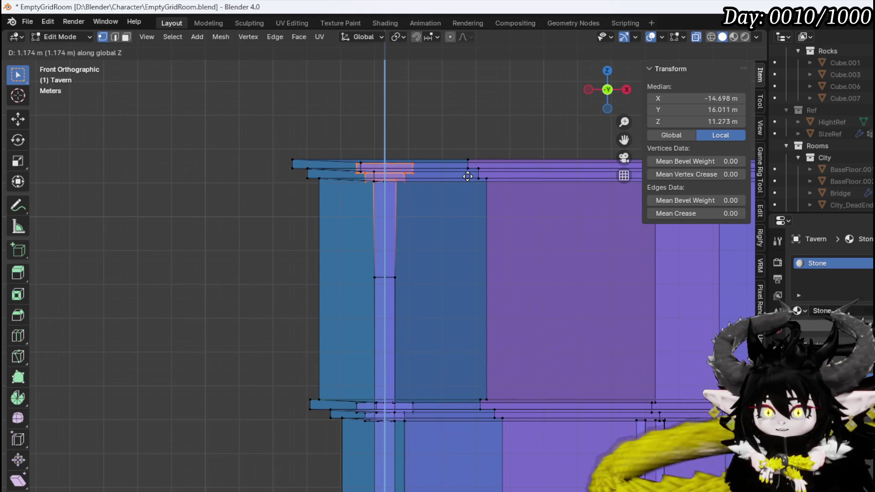
pyautogui.click(468, 177)
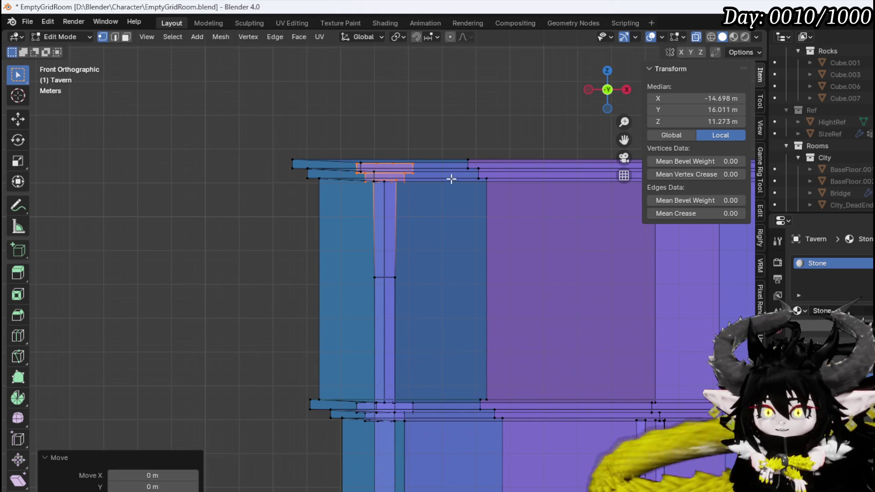
pyautogui.moveTo(451, 178)
pyautogui.mouseDown(button='middle')
pyautogui.moveTo(371, 193)
pyautogui.moveTo(428, 199)
pyautogui.moveTo(272, 226)
pyautogui.moveTo(463, 256)
pyautogui.moveTo(406, 277)
pyautogui.mouseUp(button='middle')
# - In edge mode, select edges between the cap, railing and post
pyautogui.press('2')
pyautogui.click(406, 276)
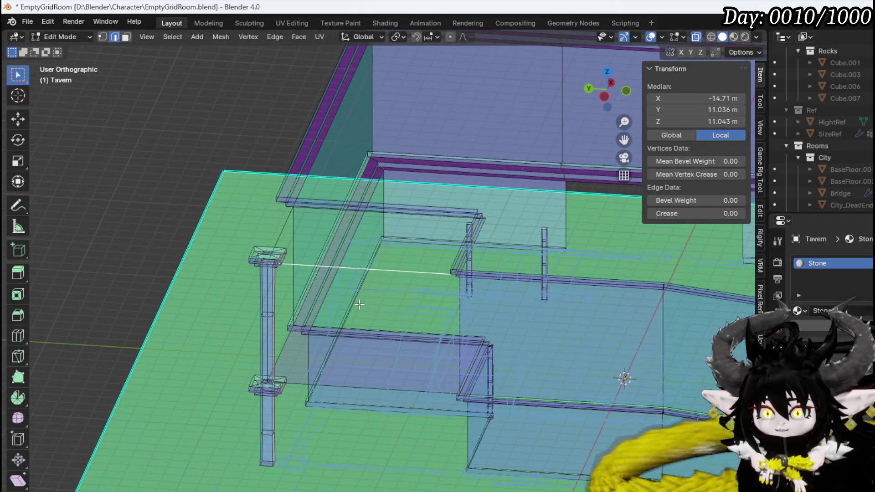
pyautogui.scroll(3, 358, 307)
pyautogui.moveTo(358, 307); pyautogui.dragTo(382, 425, button='middle')
pyautogui.keyDown('shift'); pyautogui.click(383, 425); pyautogui.keyUp('shift')
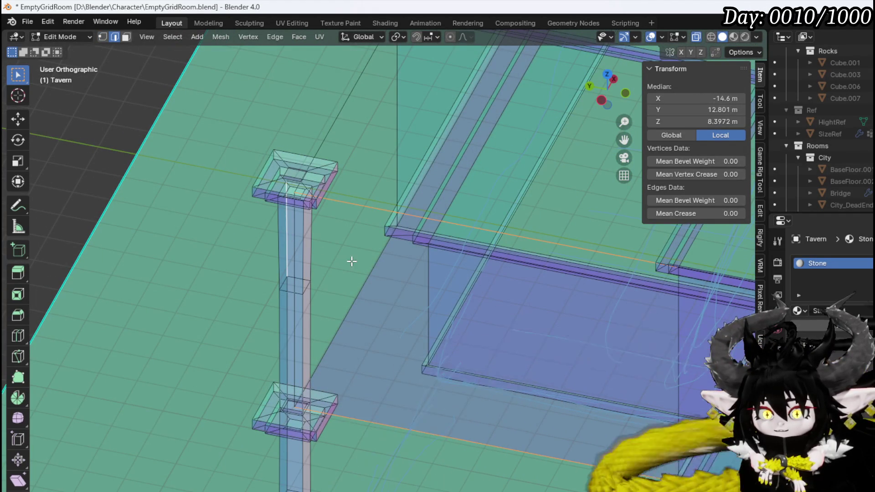
pyautogui.moveTo(352, 261)
pyautogui.mouseDown(button='middle')
pyautogui.moveTo(381, 254)
pyautogui.moveTo(273, 260)
pyautogui.moveTo(229, 291)
pyautogui.mouseUp(button='middle')
pyautogui.click(299, 242)
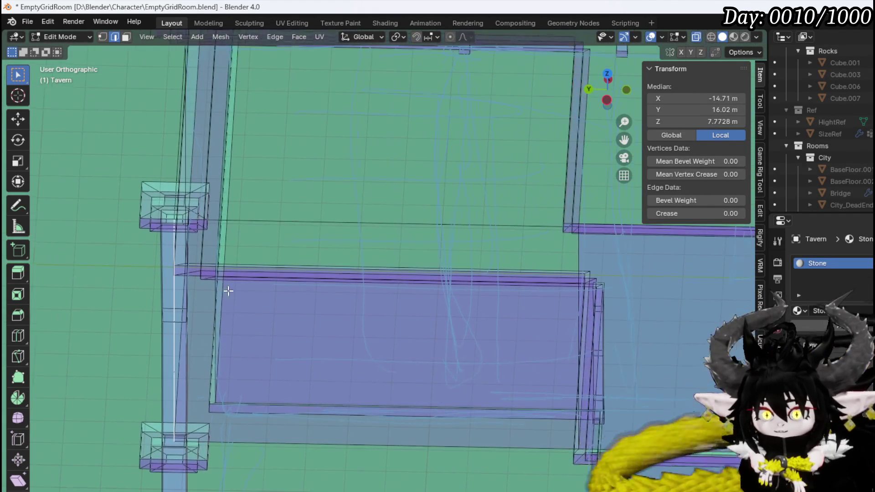
pyautogui.keyDown('shift'); pyautogui.click(325, 224); pyautogui.keyUp('shift')
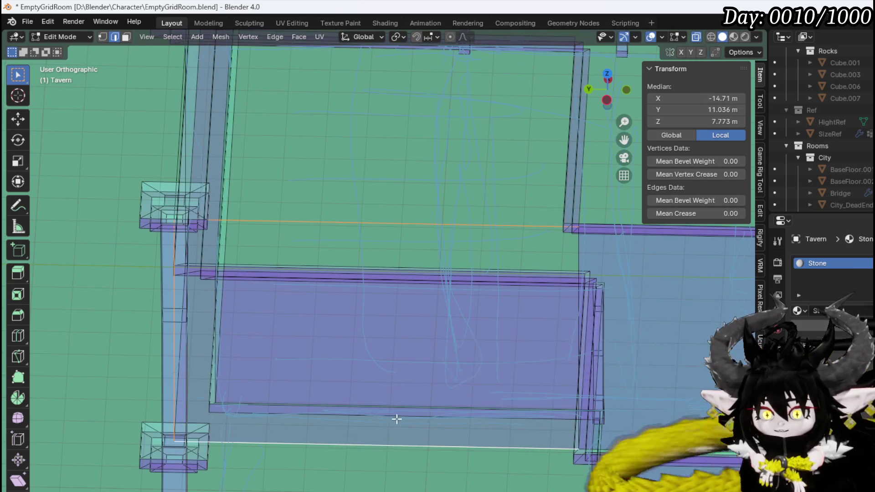
pyautogui.moveTo(397, 419)
pyautogui.mouseDown(button='middle')
pyautogui.moveTo(587, 320)
pyautogui.moveTo(397, 279)
pyautogui.moveTo(248, 307)
pyautogui.moveTo(304, 325)
pyautogui.mouseUp(button='middle')
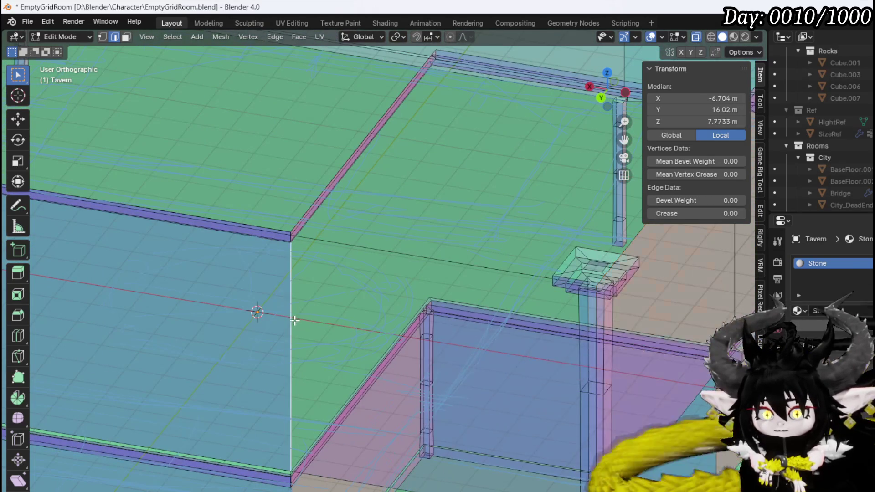
pyautogui.scroll(-3, 337, 325)
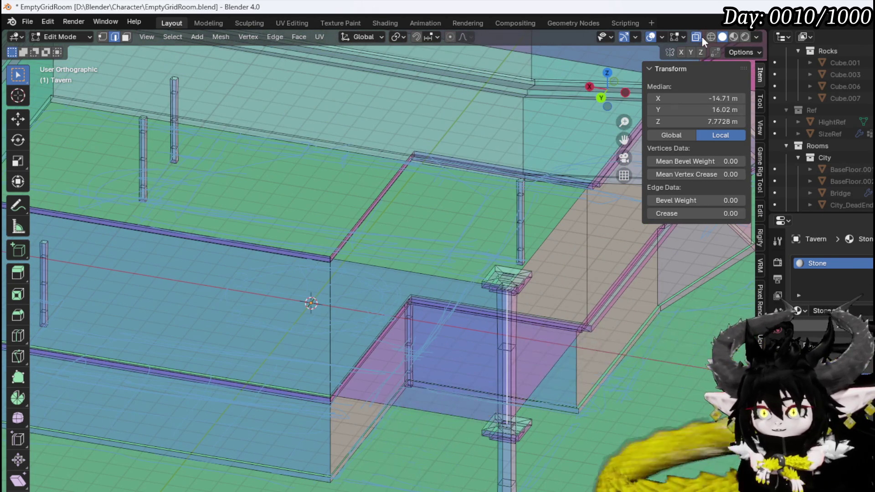
# - Turn off X-Ray, then switch to vertex mode and top view
pyautogui.click(700, 37)
pyautogui.moveTo(529, 201)
pyautogui.mouseDown(button='middle')
pyautogui.moveTo(504, 204)
pyautogui.moveTo(473, 190)
pyautogui.moveTo(460, 166)
pyautogui.moveTo(422, 172)
pyautogui.moveTo(442, 191)
pyautogui.moveTo(531, 200)
pyautogui.mouseUp(button='middle')
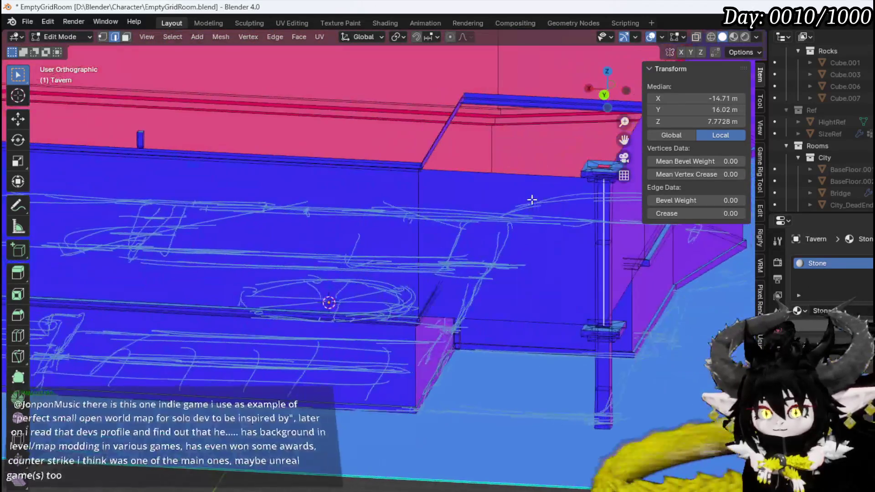
pyautogui.scroll(-5, 532, 200)
pyautogui.moveTo(469, 201)
pyautogui.mouseDown(button='middle')
pyautogui.moveTo(293, 220)
pyautogui.moveTo(358, 200)
pyautogui.moveTo(417, 227)
pyautogui.moveTo(414, 248)
pyautogui.mouseUp(button='middle')
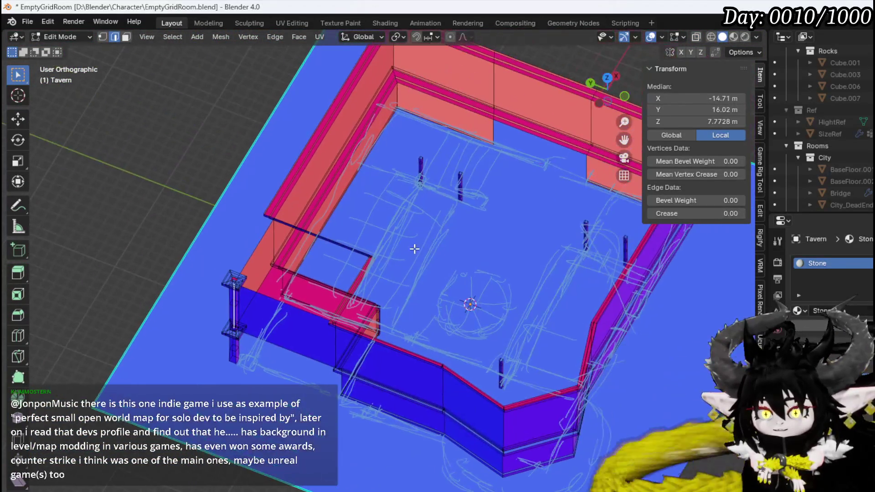
pyautogui.scroll(3, 415, 248)
pyautogui.press('1')
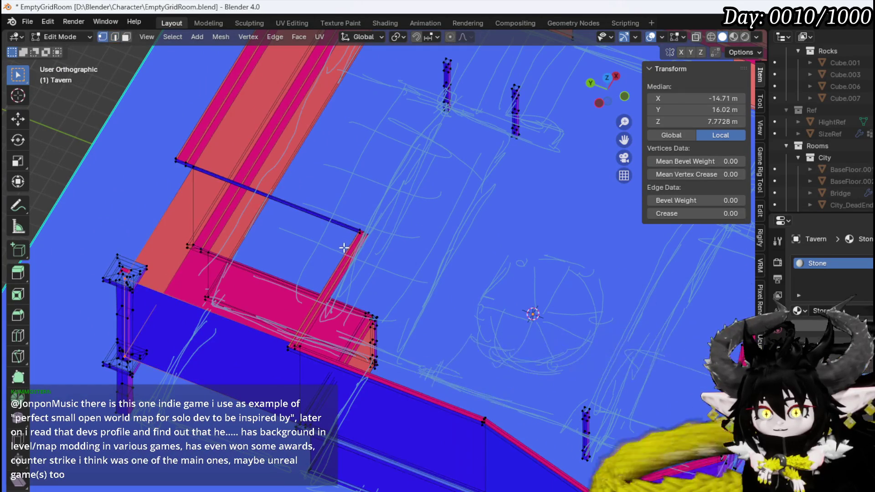
pyautogui.press('KP_7')
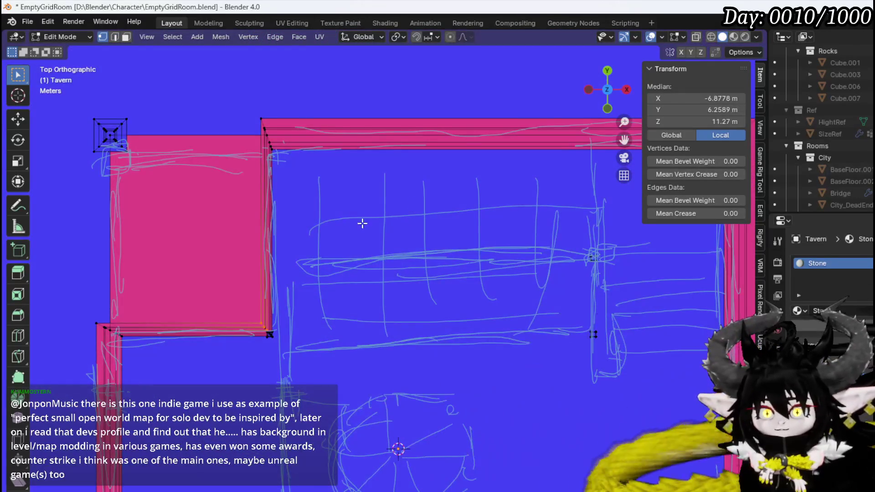
# - Move the selected corner vertices −8.145 m in X and 10.022 m in Y onto the pillar
pyautogui.keyDown('shift'); pyautogui.moveTo(362, 224); pyautogui.dragTo(552, 304, button='middle'); pyautogui.keyUp('shift')
pyautogui.press('g')
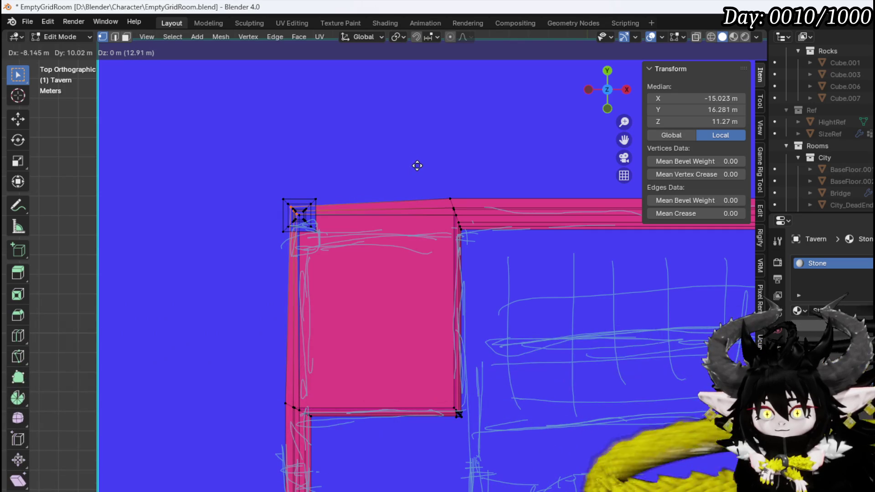
pyautogui.click(417, 166)
pyautogui.moveTo(385, 188)
pyautogui.mouseDown(button='middle')
pyautogui.moveTo(445, 141)
pyautogui.moveTo(353, 300)
pyautogui.moveTo(439, 234)
pyautogui.moveTo(409, 262)
pyautogui.moveTo(383, 317)
pyautogui.moveTo(433, 241)
pyautogui.moveTo(472, 226)
pyautogui.moveTo(345, 346)
pyautogui.mouseUp(button='middle')
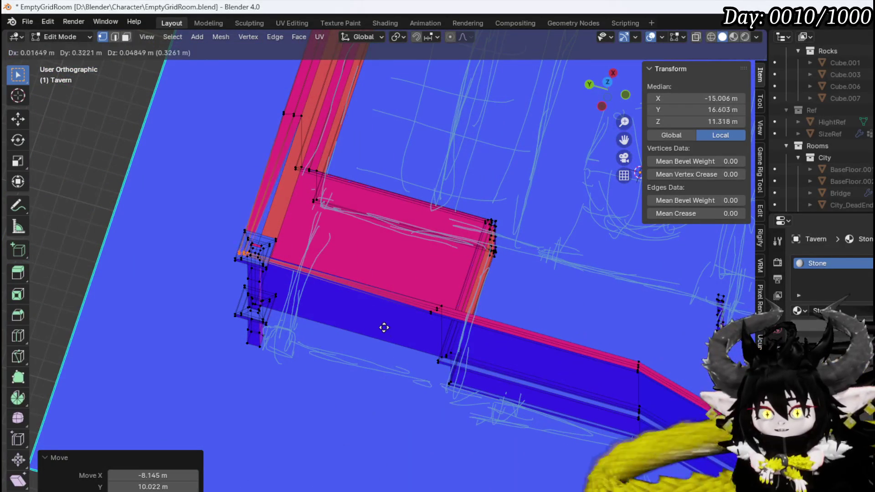
pyautogui.moveTo(385, 327)
pyautogui.mouseDown(button='middle')
pyautogui.moveTo(389, 338)
pyautogui.moveTo(453, 335)
pyautogui.moveTo(363, 285)
pyautogui.moveTo(363, 305)
pyautogui.moveTo(418, 342)
pyautogui.moveTo(392, 325)
pyautogui.mouseUp(button='middle')
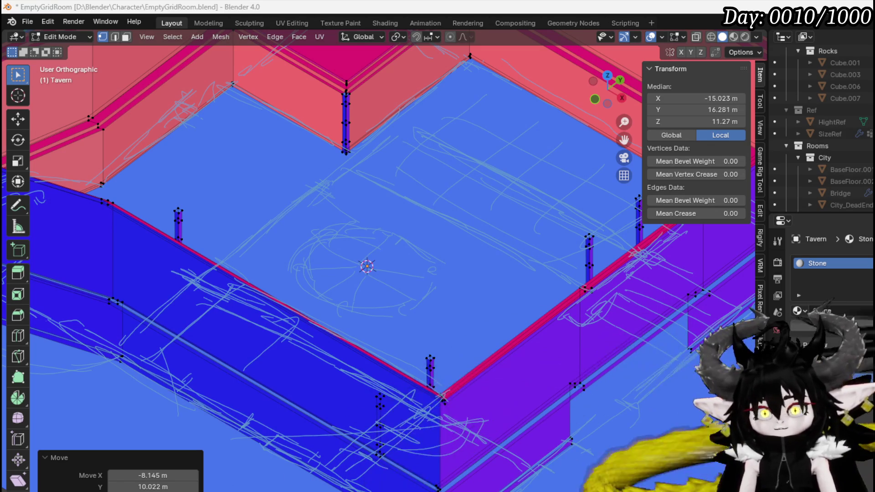
pyautogui.moveTo(331, 92)
pyautogui.mouseDown(button='middle')
pyautogui.moveTo(400, 82)
pyautogui.moveTo(234, 258)
pyautogui.moveTo(264, 234)
pyautogui.moveTo(254, 236)
pyautogui.mouseUp(button='middle')
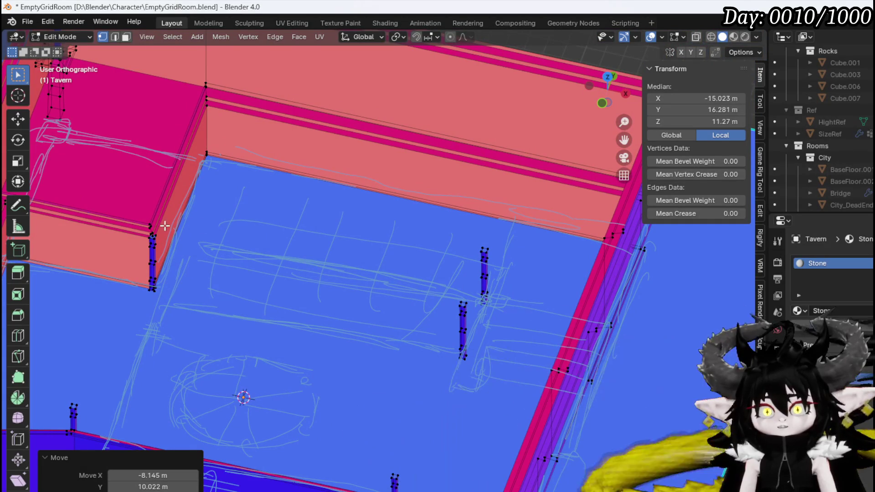
# - Extrude the slab's inner edge 5.18 m along negative Y over the sketched plan
pyautogui.press('2')
pyautogui.click(244, 116)
pyautogui.moveTo(313, 205)
pyautogui.mouseDown(button='middle')
pyautogui.moveTo(416, 201)
pyautogui.moveTo(408, 188)
pyautogui.moveTo(326, 346)
pyautogui.mouseUp(button='middle')
pyautogui.press('KP_7')
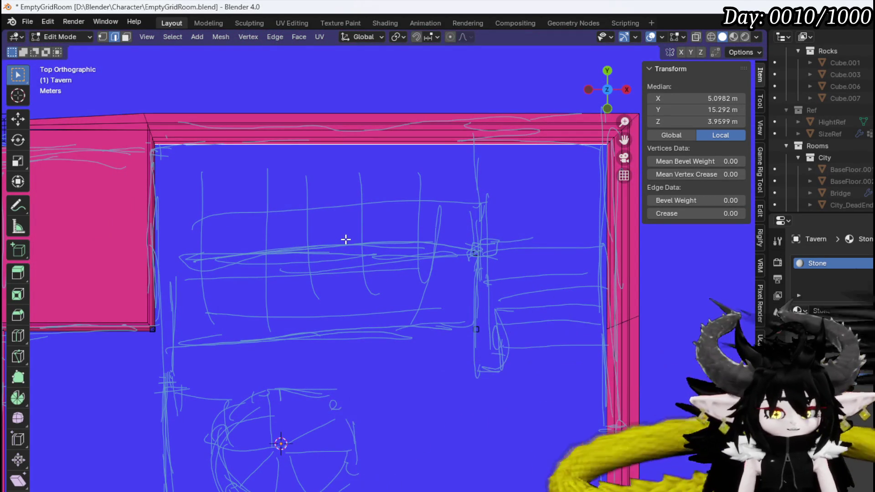
pyautogui.press('g')
pyautogui.press('y')
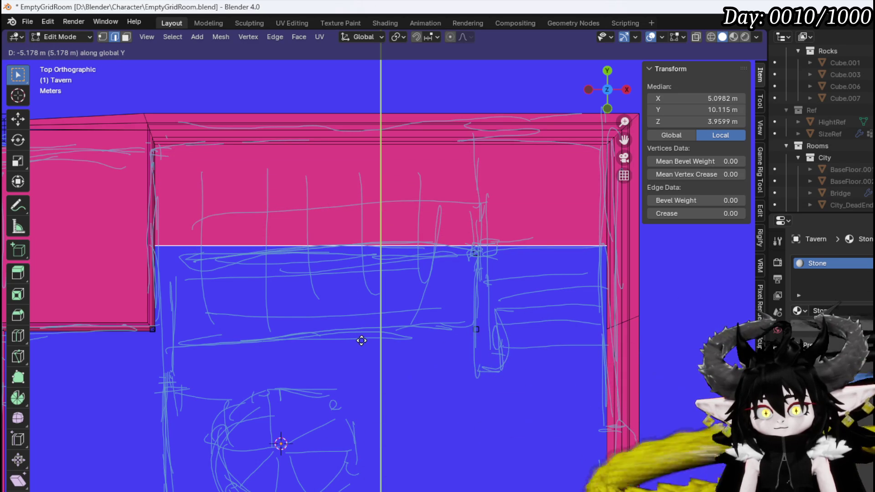
pyautogui.click(361, 340)
pyautogui.moveTo(359, 336)
pyautogui.mouseDown(button='middle')
pyautogui.moveTo(394, 280)
pyautogui.moveTo(403, 221)
pyautogui.moveTo(304, 230)
pyautogui.moveTo(313, 219)
pyautogui.moveTo(371, 223)
pyautogui.moveTo(344, 238)
pyautogui.moveTo(293, 242)
pyautogui.moveTo(266, 232)
pyautogui.moveTo(312, 217)
pyautogui.moveTo(266, 214)
pyautogui.mouseUp(button='middle')
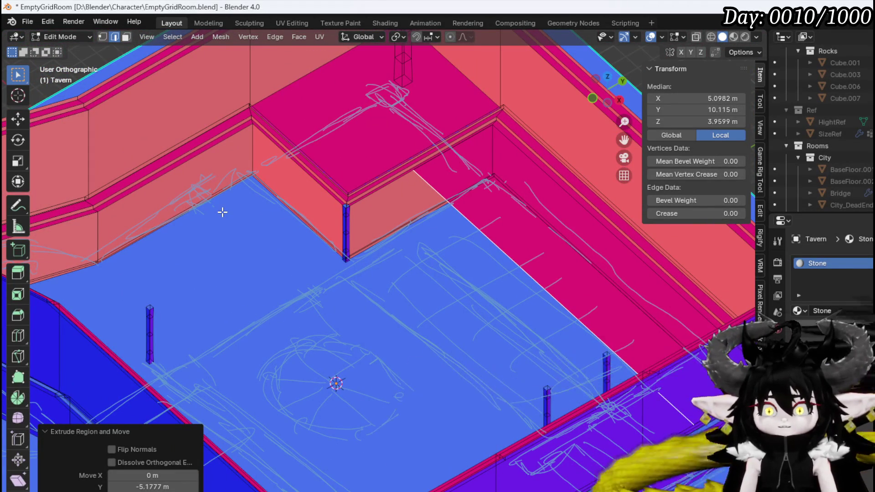
pyautogui.keyDown('alt'); pyautogui.click(176, 173); pyautogui.keyUp('alt')
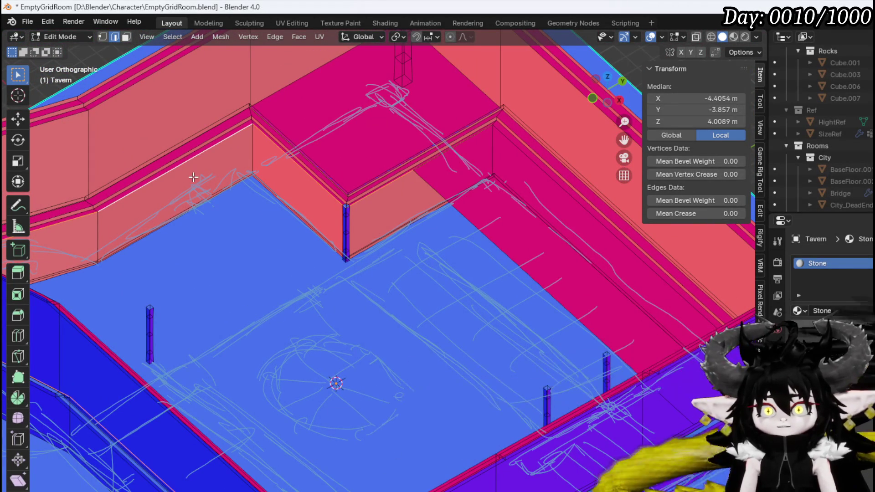
pyautogui.moveTo(201, 179)
pyautogui.mouseDown(button='middle')
pyautogui.moveTo(232, 181)
pyautogui.moveTo(197, 195)
pyautogui.mouseUp(button='middle')
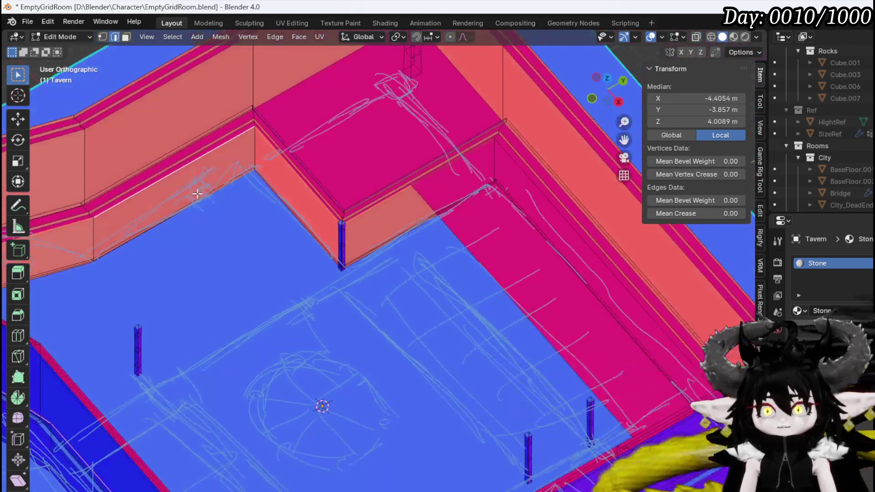
# - Delete the back wall's inner face at the corner
pyautogui.press('KP_7')
pyautogui.scroll(-3, 489, 293)
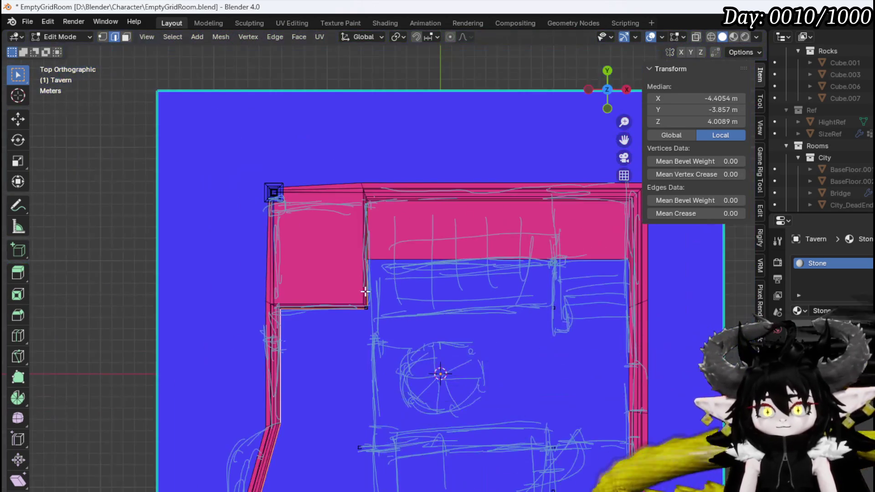
pyautogui.moveTo(363, 293); pyautogui.dragTo(344, 268, button='middle')
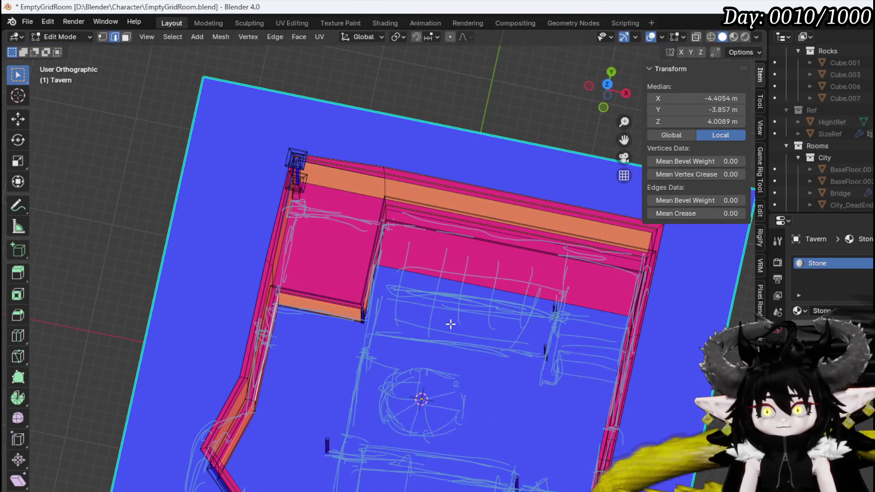
pyautogui.press('KP_7')
pyautogui.moveTo(450, 324)
pyautogui.mouseDown(button='middle')
pyautogui.moveTo(401, 230)
pyautogui.moveTo(313, 223)
pyautogui.mouseUp(button='middle')
pyautogui.scroll(4, 398, 231)
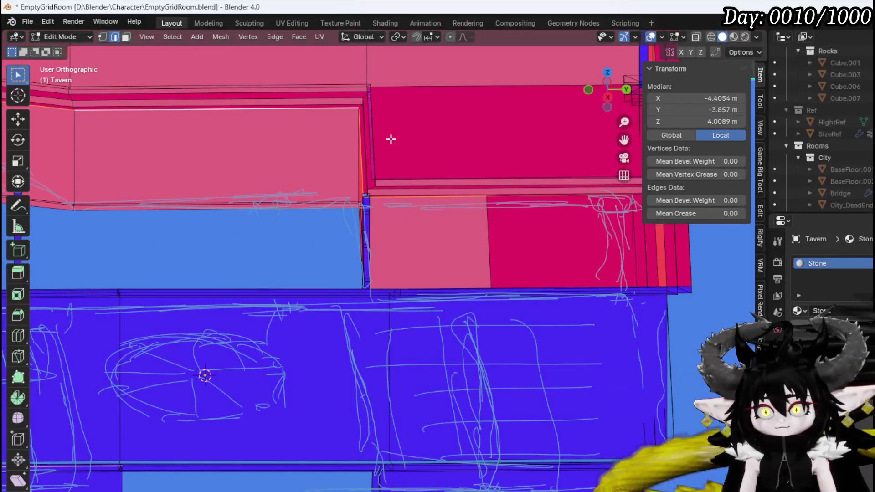
pyautogui.moveTo(391, 139)
pyautogui.mouseDown(button='middle')
pyautogui.moveTo(475, 125)
pyautogui.moveTo(391, 148)
pyautogui.moveTo(404, 187)
pyautogui.moveTo(487, 195)
pyautogui.moveTo(524, 182)
pyautogui.moveTo(464, 164)
pyautogui.moveTo(451, 180)
pyautogui.moveTo(395, 193)
pyautogui.moveTo(439, 187)
pyautogui.moveTo(483, 196)
pyautogui.moveTo(482, 182)
pyautogui.moveTo(472, 179)
pyautogui.moveTo(409, 189)
pyautogui.moveTo(497, 195)
pyautogui.mouseUp(button='middle')
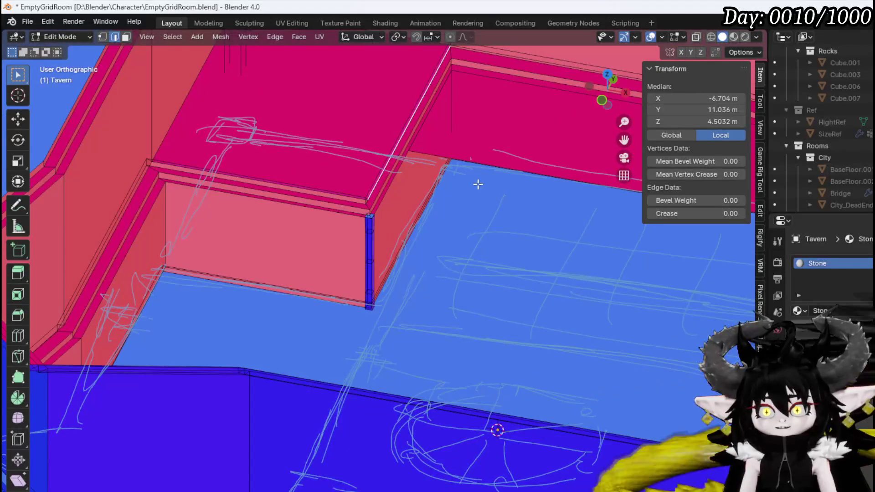
pyautogui.press('3')
pyautogui.click(493, 156)
pyautogui.press('x')
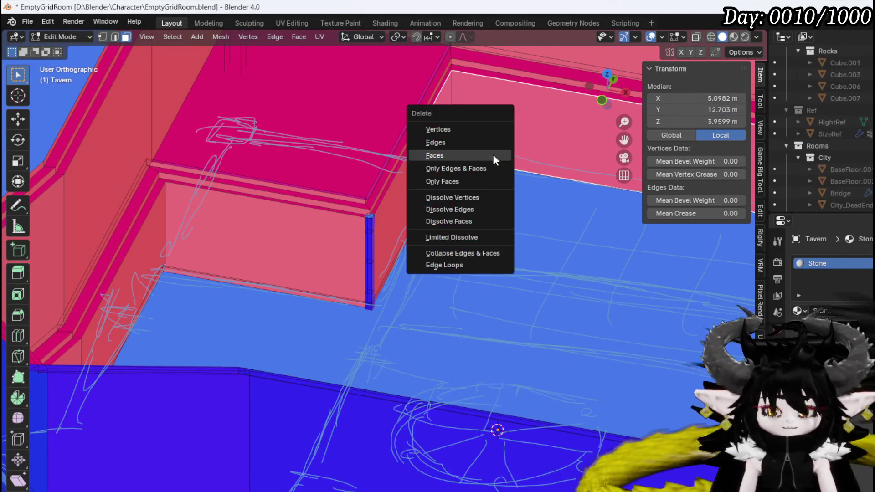
pyautogui.click(493, 155)
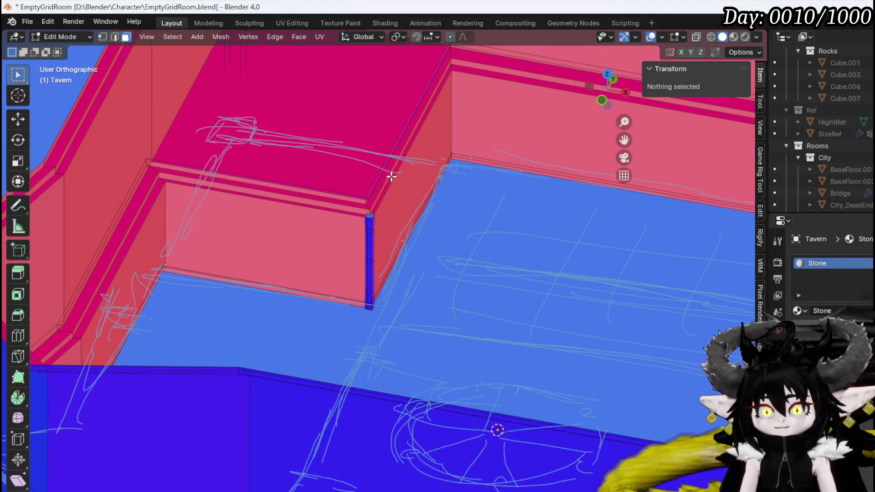
# - Select the walls' top edge loop and begin extruding it
pyautogui.click(388, 199)
pyautogui.moveTo(398, 189)
pyautogui.mouseDown(button='middle')
pyautogui.moveTo(430, 170)
pyautogui.moveTo(418, 176)
pyautogui.moveTo(436, 185)
pyautogui.mouseUp(button='middle')
pyautogui.keyDown('alt'); pyautogui.click(407, 155); pyautogui.keyUp('alt')
pyautogui.press('KP_7')
pyautogui.scroll(-4, 491, 256)
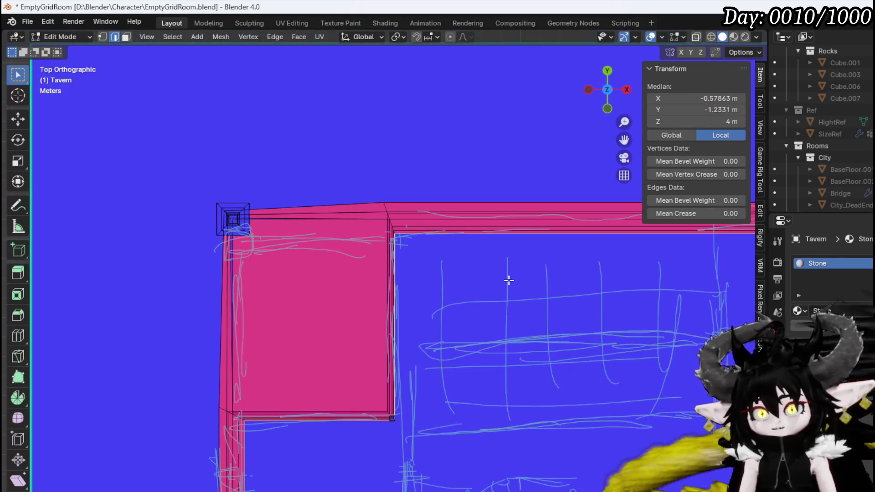
# - Scale the extruded wall-top loop inward to 0.961
pyautogui.press('g')
pyautogui.press('s')
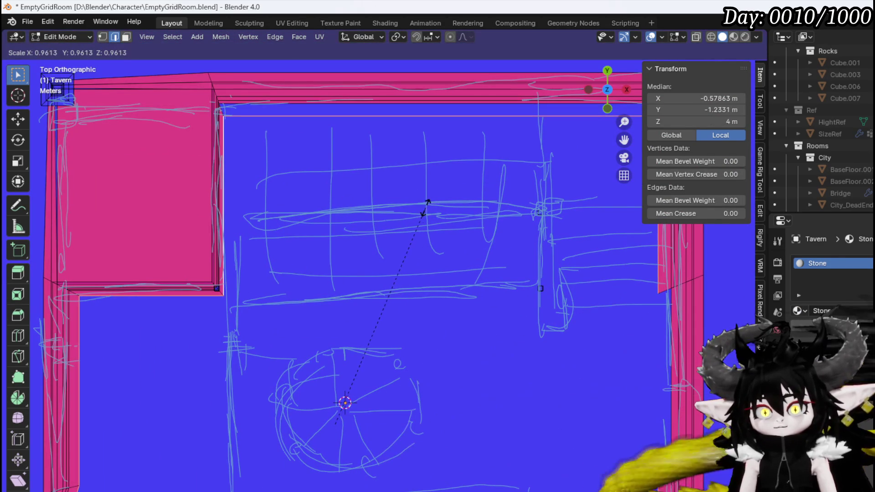
pyautogui.click(426, 206)
pyautogui.moveTo(426, 206)
pyautogui.mouseDown(button='middle')
pyautogui.moveTo(413, 171)
pyautogui.moveTo(412, 121)
pyautogui.moveTo(382, 128)
pyautogui.moveTo(339, 193)
pyautogui.mouseUp(button='middle')
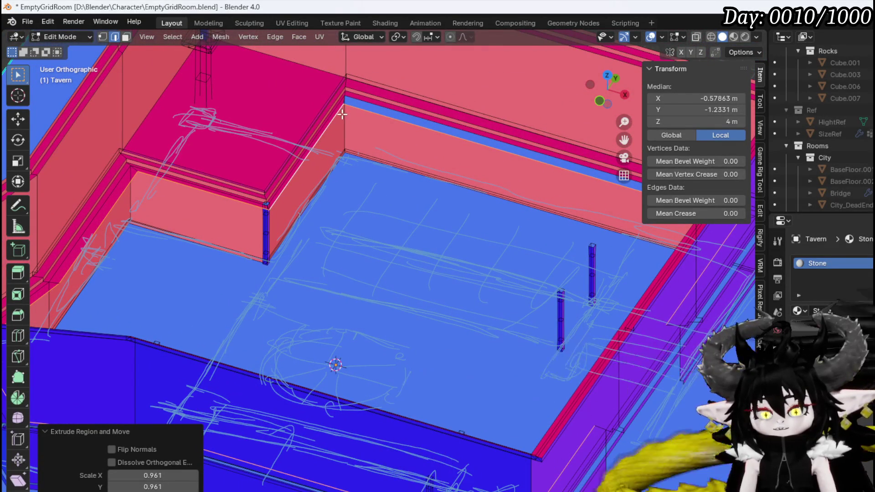
# - Reselect the wall face and top face at the wall corner
pyautogui.press('3')
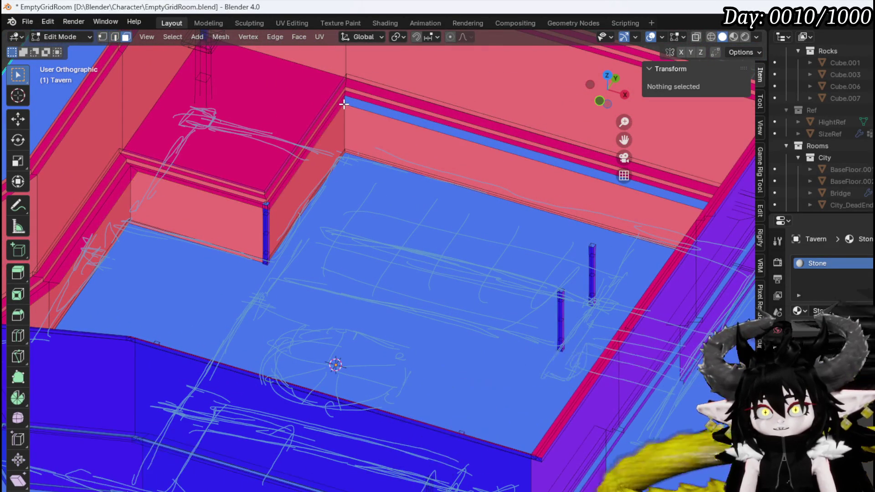
pyautogui.click(346, 101)
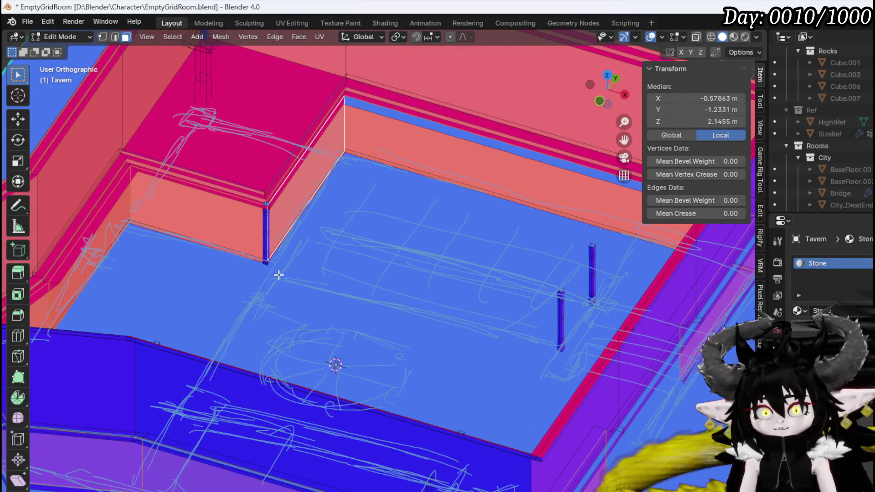
pyautogui.scroll(5, 279, 274)
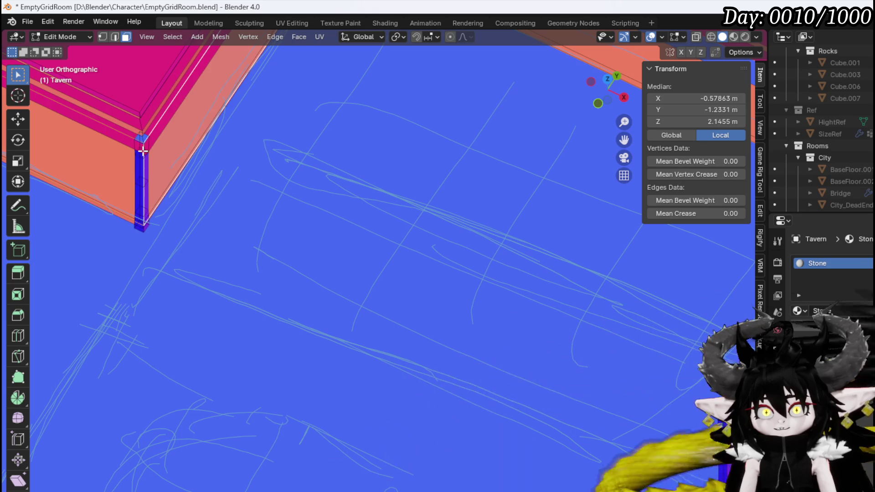
pyautogui.click(141, 140)
pyautogui.scroll(-3, 250, 162)
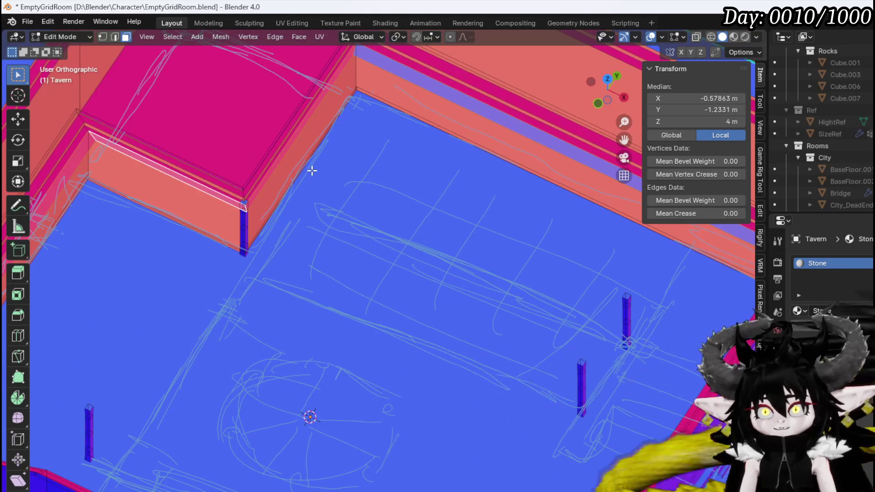
pyautogui.scroll(-2, 311, 170)
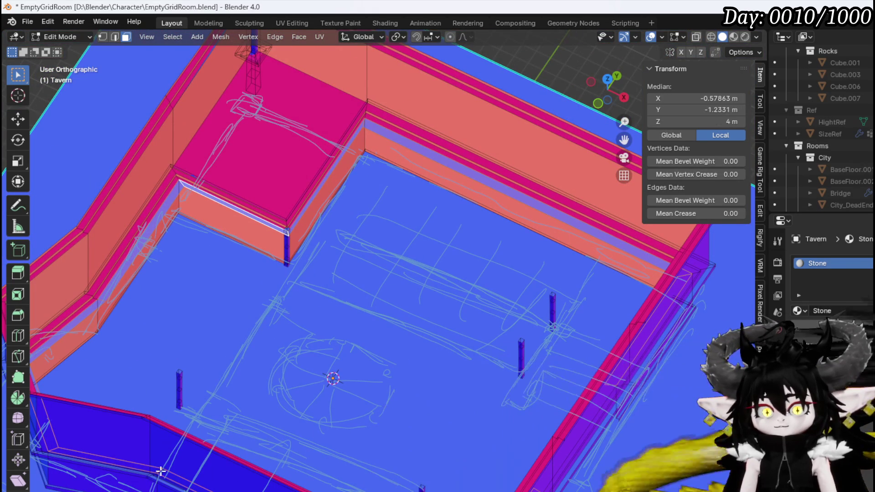
pyautogui.moveTo(273, 310)
pyautogui.mouseDown(button='middle')
pyautogui.moveTo(307, 217)
pyautogui.moveTo(269, 158)
pyautogui.moveTo(254, 166)
pyautogui.moveTo(280, 229)
pyautogui.moveTo(313, 199)
pyautogui.moveTo(299, 188)
pyautogui.mouseUp(button='middle')
pyautogui.scroll(5, 280, 229)
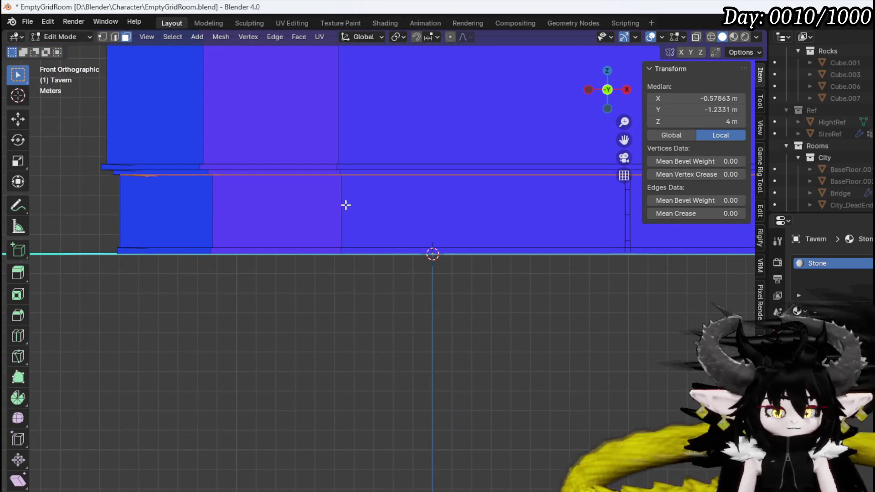
# - Extrude the wall-top edges up 0.2422 m and scale them in to 0.937
pyautogui.press('g')
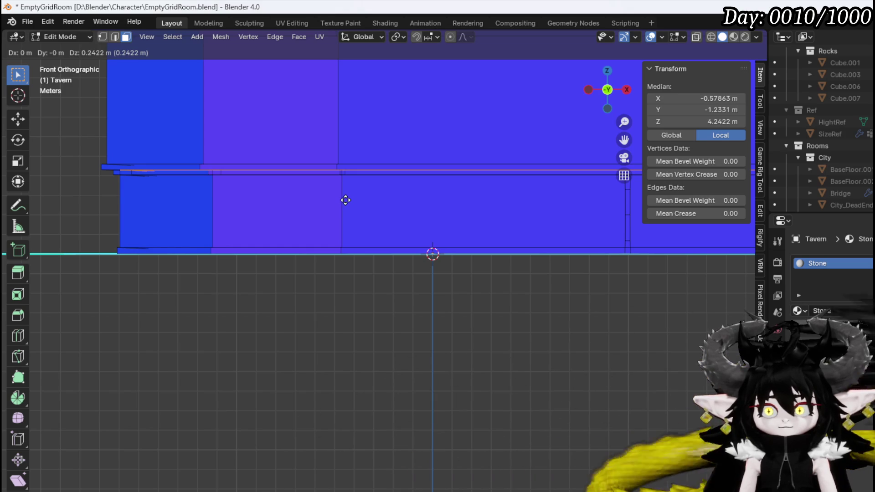
pyautogui.click(345, 200)
pyautogui.keyDown('shift'); pyautogui.moveTo(346, 201); pyautogui.dragTo(298, 212, button='middle'); pyautogui.keyUp('shift')
pyautogui.press('s')
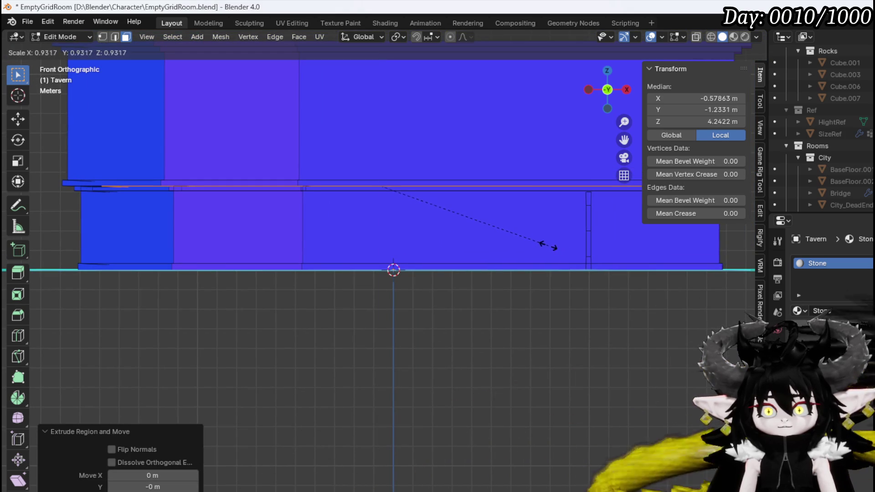
pyautogui.click(547, 244)
pyautogui.moveTo(549, 245)
pyautogui.mouseDown(button='middle')
pyautogui.moveTo(461, 225)
pyautogui.moveTo(457, 262)
pyautogui.moveTo(403, 197)
pyautogui.moveTo(305, 193)
pyautogui.moveTo(512, 150)
pyautogui.moveTo(416, 197)
pyautogui.moveTo(352, 184)
pyautogui.moveTo(351, 176)
pyautogui.mouseUp(button='middle')
# - In front view, raise the ledge edge further, then undo that move
pyautogui.press('KP_1')
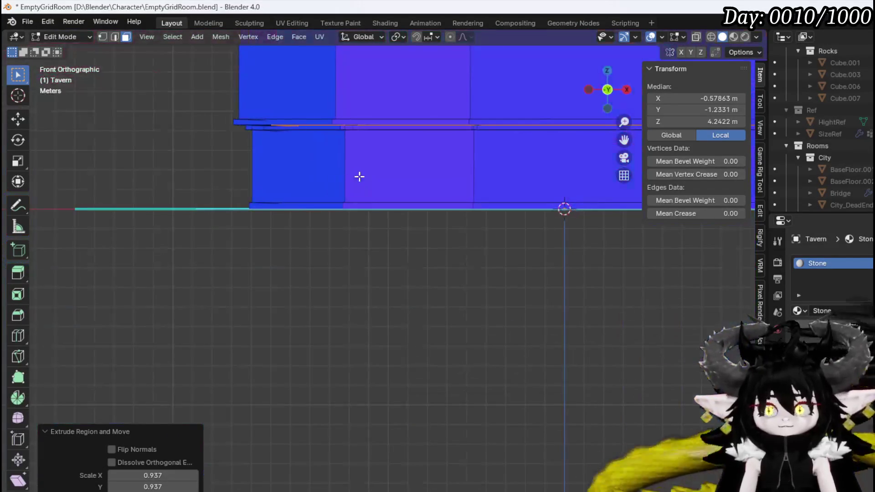
pyautogui.press('g')
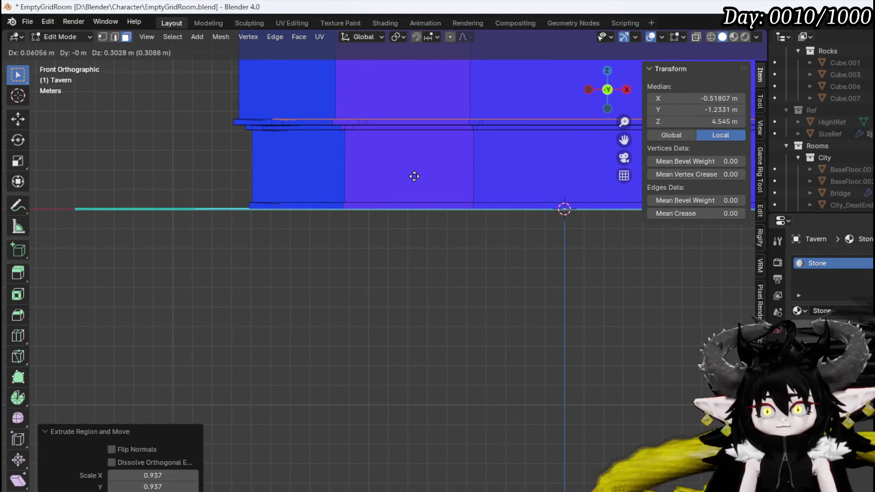
pyautogui.click(414, 177)
pyautogui.moveTo(396, 135)
pyautogui.mouseDown(button='middle')
pyautogui.moveTo(354, 225)
pyautogui.moveTo(232, 198)
pyautogui.moveTo(381, 170)
pyautogui.moveTo(385, 182)
pyautogui.moveTo(379, 137)
pyautogui.moveTo(373, 173)
pyautogui.mouseUp(button='middle')
pyautogui.moveTo(428, 170)
pyautogui.mouseDown(button='middle')
pyautogui.moveTo(363, 166)
pyautogui.moveTo(477, 209)
pyautogui.moveTo(600, 201)
pyautogui.moveTo(283, 250)
pyautogui.moveTo(396, 209)
pyautogui.moveTo(396, 254)
pyautogui.moveTo(428, 231)
pyautogui.moveTo(437, 209)
pyautogui.moveTo(401, 162)
pyautogui.moveTo(287, 211)
pyautogui.moveTo(288, 203)
pyautogui.moveTo(326, 209)
pyautogui.moveTo(336, 199)
pyautogui.moveTo(315, 198)
pyautogui.moveTo(341, 207)
pyautogui.moveTo(341, 222)
pyautogui.moveTo(357, 199)
pyautogui.moveTo(361, 223)
pyautogui.mouseUp(button='middle')
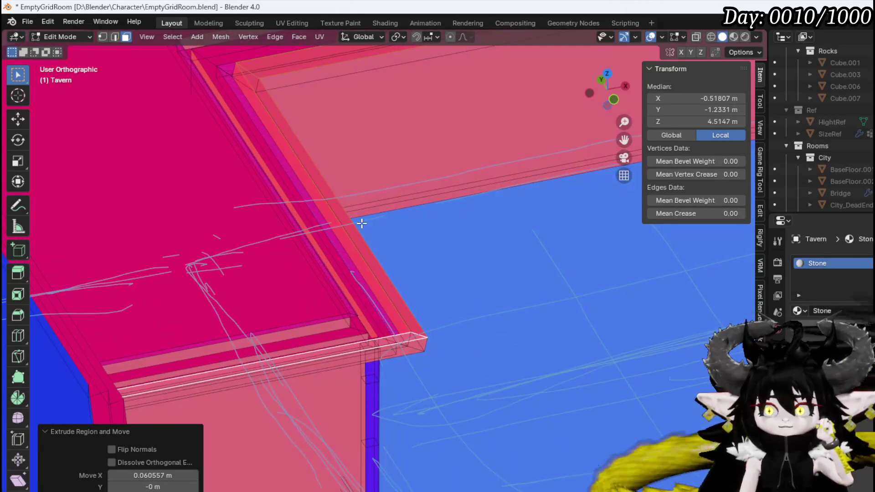
pyautogui.hotkey('ctrl', 'z')
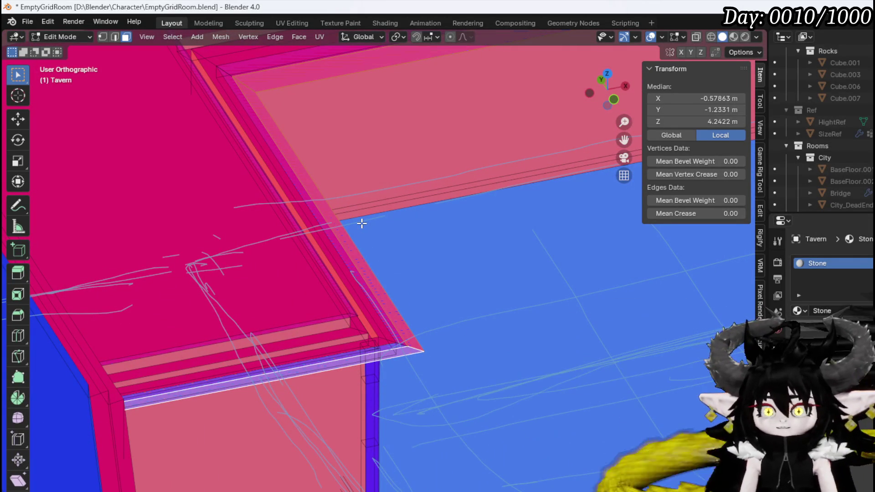
# - Undo the stepped wall-top extrusion so the walls end flat at 4 m
pyautogui.hotkey('ctrl', 'z')
pyautogui.moveTo(404, 250); pyautogui.dragTo(389, 265, button='middle')
pyautogui.press('2')
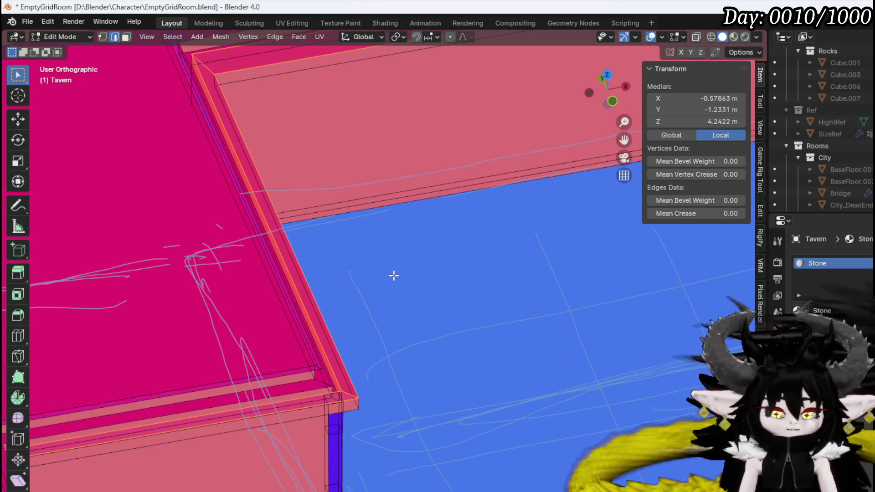
pyautogui.press('3')
pyautogui.hotkey('ctrl', 'z')
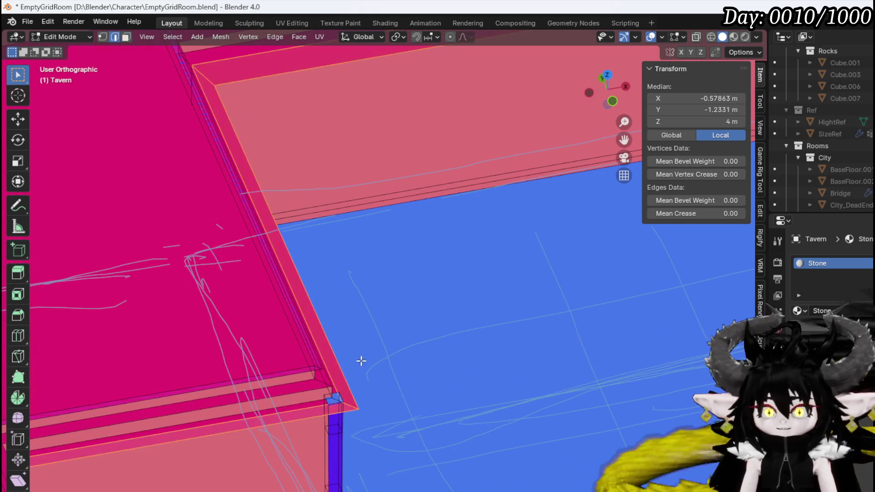
# - Try moving another wall edge in front view, cancel and undo it, then select the wall's lower edge
pyautogui.click(339, 357)
pyautogui.moveTo(343, 354)
pyautogui.mouseDown(button='middle')
pyautogui.moveTo(364, 328)
pyautogui.moveTo(335, 324)
pyautogui.mouseUp(button='middle')
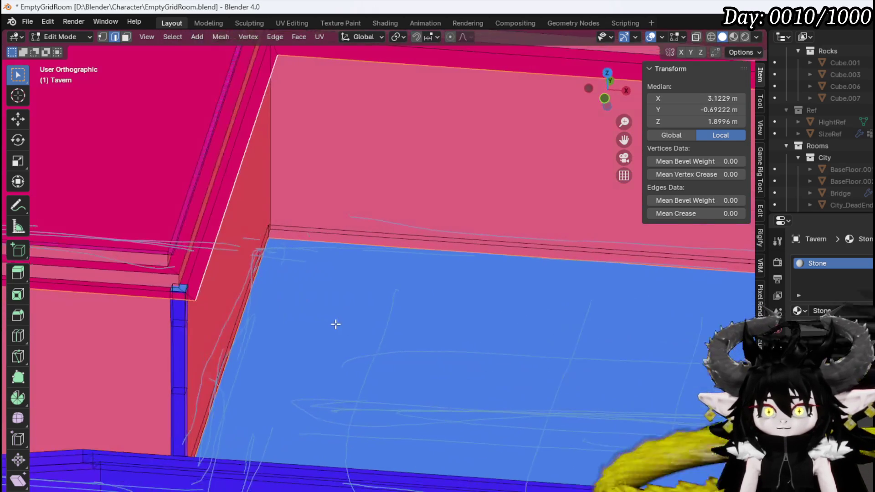
pyautogui.press('KP_1')
pyautogui.scroll(-1, 342, 262)
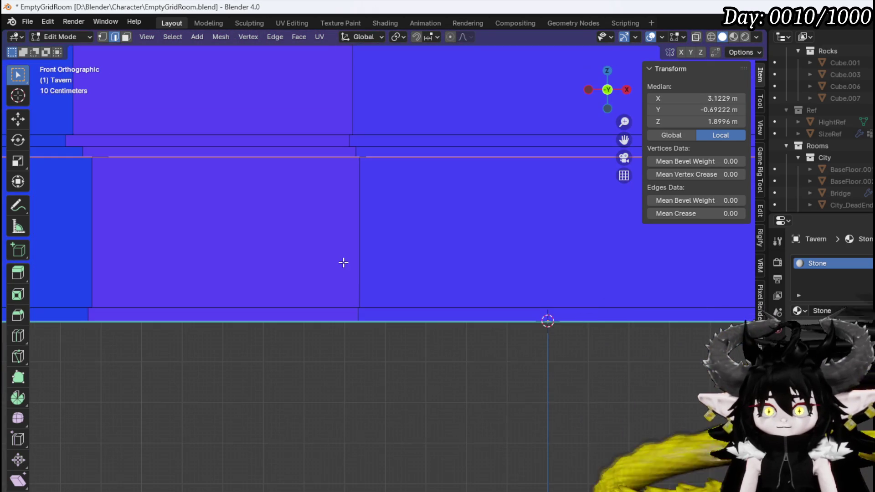
pyautogui.press('g')
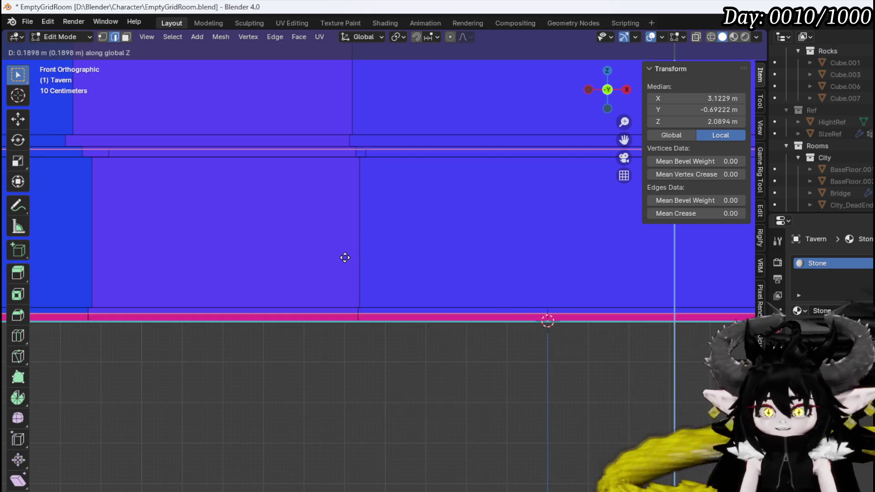
pyautogui.rightClick(345, 258)
pyautogui.hotkey('ctrl', 'z')
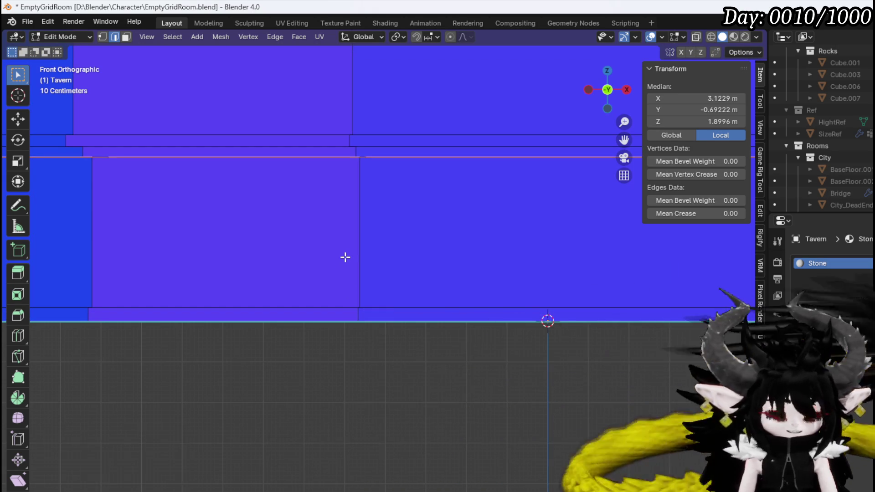
pyautogui.moveTo(344, 256)
pyautogui.mouseDown(button='middle')
pyautogui.moveTo(344, 276)
pyautogui.moveTo(418, 330)
pyautogui.moveTo(334, 263)
pyautogui.moveTo(360, 274)
pyautogui.mouseUp(button='middle')
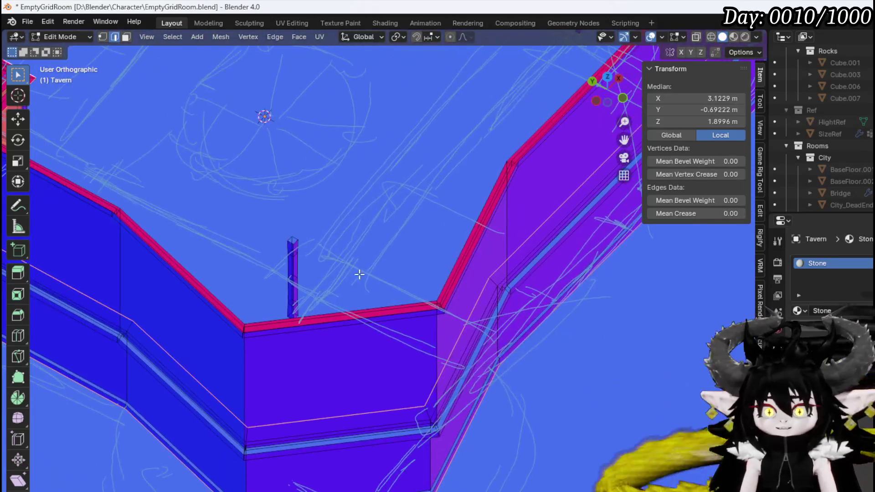
pyautogui.click(344, 417)
# - Select the connected wall top in front view and raise it 0.2523 m along Z
pyautogui.press('a')
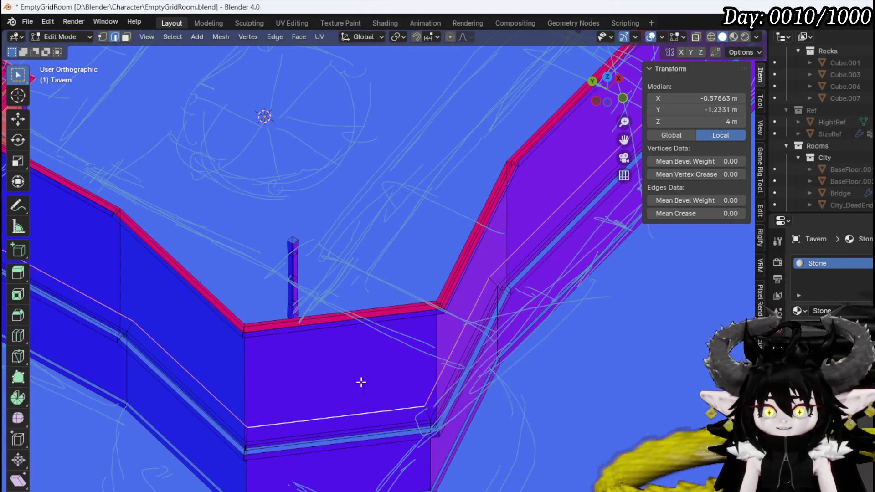
pyautogui.moveTo(360, 381)
pyautogui.mouseDown(button='middle')
pyautogui.moveTo(340, 365)
pyautogui.moveTo(252, 353)
pyautogui.moveTo(384, 332)
pyautogui.moveTo(297, 319)
pyautogui.mouseUp(button='middle')
pyautogui.press('KP_1')
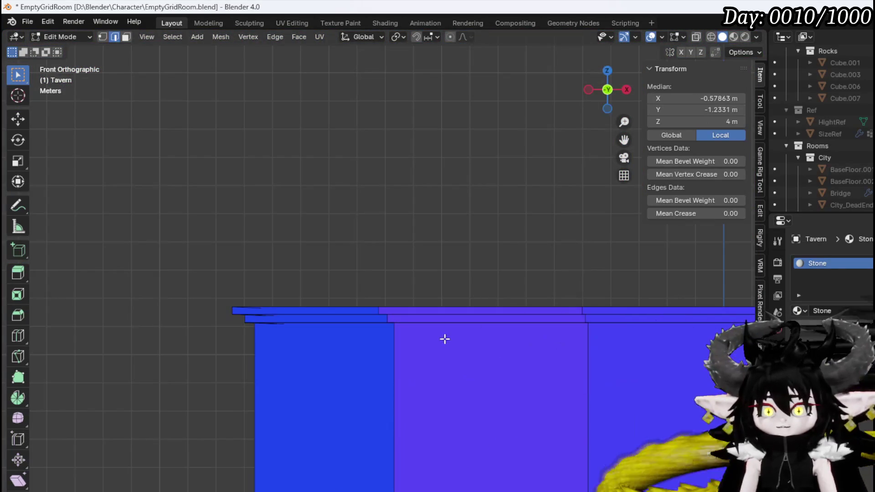
pyautogui.press('KP_Decimal')
pyautogui.press('g')
pyautogui.press('z')
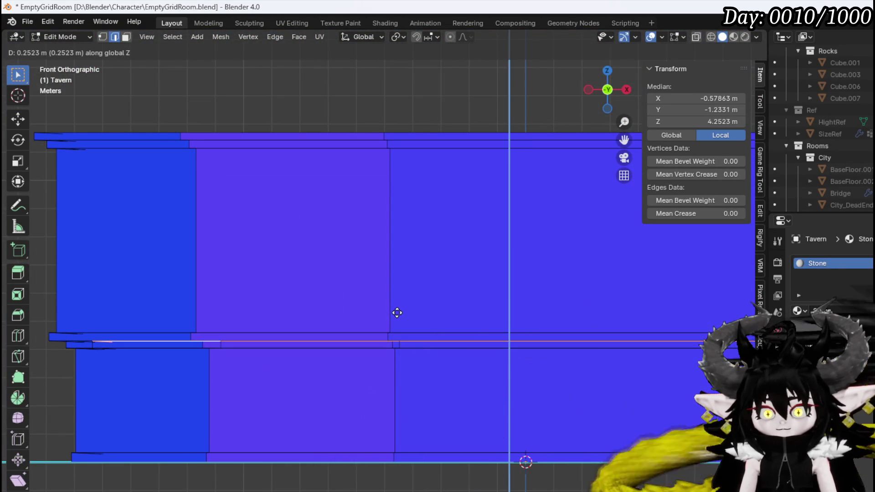
pyautogui.click(397, 313)
# - Extrude the raised edges into an inset ledge and start lifting it along Z
pyautogui.press('e')
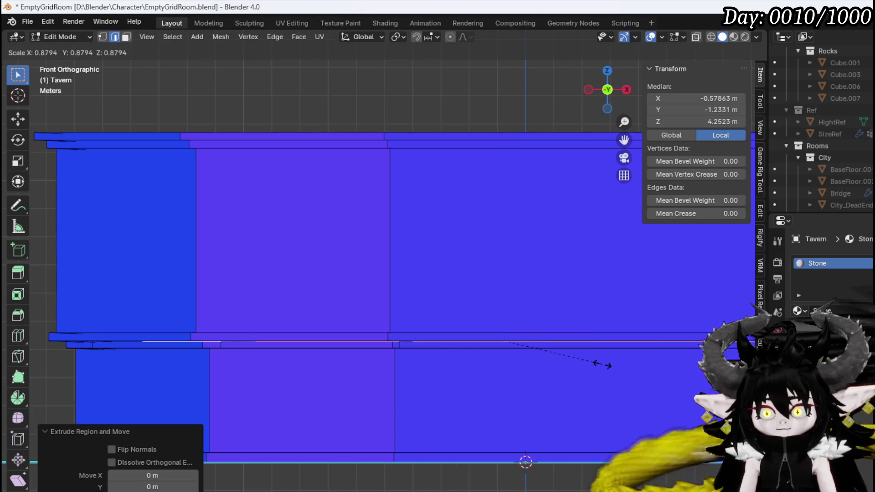
pyautogui.click(606, 365)
pyautogui.press('g')
pyautogui.press('z')
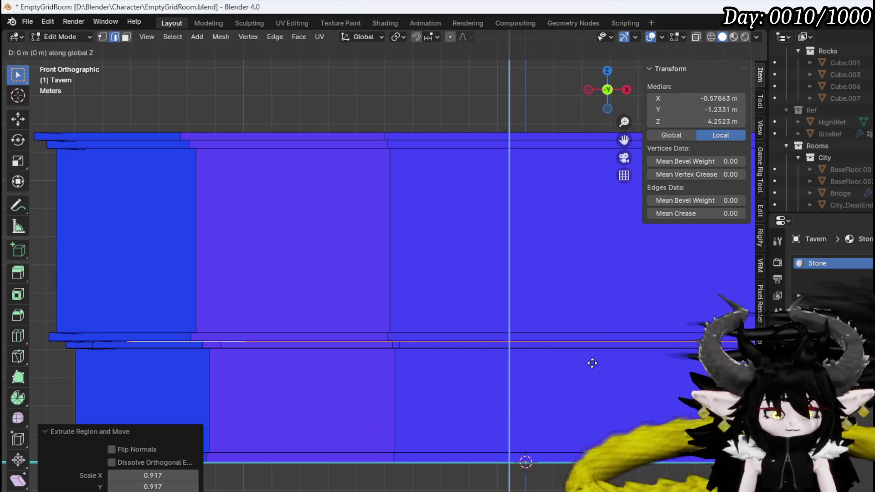
pyautogui.press('Escape')
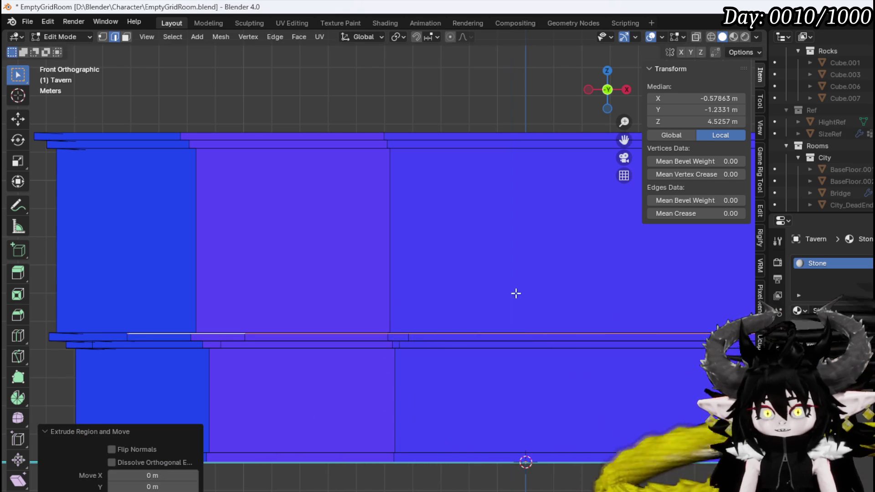
pyautogui.moveTo(516, 293)
pyautogui.mouseDown(button='middle')
pyautogui.moveTo(358, 194)
pyautogui.moveTo(264, 249)
pyautogui.moveTo(206, 252)
pyautogui.moveTo(484, 264)
pyautogui.moveTo(381, 250)
pyautogui.moveTo(373, 213)
pyautogui.moveTo(382, 210)
pyautogui.moveTo(406, 250)
pyautogui.moveTo(371, 273)
pyautogui.moveTo(533, 286)
pyautogui.moveTo(226, 364)
pyautogui.moveTo(198, 403)
pyautogui.moveTo(271, 360)
pyautogui.moveTo(289, 317)
pyautogui.moveTo(342, 260)
pyautogui.moveTo(397, 248)
pyautogui.moveTo(292, 259)
pyautogui.moveTo(299, 248)
pyautogui.moveTo(254, 234)
pyautogui.mouseUp(button='middle')
# - In face mode, duplicate the corner slab's top face, leaving it in place
pyautogui.press('3')
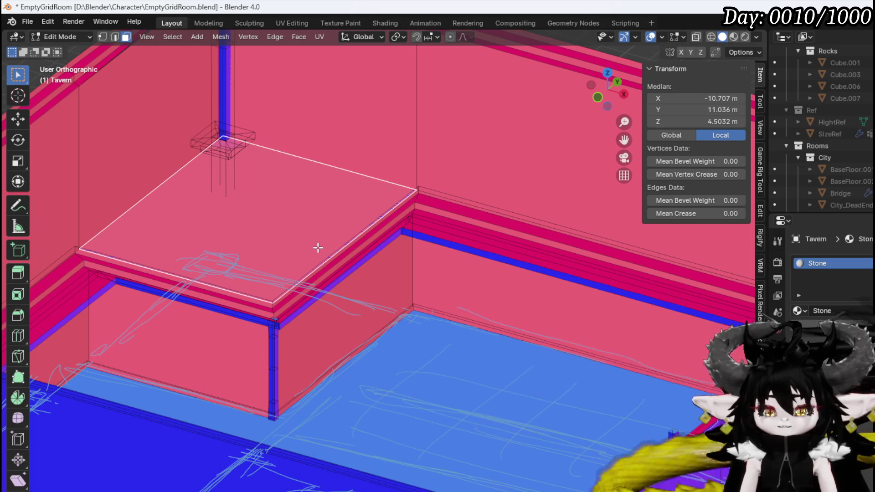
pyautogui.press('KP_1')
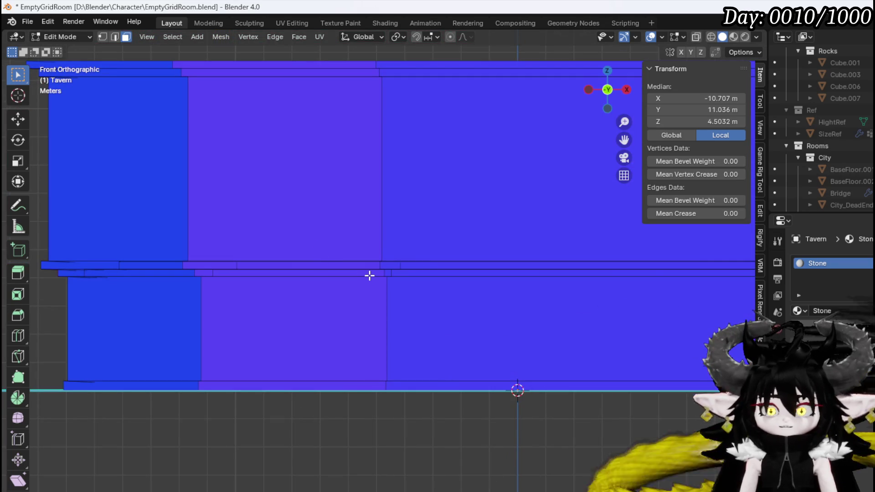
pyautogui.press('g')
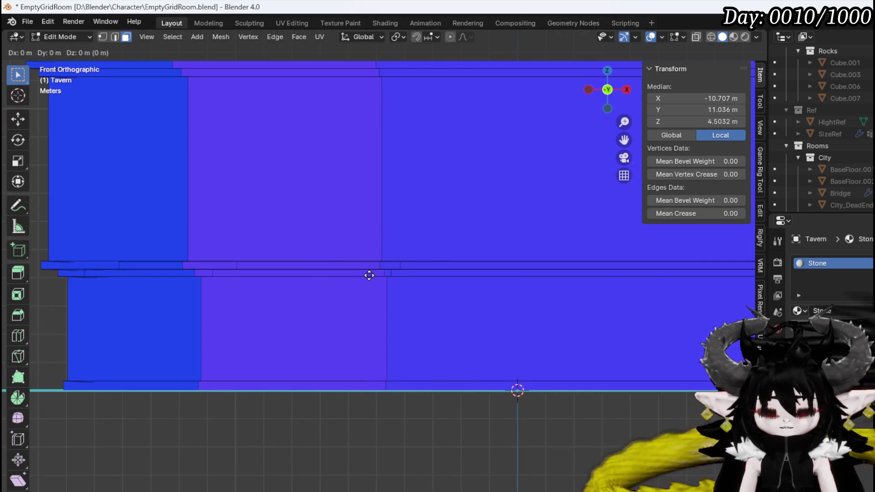
pyautogui.press('z')
pyautogui.click(368, 273)
pyautogui.moveTo(368, 273)
pyautogui.mouseDown(button='middle')
pyautogui.moveTo(356, 266)
pyautogui.moveTo(351, 312)
pyautogui.moveTo(312, 391)
pyautogui.moveTo(342, 355)
pyautogui.mouseUp(button='middle')
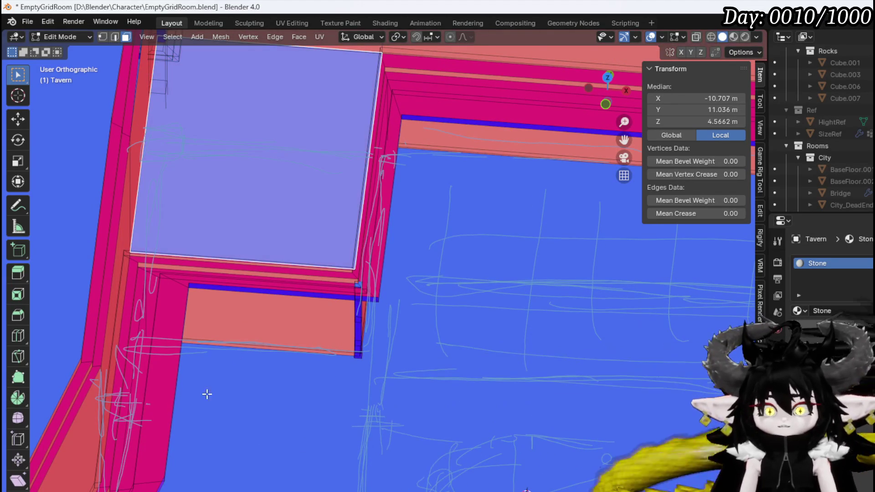
# - Select the corner slab's top face and front edge, then view the floor plan from above
pyautogui.click(289, 337)
pyautogui.moveTo(289, 337)
pyautogui.mouseDown(button='middle')
pyautogui.moveTo(444, 252)
pyautogui.moveTo(368, 328)
pyautogui.mouseUp(button='middle')
pyautogui.moveTo(271, 196)
pyautogui.mouseDown(button='middle')
pyautogui.moveTo(221, 221)
pyautogui.moveTo(195, 210)
pyautogui.moveTo(195, 160)
pyautogui.mouseUp(button='middle')
pyautogui.press('2')
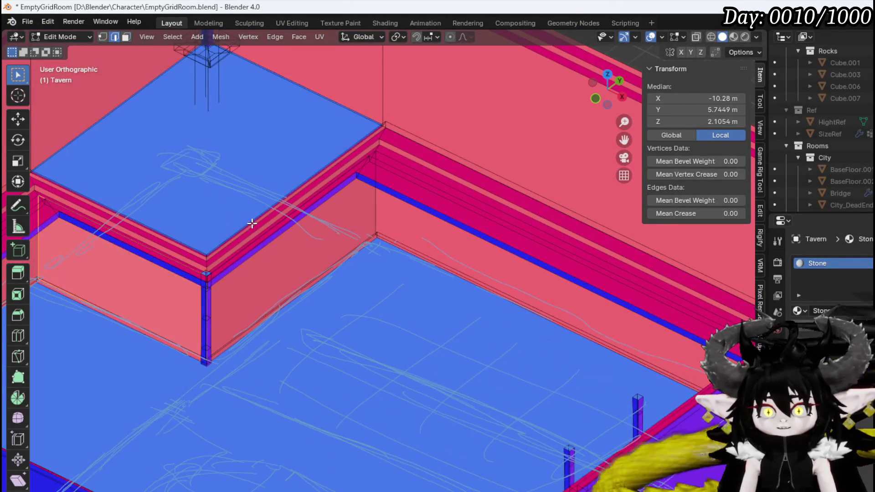
pyautogui.click(254, 217)
pyautogui.moveTo(222, 230)
pyautogui.mouseDown(button='middle')
pyautogui.moveTo(264, 230)
pyautogui.moveTo(293, 264)
pyautogui.moveTo(310, 244)
pyautogui.moveTo(284, 244)
pyautogui.mouseUp(button='middle')
pyautogui.press('1')
pyautogui.scroll(-3, 254, 236)
pyautogui.press('KP_7')
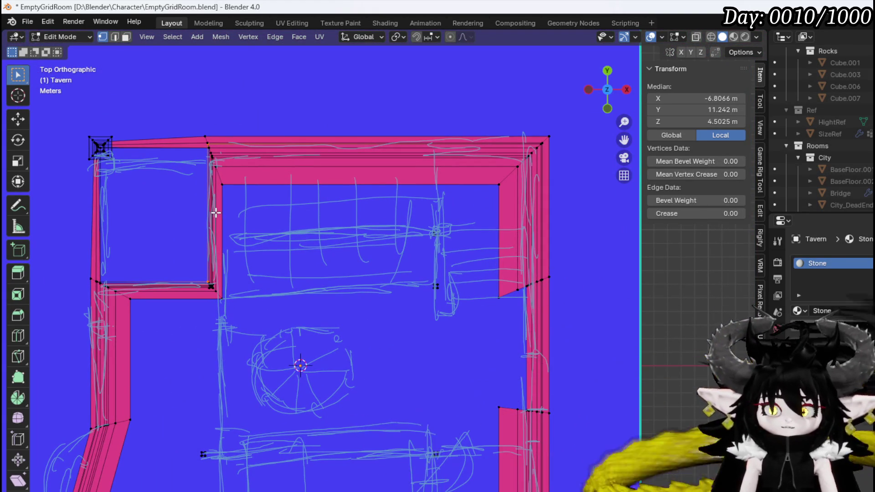
# - Add a loop cut across the corner slab and select its back edge
pyautogui.click(191, 205)
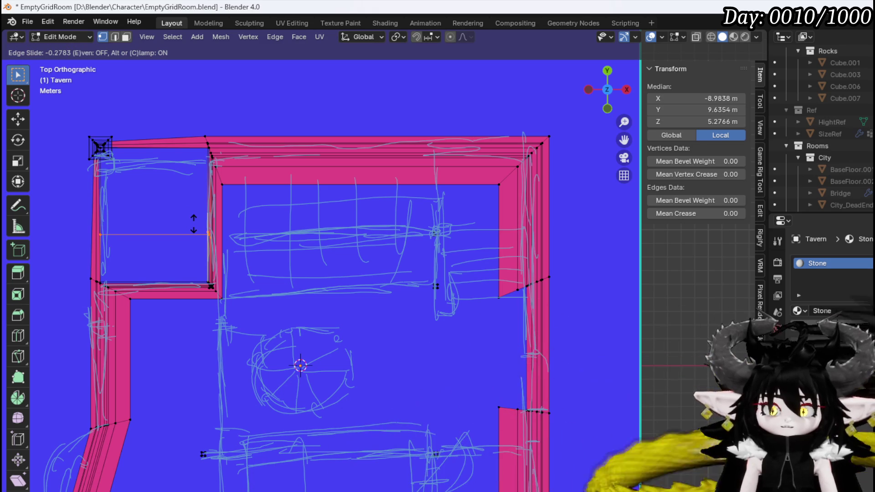
pyautogui.click(194, 225)
pyautogui.press('2')
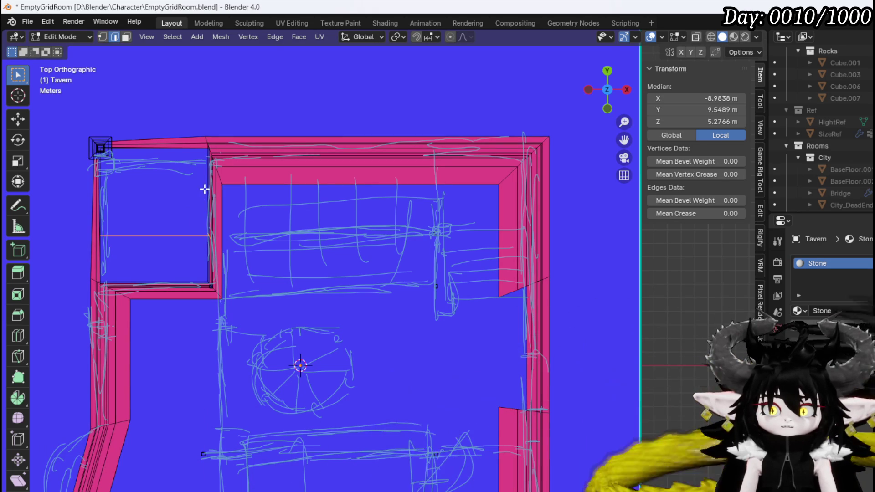
pyautogui.click(208, 187)
pyautogui.scroll(2, 208, 218)
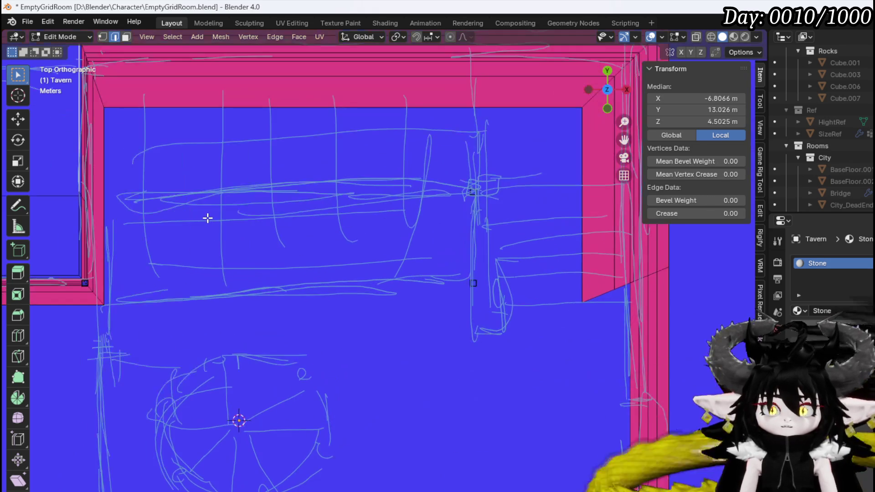
pyautogui.scroll(-2, 211, 220)
# - Extend the slab's back edge 16.83 m along X across the back wall
pyautogui.press('g')
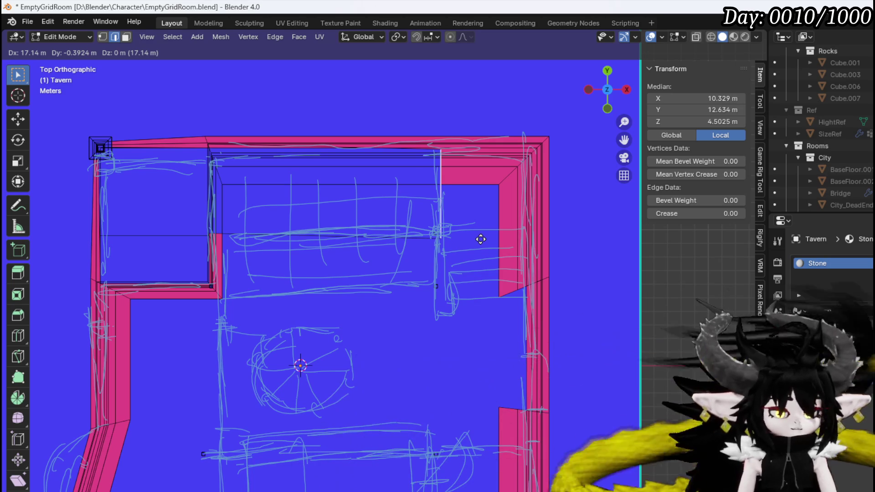
pyautogui.press('y')
pyautogui.press('Escape')
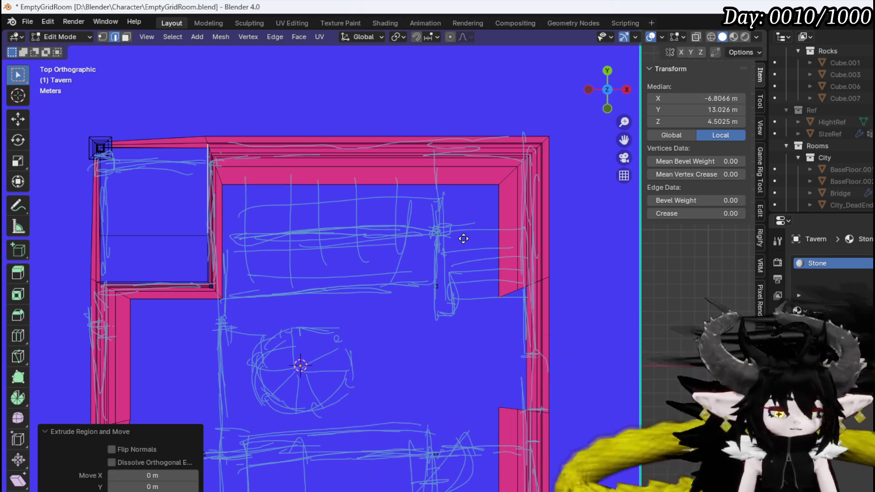
pyautogui.press('g')
pyautogui.press('x')
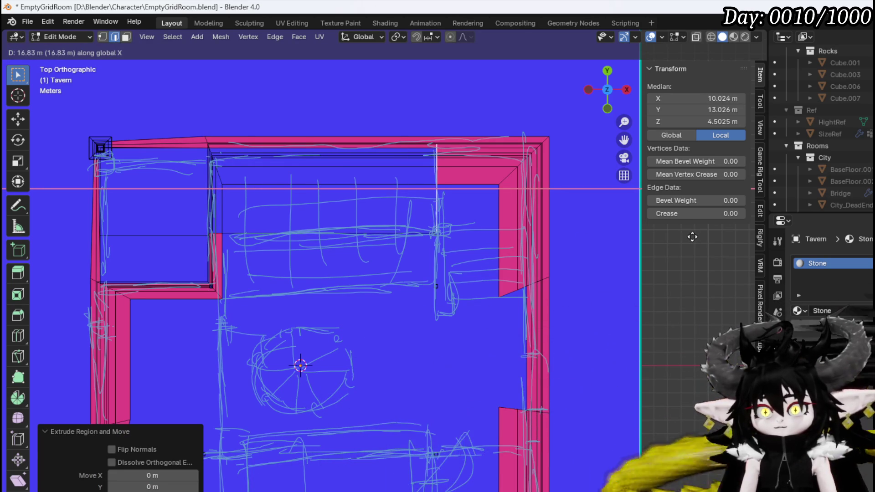
pyautogui.click(678, 239)
pyautogui.keyDown('shift'); pyautogui.moveTo(146, 286); pyautogui.dragTo(299, 209, button='middle'); pyautogui.keyUp('shift')
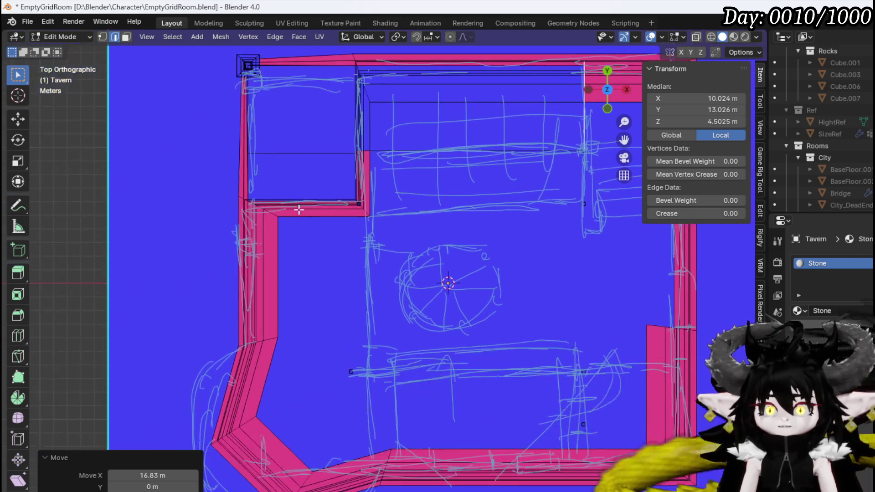
# - Extend the slab's inner side edge -10.508 m along Y and orbit to check it
pyautogui.click(291, 202)
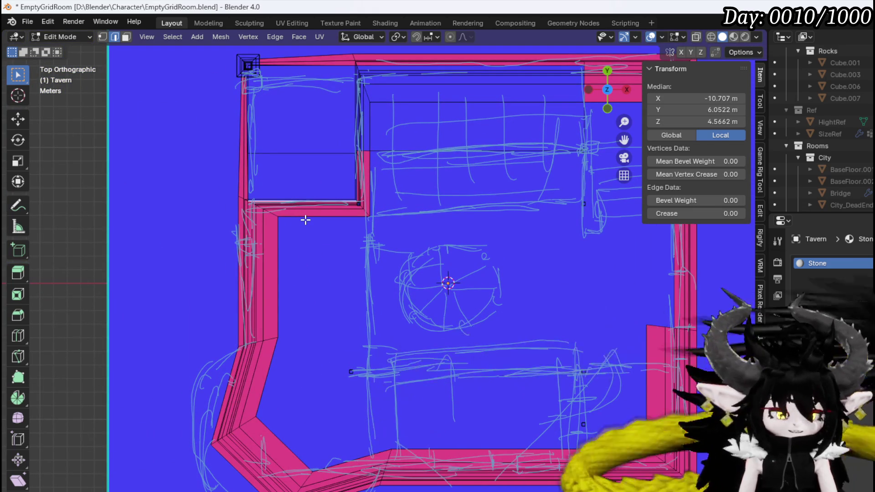
pyautogui.press('g')
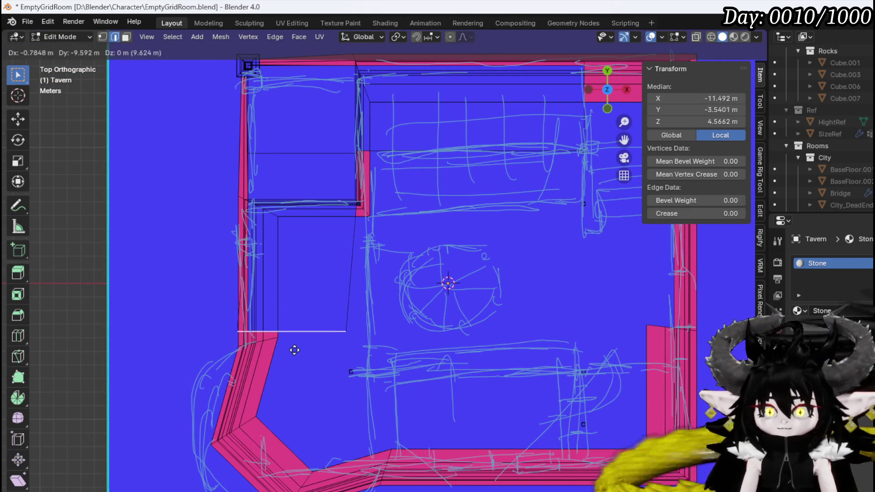
pyautogui.press('y')
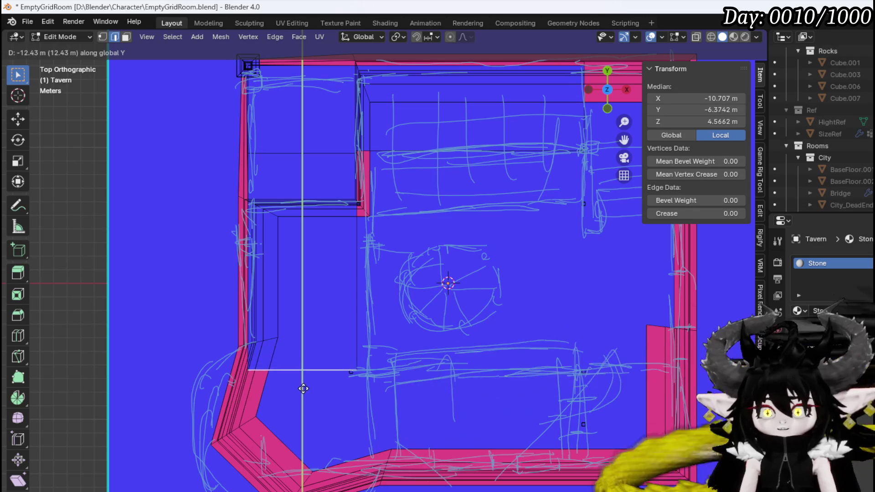
pyautogui.click(304, 362)
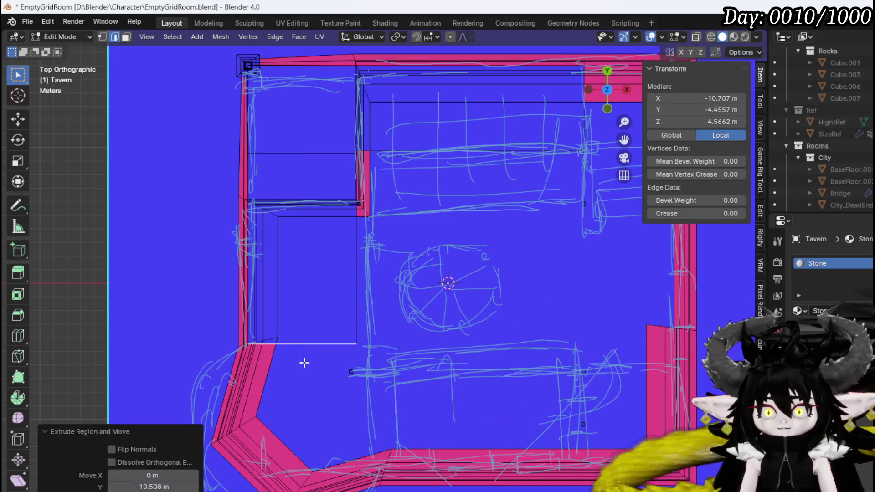
pyautogui.moveTo(303, 361)
pyautogui.mouseDown(button='middle')
pyautogui.moveTo(319, 313)
pyautogui.moveTo(263, 230)
pyautogui.moveTo(196, 240)
pyautogui.mouseUp(button='middle')
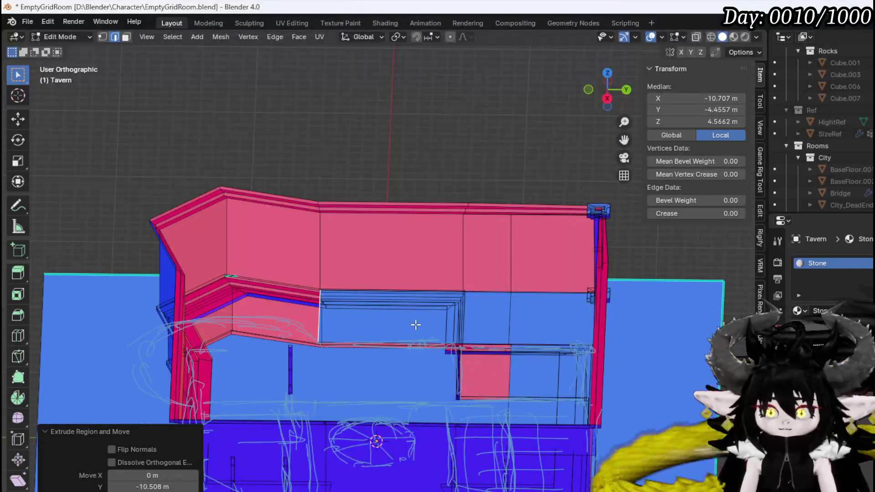
pyautogui.moveTo(360, 326)
pyautogui.mouseDown(button='middle')
pyautogui.moveTo(391, 352)
pyautogui.moveTo(426, 346)
pyautogui.moveTo(347, 333)
pyautogui.moveTo(365, 343)
pyautogui.mouseUp(button='middle')
pyautogui.scroll(7, 438, 344)
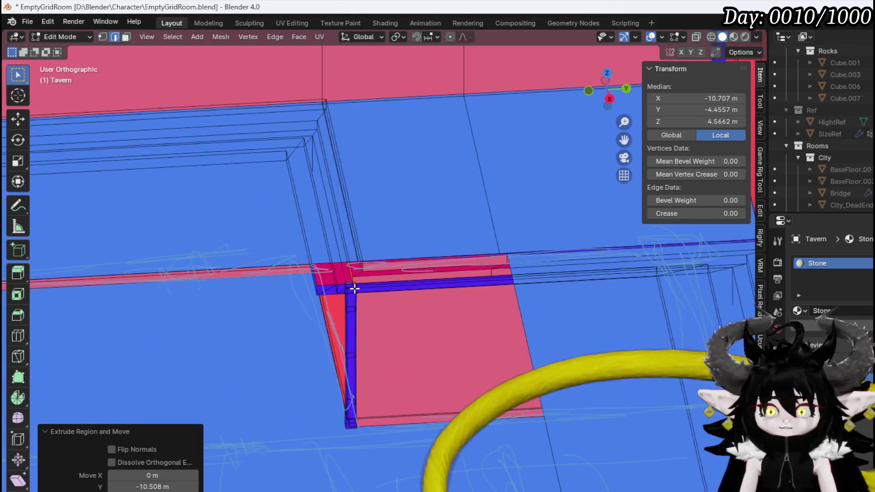
pyautogui.moveTo(355, 288)
pyautogui.mouseDown(button='middle')
pyautogui.moveTo(439, 267)
pyautogui.moveTo(423, 297)
pyautogui.moveTo(298, 302)
pyautogui.moveTo(348, 264)
pyautogui.moveTo(378, 283)
pyautogui.moveTo(359, 283)
pyautogui.mouseUp(button='middle')
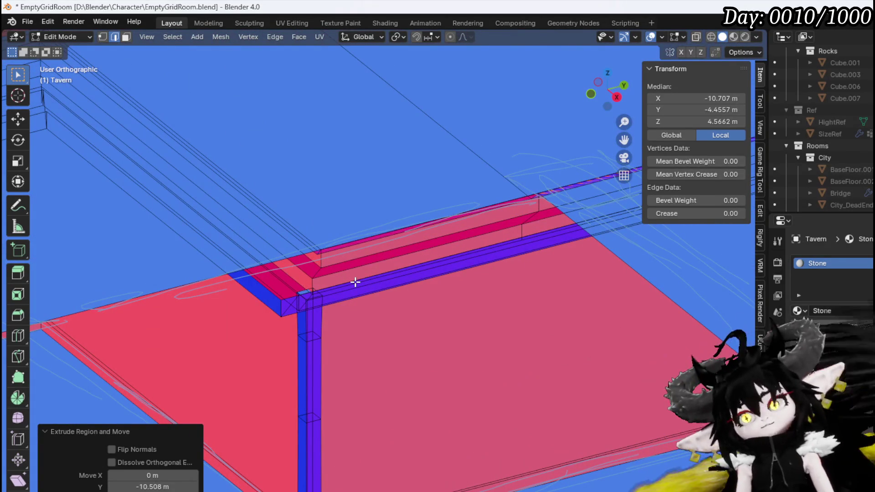
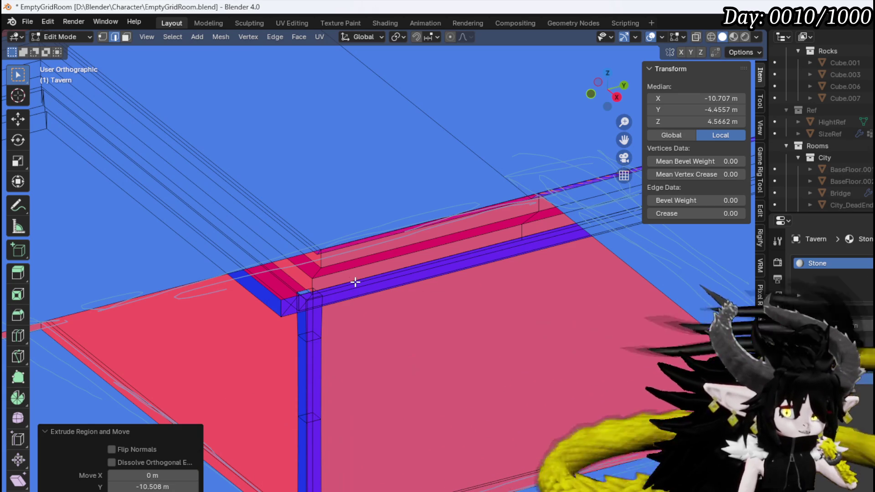
# - Pick a beam's top face while orbiting the room, then clear the face selection
pyautogui.scroll(-3, 356, 281)
pyautogui.scroll(-4, 362, 165)
pyautogui.press('3')
pyautogui.click(401, 194)
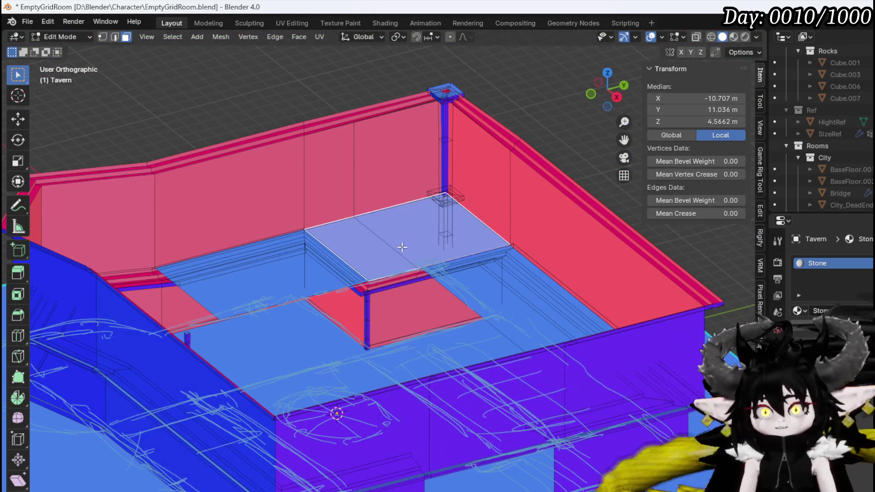
pyautogui.moveTo(422, 292)
pyautogui.mouseDown(button='middle')
pyautogui.moveTo(303, 329)
pyautogui.moveTo(377, 245)
pyautogui.moveTo(536, 217)
pyautogui.moveTo(514, 249)
pyautogui.mouseUp(button='middle')
pyautogui.hotkey('alt', 'a')
# - Switch to top view and frame the room's upper-right interior over the sketch
pyautogui.press('KP_7')
pyautogui.scroll(-2, 518, 266)
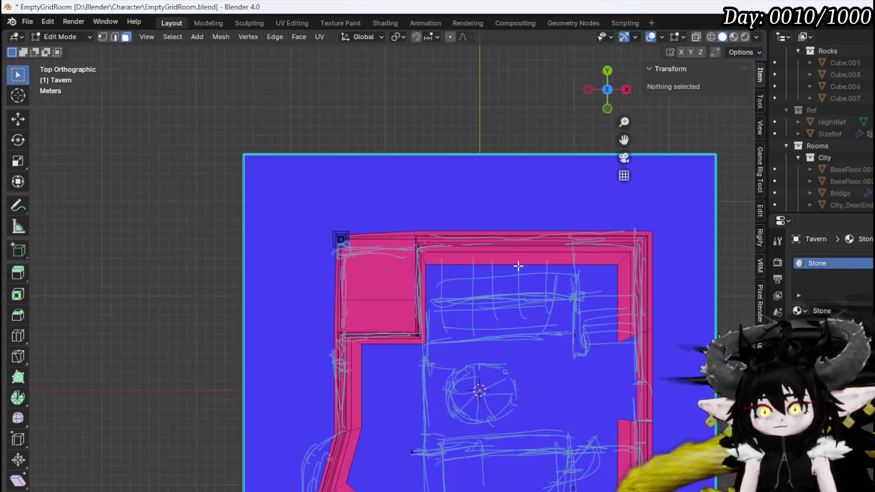
pyautogui.keyDown('shift'); pyautogui.moveTo(526, 293); pyautogui.dragTo(495, 251, button='middle'); pyautogui.keyUp('shift')
pyautogui.scroll(4, 496, 255)
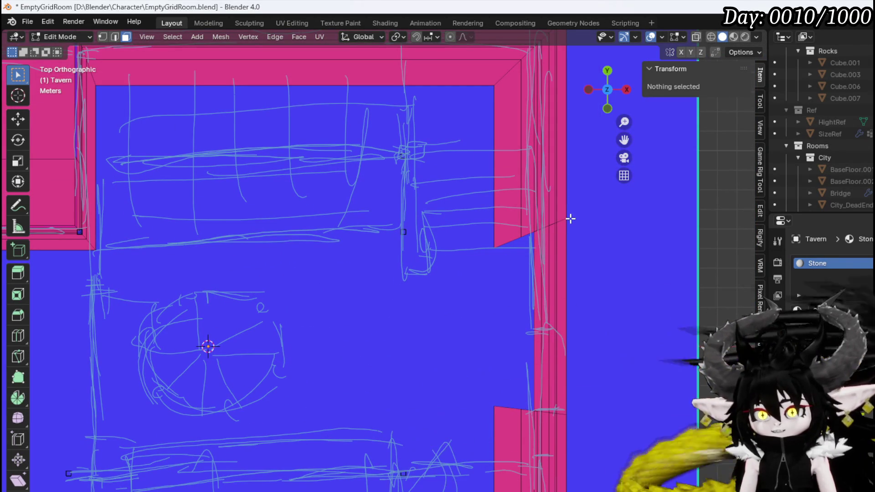
# - Box-select the upper-right corner wall vertices and try a move, cancelling it
pyautogui.press('1')
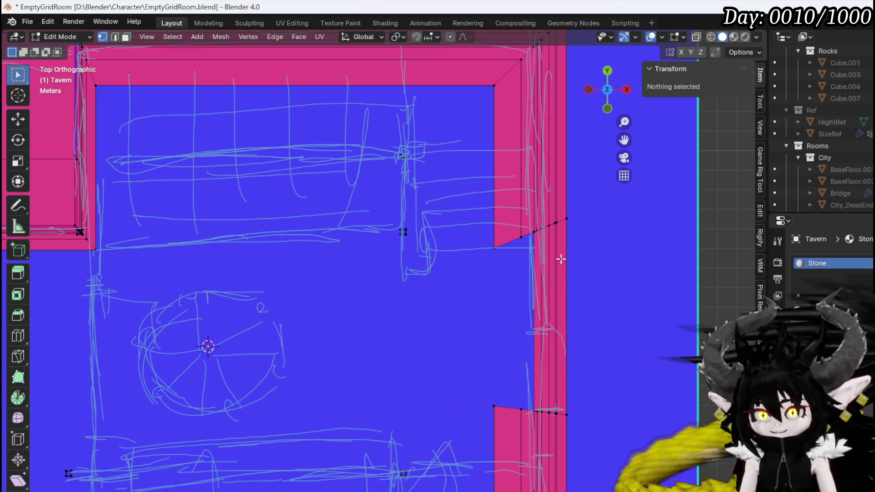
pyautogui.moveTo(430, 309); pyautogui.dragTo(579, 215)
pyautogui.press('g')
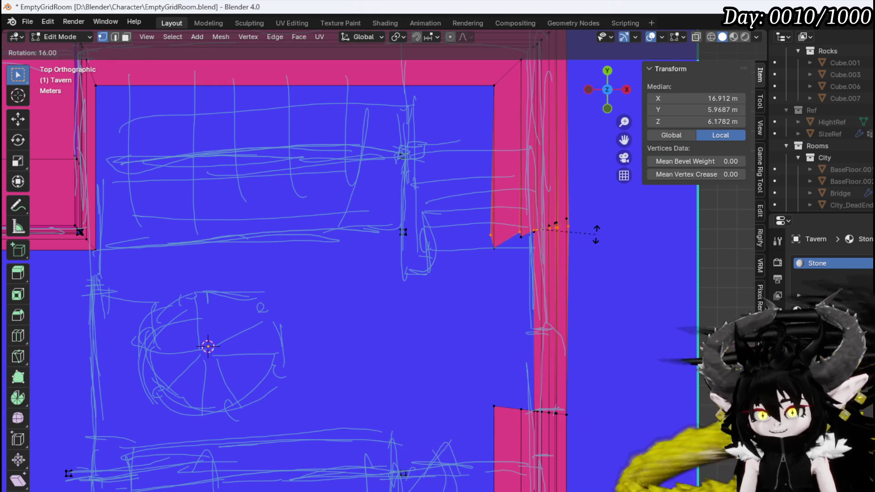
pyautogui.press('Escape')
# - With X-ray on, select corner vertices through the walls, then deselect and turn X-ray off
pyautogui.hotkey('alt', 'z')
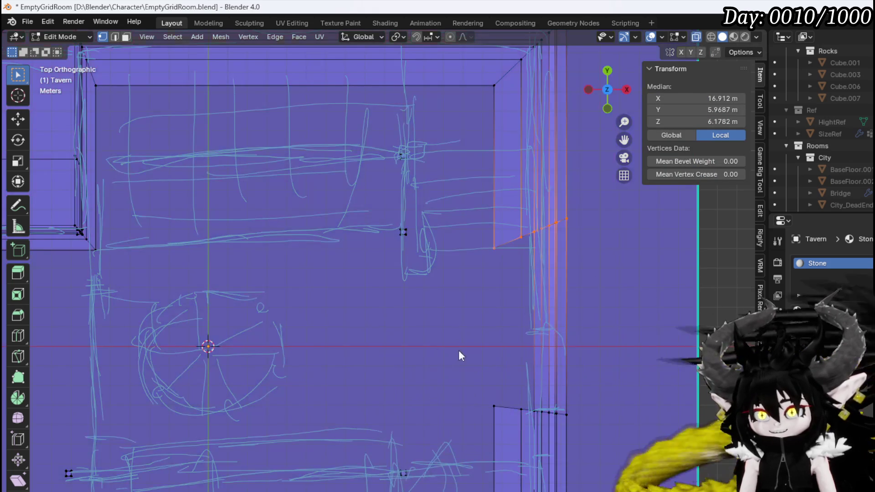
pyautogui.moveTo(608, 184); pyautogui.dragTo(610, 187)
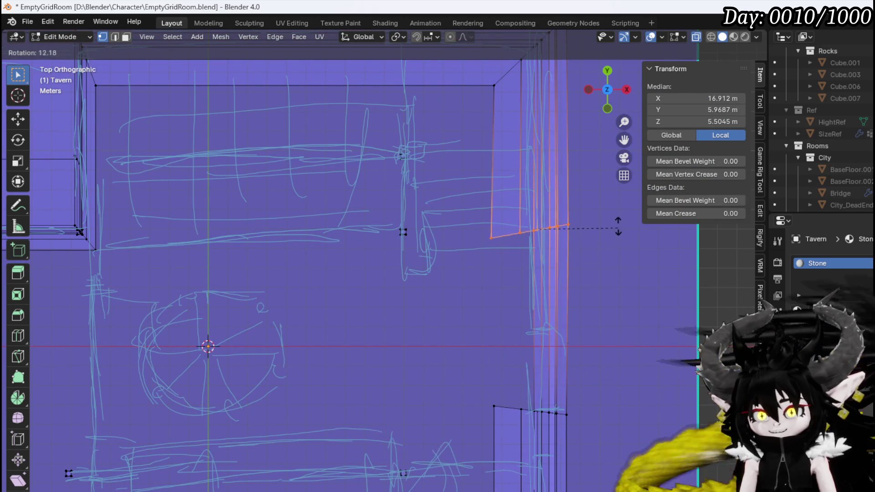
pyautogui.scroll(-2, 526, 266)
pyautogui.click(362, 271)
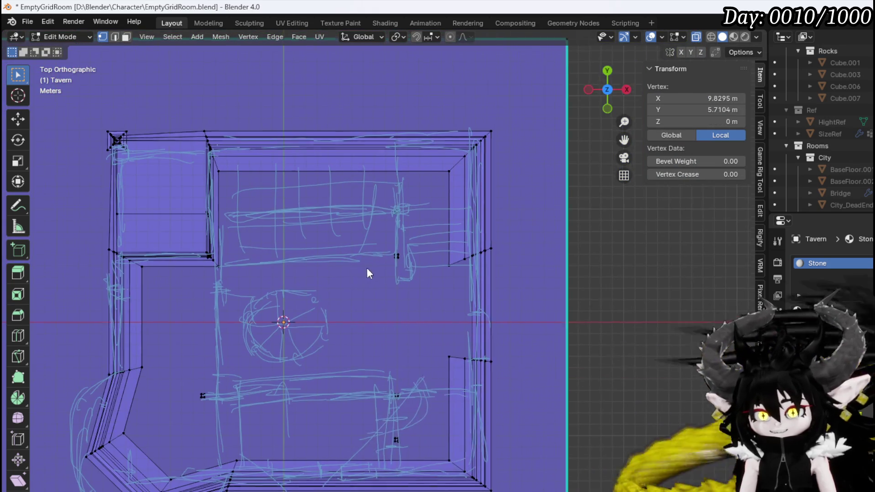
pyautogui.scroll(1, 367, 260)
pyautogui.click(368, 250)
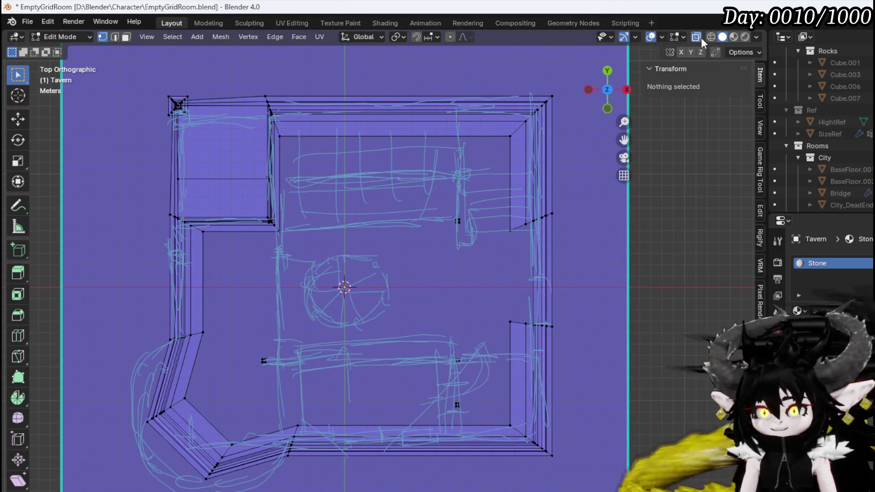
pyautogui.hotkey('alt', 'z')
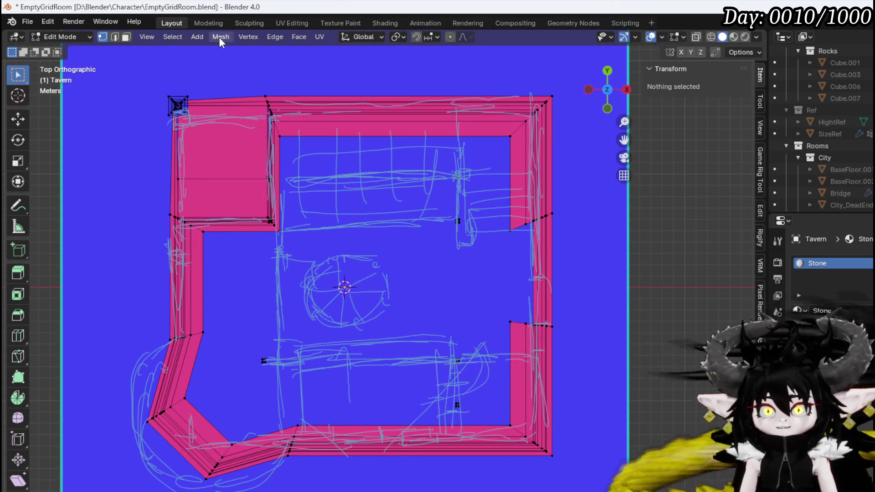
# - Add a new cube primitive to the tavern mesh
pyautogui.click(222, 37)
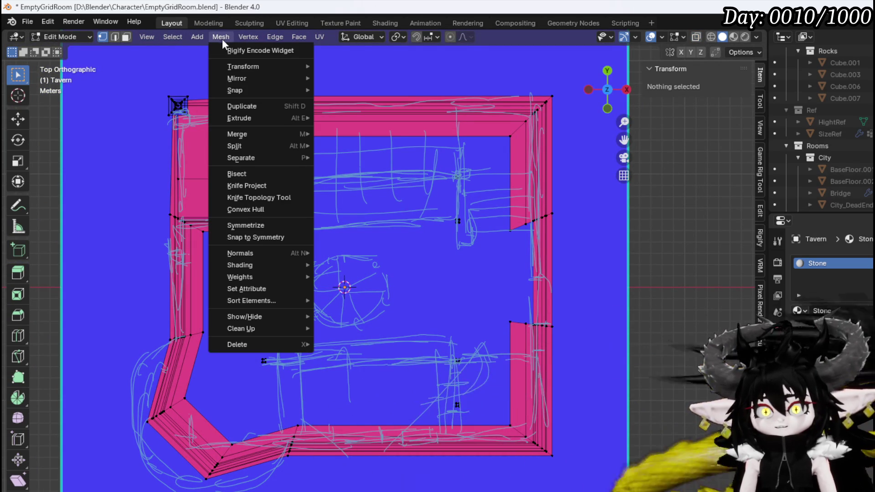
pyautogui.moveTo(235, 137)
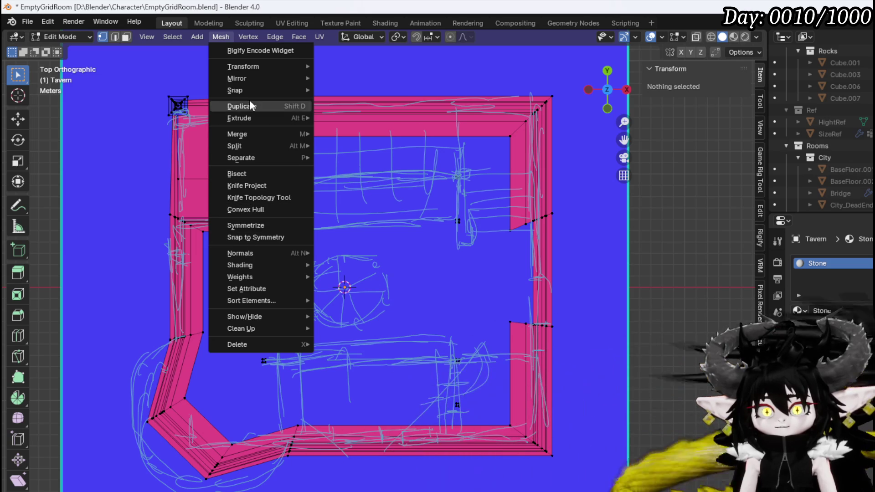
pyautogui.click(217, 40)
pyautogui.click(196, 36)
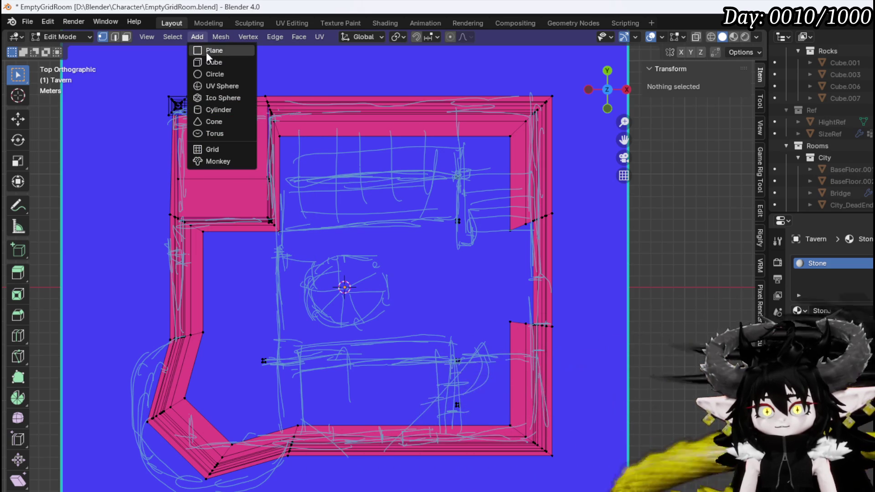
pyautogui.click(215, 60)
# - In front view with X-ray, scale the cube along Z twice into a thin slab
pyautogui.moveTo(328, 255)
pyautogui.mouseDown(button='middle')
pyautogui.moveTo(358, 221)
pyautogui.moveTo(368, 169)
pyautogui.mouseUp(button='middle')
pyautogui.press('KP_1')
pyautogui.scroll(5, 289, 309)
pyautogui.keyDown('shift'); pyautogui.moveTo(330, 307); pyautogui.dragTo(479, 328, button='middle'); pyautogui.keyUp('shift')
pyautogui.click(696, 37)
pyautogui.press('s')
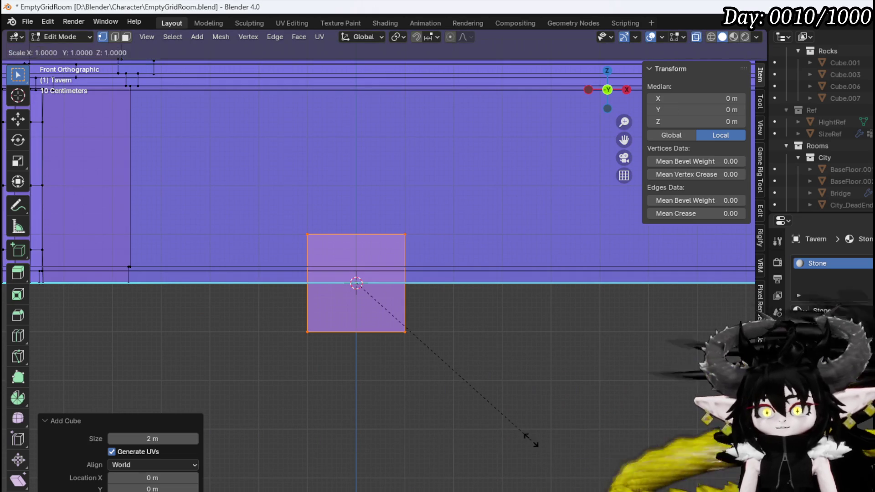
pyautogui.press('z')
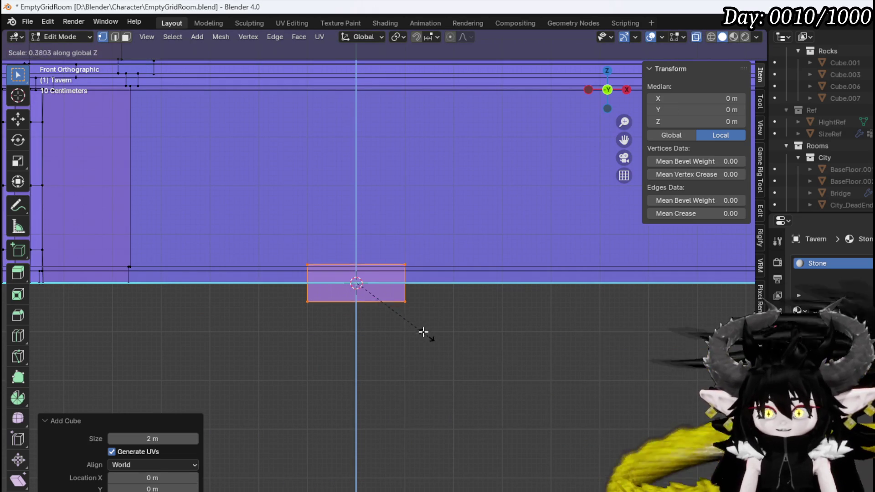
pyautogui.click(424, 333)
pyautogui.press('s')
pyautogui.press('z')
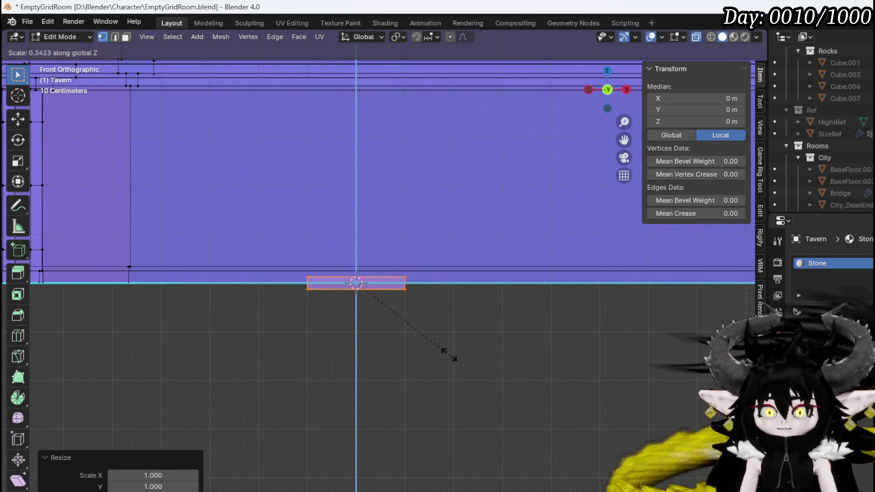
pyautogui.click(383, 318)
pyautogui.moveTo(383, 318)
pyautogui.mouseDown(button='middle')
pyautogui.moveTo(378, 362)
pyautogui.moveTo(419, 346)
pyautogui.mouseUp(button='middle')
# - Look down from the top and zoom in on the selected slab
pyautogui.press('KP_7')
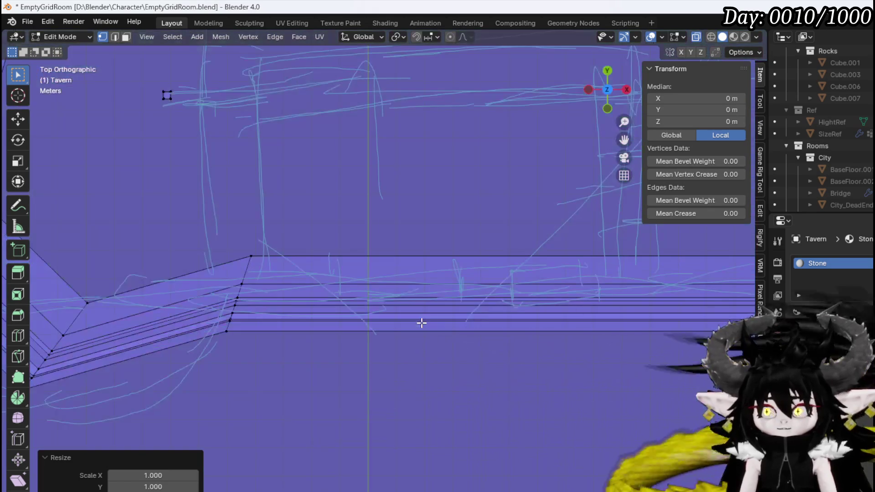
pyautogui.press('Home')
pyautogui.press('KP_Decimal')
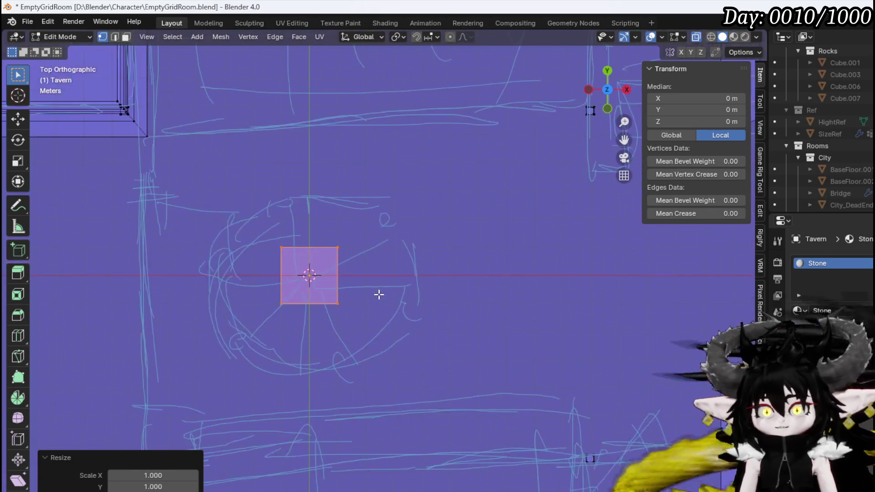
pyautogui.keyDown('shift'); pyautogui.moveTo(358, 318); pyautogui.dragTo(402, 245, button='middle'); pyautogui.keyUp('shift')
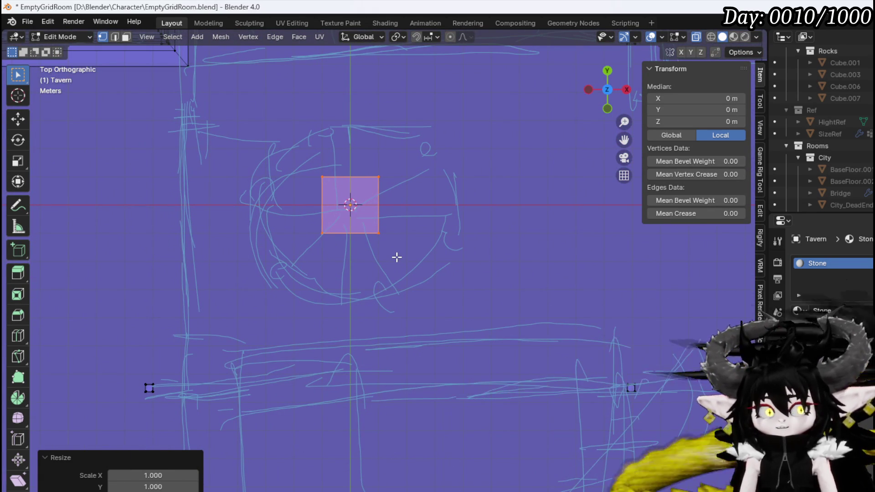
# - Try extruding the slab along Y, cancel the moves, and undo the stray extrusion
pyautogui.press('e')
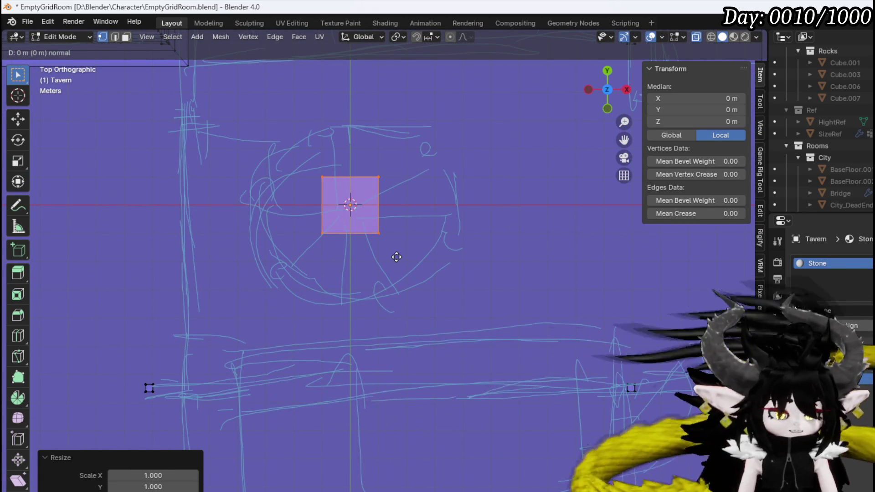
pyautogui.press('y')
pyautogui.rightClick(423, 277)
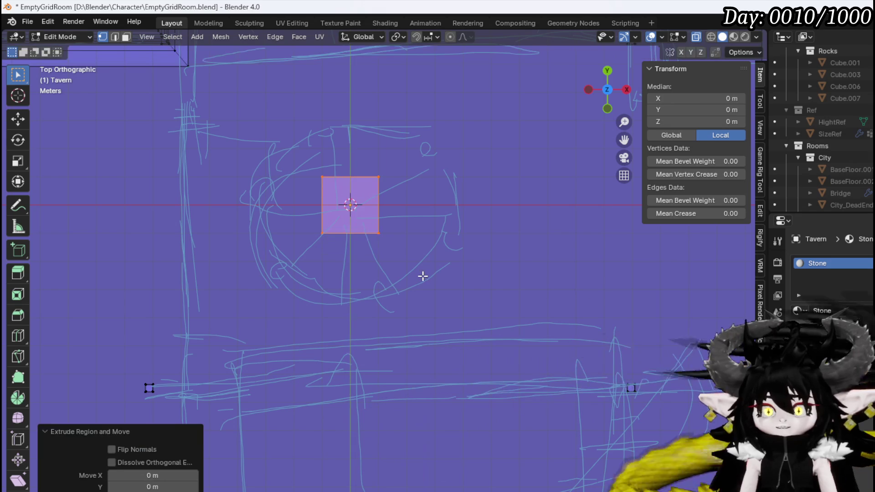
pyautogui.moveTo(272, 265)
pyautogui.mouseDown(button='middle')
pyautogui.moveTo(346, 230)
pyautogui.moveTo(320, 219)
pyautogui.moveTo(356, 191)
pyautogui.moveTo(395, 215)
pyautogui.mouseUp(button='middle')
pyautogui.press('s')
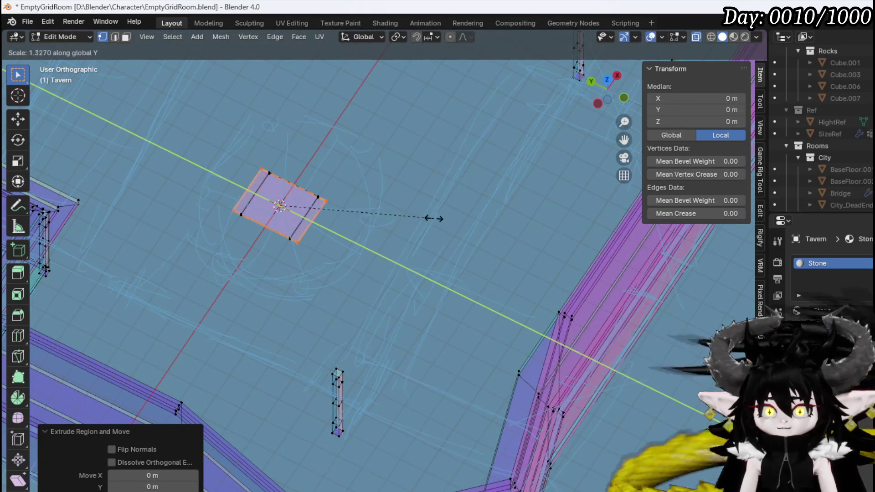
pyautogui.rightClick(434, 219)
pyautogui.press('g')
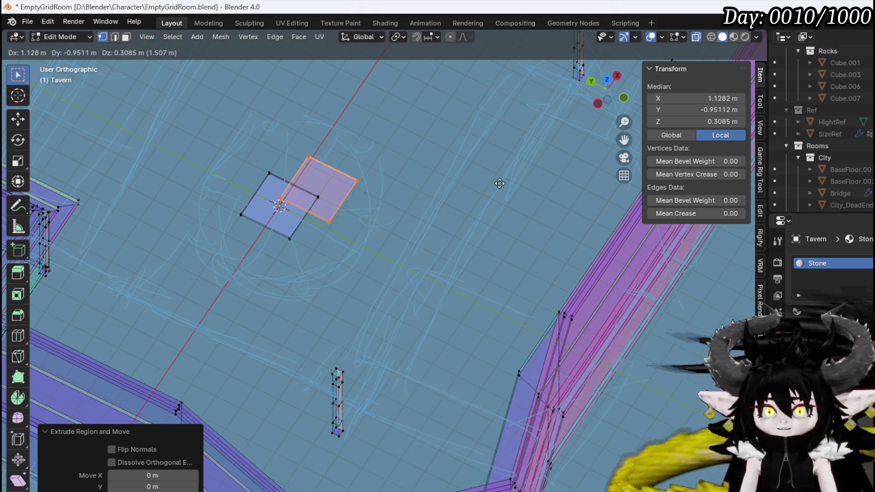
pyautogui.rightClick(500, 183)
pyautogui.hotkey('ctrl', 'z')
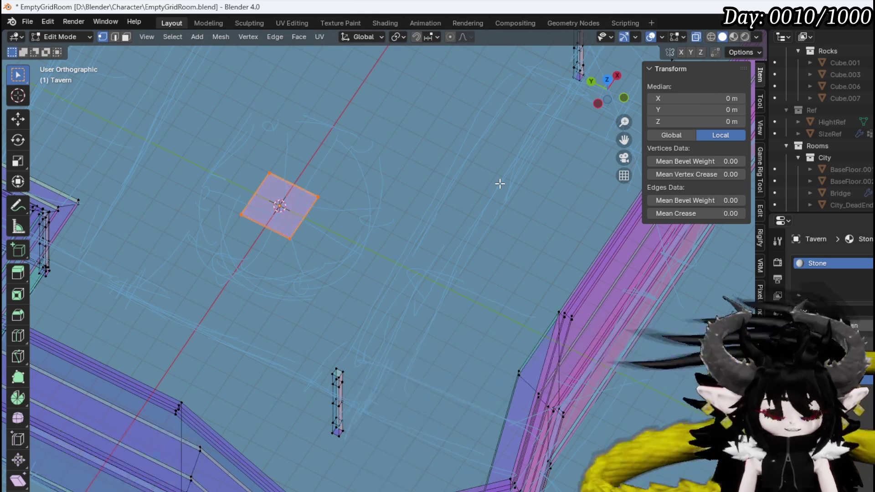
pyautogui.press('g')
pyautogui.rightClick(439, 231)
# - Scale the slab 2.438 along Y and 2.304 along X
pyautogui.press('s')
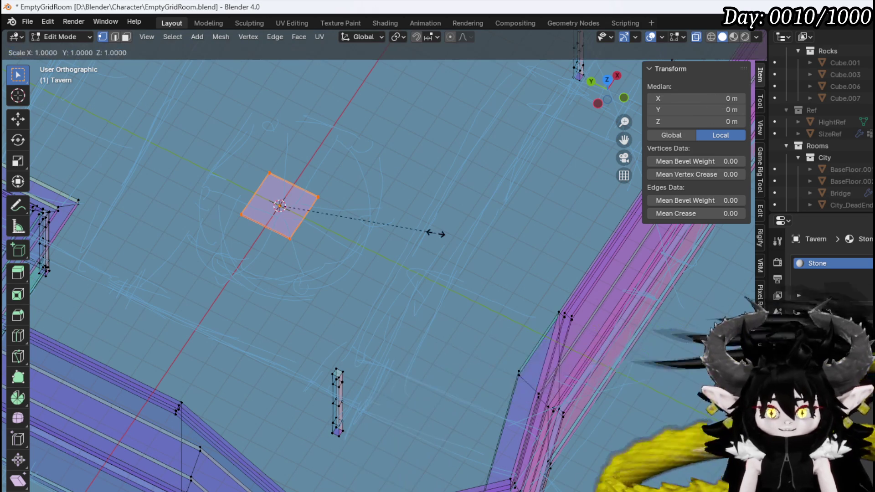
pyautogui.press('y')
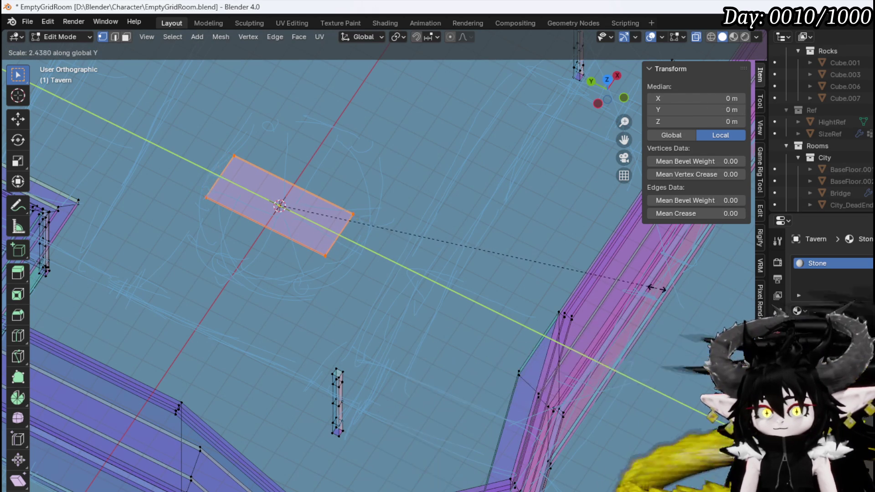
pyautogui.click(656, 288)
pyautogui.press('s')
pyautogui.press('x')
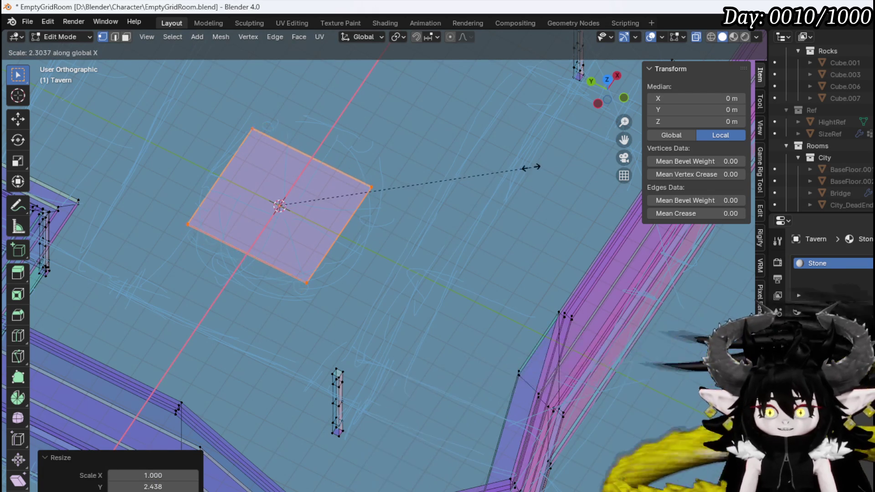
pyautogui.click(530, 168)
pyautogui.keyDown('alt'); pyautogui.moveTo(319, 200); pyautogui.dragTo(288, 213, button='middle'); pyautogui.keyUp('alt')
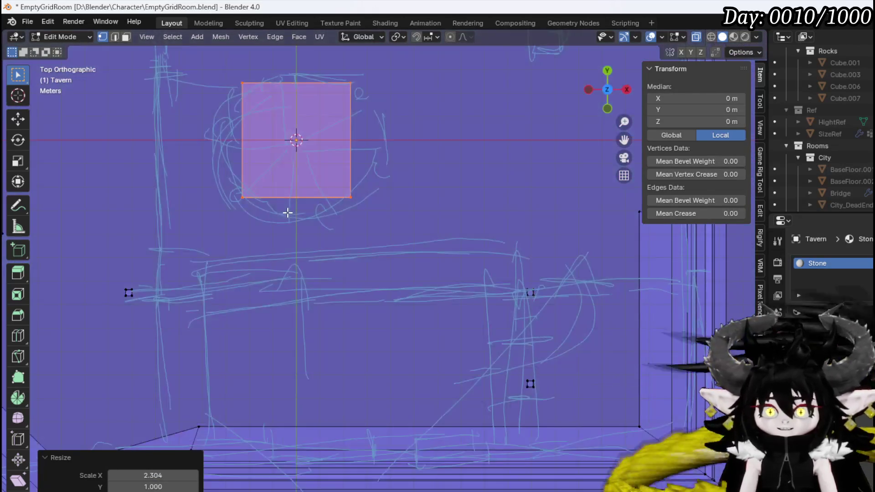
# - In front view, move the slab's selected edge to a new position
pyautogui.scroll(-5, 297, 213)
pyautogui.press('KP_1')
pyautogui.scroll(5, 372, 247)
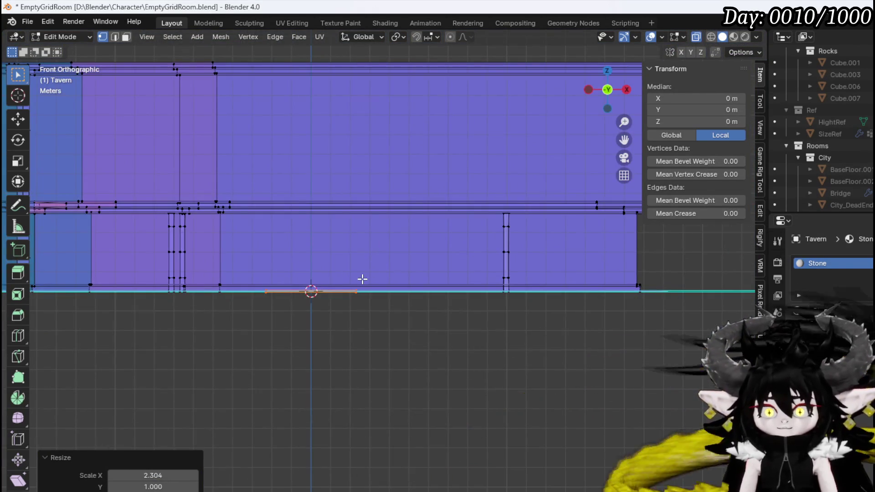
pyautogui.keyDown('shift'); pyautogui.moveTo(362, 279); pyautogui.dragTo(468, 377, button='middle'); pyautogui.keyUp('shift')
pyautogui.press('g')
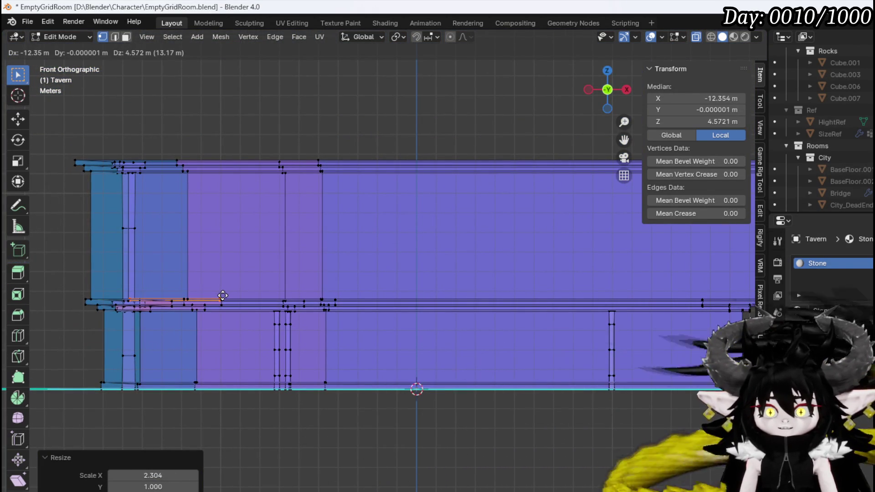
pyautogui.click(223, 296)
pyautogui.moveTo(222, 295)
pyautogui.keyDown('alt'); pyautogui.mouseDown(button='middle')
pyautogui.moveTo(235, 309)
pyautogui.moveTo(240, 276)
pyautogui.mouseUp(button='middle'); pyautogui.keyUp('alt')
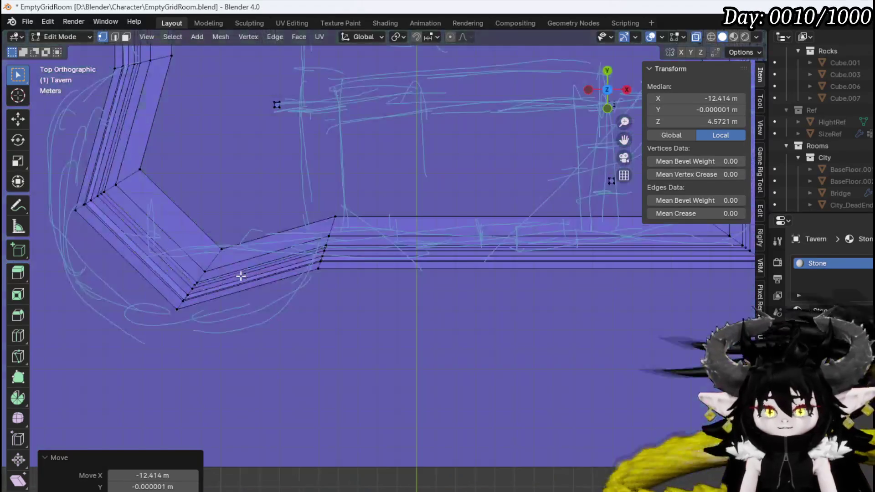
# - Move the tile into the room's top-left corner, turn X-ray off, and start a copy beside it
pyautogui.scroll(-4, 256, 190)
pyautogui.keyDown('shift'); pyautogui.moveTo(267, 150); pyautogui.dragTo(279, 361, button='middle'); pyautogui.keyUp('shift')
pyautogui.press('g')
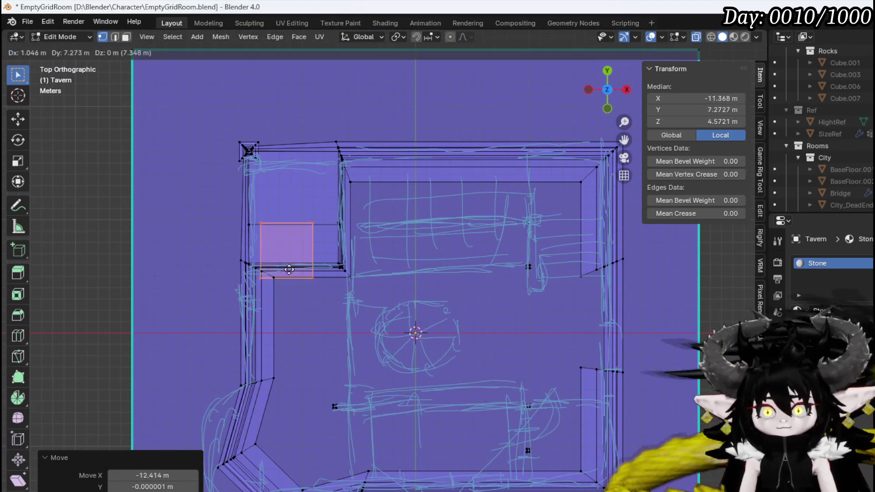
pyautogui.click(283, 211)
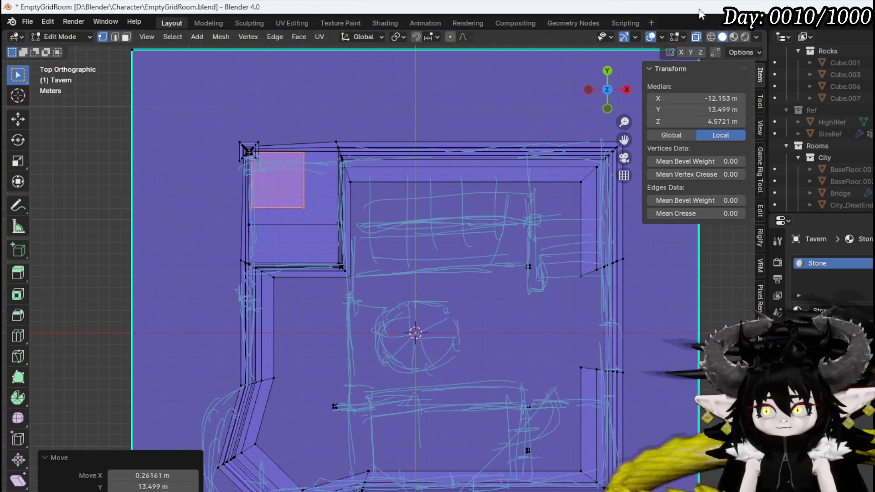
pyautogui.click(696, 38)
pyautogui.scroll(4, 349, 168)
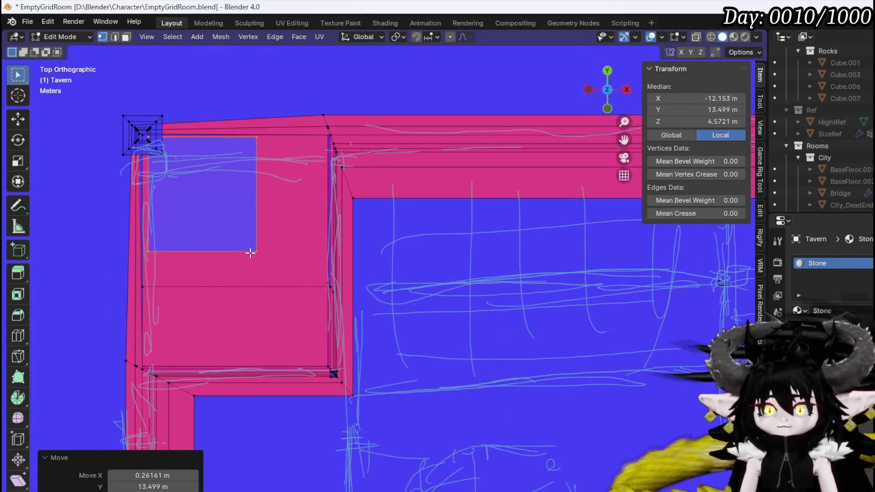
pyautogui.press('g')
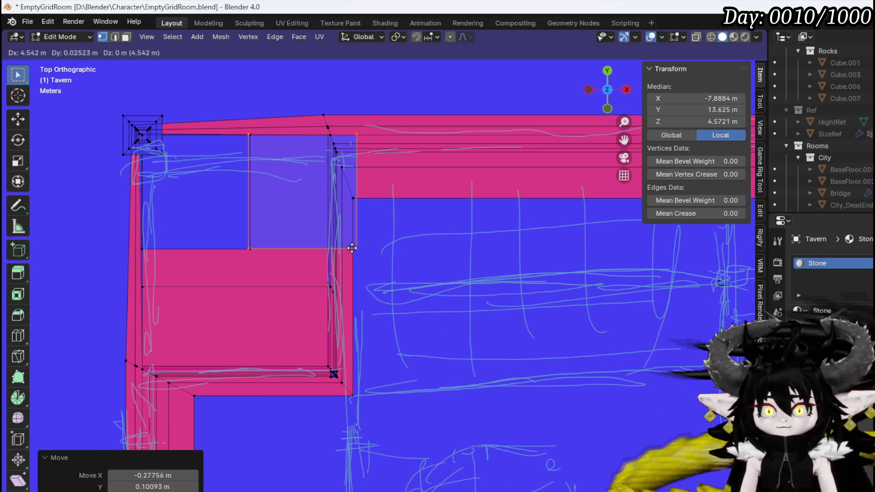
# - Place tile copies beside the corner tile, in the row below, and further right
pyautogui.click(354, 249)
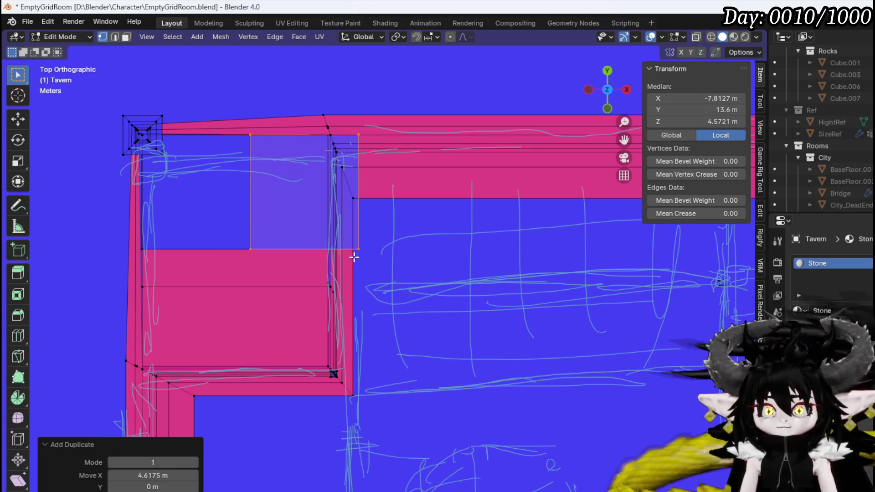
pyautogui.hotkey('shift', 'd')
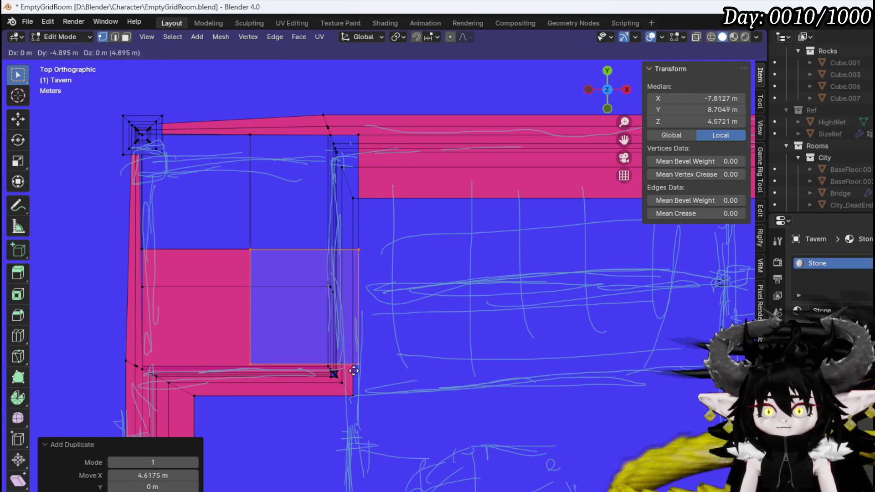
pyautogui.click(353, 370)
pyautogui.press('g')
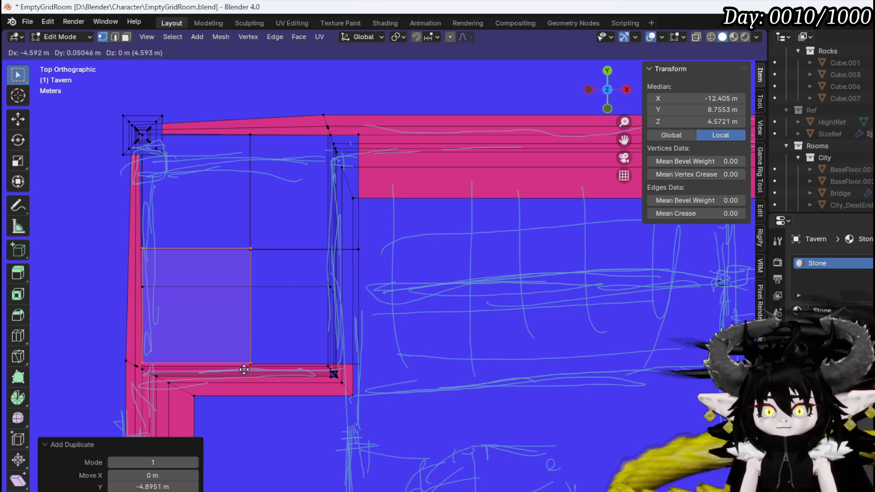
pyautogui.click(244, 370)
pyautogui.hotkey('shift', 'd')
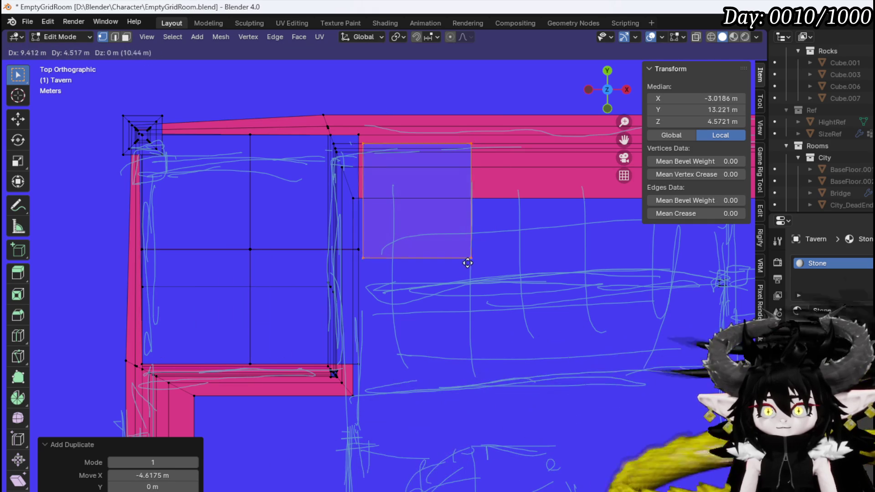
pyautogui.click(462, 255)
# - Copy tiles one after another along the top wall up to the right corner
pyautogui.keyDown('shift'); pyautogui.moveTo(526, 279); pyautogui.dragTo(235, 268, button='middle'); pyautogui.keyUp('shift')
pyautogui.press('g')
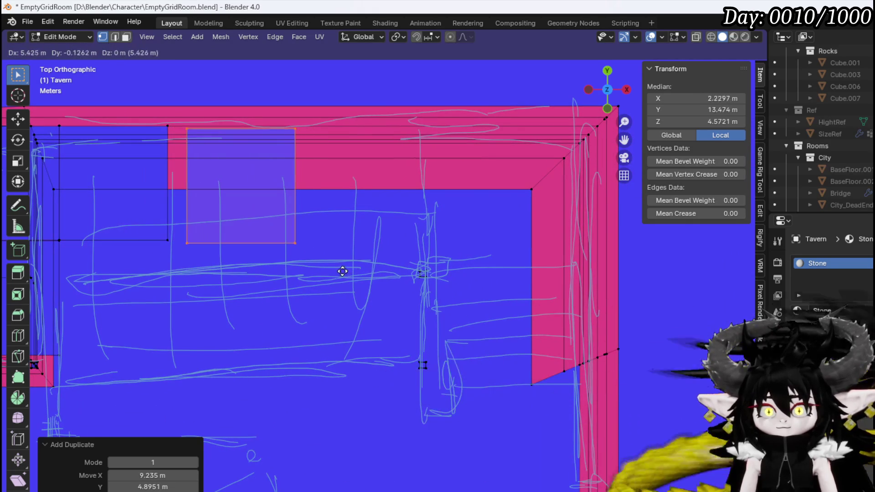
pyautogui.click(324, 269)
pyautogui.hotkey('shift', 'd')
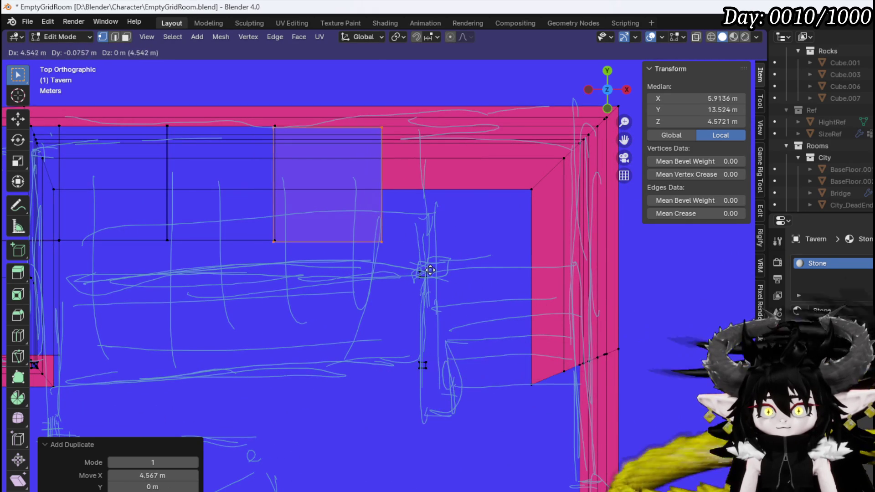
pyautogui.click(432, 268)
pyautogui.hotkey('shift', 'd')
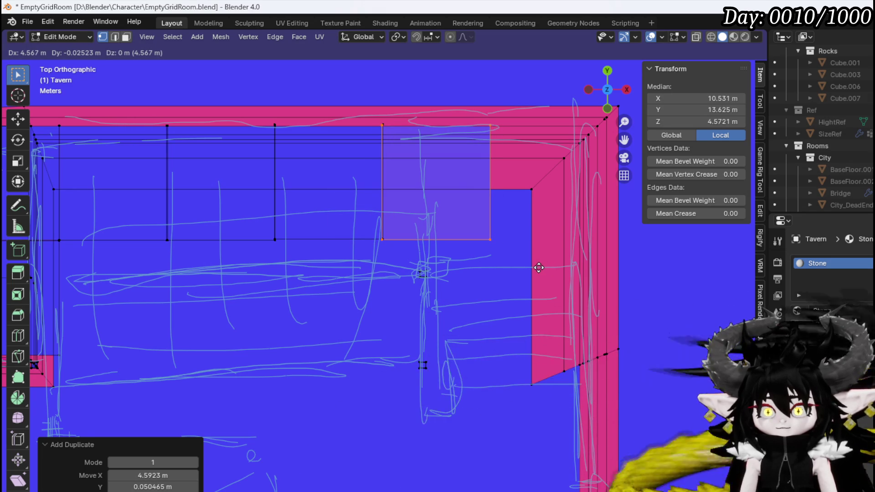
pyautogui.click(540, 268)
pyautogui.hotkey('shift', 'd')
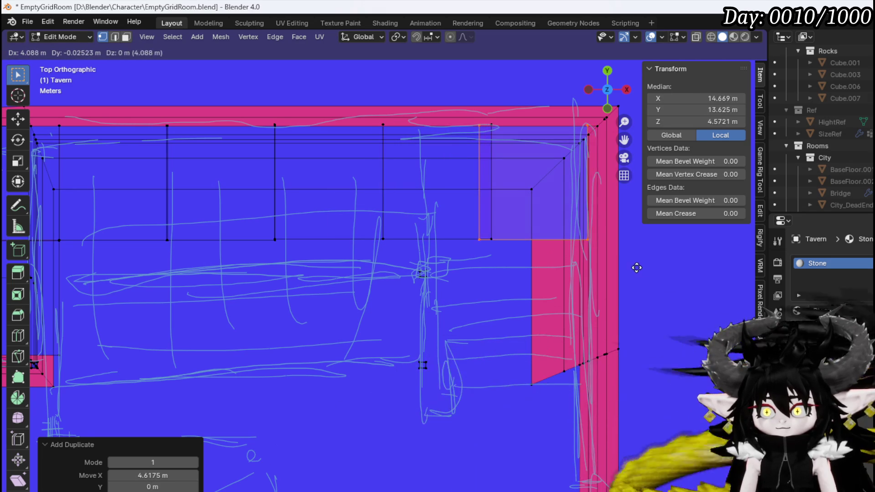
pyautogui.click(647, 269)
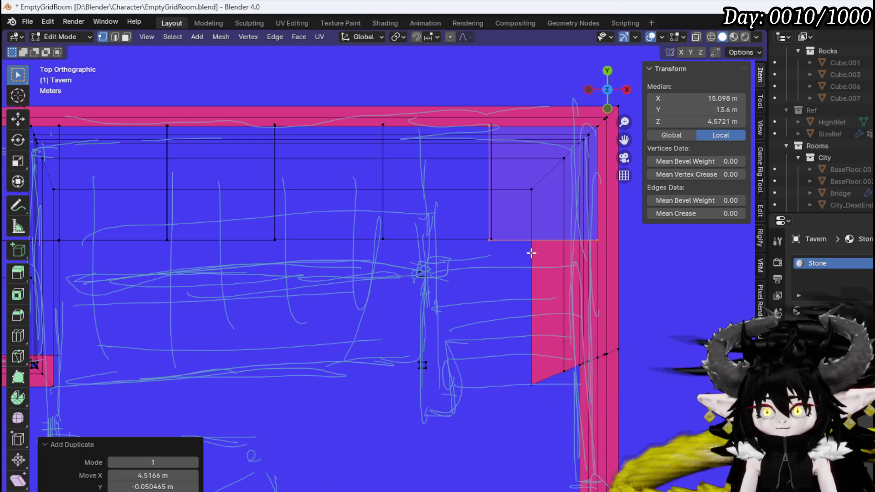
# - Select the corner tile's edge near the top-right corner and return to top view
pyautogui.press('2')
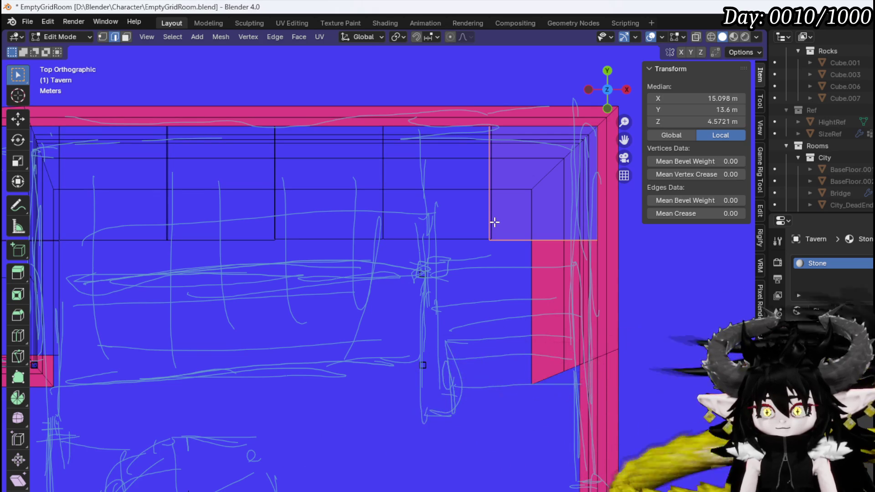
pyautogui.keyDown('shift'); pyautogui.moveTo(495, 222); pyautogui.dragTo(372, 263, button='middle'); pyautogui.keyUp('shift')
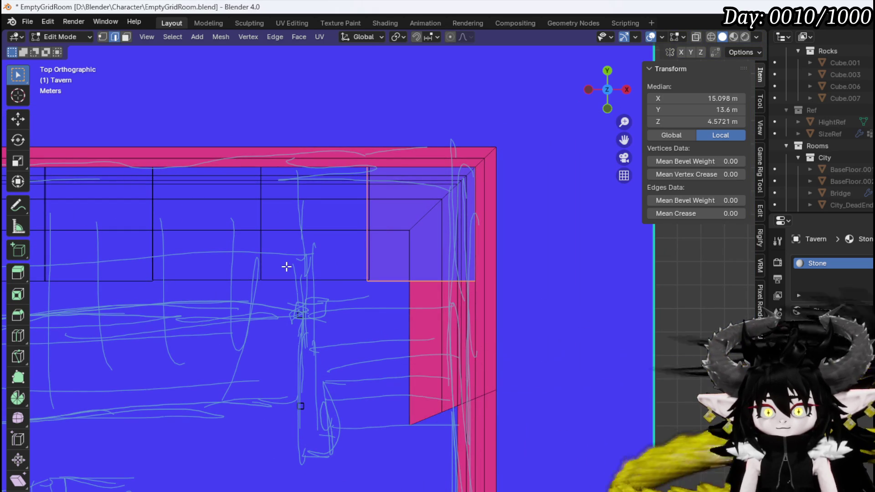
pyautogui.press('3')
pyautogui.press('2')
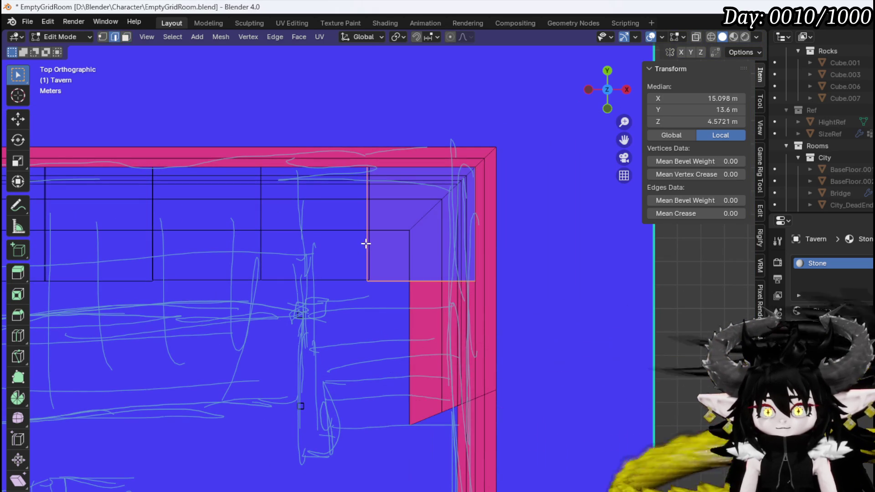
pyautogui.click(366, 243)
pyautogui.moveTo(366, 243)
pyautogui.mouseDown(button='middle')
pyautogui.moveTo(362, 254)
pyautogui.moveTo(411, 194)
pyautogui.moveTo(321, 249)
pyautogui.moveTo(359, 221)
pyautogui.mouseUp(button='middle')
pyautogui.press('3')
pyautogui.click(360, 233)
pyautogui.moveTo(352, 218)
pyautogui.mouseDown(button='middle')
pyautogui.moveTo(354, 178)
pyautogui.moveTo(386, 267)
pyautogui.mouseUp(button='middle')
pyautogui.click(398, 191)
pyautogui.moveTo(416, 194); pyautogui.dragTo(400, 226, button='middle')
pyautogui.press('KP_7')
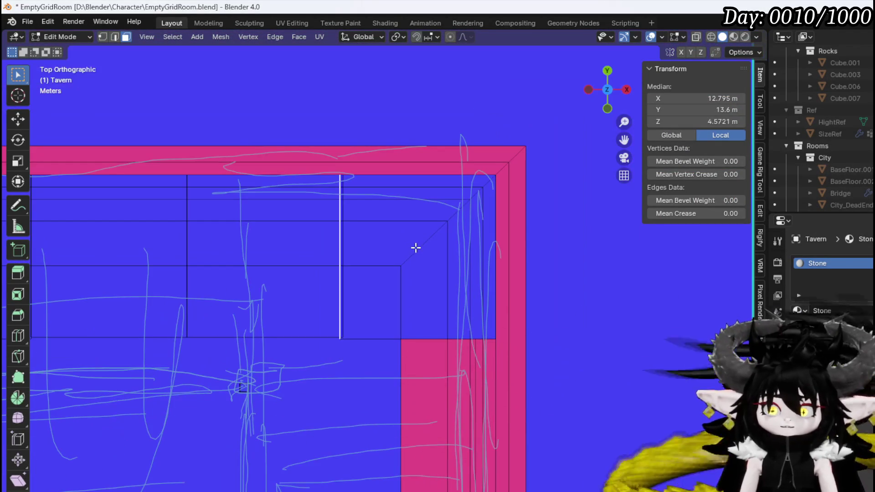
# - Slide the edge about 2.84 m left on X, then move the connected tiles about 2.82 m left
pyautogui.press('g')
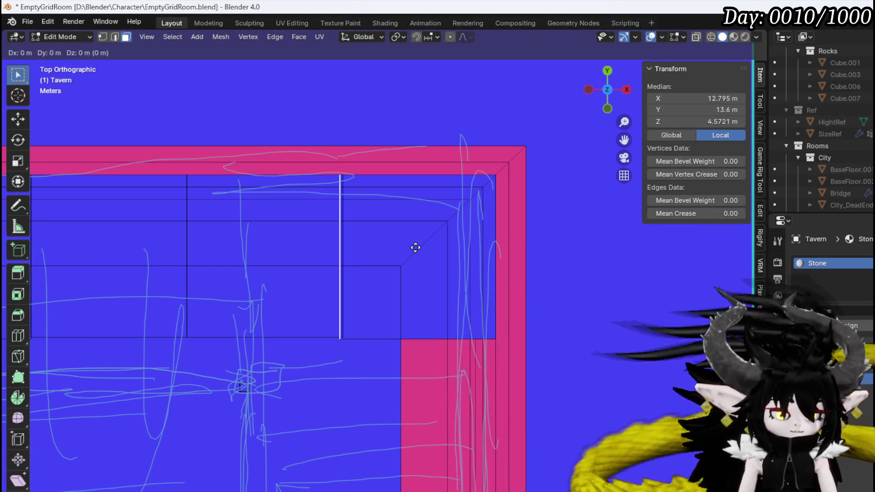
pyautogui.press('x')
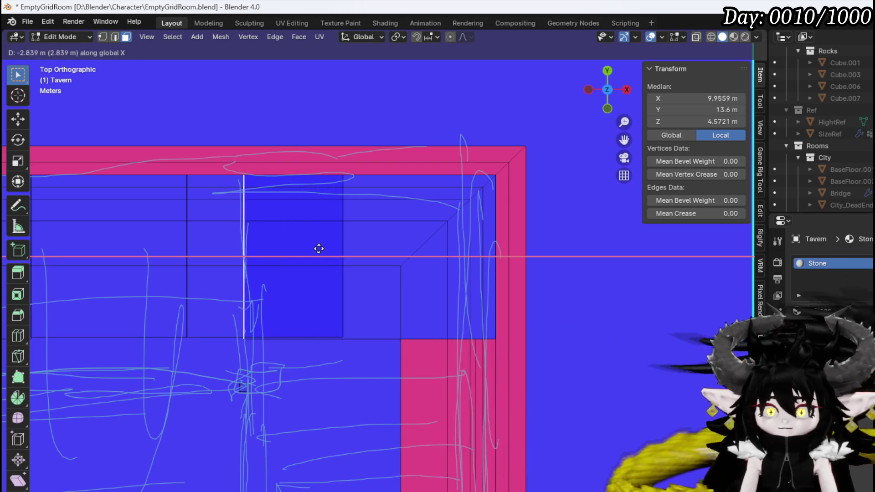
pyautogui.click(320, 248)
pyautogui.click(223, 231)
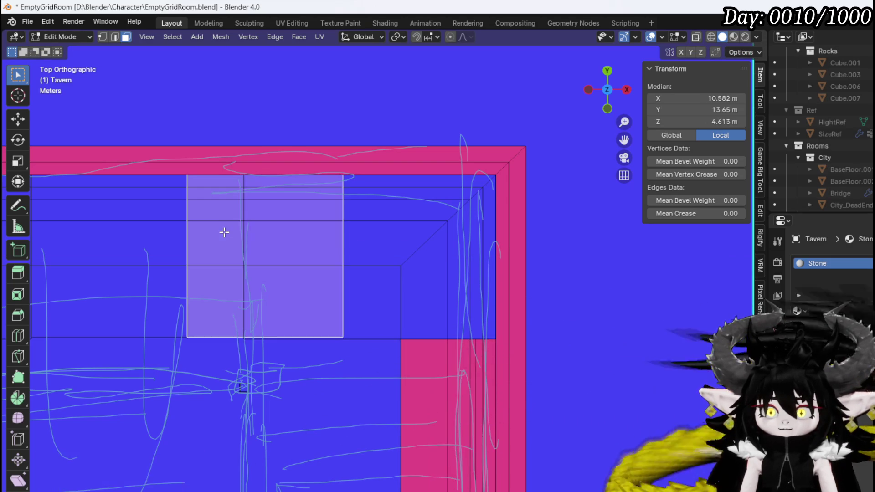
pyautogui.keyDown('shift'); pyautogui.moveTo(224, 232); pyautogui.dragTo(439, 221, button='middle'); pyautogui.keyUp('shift')
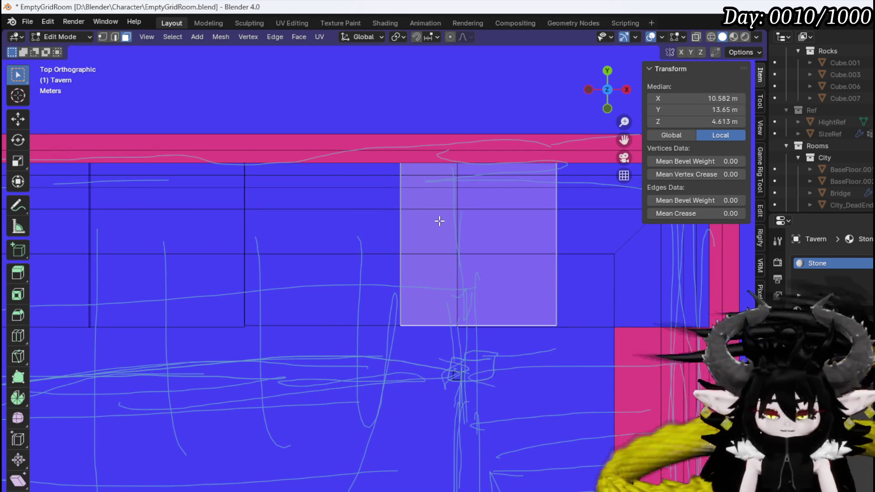
pyautogui.hotkey('ctrl', 'l')
pyautogui.press('g')
pyautogui.press('x')
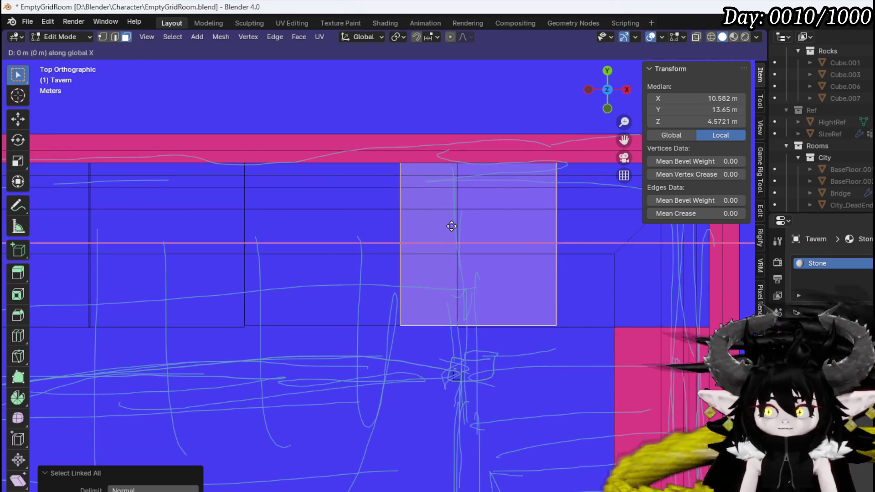
pyautogui.click(357, 223)
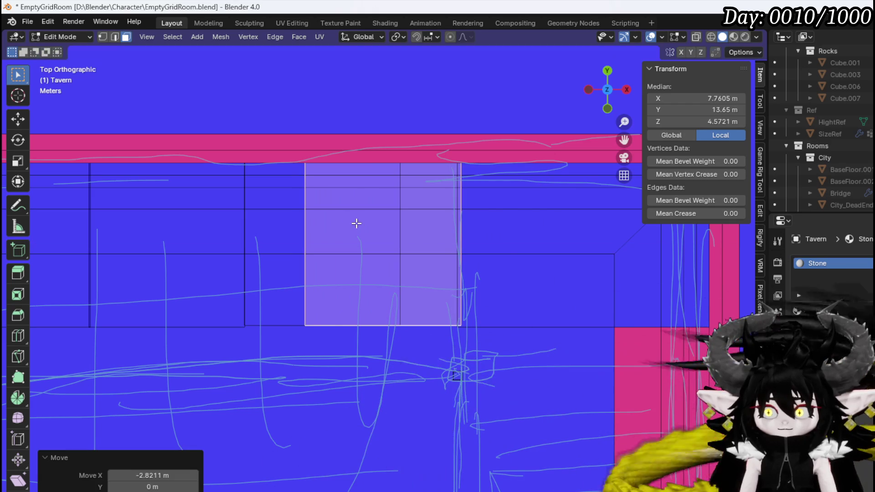
# - Narrow the tiles to 0.727 on X and shift them about 0.54 m right
pyautogui.press('x')
pyautogui.click(465, 249)
pyautogui.press('g')
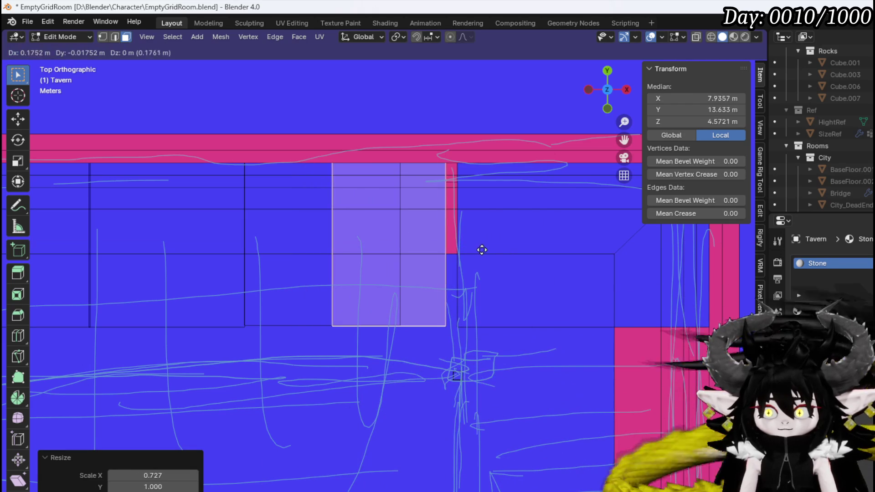
pyautogui.click(494, 250)
pyautogui.keyDown('shift'); pyautogui.moveTo(361, 237); pyautogui.dragTo(485, 237, button='middle'); pyautogui.keyUp('shift')
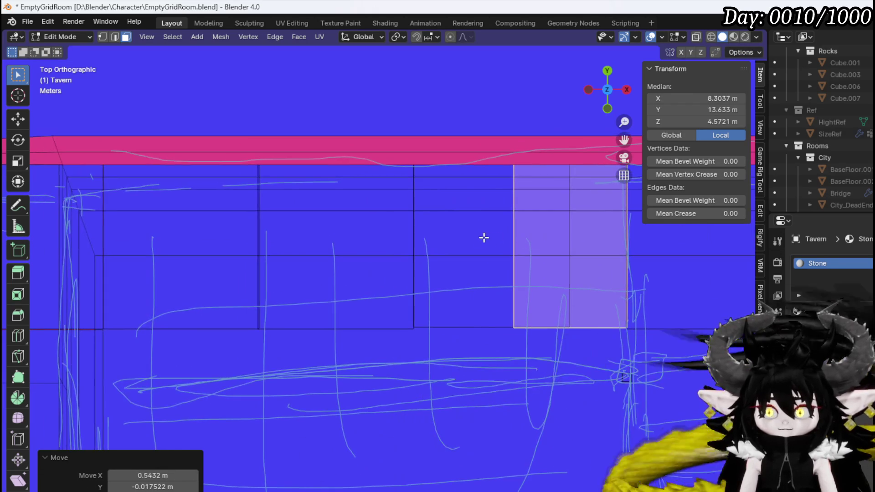
pyautogui.scroll(-2, 484, 236)
# - Select two more tiles, undo their accidental deletion, and select the connected wall faces
pyautogui.keyDown('shift'); pyautogui.click(453, 246); pyautogui.keyUp('shift')
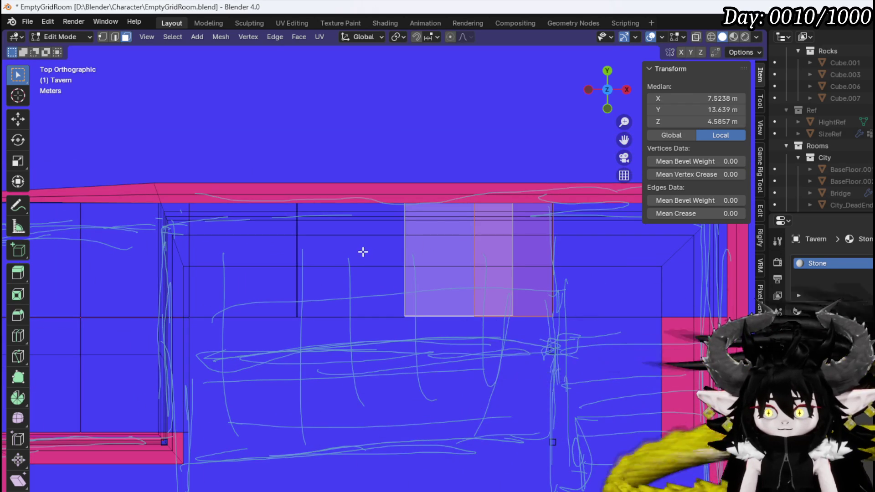
pyautogui.keyDown('shift'); pyautogui.click(362, 250); pyautogui.keyUp('shift')
pyautogui.press('x')
pyautogui.click(399, 253)
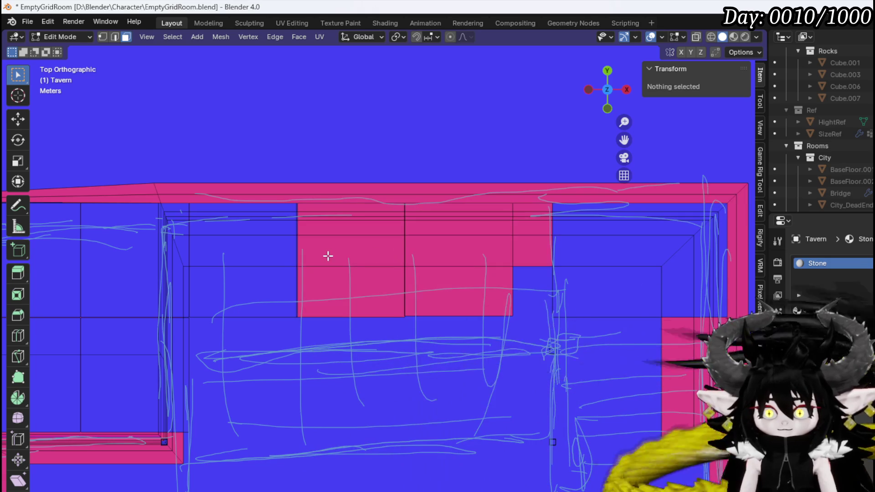
pyautogui.hotkey('ctrl', 'z')
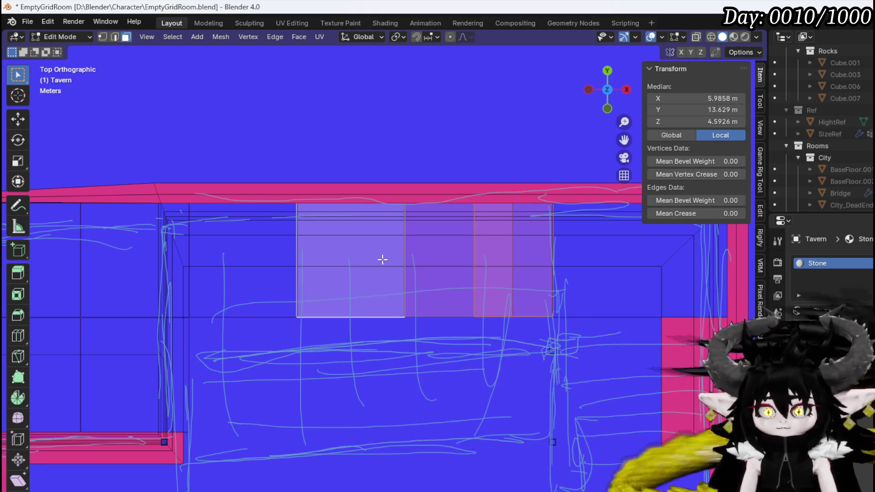
pyautogui.hotkey('ctrl', 'l')
pyautogui.moveTo(382, 259)
pyautogui.mouseDown(button='middle')
pyautogui.moveTo(383, 230)
pyautogui.moveTo(407, 214)
pyautogui.mouseUp(button='middle')
# - Delete the selected wall faces, then slide the ceiling face strip 10.875 m along X
pyautogui.press('x')
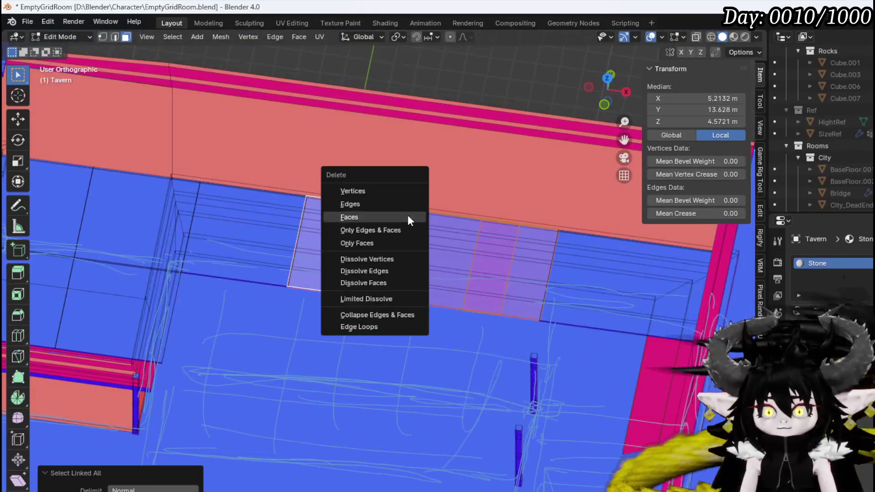
pyautogui.click(378, 204)
pyautogui.moveTo(307, 233)
pyautogui.mouseDown(button='middle')
pyautogui.moveTo(248, 226)
pyautogui.moveTo(273, 227)
pyautogui.moveTo(276, 248)
pyautogui.mouseUp(button='middle')
pyautogui.scroll(1, 269, 239)
pyautogui.click(255, 218)
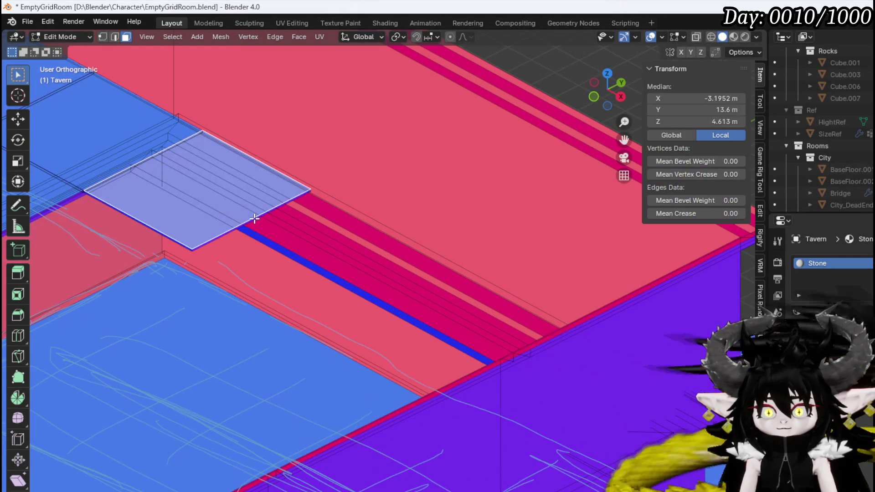
pyautogui.click(255, 218)
pyautogui.press('KP_7')
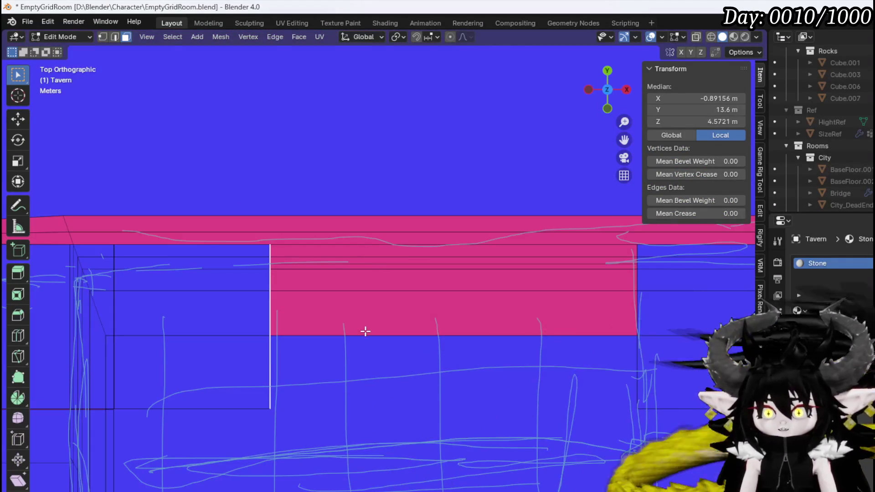
pyautogui.scroll(-2, 366, 331)
pyautogui.keyDown('shift'); pyautogui.moveTo(423, 346); pyautogui.dragTo(351, 319, button='middle'); pyautogui.keyUp('shift')
pyautogui.press('g')
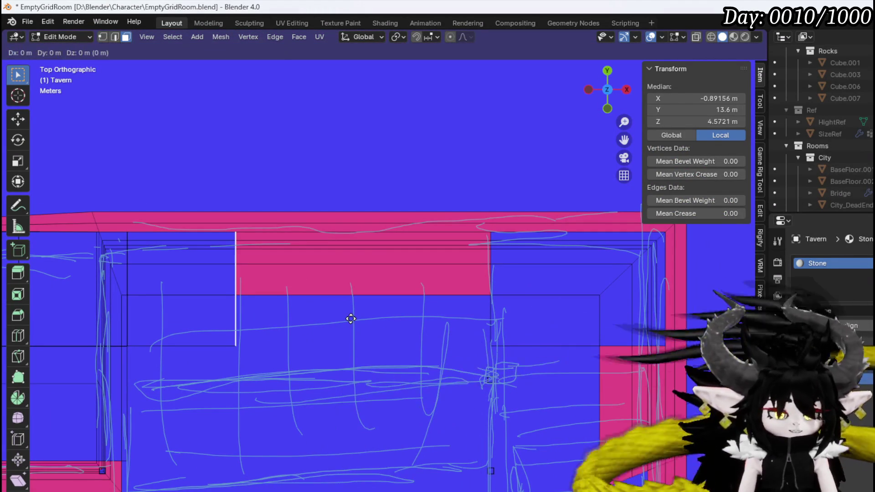
pyautogui.press('x')
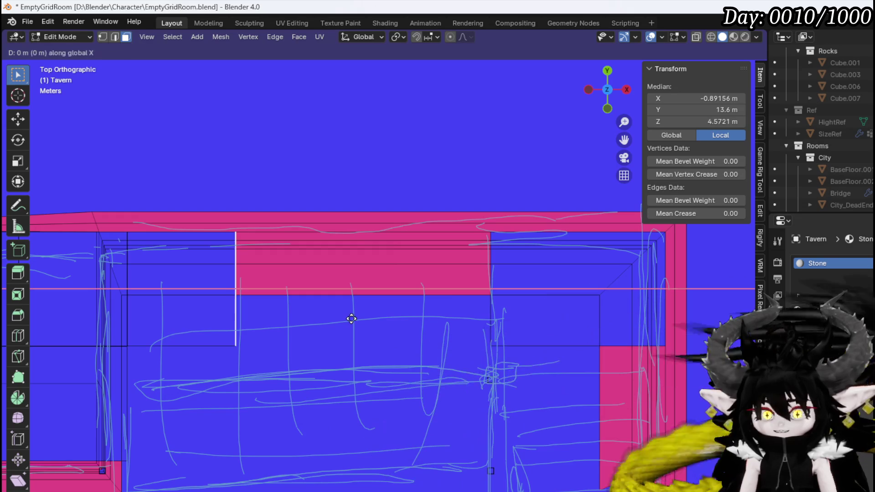
pyautogui.click(605, 337)
# - Delete the extra linked corner faces, leaving the top-left tile and selecting it
pyautogui.moveTo(604, 337)
pyautogui.mouseDown(button='middle')
pyautogui.moveTo(447, 267)
pyautogui.moveTo(432, 212)
pyautogui.mouseUp(button='middle')
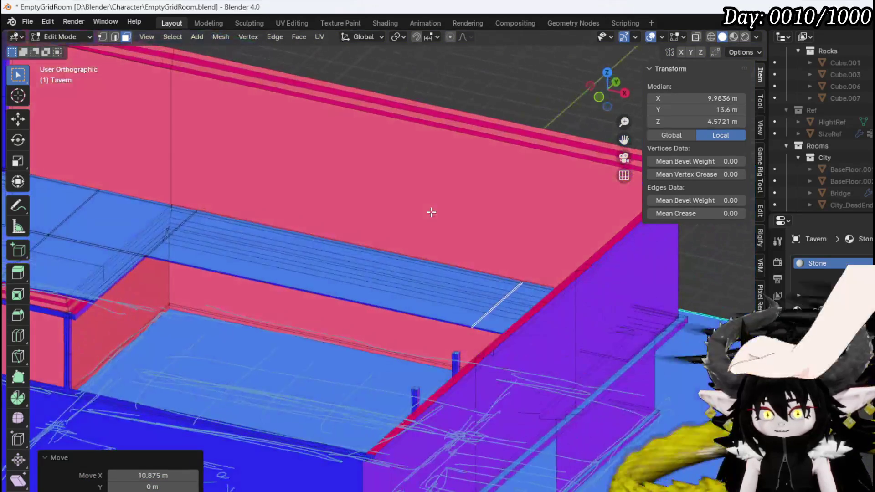
pyautogui.moveTo(238, 267)
pyautogui.mouseDown(button='middle')
pyautogui.moveTo(375, 289)
pyautogui.moveTo(324, 303)
pyautogui.moveTo(340, 323)
pyautogui.mouseUp(button='middle')
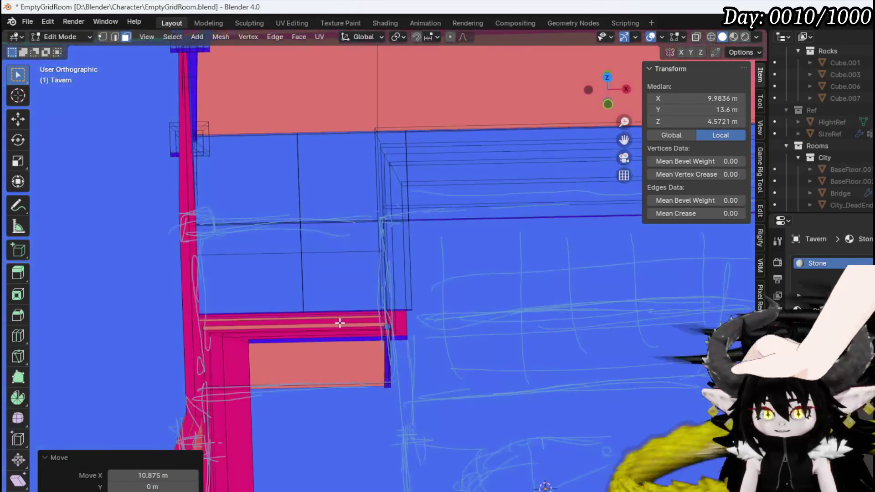
pyautogui.click(346, 246)
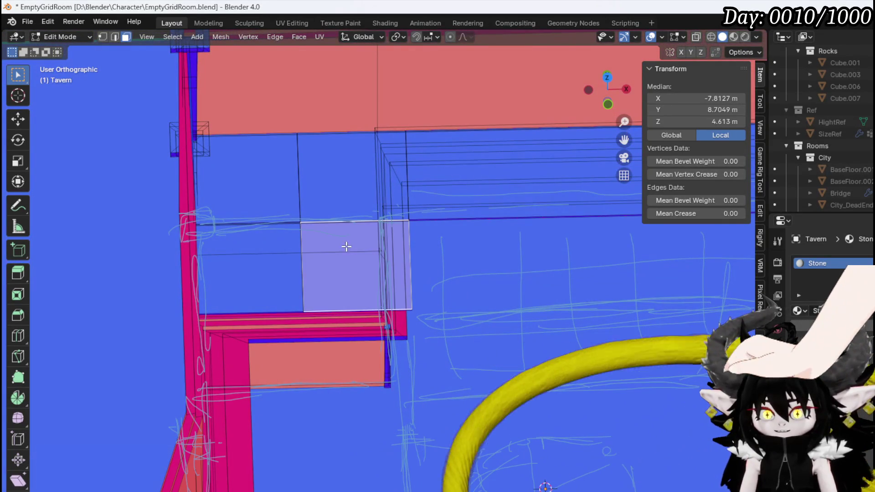
pyautogui.keyDown('shift'); pyautogui.click(342, 195); pyautogui.keyUp('shift')
pyautogui.keyDown('shift'); pyautogui.click(261, 270); pyautogui.keyUp('shift')
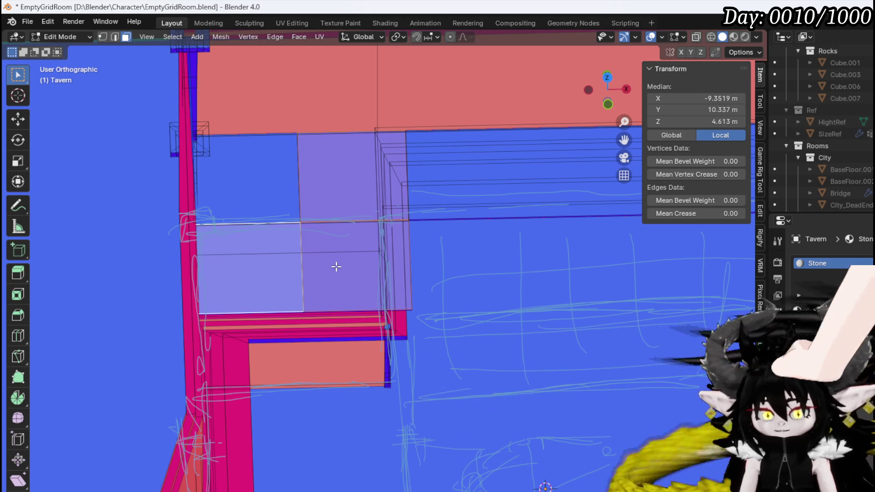
pyautogui.press('x')
pyautogui.click(336, 266)
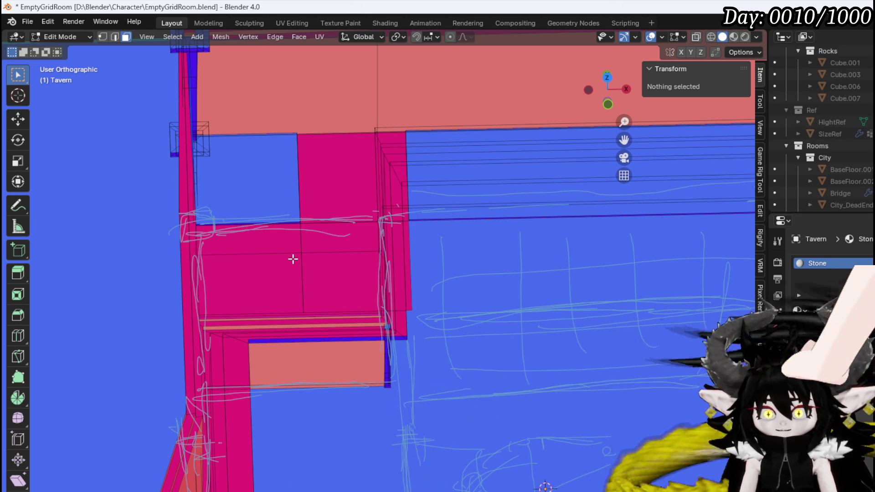
pyautogui.moveTo(293, 258)
pyautogui.mouseDown(button='middle')
pyautogui.moveTo(311, 208)
pyautogui.moveTo(288, 235)
pyautogui.mouseUp(button='middle')
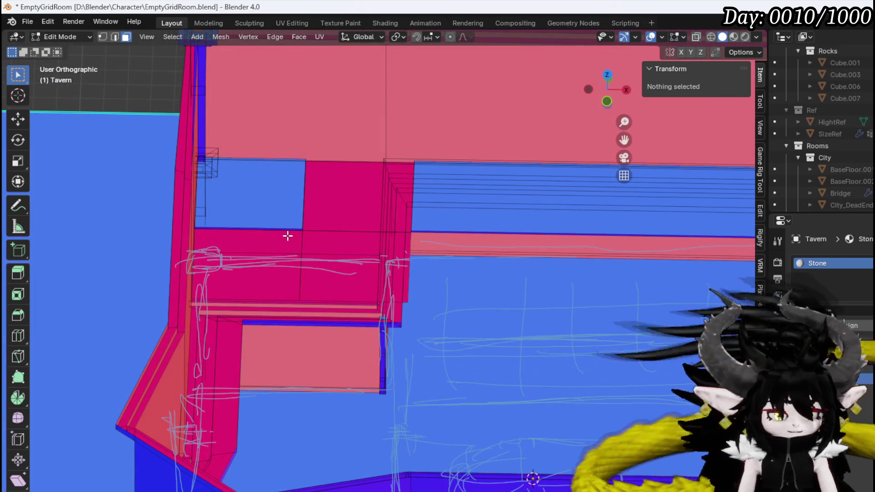
pyautogui.hotkey('ctrl', 'z')
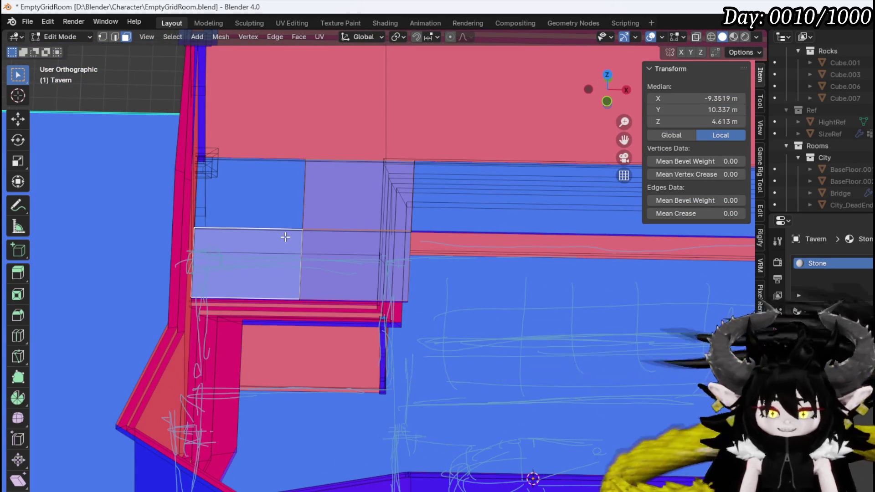
pyautogui.hotkey('ctrl', 'l')
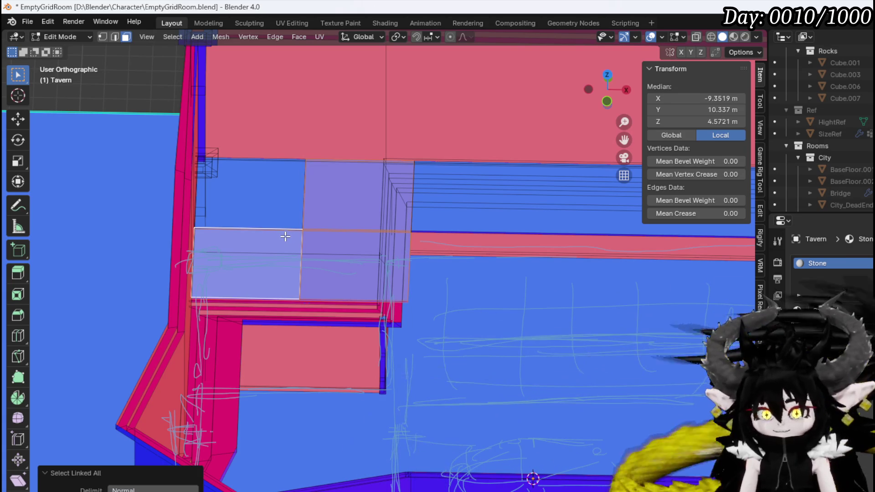
pyautogui.press('x')
pyautogui.click(303, 237)
pyautogui.click(299, 223)
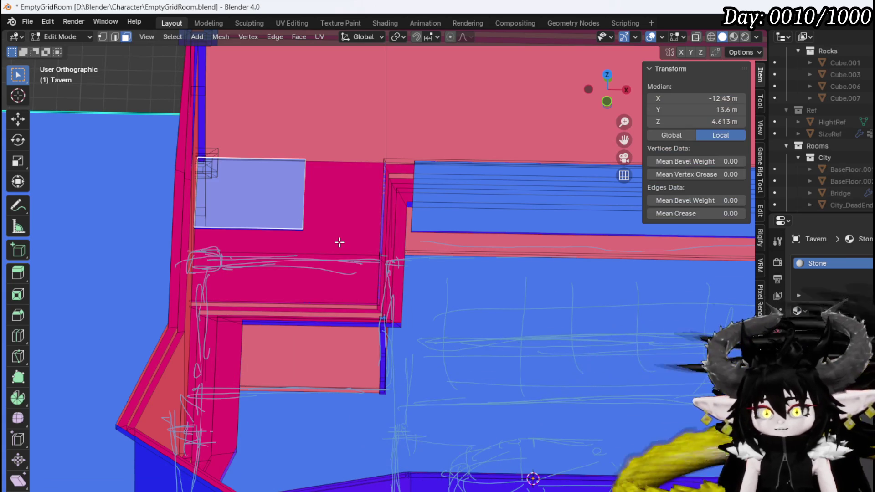
pyautogui.hotkey('ctrl', 'l')
# - Widen the corner panel along X, shift it 1.908 m in X, then stretch it in Y and lower it ~2.33 m
pyautogui.press('KP_7')
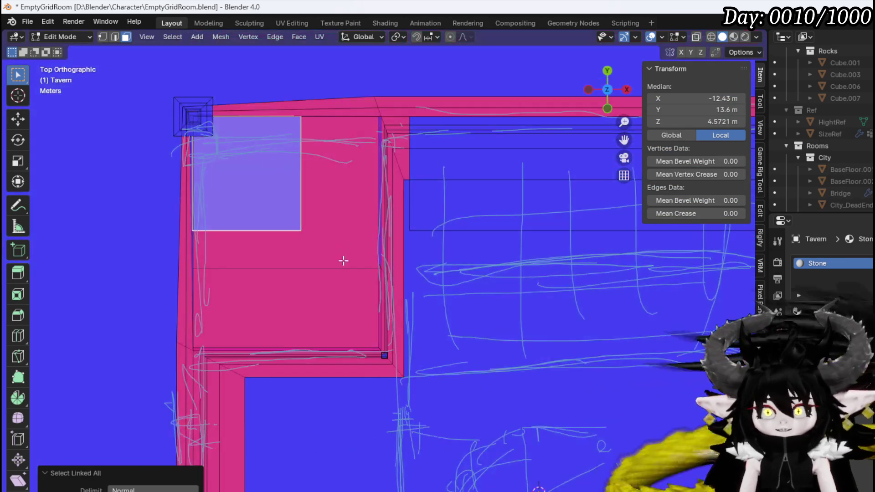
pyautogui.press('s')
pyautogui.press('x')
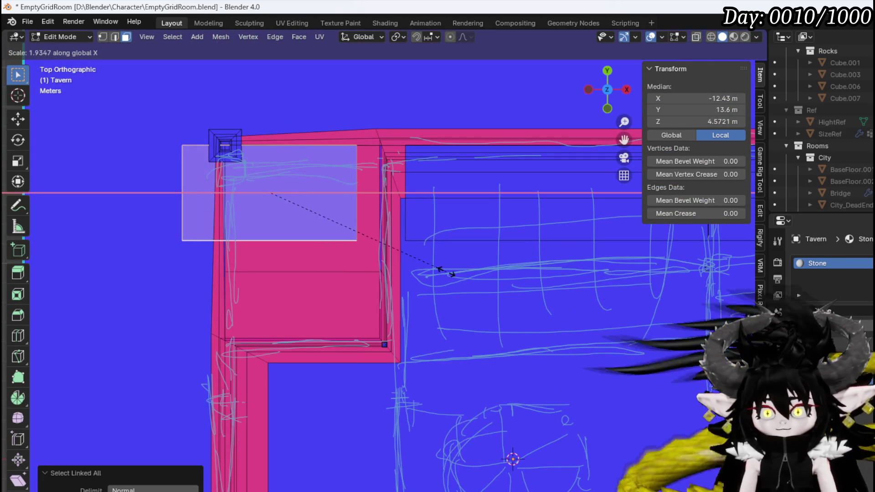
pyautogui.click(445, 272)
pyautogui.press('g')
pyautogui.press('x')
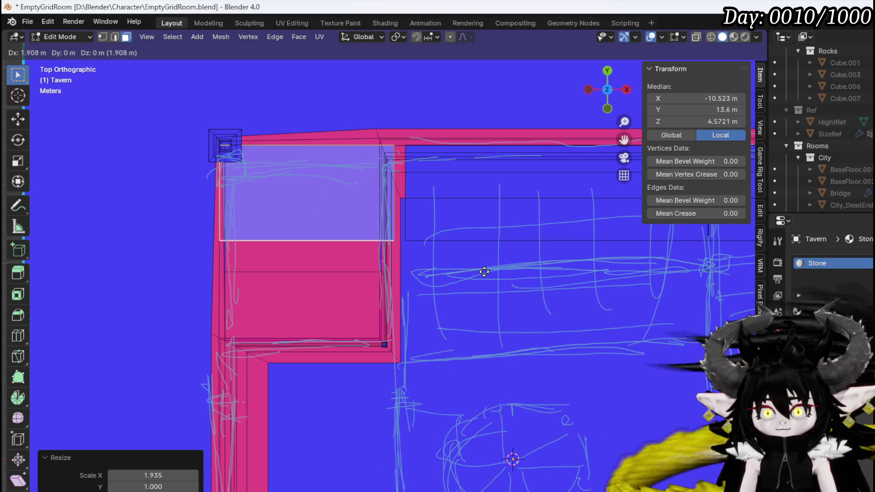
pyautogui.click(484, 272)
pyautogui.press('g')
pyautogui.press('x')
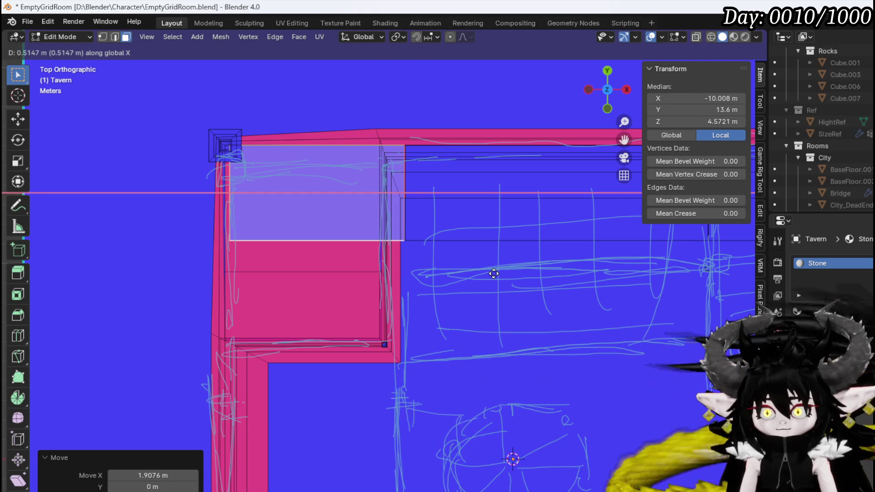
pyautogui.click(491, 274)
pyautogui.press('g')
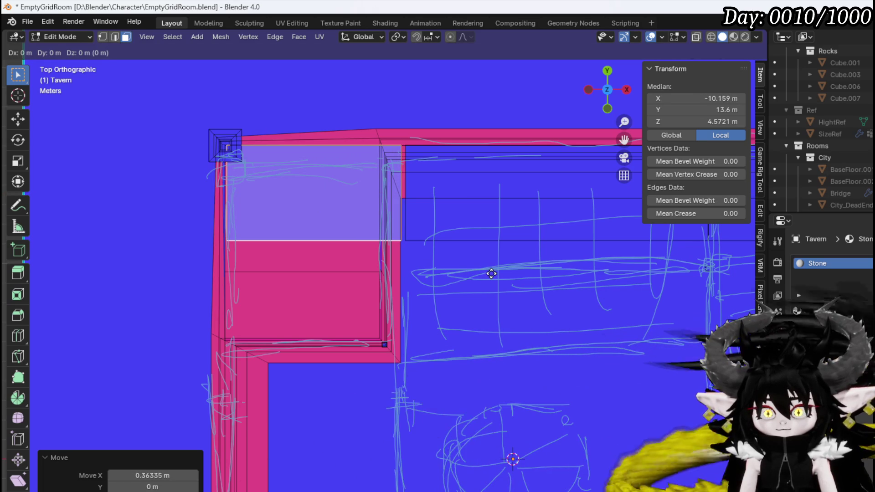
pyautogui.press('s')
pyautogui.press('x')
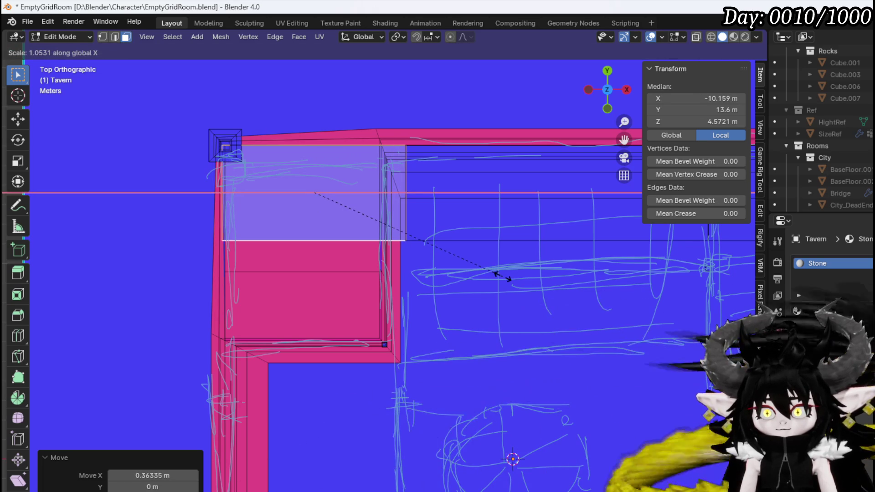
pyautogui.press('Escape')
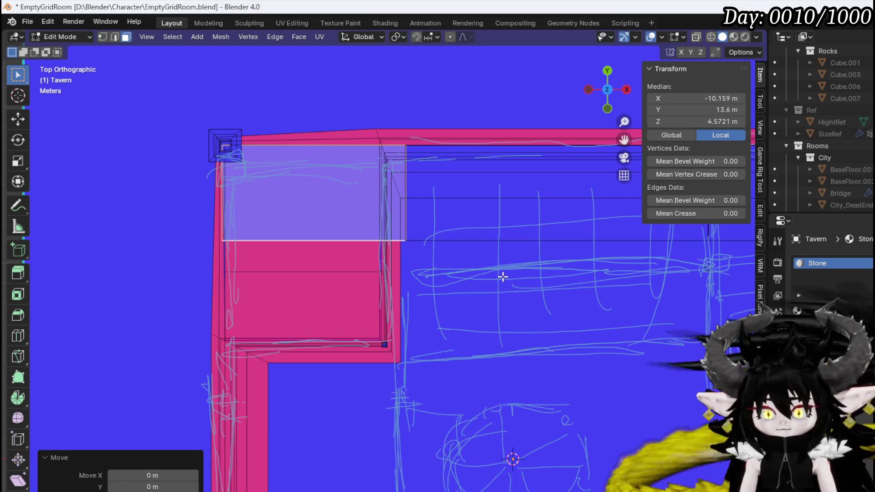
pyautogui.press('s')
pyautogui.press('y')
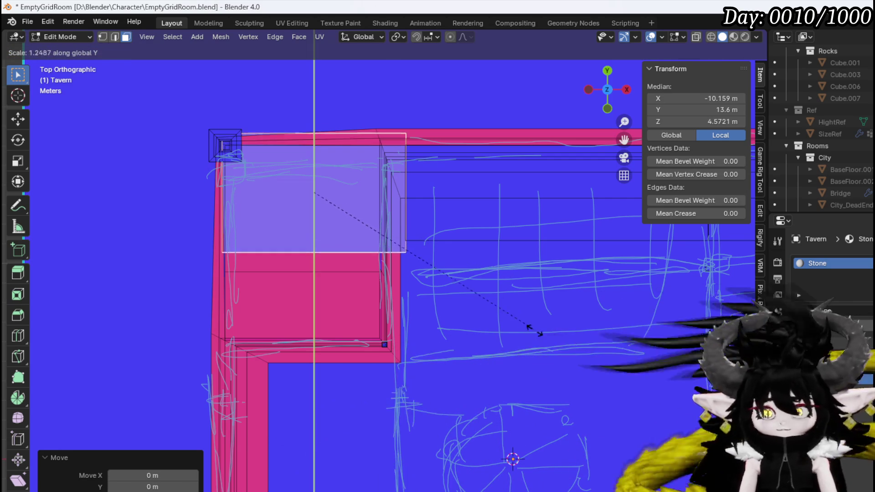
pyautogui.click(517, 293)
pyautogui.press('g')
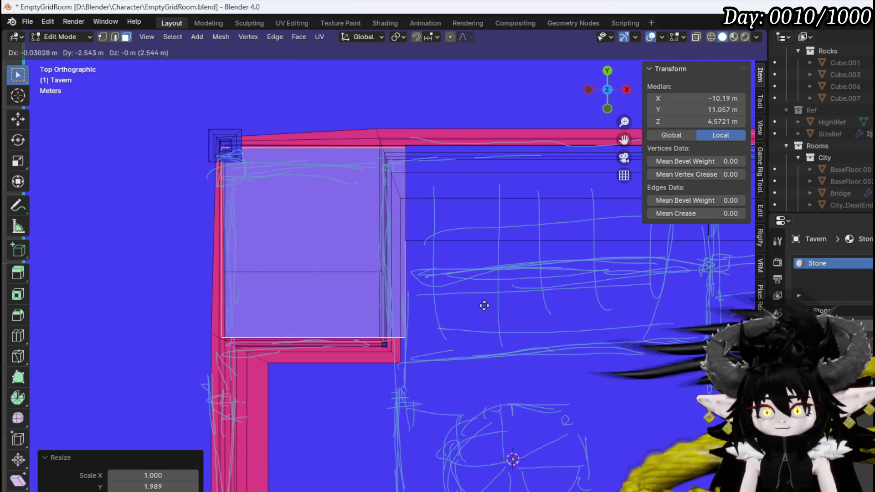
pyautogui.click(497, 311)
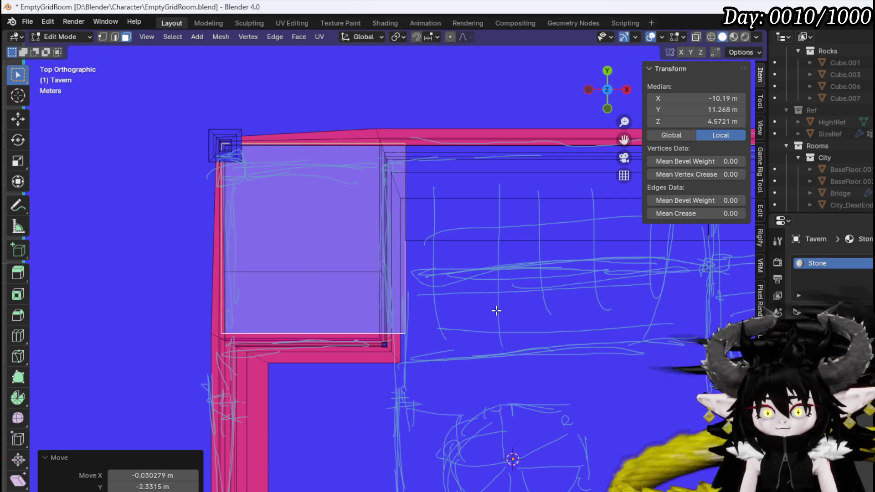
# - Lengthen the panel along Y, move it 0.82 m down, and narrow it slightly along X
pyautogui.press('s')
pyautogui.press('y')
pyautogui.press('s')
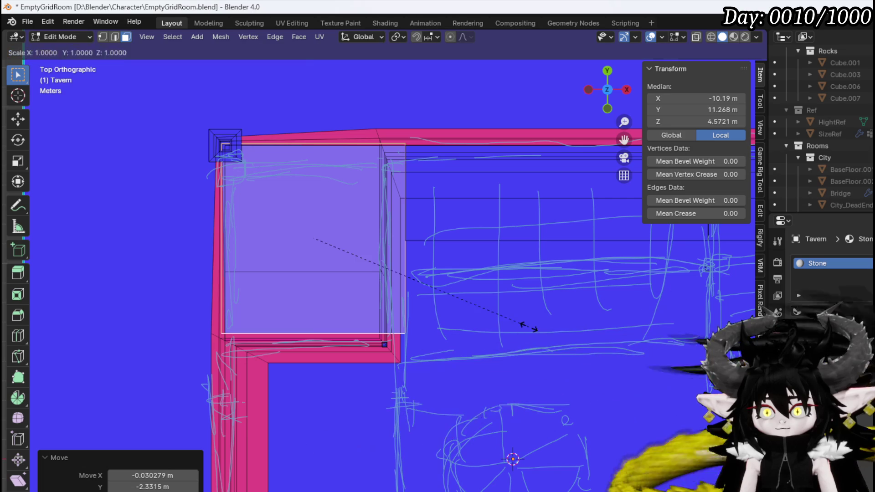
pyautogui.press('y')
pyautogui.click(570, 335)
pyautogui.press('g')
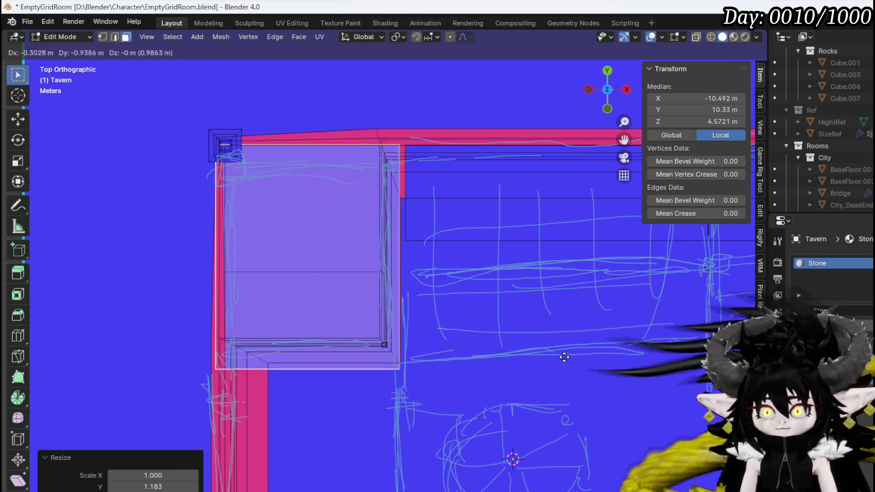
pyautogui.press('y')
pyautogui.click(570, 355)
pyautogui.press('g')
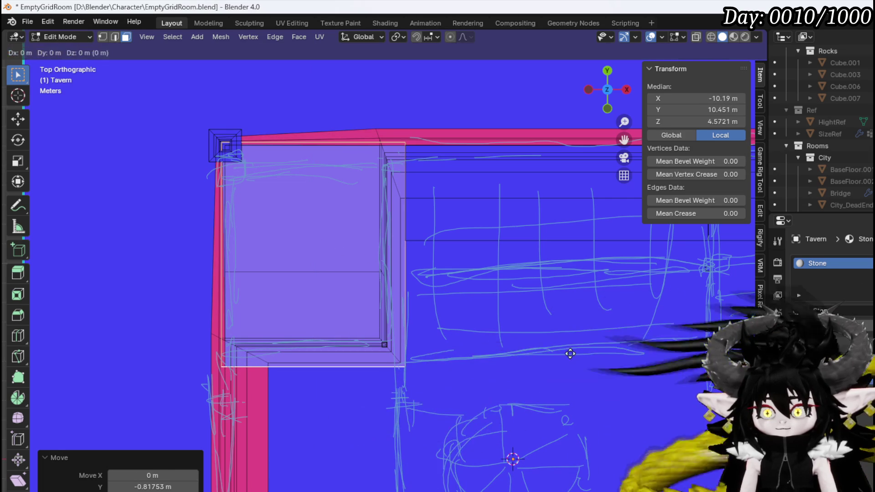
pyautogui.click(570, 354)
pyautogui.press('x')
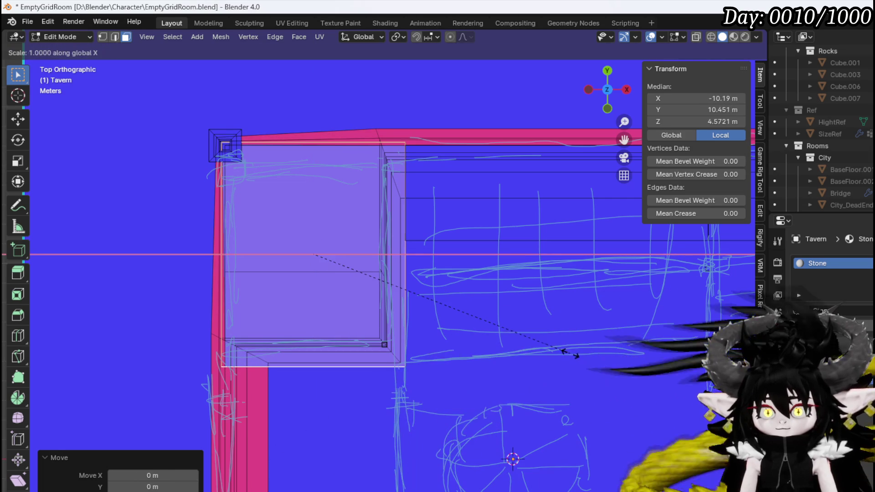
pyautogui.click(566, 350)
pyautogui.press('g')
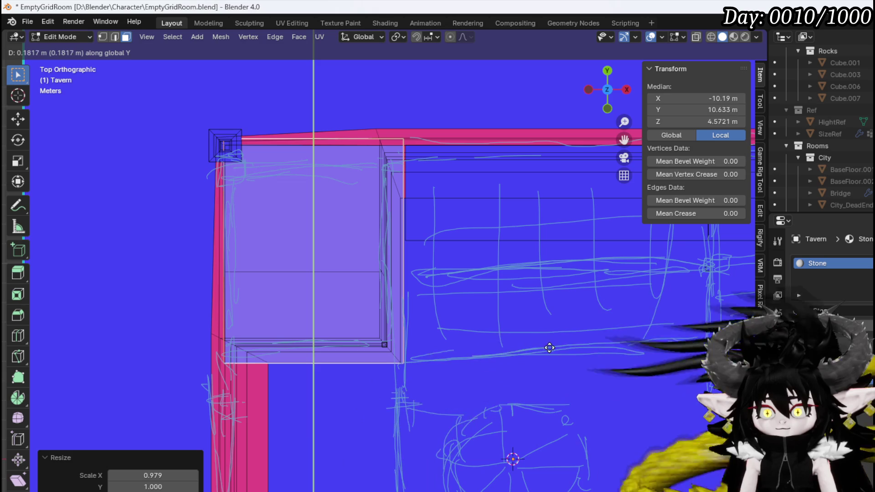
pyautogui.press('s')
pyautogui.press('y')
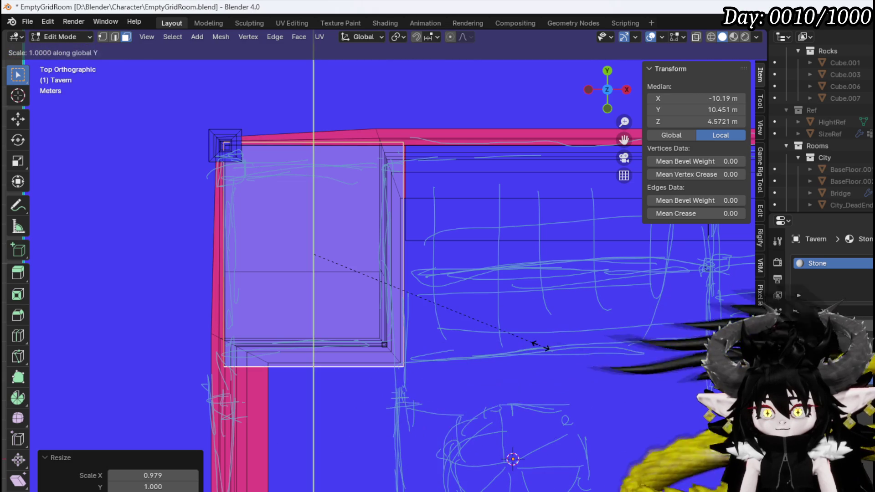
pyautogui.rightClick(531, 345)
# - Nudge the panel diagonally, raise it 0.18 m, and scale it by 1.025 to fit the corner
pyautogui.press('g')
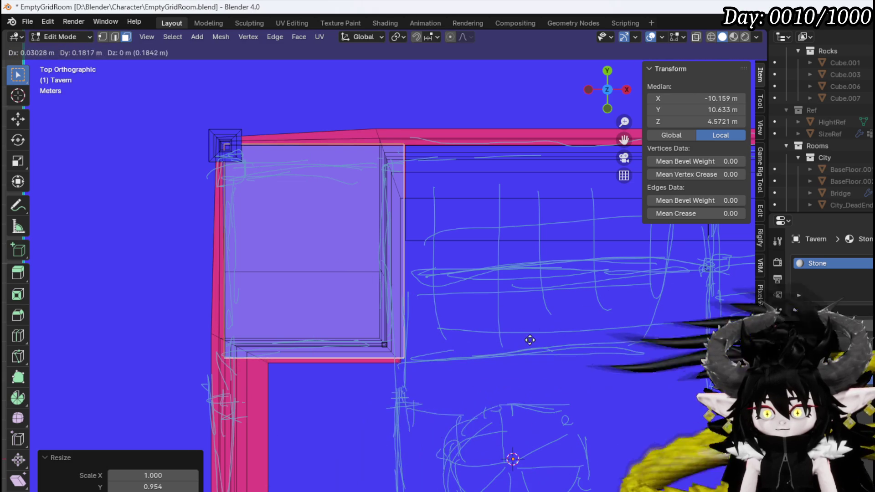
pyautogui.click(529, 344)
pyautogui.press('g')
pyautogui.press('y')
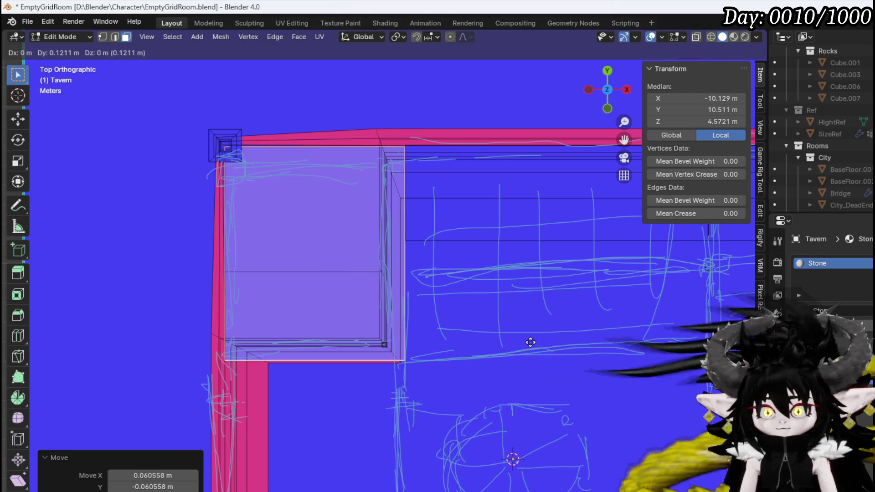
pyautogui.click(531, 342)
pyautogui.press('s')
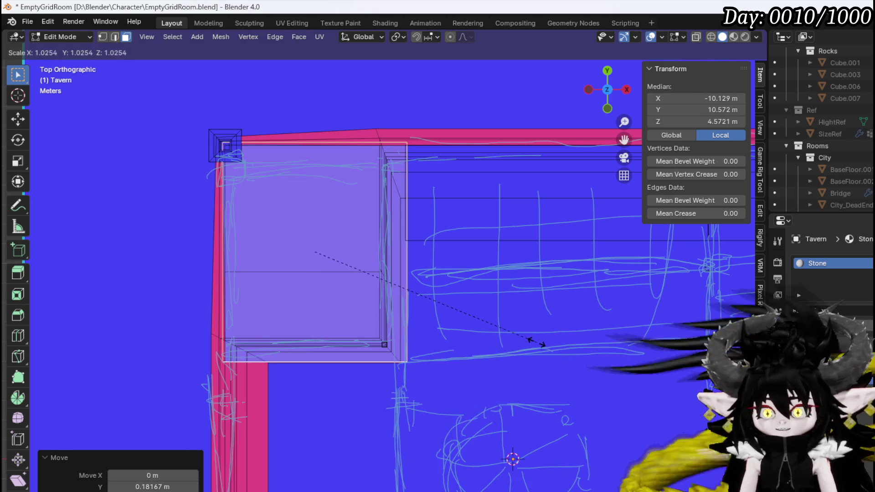
pyautogui.click(536, 344)
pyautogui.press('g')
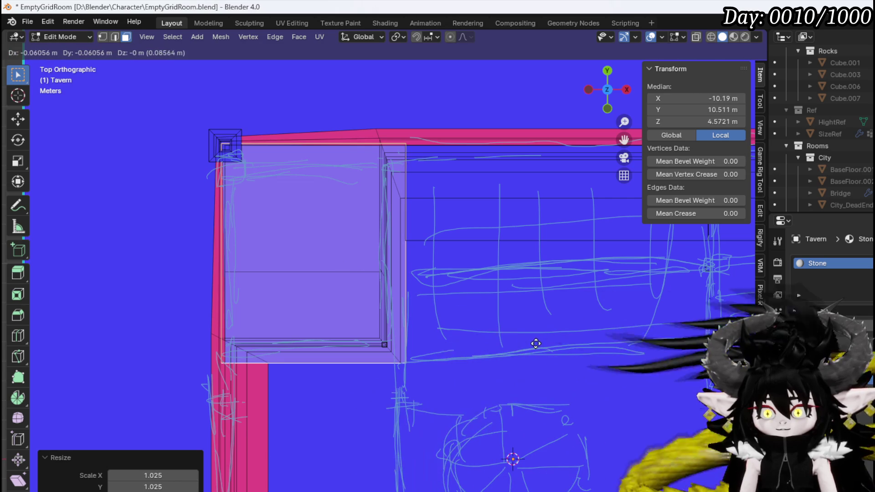
pyautogui.click(533, 344)
# - Select the panel's front rim edge in edge mode and return to the top-down view
pyautogui.moveTo(471, 319)
pyautogui.mouseDown(button='middle')
pyautogui.moveTo(310, 183)
pyautogui.moveTo(354, 161)
pyautogui.moveTo(341, 129)
pyautogui.moveTo(344, 292)
pyautogui.mouseUp(button='middle')
pyautogui.scroll(3, 340, 129)
pyautogui.scroll(3, 344, 292)
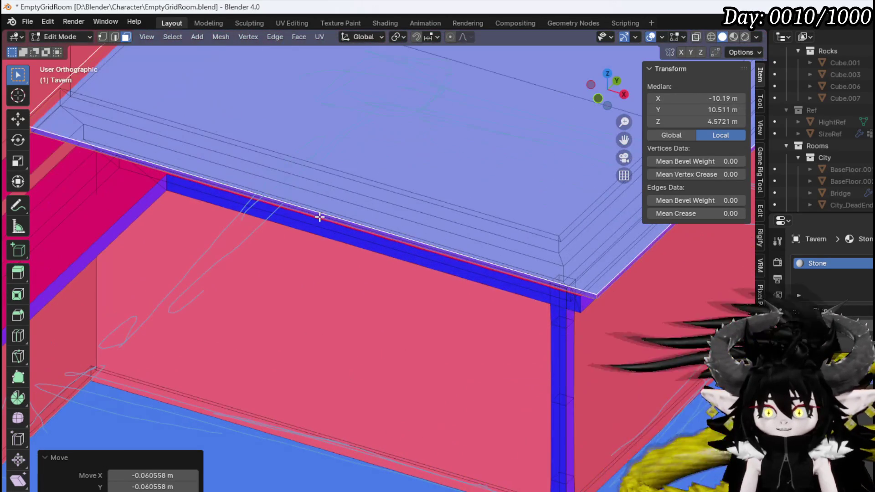
pyautogui.click(318, 214)
pyautogui.press('2')
pyautogui.click(305, 219)
pyautogui.moveTo(304, 219)
pyautogui.mouseDown(button='middle')
pyautogui.moveTo(223, 217)
pyautogui.moveTo(215, 199)
pyautogui.moveTo(272, 250)
pyautogui.moveTo(311, 264)
pyautogui.mouseUp(button='middle')
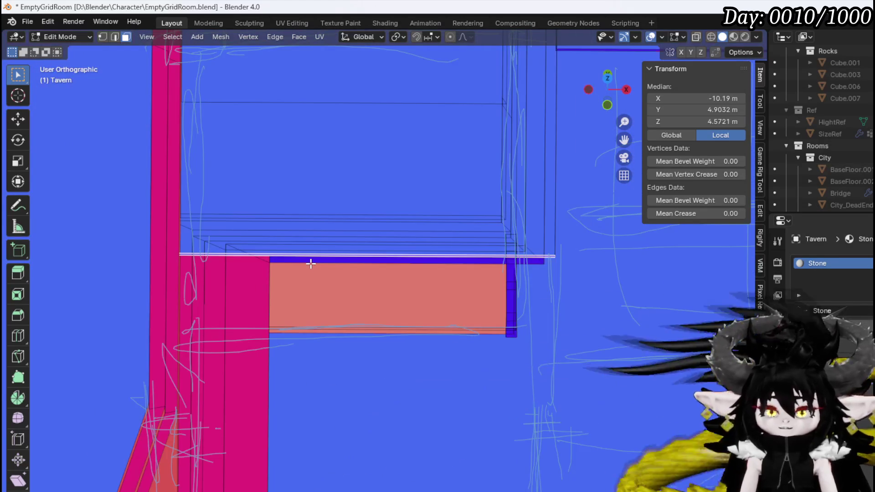
pyautogui.press('KP_7')
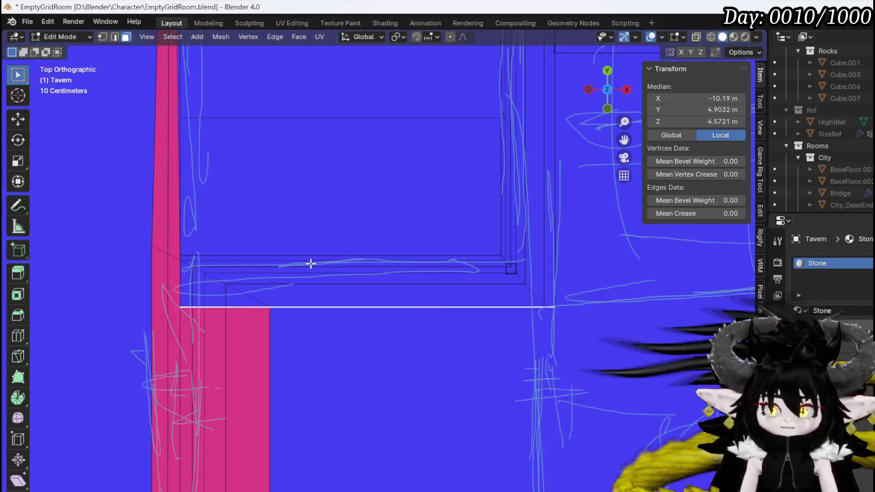
pyautogui.scroll(-2, 329, 309)
# - Move the panel's front rim edge 9.374 m down along Y to lengthen the panel
pyautogui.keyDown('shift'); pyautogui.moveTo(371, 328); pyautogui.dragTo(341, 227, button='middle'); pyautogui.keyUp('shift')
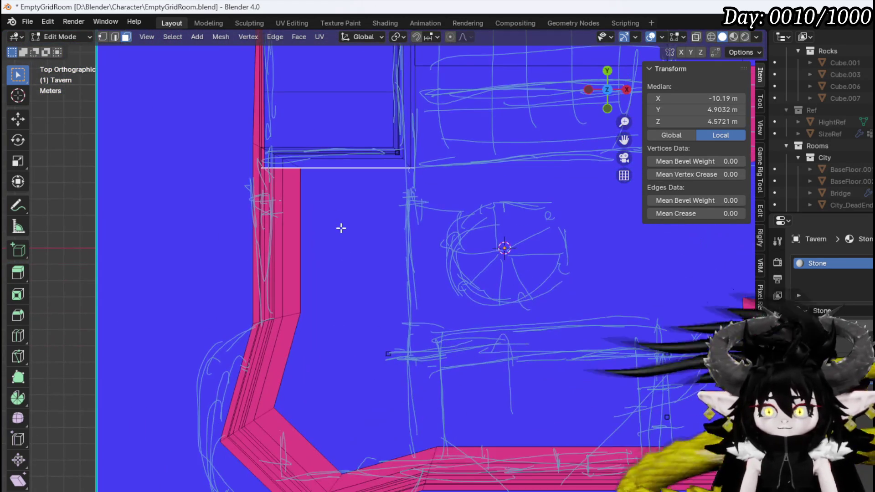
pyautogui.press('g')
pyautogui.press('y')
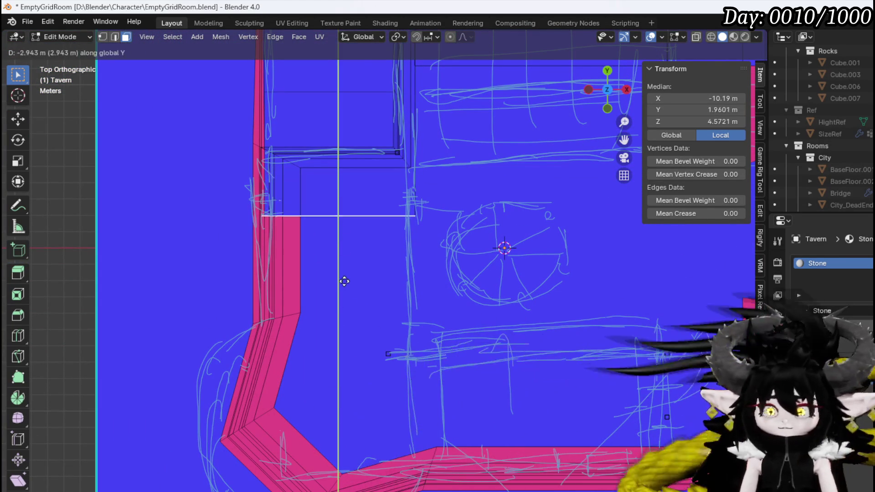
pyautogui.click(360, 381)
pyautogui.moveTo(409, 349)
pyautogui.mouseDown(button='middle')
pyautogui.moveTo(390, 328)
pyautogui.moveTo(334, 303)
pyautogui.moveTo(240, 297)
pyautogui.moveTo(426, 319)
pyautogui.mouseUp(button='middle')
# - Select the whole connected corner panel with Ctrl+L
pyautogui.click(466, 308)
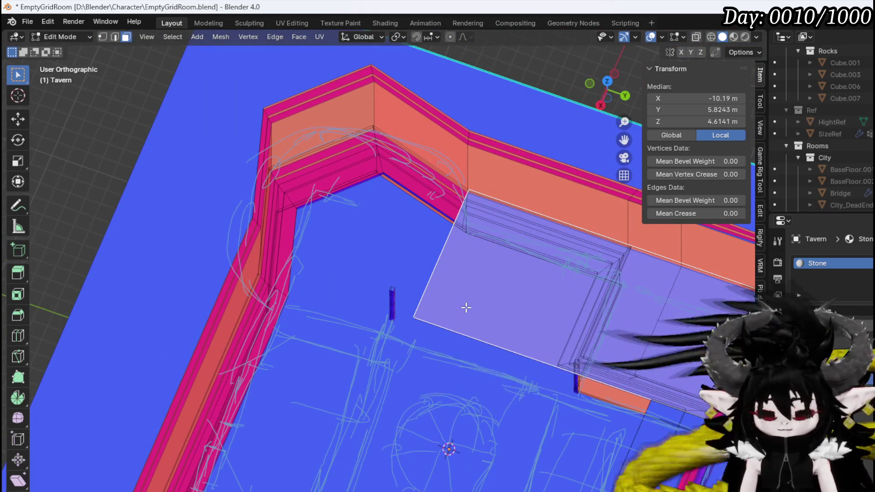
pyautogui.hotkey('ctrl', 'l')
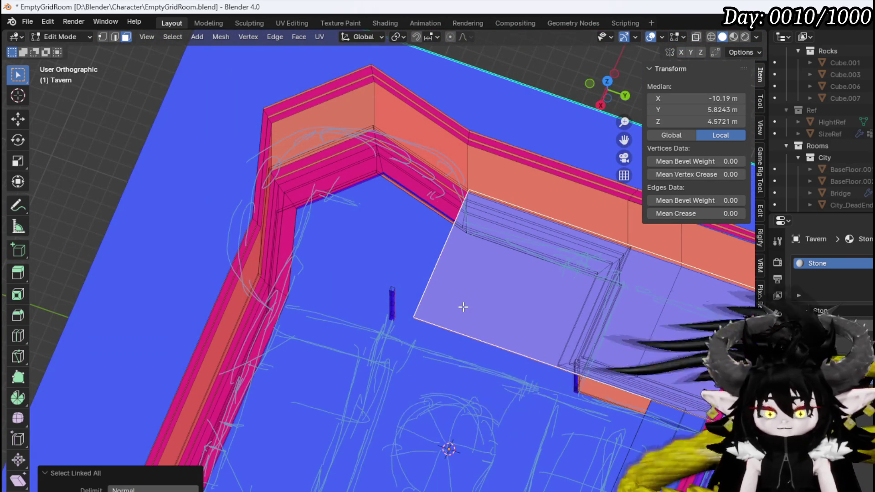
pyautogui.press('KP_7')
pyautogui.moveTo(519, 302)
pyautogui.keyDown('shift'); pyautogui.mouseDown(button='middle')
pyautogui.moveTo(283, 312)
pyautogui.moveTo(377, 381)
pyautogui.moveTo(365, 338)
pyautogui.mouseUp(button='middle'); pyautogui.keyUp('shift')
# - Duplicate the panel and rotate the copy exactly 90°
pyautogui.press('g')
pyautogui.click(577, 366)
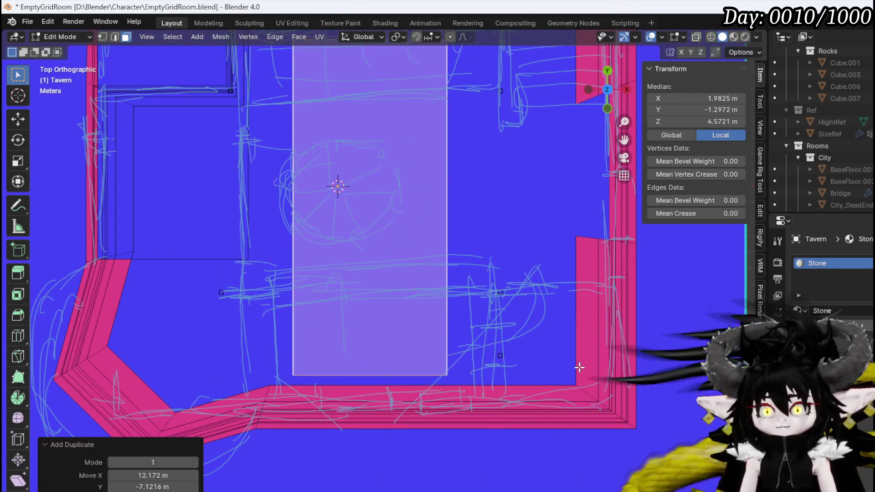
pyautogui.press('r')
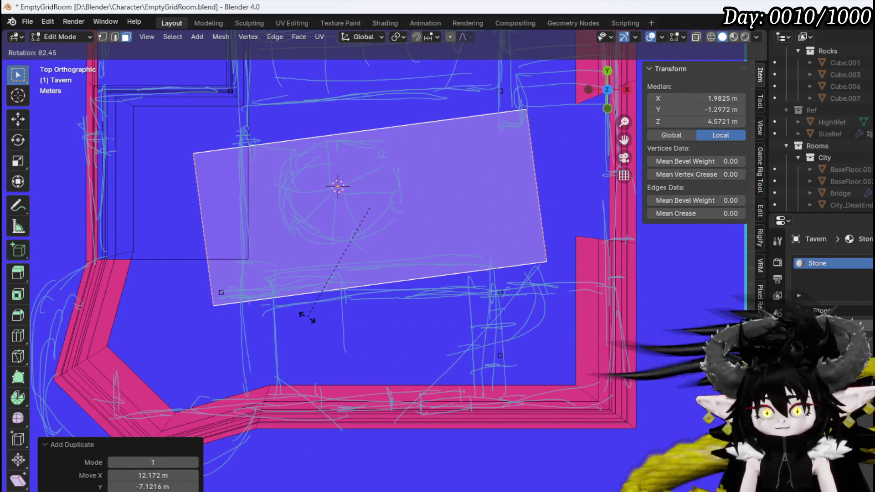
pyautogui.write('90')
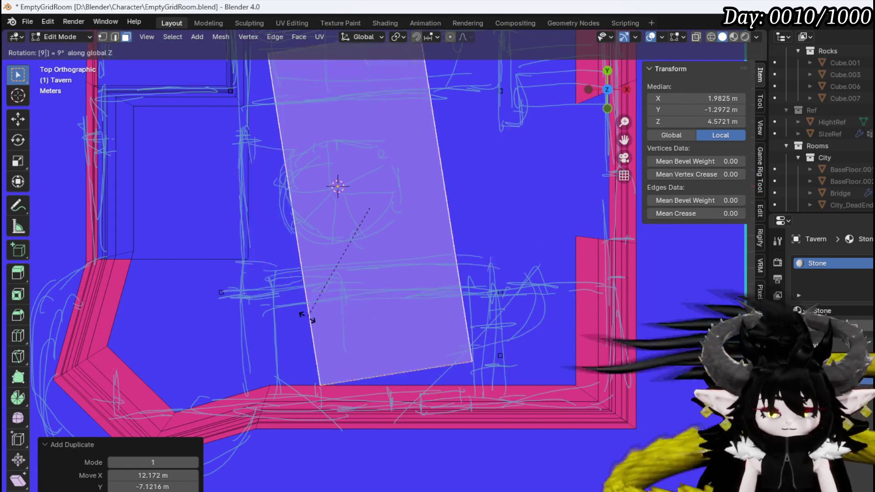
pyautogui.press('Return')
# - Place the rotated copy along the bottom wall and nudge it into the lower-right corner
pyautogui.press('g')
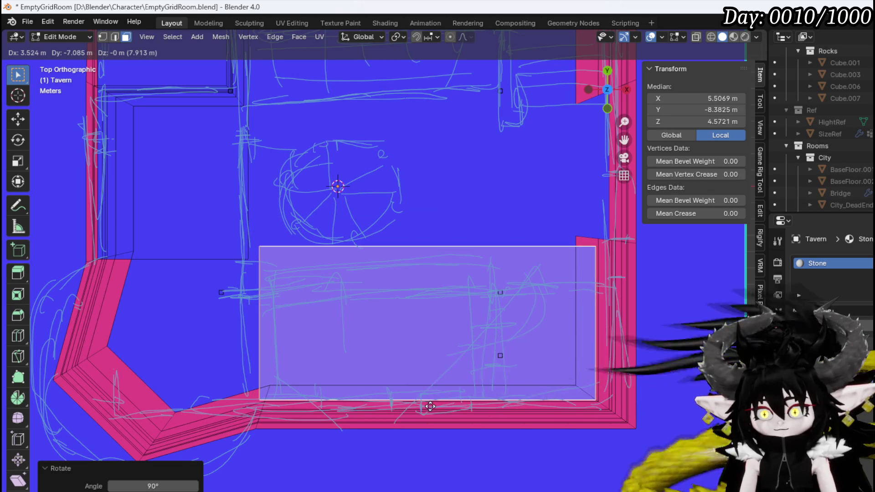
pyautogui.click(433, 405)
pyautogui.moveTo(434, 404)
pyautogui.mouseDown(button='middle')
pyautogui.moveTo(365, 310)
pyautogui.moveTo(416, 302)
pyautogui.mouseUp(button='middle')
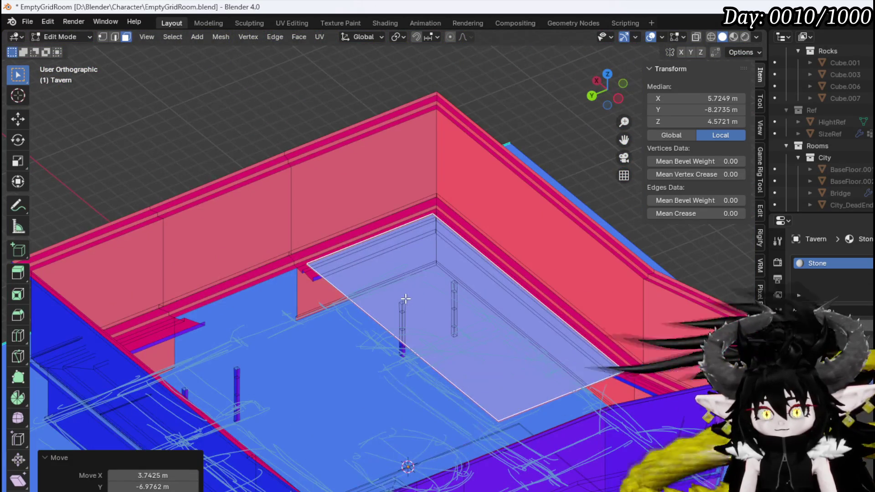
pyautogui.press('KP_7')
pyautogui.press('g')
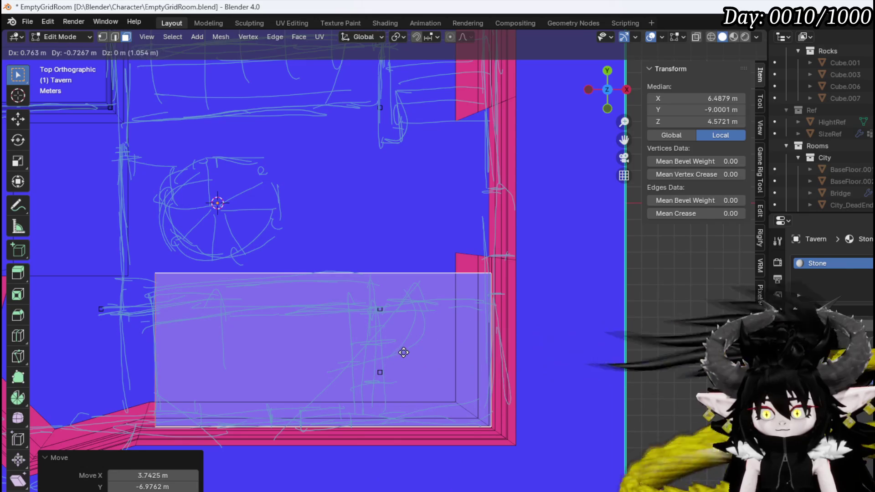
pyautogui.click(402, 351)
pyautogui.moveTo(403, 351)
pyautogui.mouseDown(button='middle')
pyautogui.moveTo(368, 270)
pyautogui.moveTo(473, 220)
pyautogui.moveTo(532, 274)
pyautogui.moveTo(568, 282)
pyautogui.moveTo(491, 254)
pyautogui.moveTo(426, 254)
pyautogui.moveTo(427, 270)
pyautogui.mouseUp(button='middle')
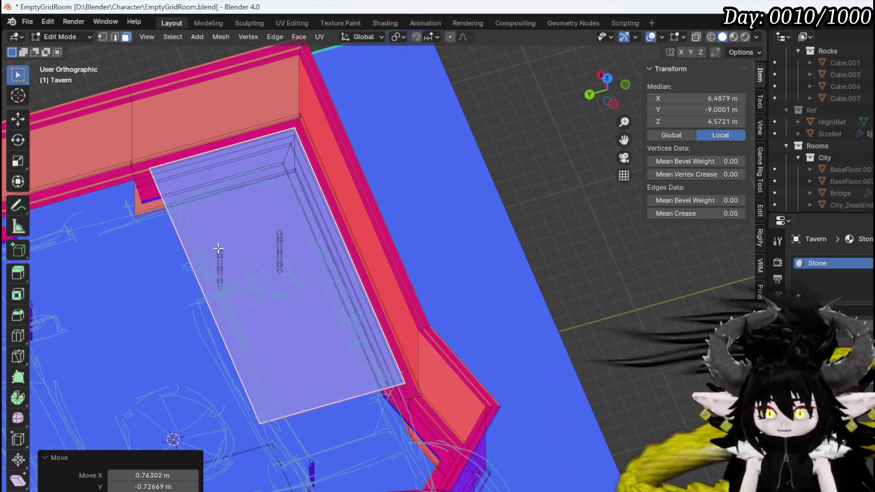
pyautogui.moveTo(219, 248)
pyautogui.mouseDown(button='middle')
pyautogui.moveTo(82, 272)
pyautogui.moveTo(181, 211)
pyautogui.mouseUp(button='middle')
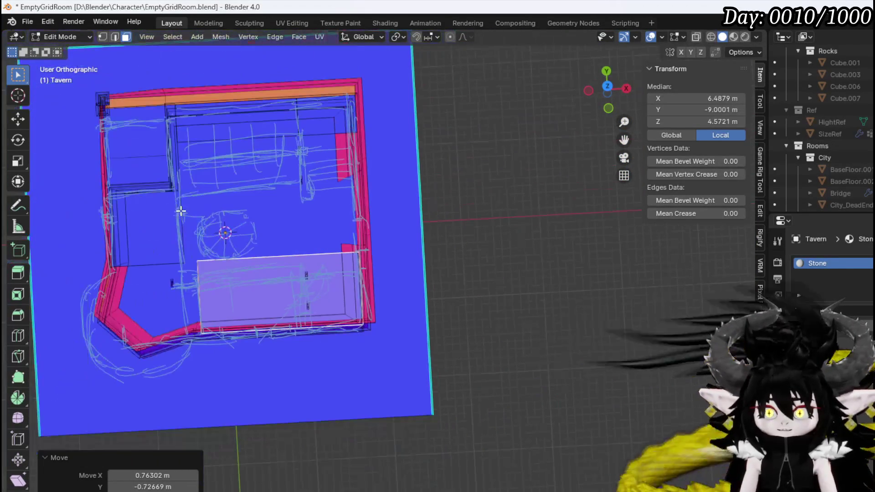
pyautogui.scroll(5, 185, 211)
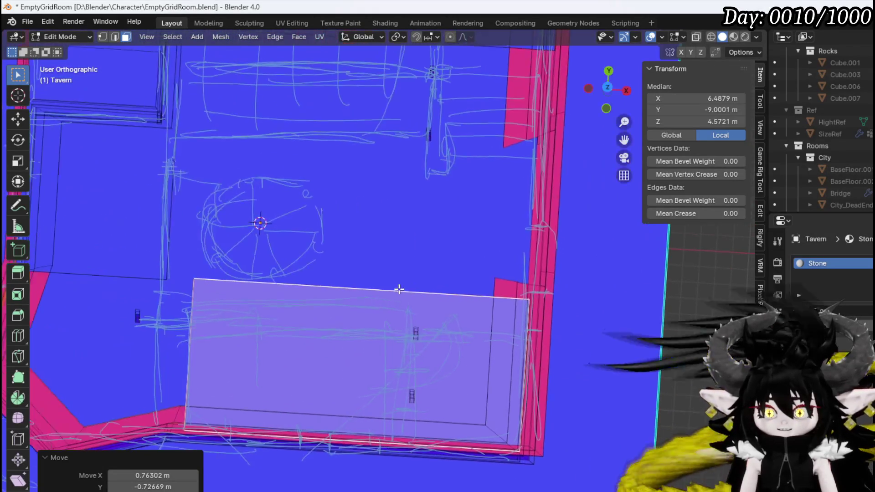
pyautogui.moveTo(397, 291)
pyautogui.mouseDown(button='middle')
pyautogui.moveTo(373, 258)
pyautogui.moveTo(498, 176)
pyautogui.moveTo(543, 211)
pyautogui.moveTo(307, 209)
pyautogui.moveTo(227, 189)
pyautogui.moveTo(163, 199)
pyautogui.moveTo(120, 237)
pyautogui.mouseUp(button='middle')
pyautogui.moveTo(206, 162)
pyautogui.mouseDown(button='middle')
pyautogui.moveTo(287, 190)
pyautogui.moveTo(254, 220)
pyautogui.moveTo(248, 206)
pyautogui.moveTo(174, 169)
pyautogui.moveTo(371, 238)
pyautogui.moveTo(398, 221)
pyautogui.moveTo(369, 213)
pyautogui.mouseUp(button='middle')
pyautogui.scroll(3, 237, 173)
# - Shift the copy's thin edge face 1.43 m left along X
pyautogui.click(420, 245)
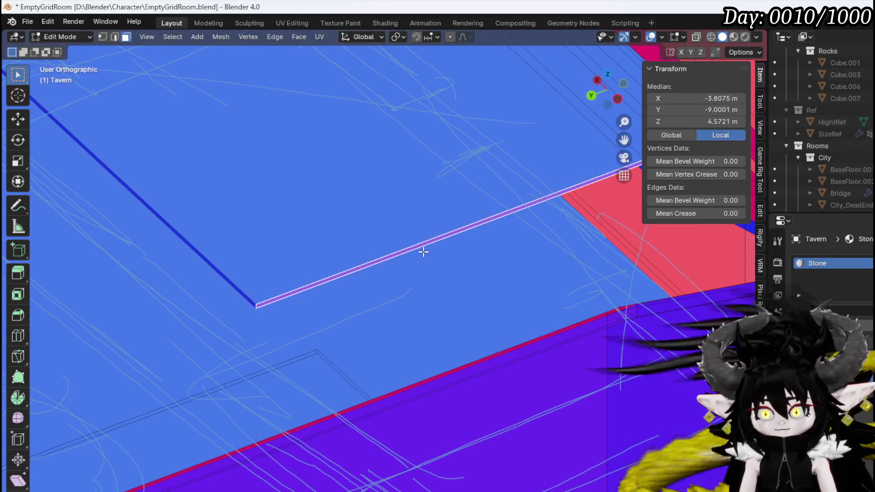
pyautogui.press('KP_7')
pyautogui.scroll(-3, 404, 255)
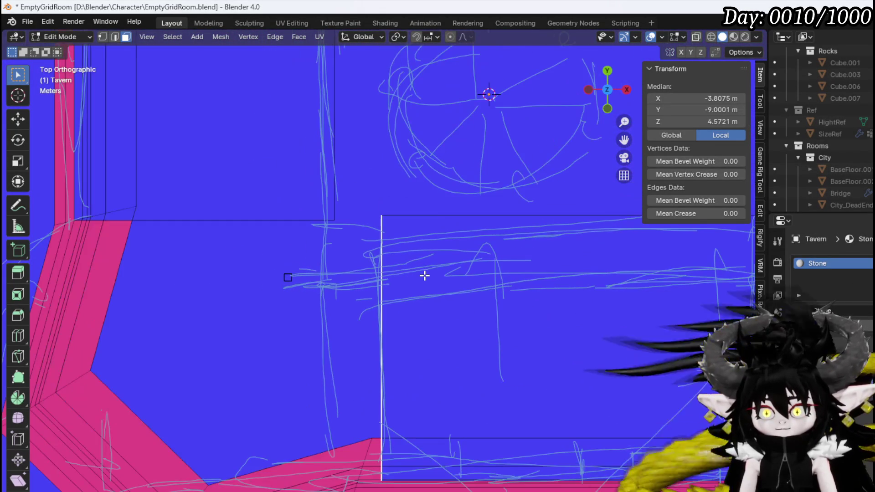
pyautogui.press('g')
pyautogui.press('x')
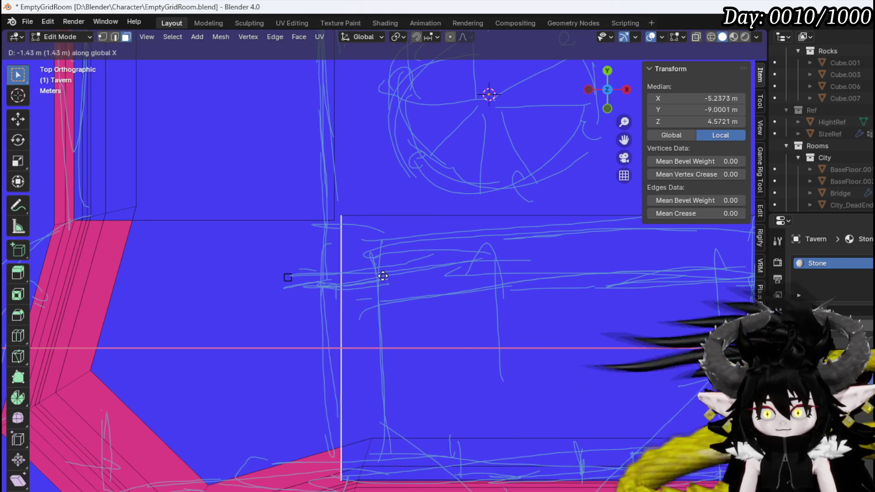
pyautogui.click(377, 276)
# - Select a panel face in face mode and frame it in the side view
pyautogui.press('1')
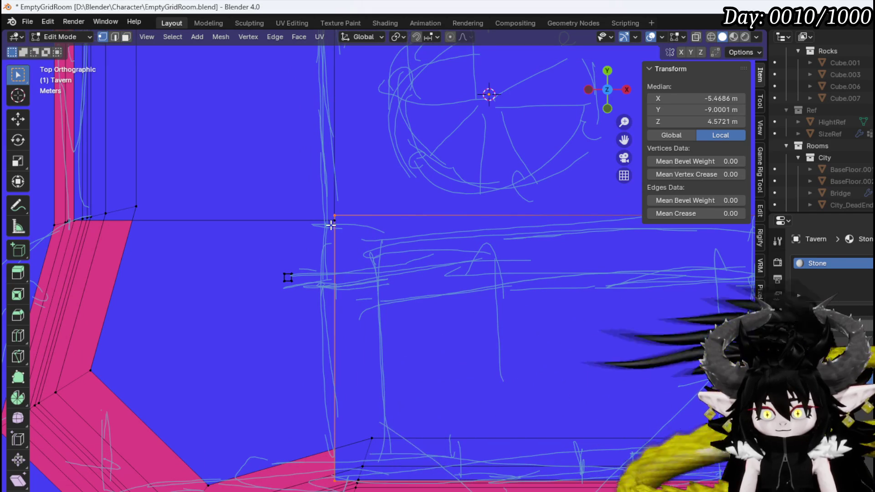
pyautogui.click(403, 254)
pyautogui.moveTo(403, 254)
pyautogui.mouseDown(button='middle')
pyautogui.moveTo(350, 204)
pyautogui.moveTo(315, 244)
pyautogui.mouseUp(button='middle')
pyautogui.press('3')
pyautogui.click(358, 254)
pyautogui.press('KP_1')
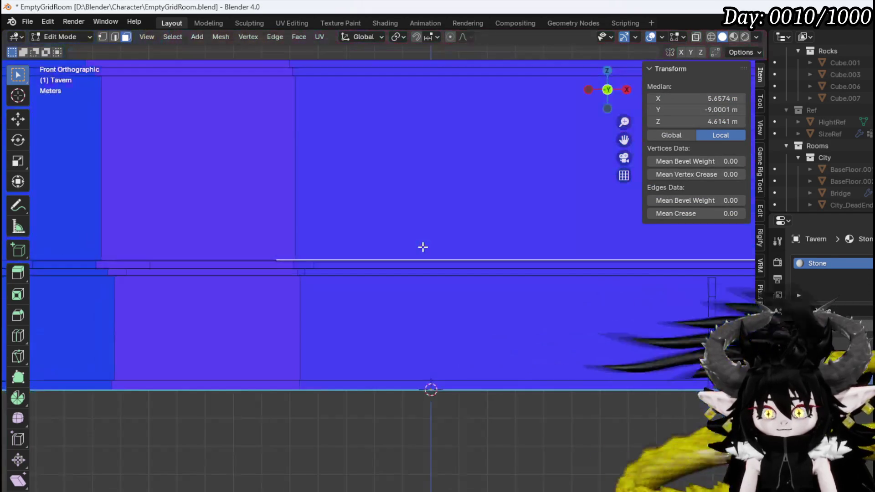
pyautogui.scroll(-6, 423, 247)
pyautogui.press('KP_3')
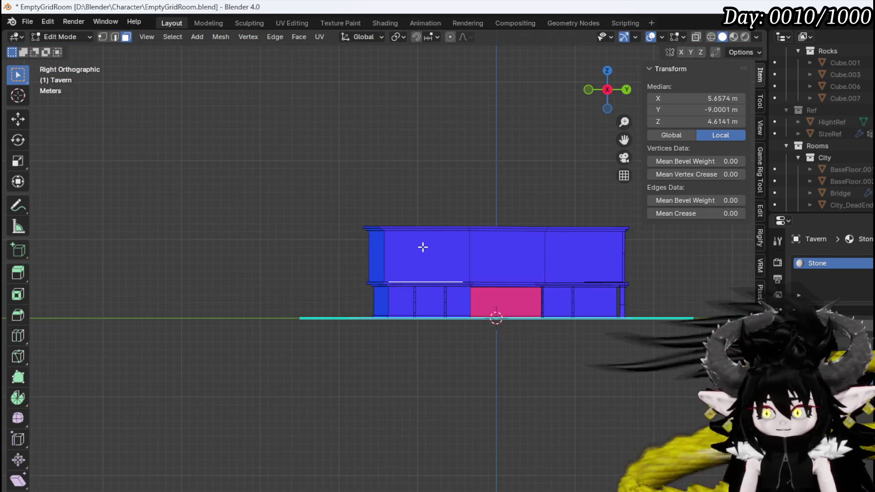
pyautogui.scroll(6, 446, 256)
pyautogui.keyDown('shift'); pyautogui.moveTo(512, 268); pyautogui.dragTo(396, 264, button='middle'); pyautogui.keyUp('shift')
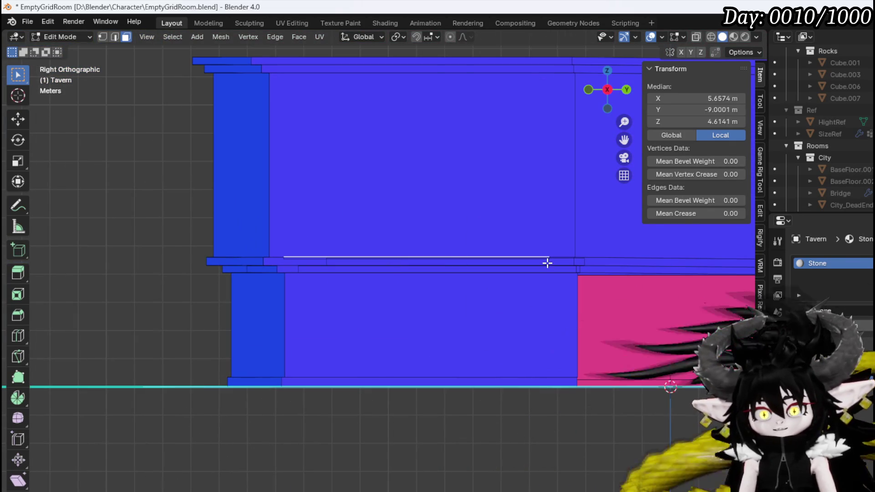
# - Try a 90° X rotation, cancel it, and select the whole linked trim strip
pyautogui.press('r')
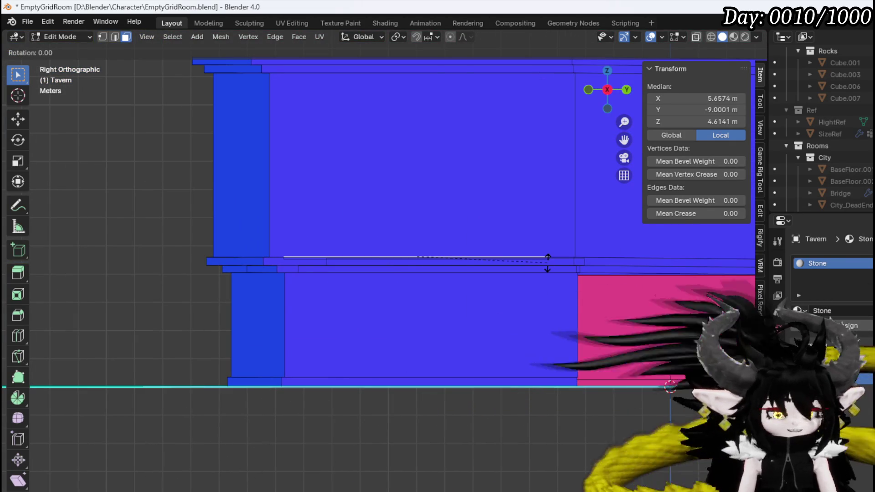
pyautogui.write('x')
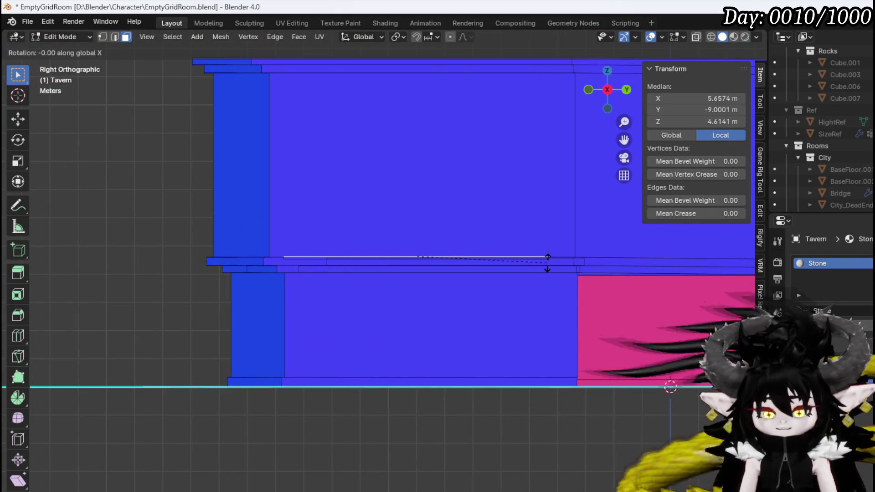
pyautogui.write('90')
pyautogui.press('Escape')
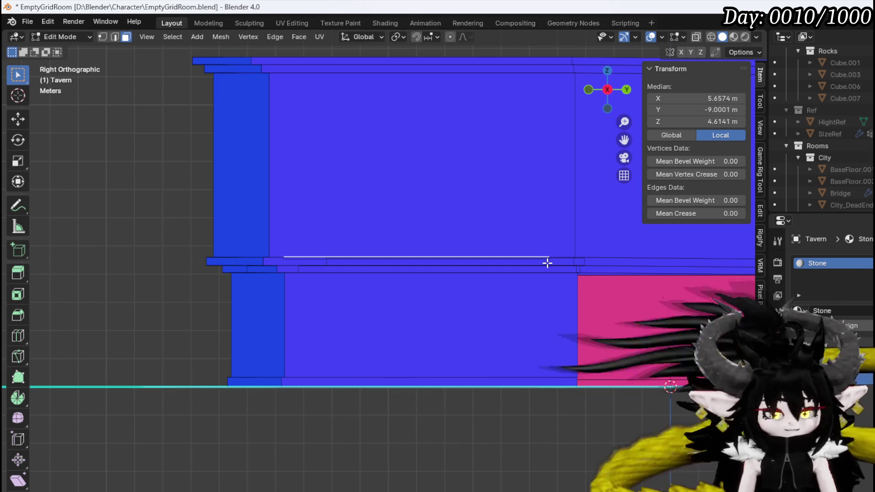
pyautogui.hotkey('ctrl', 'l')
pyautogui.press('g')
pyautogui.press('Escape')
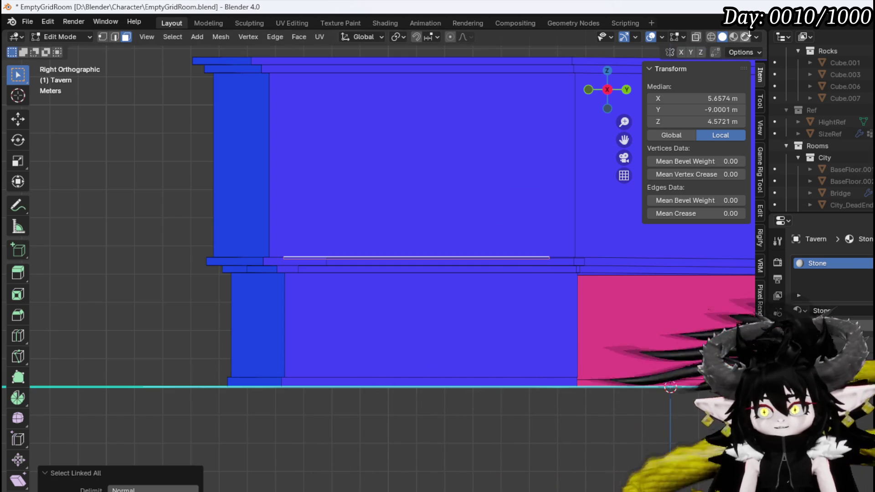
# - Check hidden edges with X-ray, then move the selected trim strip into position
pyautogui.click(696, 37)
pyautogui.moveTo(435, 250); pyautogui.dragTo(429, 279, button='middle')
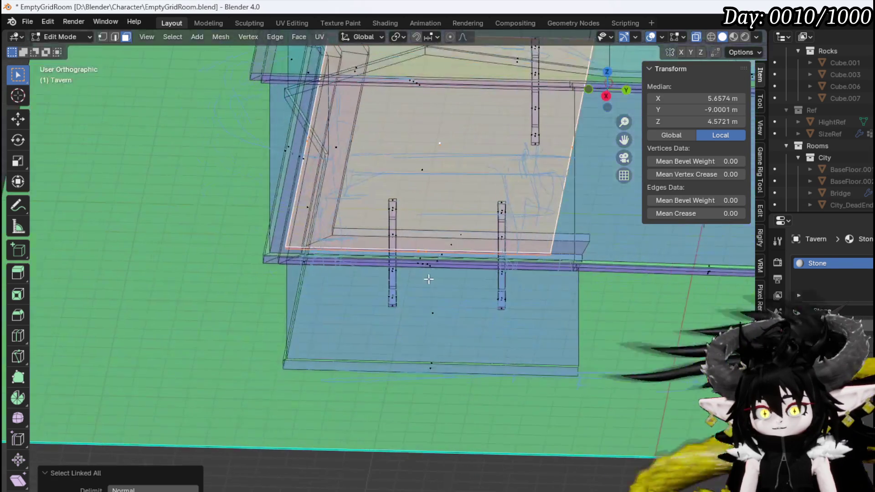
pyautogui.click(693, 37)
pyautogui.press('g')
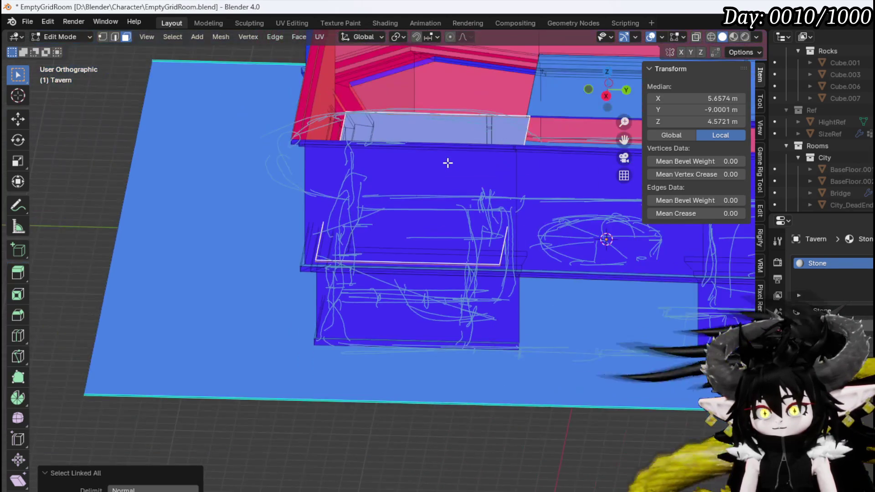
pyautogui.click(542, 142)
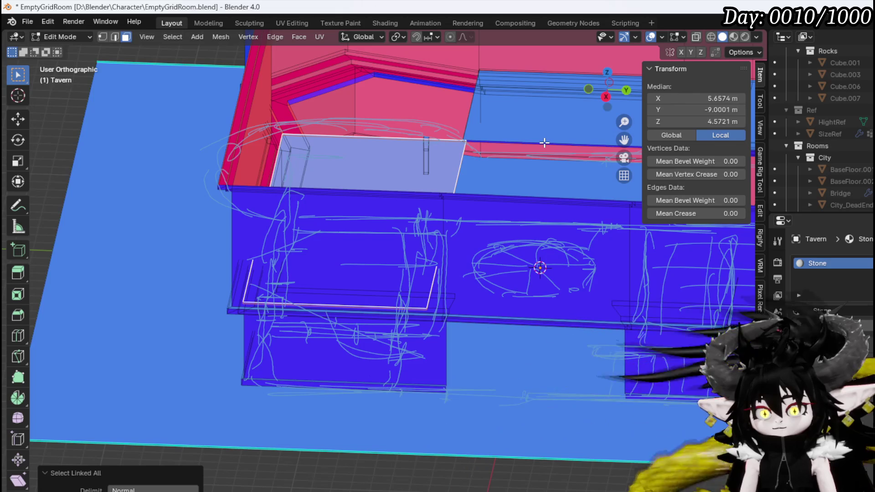
# - From the right view, duplicate the strip in place and rotate the copy 90°
pyautogui.press('KP_3')
pyautogui.hotkey('shift', 'd')
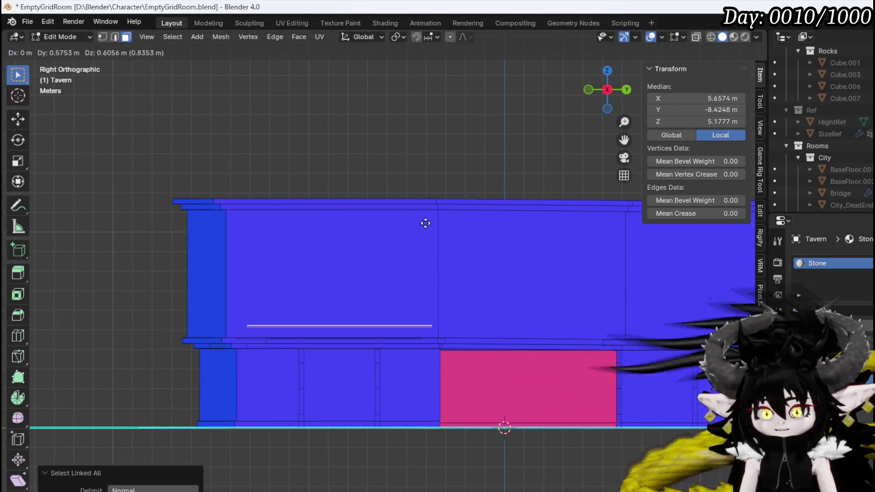
pyautogui.rightClick(427, 222)
pyautogui.press('r')
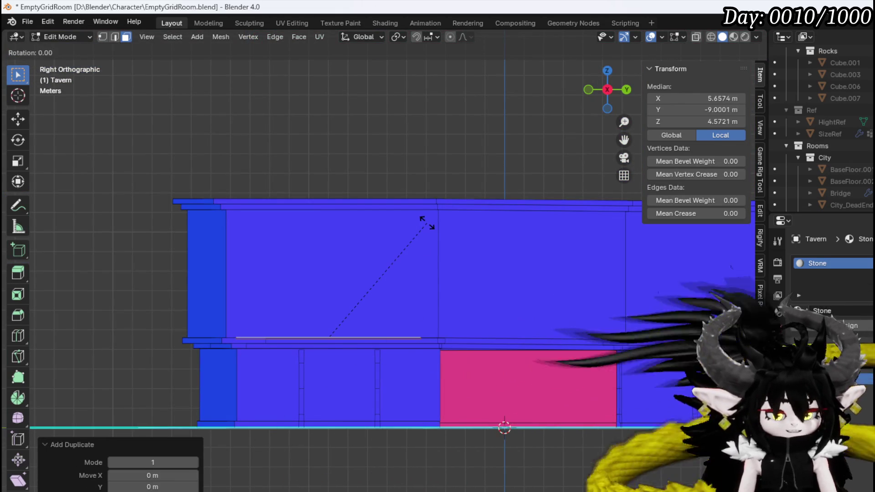
pyautogui.write('90')
pyautogui.press('Return')
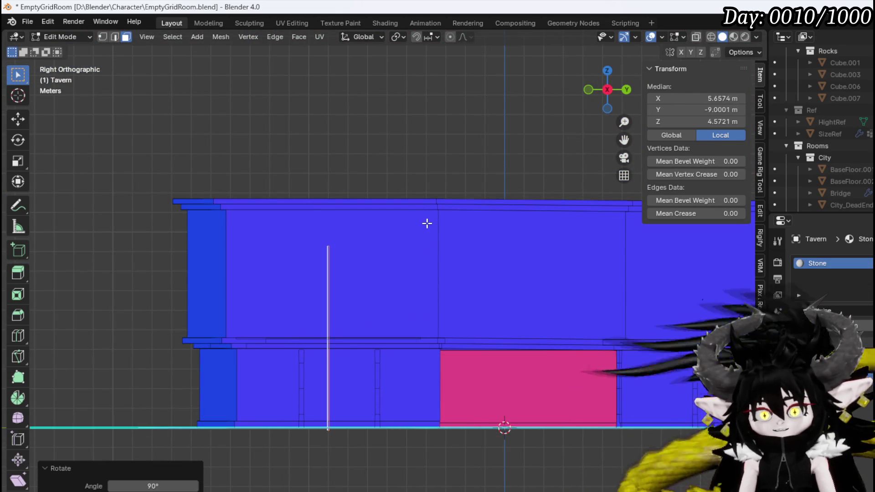
pyautogui.moveTo(481, 221)
pyautogui.mouseDown(button='middle')
pyautogui.moveTo(519, 217)
pyautogui.moveTo(558, 183)
pyautogui.mouseUp(button='middle')
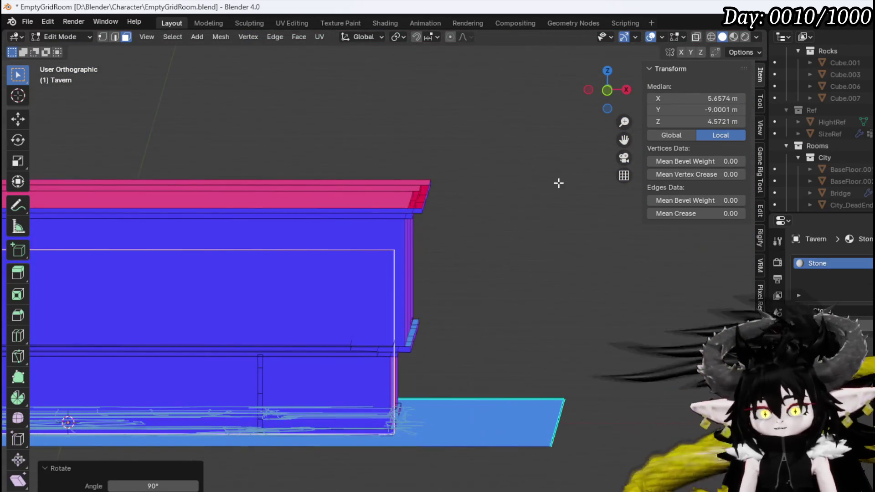
# - With X-ray on, shorten the upright panel's height and lower it onto the wall section below the beam
pyautogui.click(696, 37)
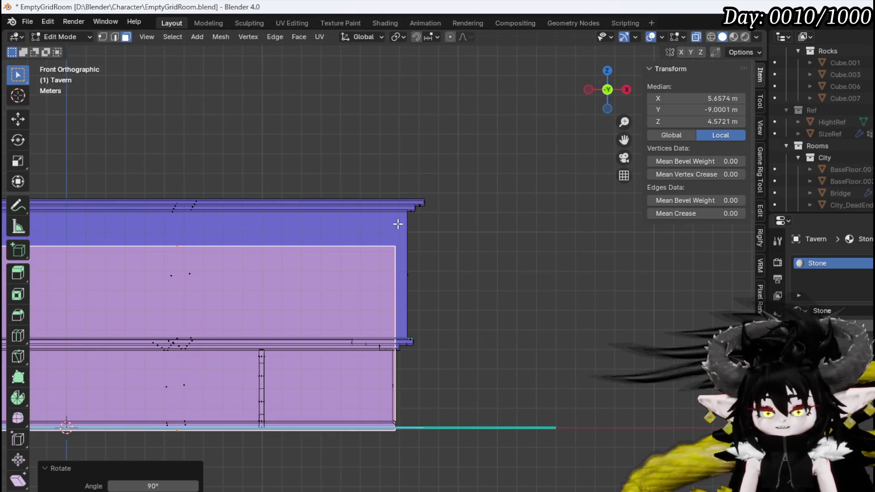
pyautogui.keyDown('ctrl'); pyautogui.hscroll(-5, 421, 226); pyautogui.keyUp('ctrl')
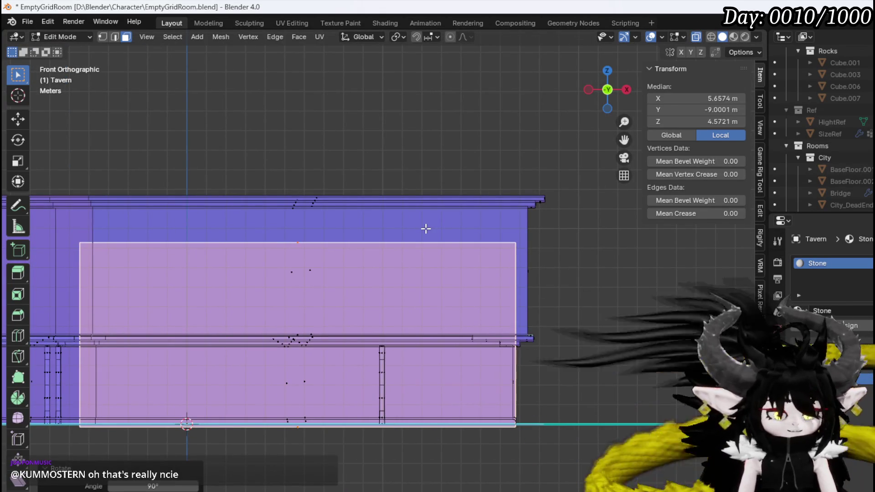
pyautogui.press('s')
pyautogui.press('z')
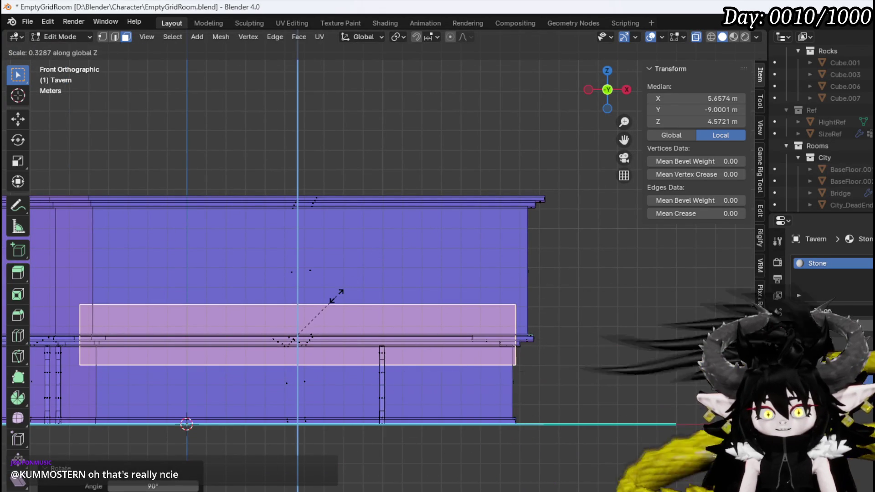
pyautogui.click(345, 290)
pyautogui.press('s')
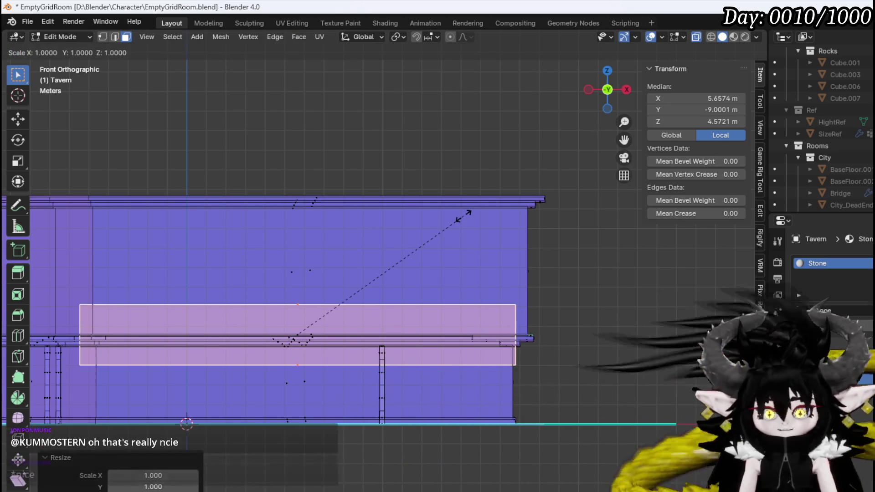
pyautogui.press('z')
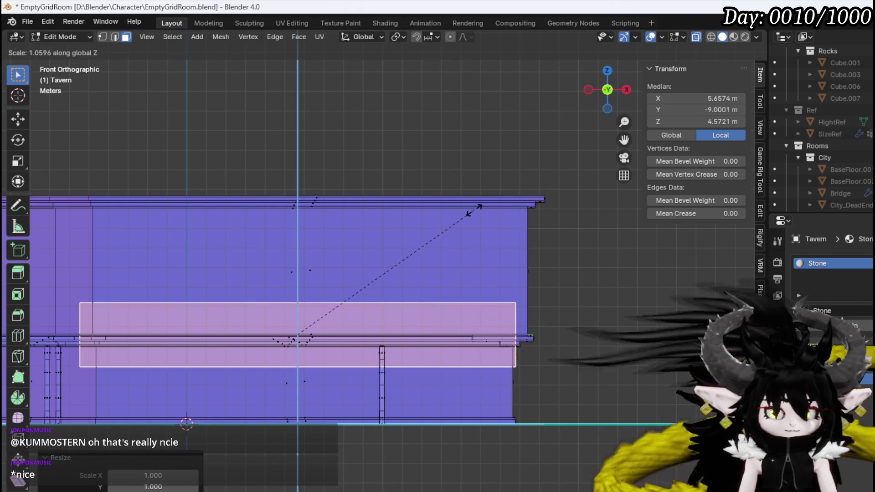
pyautogui.click(520, 166)
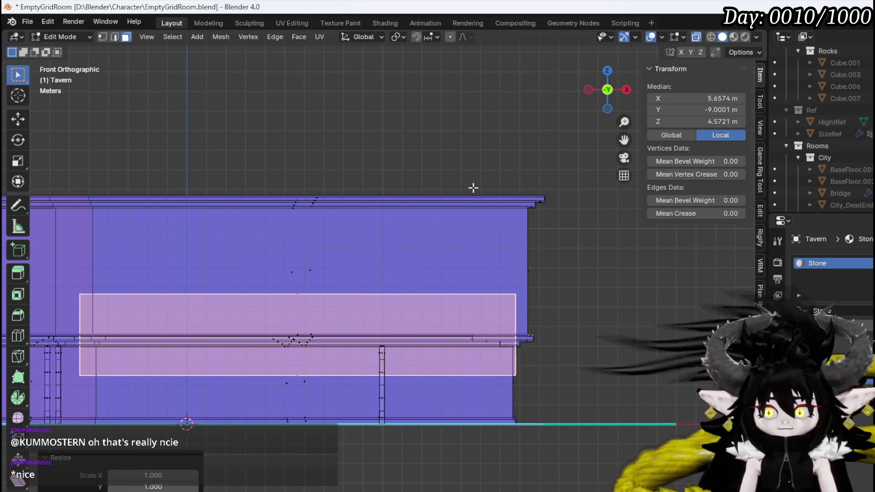
pyautogui.press('g')
pyautogui.press('z')
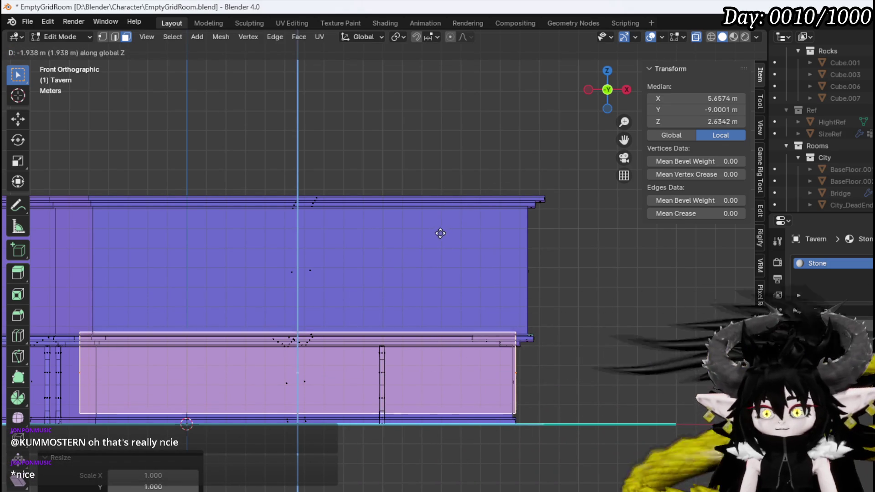
pyautogui.click(437, 241)
# - Inspect the walls from several angles in solid shading, then return to top view
pyautogui.moveTo(433, 235); pyautogui.dragTo(270, 324, button='middle')
pyautogui.press('KP_7')
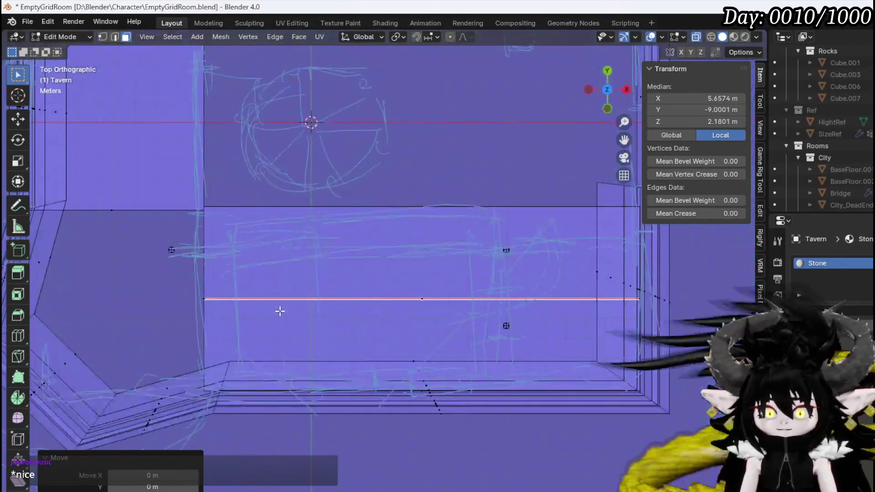
pyautogui.press('g')
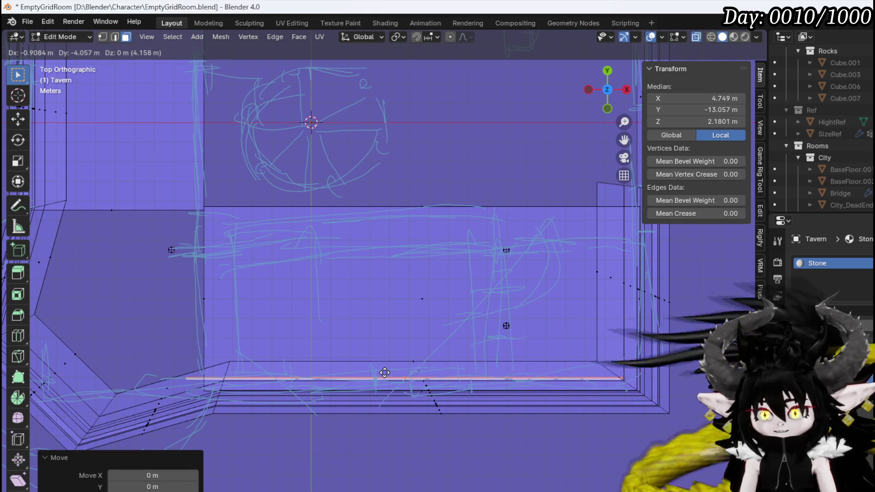
pyautogui.rightClick(385, 373)
pyautogui.moveTo(386, 360)
pyautogui.mouseDown(button='middle')
pyautogui.moveTo(224, 239)
pyautogui.moveTo(401, 282)
pyautogui.mouseUp(button='middle')
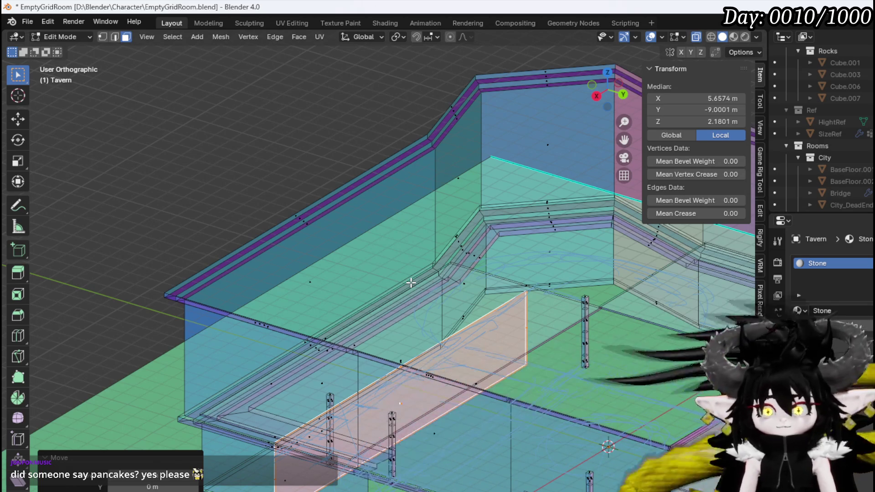
pyautogui.moveTo(432, 295)
pyautogui.mouseDown(button='middle')
pyautogui.moveTo(348, 333)
pyautogui.moveTo(335, 305)
pyautogui.moveTo(385, 268)
pyautogui.moveTo(371, 309)
pyautogui.moveTo(354, 317)
pyautogui.mouseUp(button='middle')
pyautogui.click(696, 36)
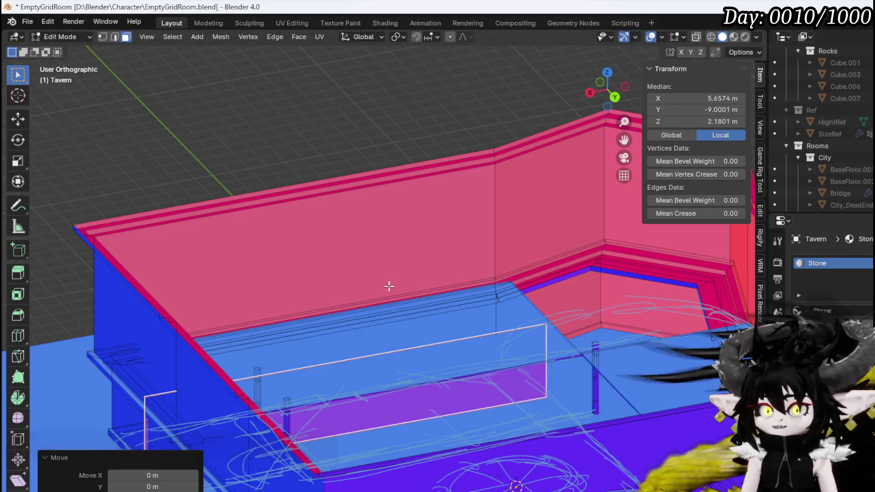
pyautogui.moveTo(389, 285)
pyautogui.mouseDown(button='middle')
pyautogui.moveTo(311, 285)
pyautogui.moveTo(391, 283)
pyautogui.moveTo(279, 305)
pyautogui.moveTo(294, 281)
pyautogui.moveTo(397, 323)
pyautogui.moveTo(471, 307)
pyautogui.moveTo(381, 290)
pyautogui.moveTo(350, 261)
pyautogui.moveTo(363, 293)
pyautogui.moveTo(322, 309)
pyautogui.moveTo(277, 296)
pyautogui.mouseUp(button='middle')
pyautogui.press('KP_7')
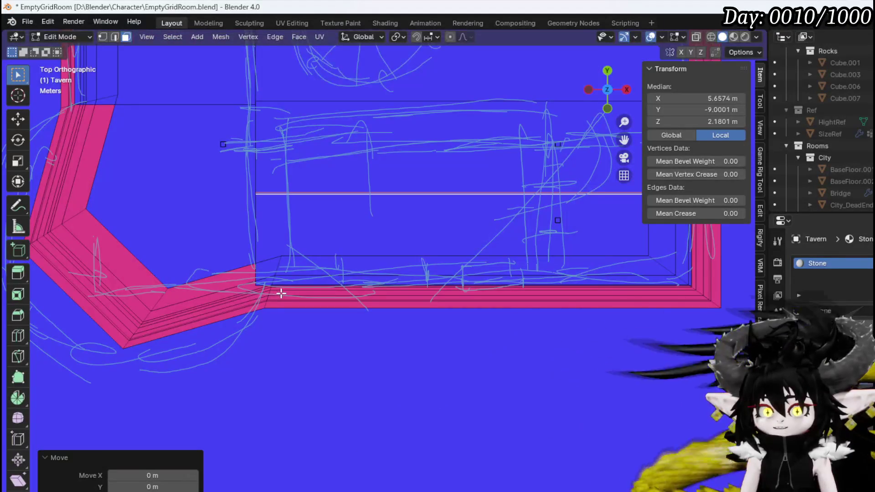
# - Delete the leftover thin strip's vertices
pyautogui.press('x')
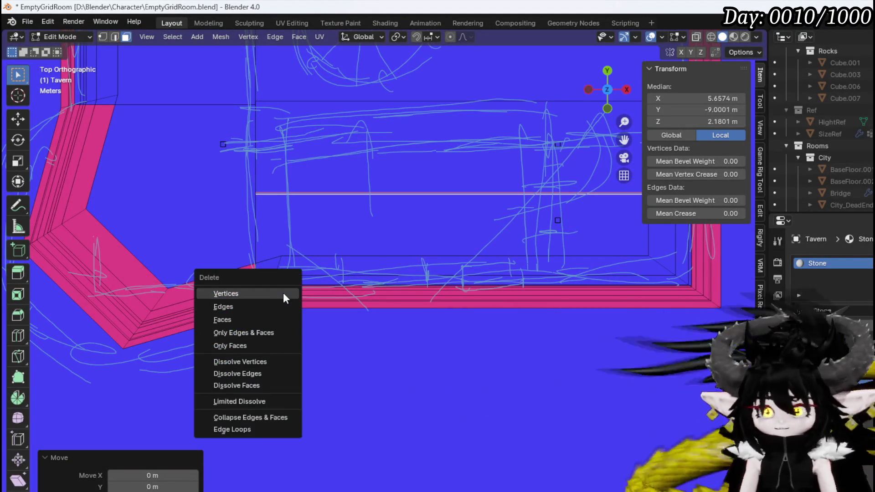
pyautogui.click(283, 294)
pyautogui.moveTo(283, 294)
pyautogui.mouseDown(button='middle')
pyautogui.moveTo(322, 244)
pyautogui.moveTo(237, 219)
pyautogui.moveTo(369, 229)
pyautogui.moveTo(324, 233)
pyautogui.moveTo(406, 301)
pyautogui.moveTo(390, 262)
pyautogui.moveTo(375, 289)
pyautogui.moveTo(387, 291)
pyautogui.mouseUp(button='middle')
# - Select the large top panel face and return to top view
pyautogui.click(399, 215)
pyautogui.moveTo(399, 214)
pyautogui.mouseDown(button='middle')
pyautogui.moveTo(488, 293)
pyautogui.moveTo(557, 274)
pyautogui.moveTo(487, 268)
pyautogui.moveTo(358, 220)
pyautogui.moveTo(223, 241)
pyautogui.mouseUp(button='middle')
pyautogui.scroll(5, 230, 248)
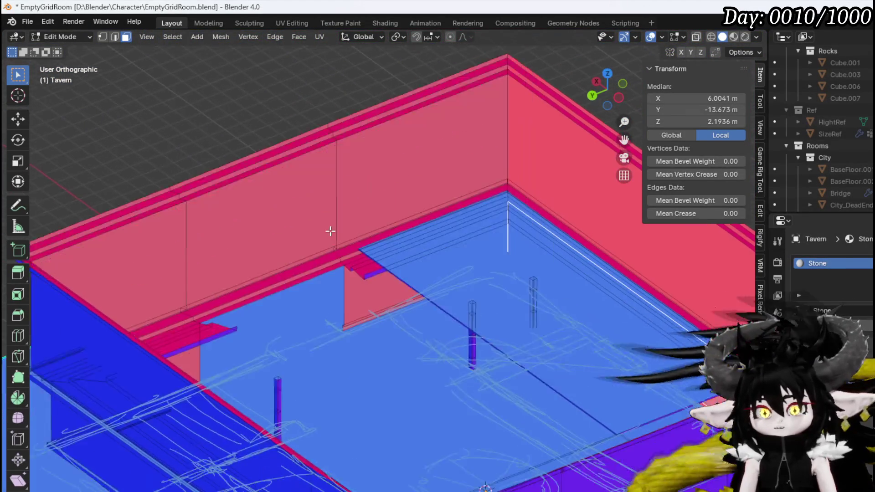
pyautogui.moveTo(321, 221)
pyautogui.mouseDown(button='middle')
pyautogui.moveTo(338, 226)
pyautogui.moveTo(356, 198)
pyautogui.moveTo(270, 217)
pyautogui.moveTo(313, 219)
pyautogui.moveTo(234, 216)
pyautogui.moveTo(447, 210)
pyautogui.moveTo(266, 225)
pyautogui.moveTo(365, 233)
pyautogui.mouseUp(button='middle')
pyautogui.moveTo(429, 234)
pyautogui.mouseDown(button='middle')
pyautogui.moveTo(412, 211)
pyautogui.moveTo(458, 218)
pyautogui.mouseUp(button='middle')
pyautogui.click(379, 214)
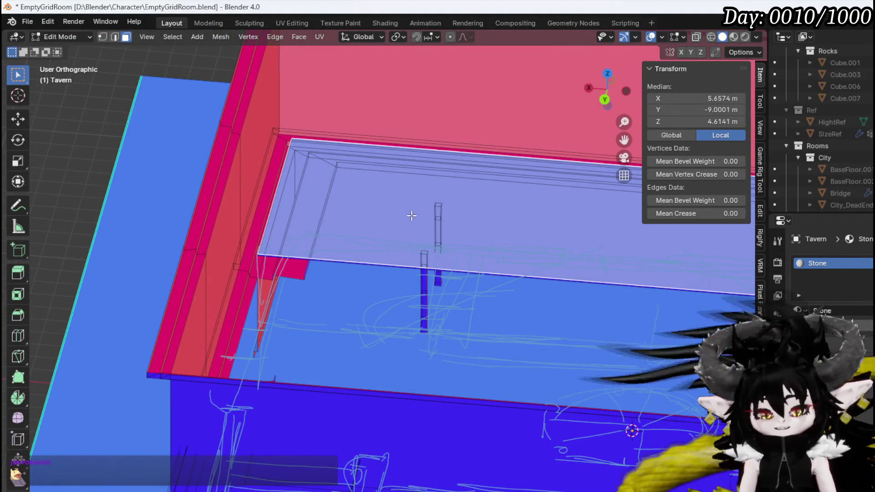
pyautogui.press('KP_7')
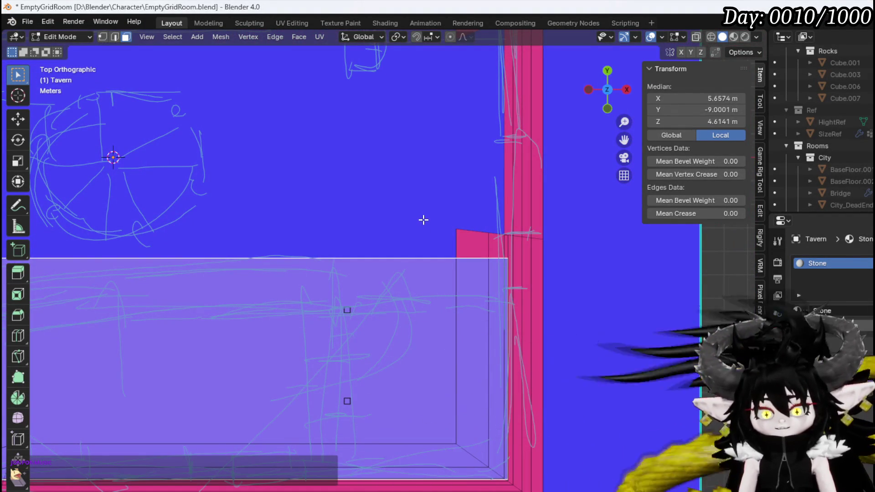
# - Duplicate the panel face in place and select the thin upright strip
pyautogui.hotkey('shift', 'd')
pyautogui.rightClick(408, 176)
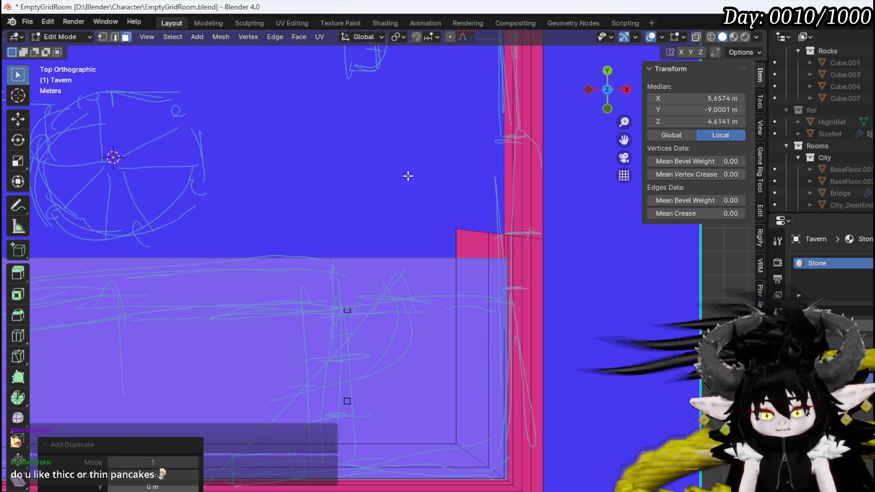
pyautogui.click(408, 176)
pyautogui.moveTo(408, 176)
pyautogui.mouseDown(button='middle')
pyautogui.moveTo(309, 114)
pyautogui.moveTo(374, 163)
pyautogui.moveTo(288, 127)
pyautogui.moveTo(351, 143)
pyautogui.mouseUp(button='middle')
pyautogui.hotkey('ctrl', 'z')
pyautogui.hotkey('ctrl', 'z')
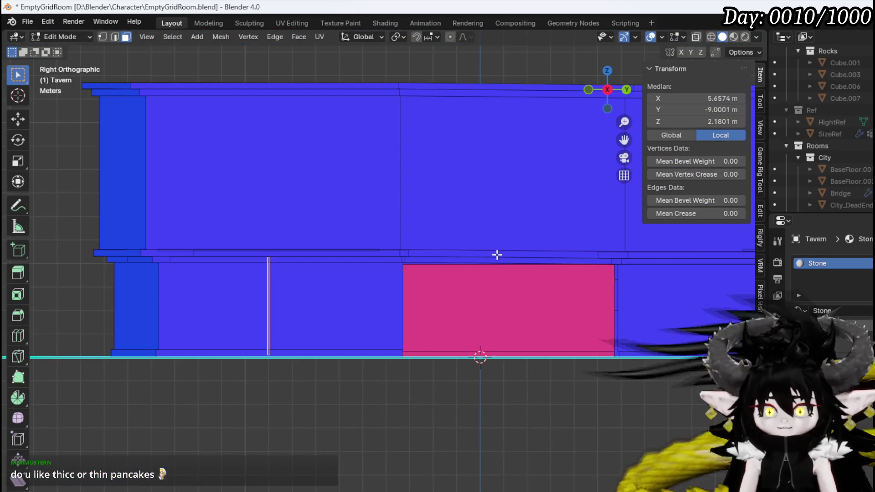
# - Slide the thin upright strip -4.5166 m along Y toward the room's end wall
pyautogui.press('g')
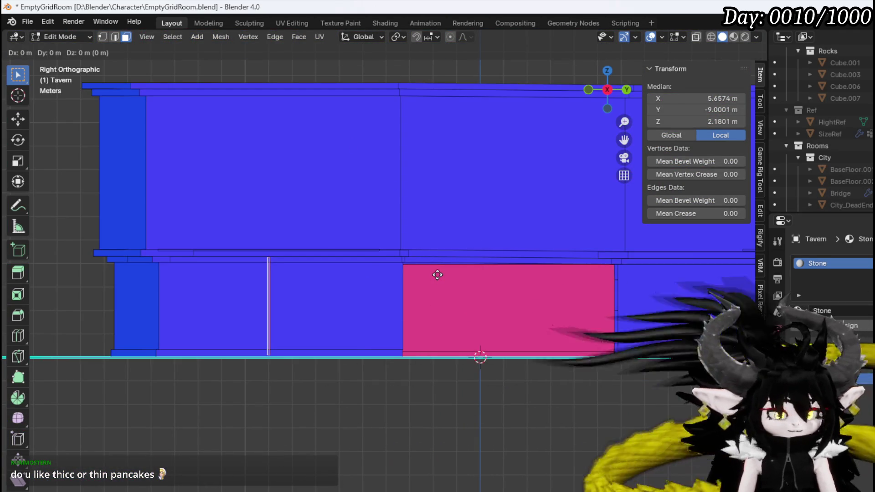
pyautogui.press('y')
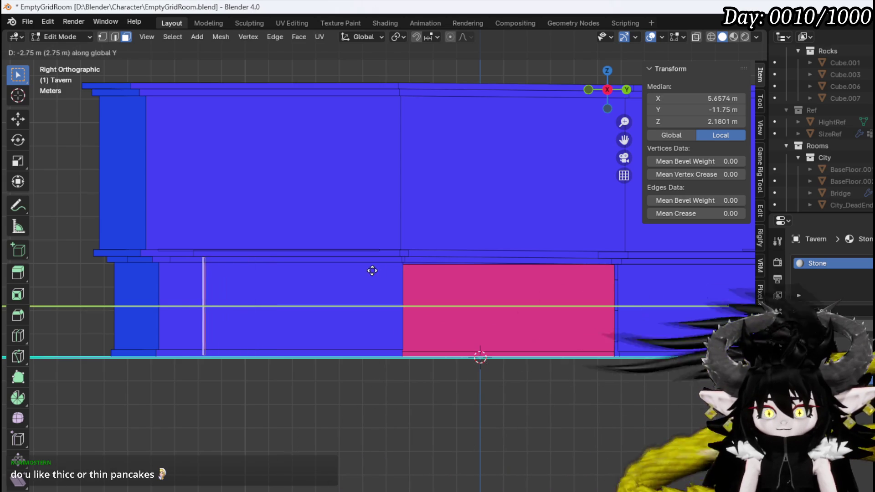
pyautogui.click(332, 267)
pyautogui.moveTo(259, 232)
pyautogui.mouseDown(button='middle')
pyautogui.moveTo(330, 287)
pyautogui.moveTo(343, 264)
pyautogui.moveTo(301, 253)
pyautogui.moveTo(510, 265)
pyautogui.moveTo(354, 224)
pyautogui.moveTo(479, 273)
pyautogui.moveTo(467, 258)
pyautogui.mouseUp(button='middle')
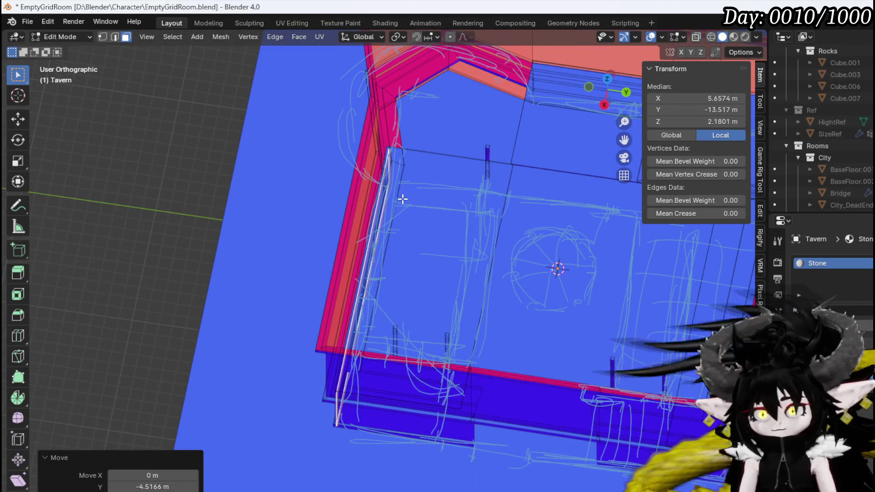
pyautogui.press('KP_7')
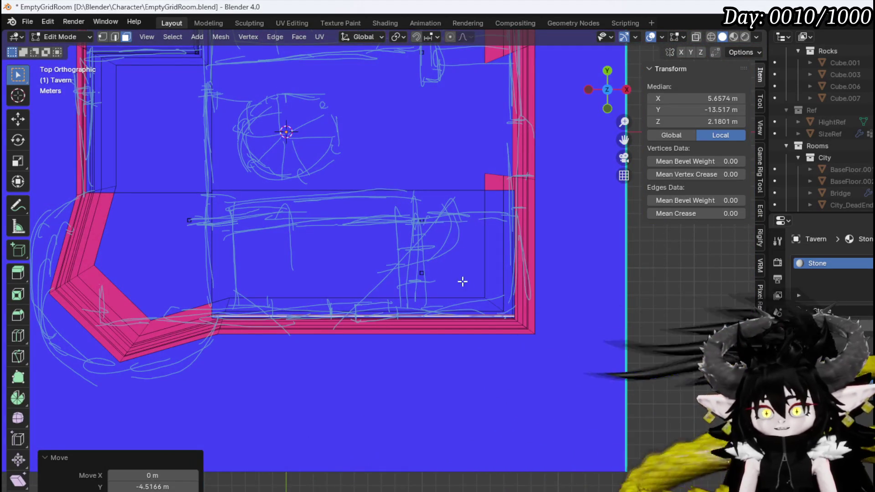
# - Move the selected wall edge along the Y axis
pyautogui.scroll(-3, 385, 179)
pyautogui.press('g')
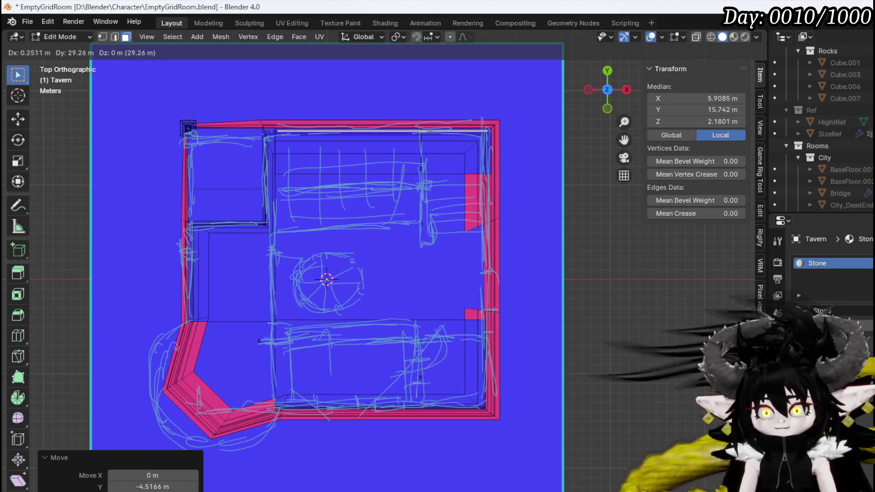
pyautogui.press('y')
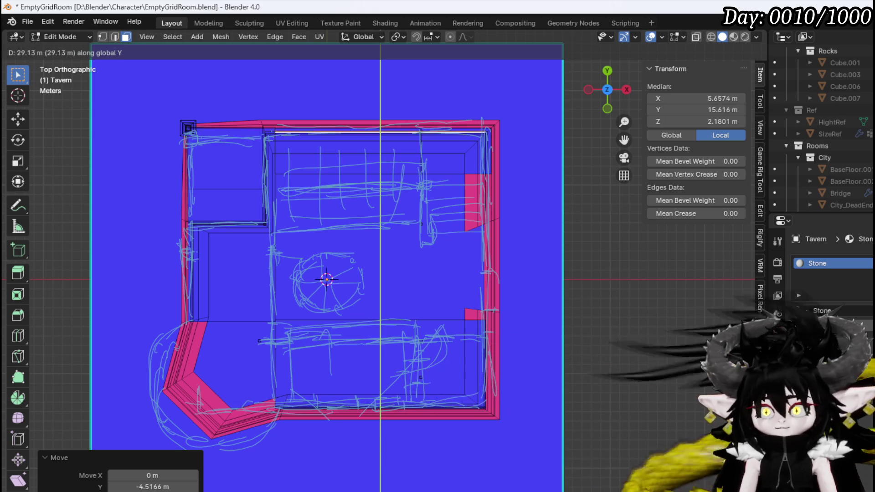
pyautogui.press('Return')
# - Duplicate the edge, rotate the copy 90° and place it along the right-hand wall
pyautogui.hotkey('shift', 'd')
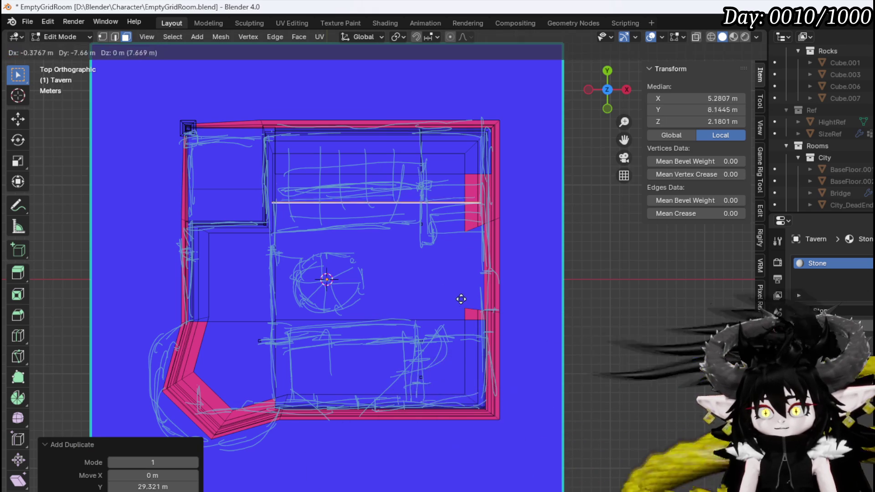
pyautogui.click(460, 300)
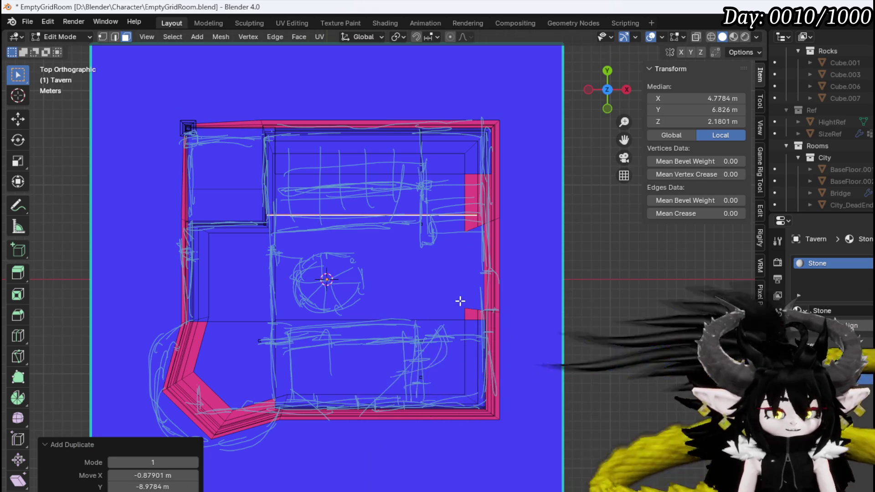
pyautogui.press('r')
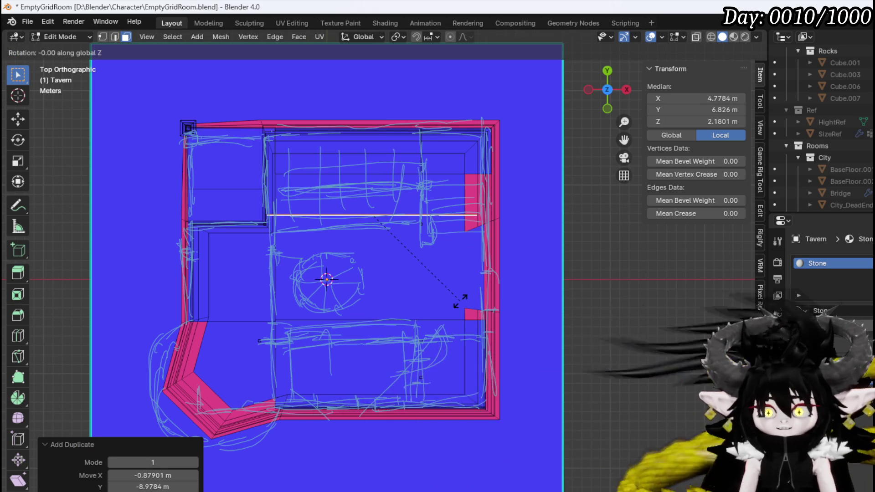
pyautogui.write('90')
pyautogui.press('Return')
pyautogui.press('g')
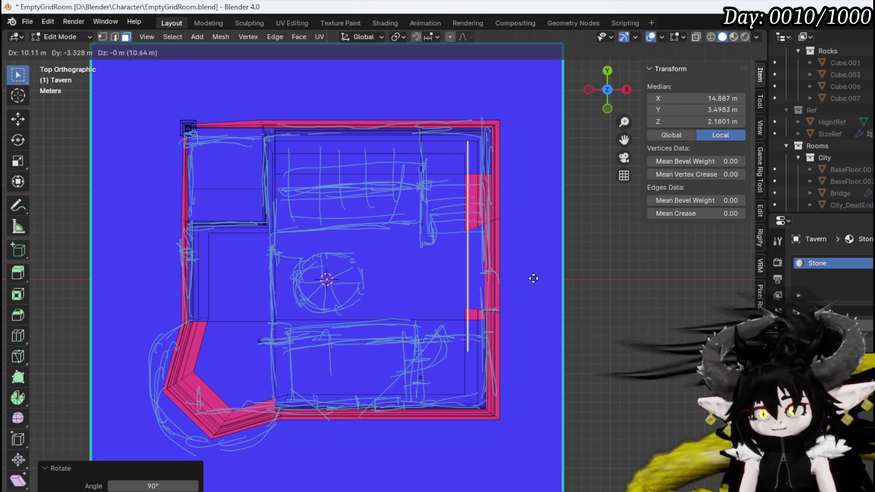
pyautogui.click(551, 265)
# - Shift the rotated piece along X and select its whole connected piece
pyautogui.moveTo(551, 264)
pyautogui.mouseDown(button='middle')
pyautogui.moveTo(543, 283)
pyautogui.moveTo(596, 239)
pyautogui.mouseUp(button='middle')
pyautogui.scroll(3, 530, 277)
pyautogui.moveTo(504, 283)
pyautogui.mouseDown(button='middle')
pyautogui.moveTo(456, 250)
pyautogui.moveTo(428, 252)
pyautogui.moveTo(405, 275)
pyautogui.moveTo(471, 256)
pyautogui.moveTo(495, 296)
pyautogui.moveTo(626, 273)
pyautogui.moveTo(357, 226)
pyautogui.moveTo(530, 239)
pyautogui.mouseUp(button='middle')
pyautogui.press('g')
pyautogui.press('x')
pyautogui.click(463, 263)
pyautogui.moveTo(343, 366)
pyautogui.mouseDown(button='middle')
pyautogui.moveTo(347, 386)
pyautogui.moveTo(377, 371)
pyautogui.moveTo(336, 385)
pyautogui.moveTo(311, 316)
pyautogui.mouseUp(button='middle')
pyautogui.hotkey('ctrl', 'l')
# - Shift the connected wall panel piece along the room's Y axis
pyautogui.press('g')
pyautogui.press('x')
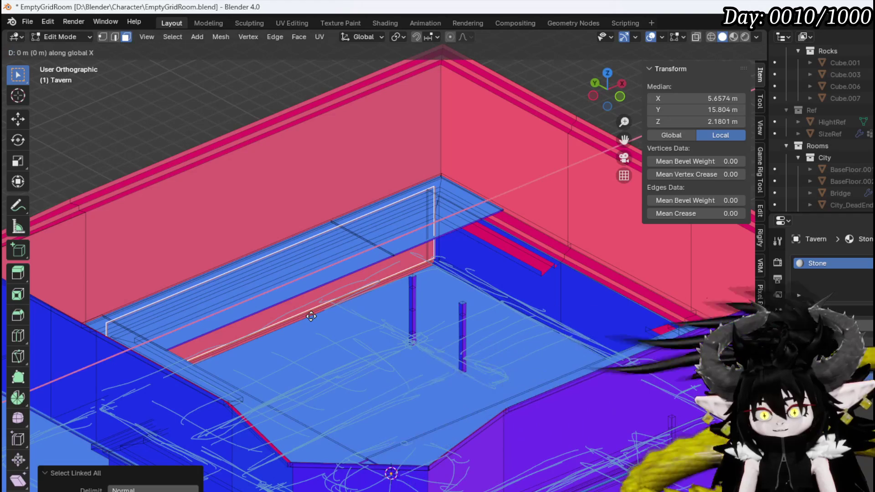
pyautogui.press('y')
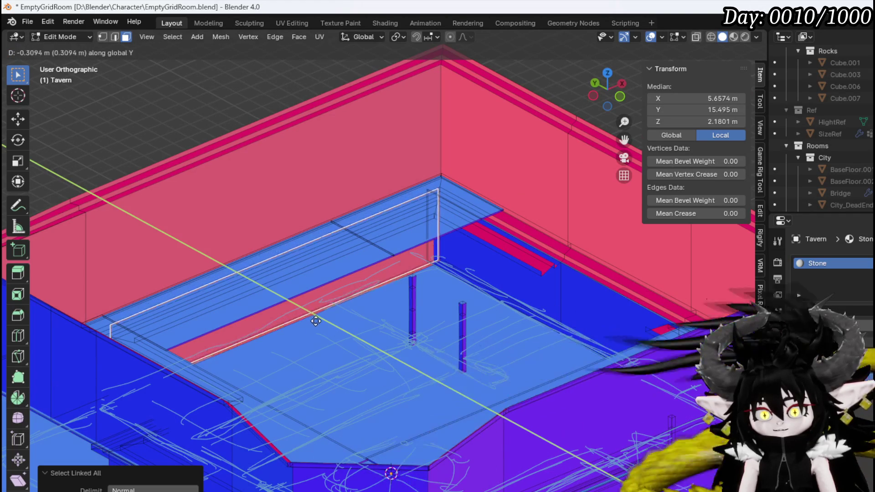
pyautogui.click(321, 329)
pyautogui.moveTo(321, 329)
pyautogui.mouseDown(button='middle')
pyautogui.moveTo(478, 355)
pyautogui.moveTo(432, 465)
pyautogui.mouseUp(button='middle')
pyautogui.moveTo(280, 289)
pyautogui.mouseDown(button='middle')
pyautogui.moveTo(348, 190)
pyautogui.moveTo(342, 215)
pyautogui.moveTo(234, 251)
pyautogui.moveTo(342, 269)
pyautogui.mouseUp(button='middle')
pyautogui.keyDown('shift'); pyautogui.moveTo(383, 243); pyautogui.dragTo(405, 252, button='middle'); pyautogui.keyUp('shift')
# - Using X-ray, select the thin vertical panel face, then switch to top view
pyautogui.press('2')
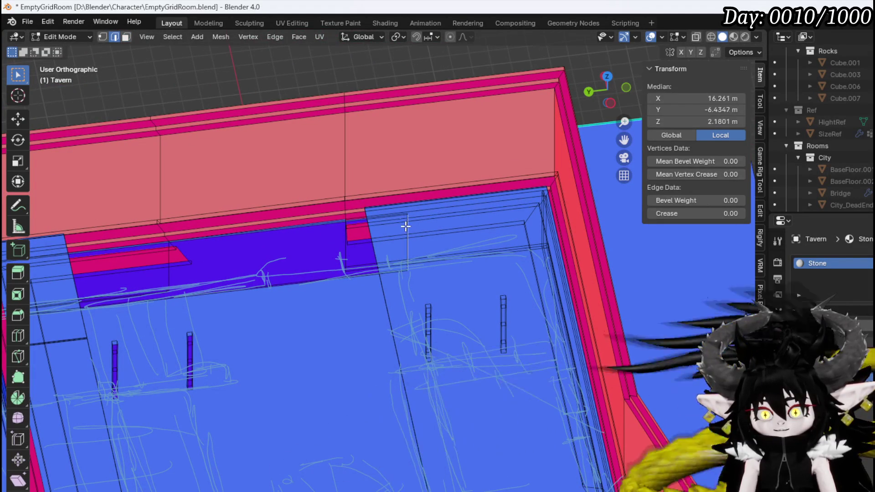
pyautogui.moveTo(417, 233)
pyautogui.mouseDown(button='middle')
pyautogui.moveTo(351, 220)
pyautogui.moveTo(426, 220)
pyautogui.moveTo(396, 346)
pyautogui.moveTo(434, 356)
pyautogui.mouseUp(button='middle')
pyautogui.press('3')
pyautogui.click(470, 359)
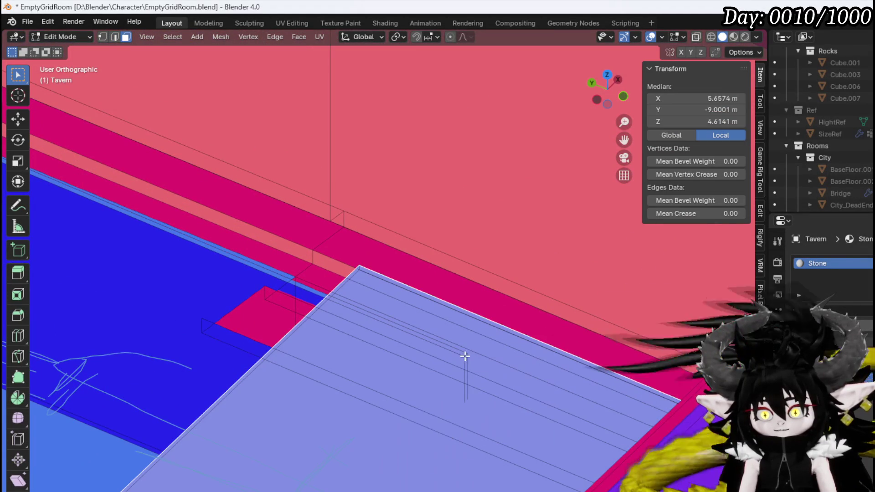
pyautogui.scroll(-2, 469, 393)
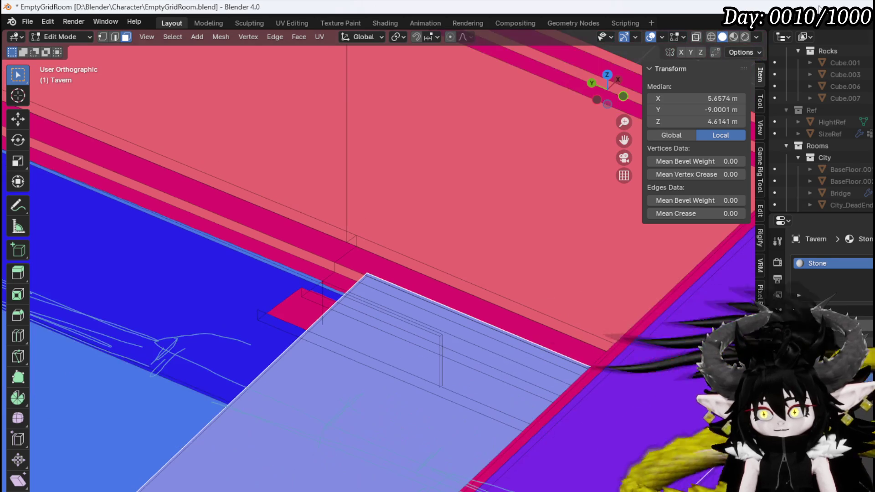
pyautogui.click(697, 37)
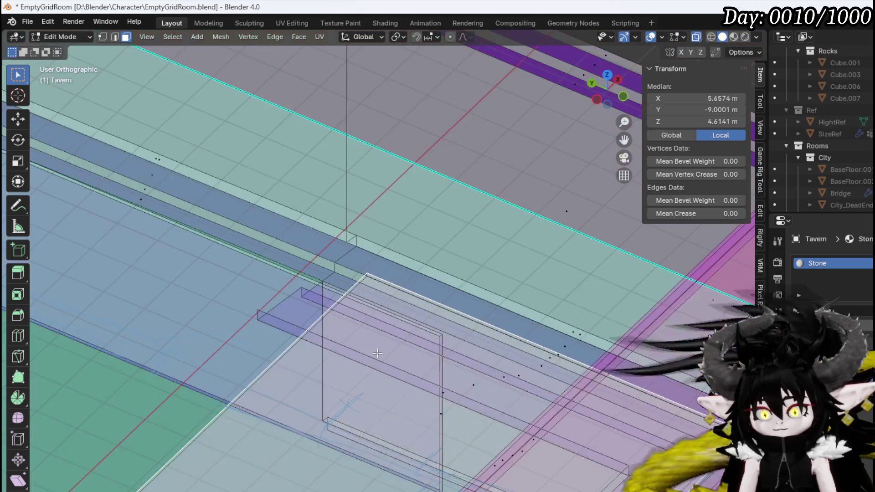
pyautogui.click(454, 437)
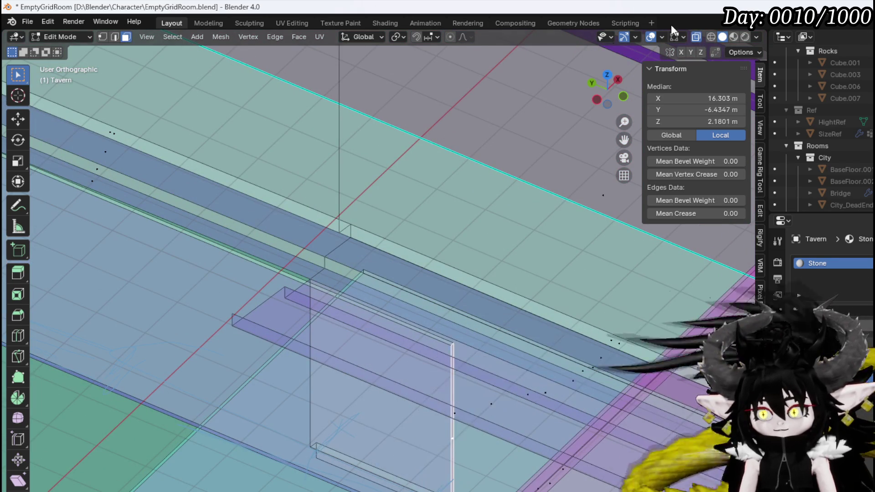
pyautogui.click(693, 37)
pyautogui.moveTo(347, 191)
pyautogui.mouseDown(button='middle')
pyautogui.moveTo(317, 238)
pyautogui.moveTo(427, 219)
pyautogui.mouseUp(button='middle')
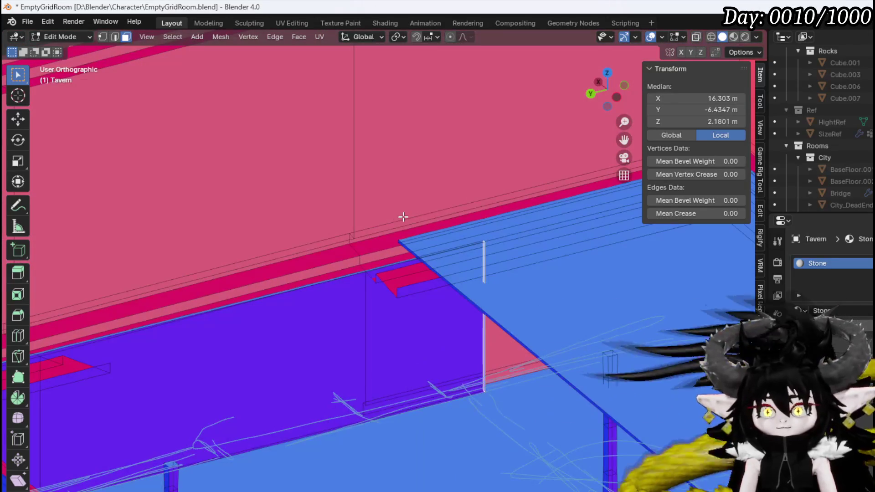
pyautogui.press('KP_7')
# - Move the thin panel face along Y toward the back wall between the posts
pyautogui.press('g')
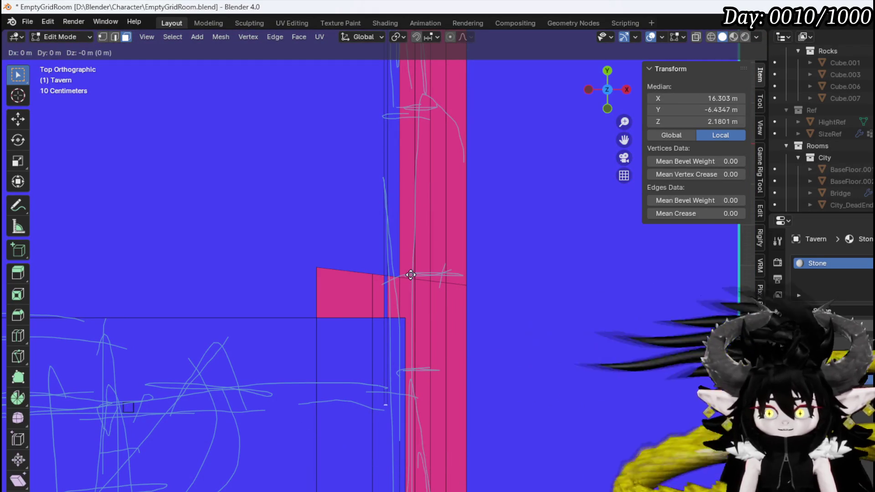
pyautogui.press('y')
pyautogui.click(406, 123)
pyautogui.moveTo(406, 123)
pyautogui.keyDown('shift'); pyautogui.mouseDown(button='middle')
pyautogui.moveTo(426, 260)
pyautogui.moveTo(567, 200)
pyautogui.moveTo(445, 176)
pyautogui.moveTo(412, 180)
pyautogui.mouseUp(button='middle'); pyautogui.keyUp('shift')
pyautogui.press('g')
pyautogui.press('y')
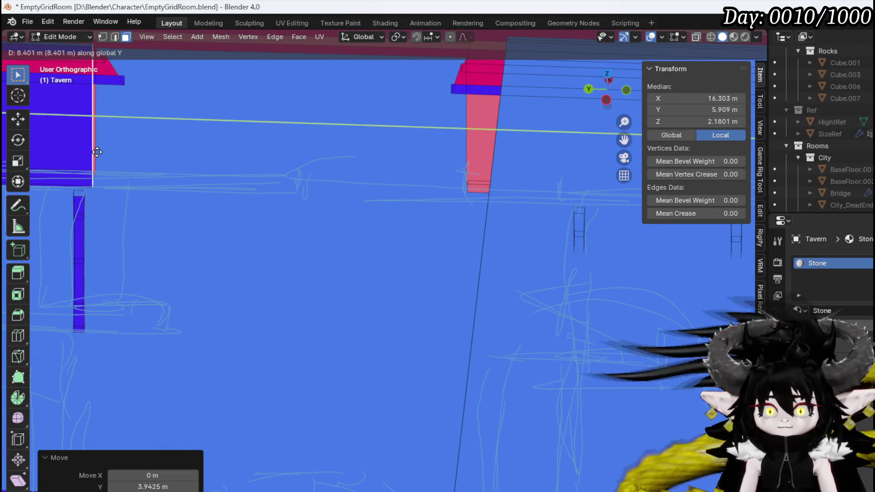
pyautogui.scroll(-5, 97, 152)
pyautogui.scroll(2, 254, 238)
# - Copy the whole wall panel and move the copy -18.994 m along Y to the wall's other end
pyautogui.click(342, 271)
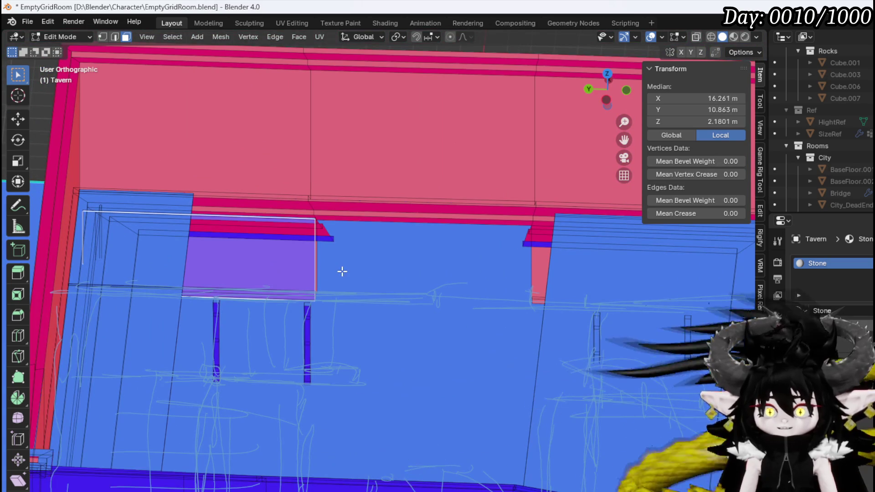
pyautogui.hotkey('ctrl', 'l')
pyautogui.moveTo(342, 271)
pyautogui.mouseDown(button='middle')
pyautogui.moveTo(328, 264)
pyautogui.moveTo(336, 261)
pyautogui.mouseUp(button='middle')
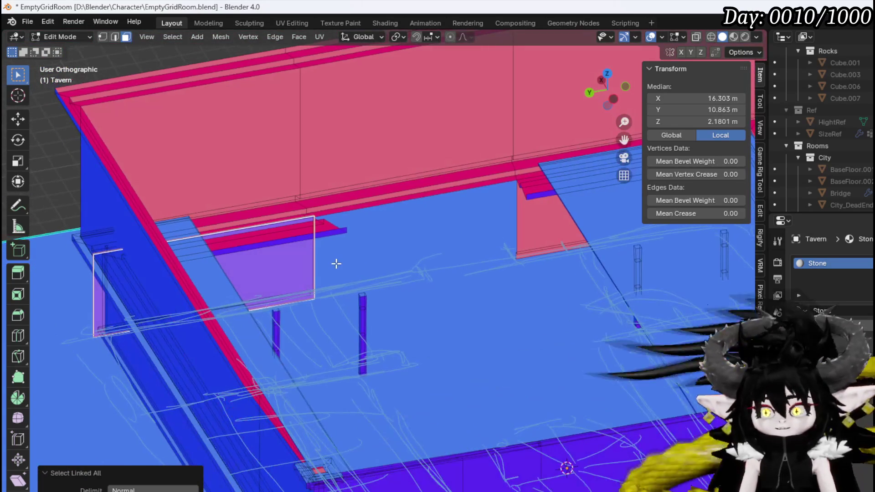
pyautogui.press('g')
pyautogui.rightClick(352, 262)
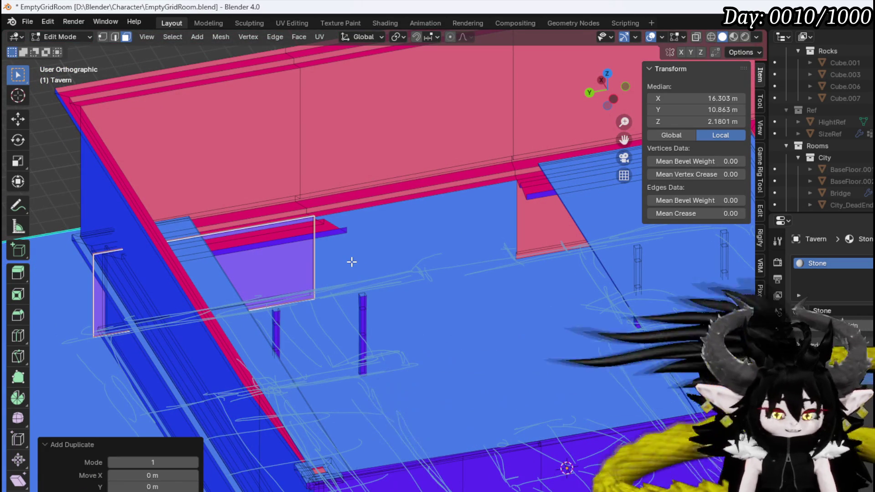
pyautogui.press('g')
pyautogui.press('y')
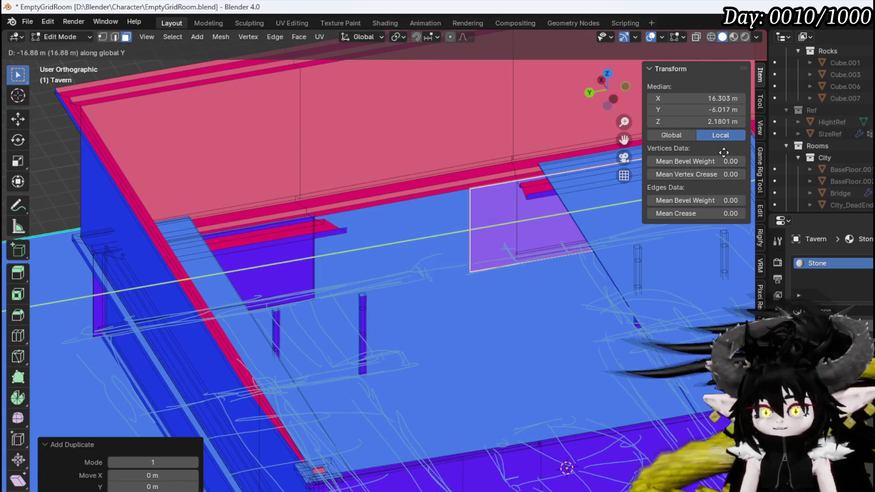
pyautogui.click(5, 146)
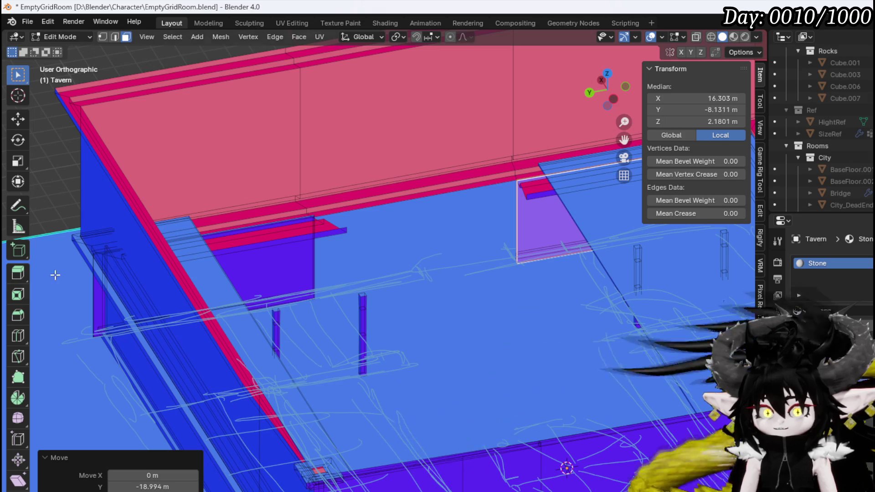
# - Pull the copy's upright edge in along Y to narrow the panel
pyautogui.scroll(5, 158, 271)
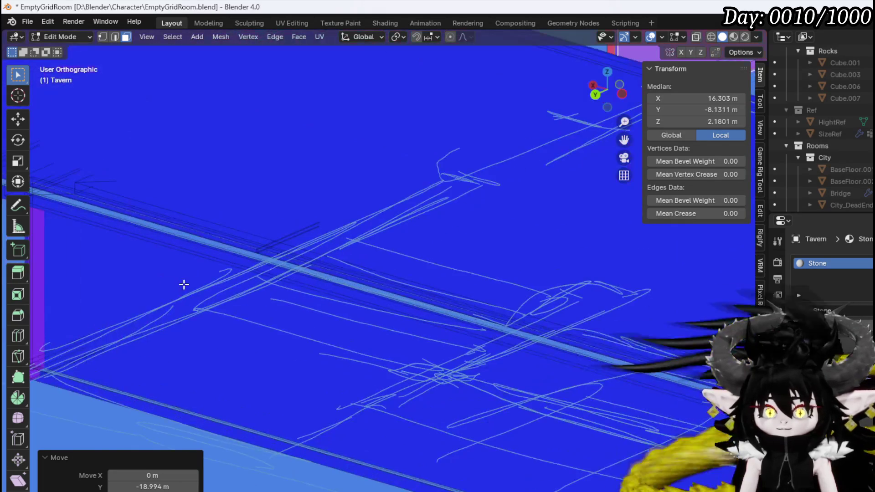
pyautogui.moveTo(182, 285)
pyautogui.mouseDown(button='middle')
pyautogui.moveTo(281, 325)
pyautogui.moveTo(168, 365)
pyautogui.mouseUp(button='middle')
pyautogui.click(194, 357)
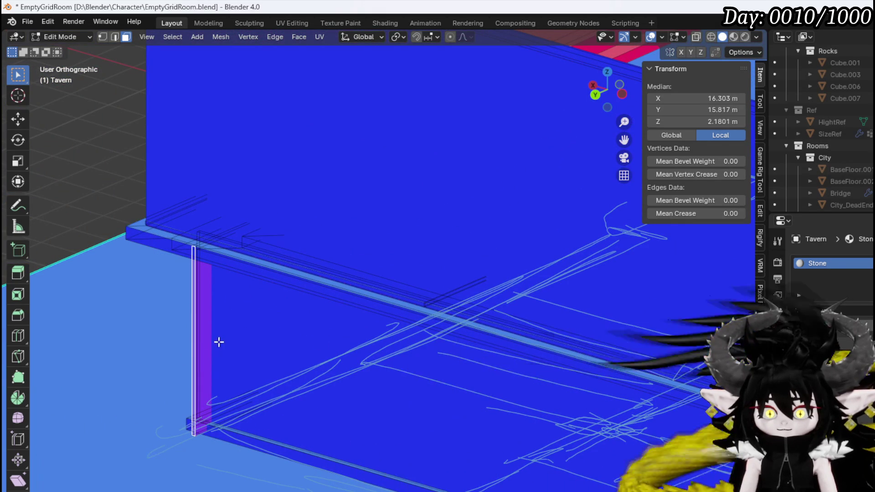
pyautogui.click(197, 334)
pyautogui.moveTo(197, 334); pyautogui.dragTo(203, 341, button='middle')
pyautogui.click(193, 341)
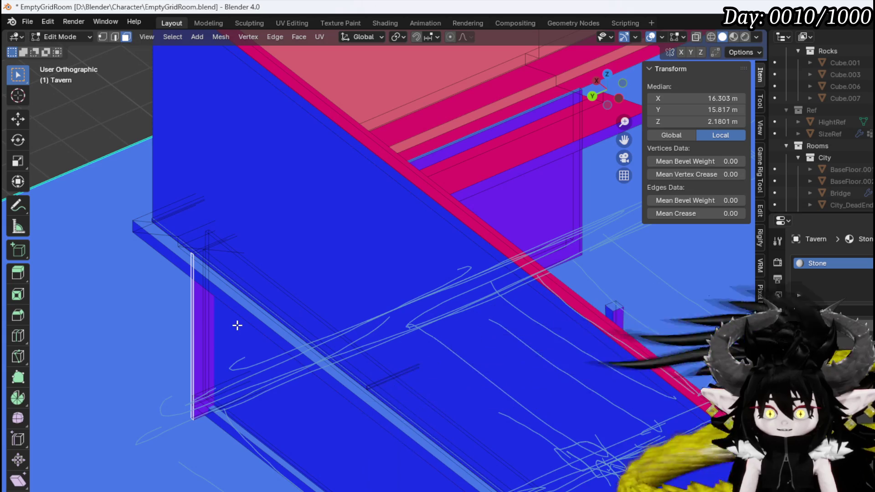
pyautogui.press('g')
pyautogui.press('y')
pyautogui.click(263, 314)
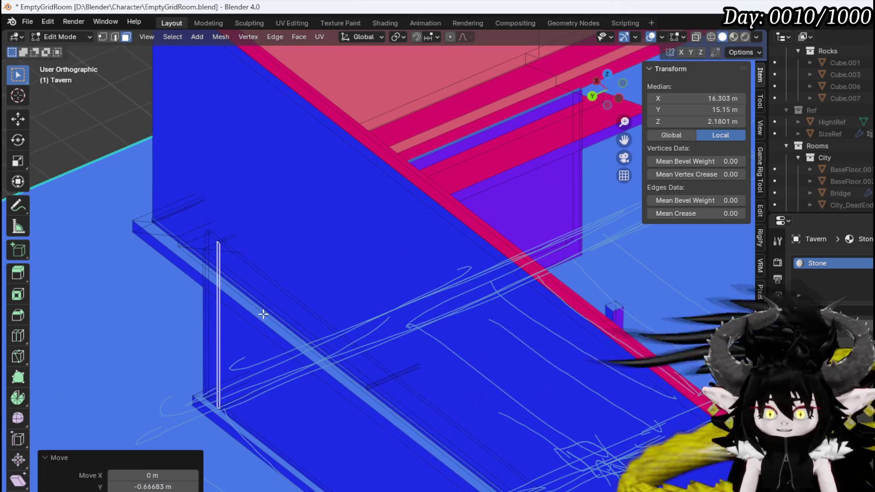
# - Orbit around the walls and select the purple wall panel face
pyautogui.moveTo(263, 314)
pyautogui.mouseDown(button='middle')
pyautogui.moveTo(207, 319)
pyautogui.moveTo(139, 279)
pyautogui.moveTo(135, 304)
pyautogui.moveTo(207, 336)
pyautogui.moveTo(319, 283)
pyautogui.moveTo(450, 240)
pyautogui.moveTo(694, 256)
pyautogui.mouseUp(button='middle')
pyautogui.moveTo(346, 197)
pyautogui.mouseDown(button='middle')
pyautogui.moveTo(473, 187)
pyautogui.moveTo(430, 161)
pyautogui.mouseUp(button='middle')
pyautogui.moveTo(480, 172)
pyautogui.mouseDown(button='middle')
pyautogui.moveTo(384, 268)
pyautogui.moveTo(245, 262)
pyautogui.moveTo(492, 314)
pyautogui.moveTo(432, 318)
pyautogui.moveTo(463, 328)
pyautogui.moveTo(596, 303)
pyautogui.moveTo(594, 274)
pyautogui.moveTo(619, 297)
pyautogui.moveTo(442, 428)
pyautogui.mouseUp(button='middle')
pyautogui.click(391, 427)
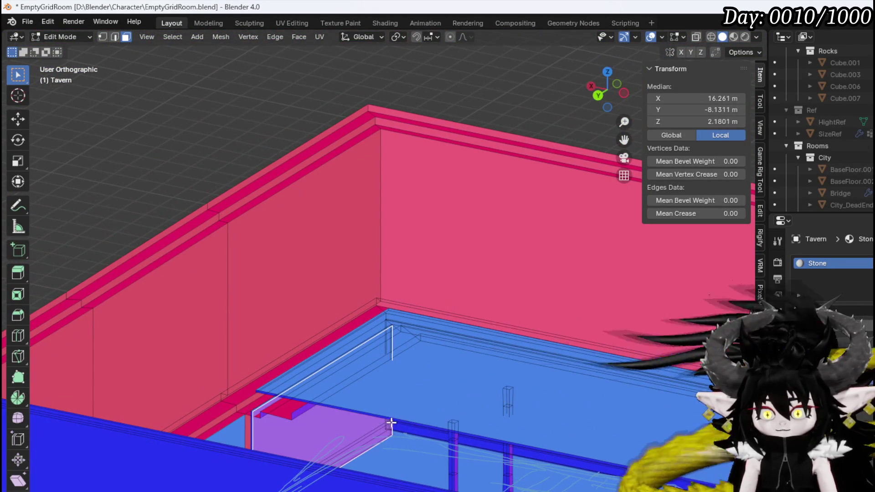
# - With X-ray on, select the blue ceiling tile face and nudge it slightly along Y
pyautogui.click(395, 447)
pyautogui.moveTo(400, 404)
pyautogui.mouseDown(button='middle')
pyautogui.moveTo(414, 392)
pyautogui.moveTo(418, 410)
pyautogui.mouseUp(button='middle')
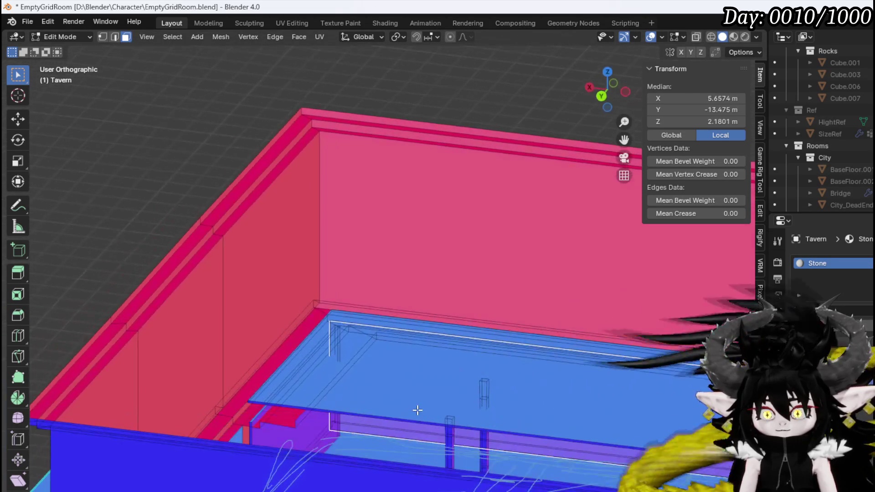
pyautogui.keyDown('shift'); pyautogui.moveTo(336, 418); pyautogui.dragTo(329, 315, button='middle'); pyautogui.keyUp('shift')
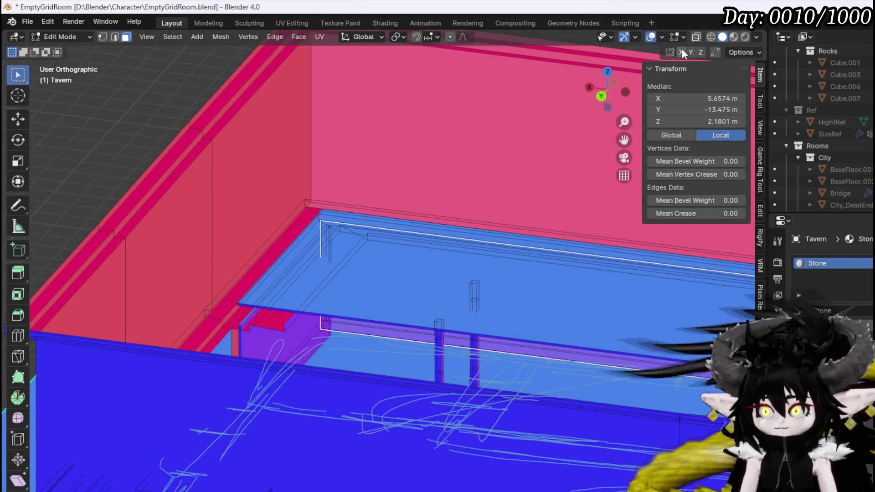
pyautogui.click(696, 37)
pyautogui.scroll(3, 263, 279)
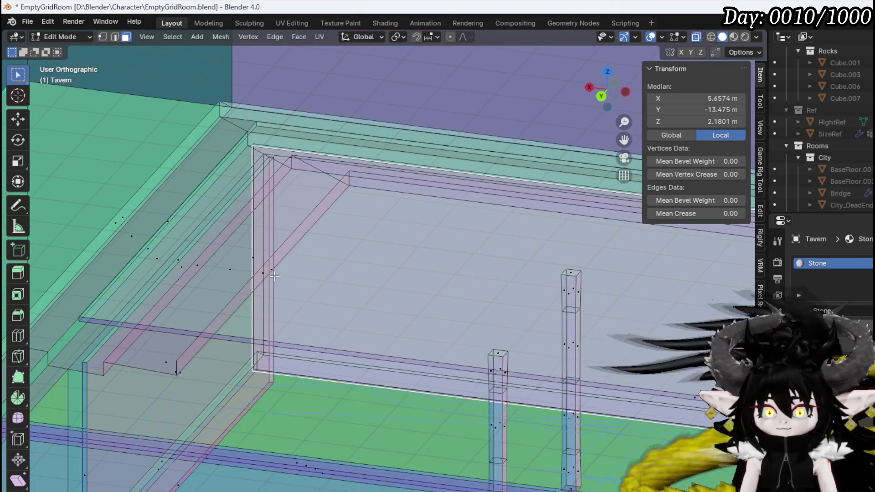
pyautogui.moveTo(274, 276); pyautogui.dragTo(156, 277, button='middle')
pyautogui.moveTo(698, 325)
pyautogui.mouseDown(button='middle')
pyautogui.moveTo(515, 336)
pyautogui.moveTo(531, 321)
pyautogui.moveTo(594, 97)
pyautogui.mouseUp(button='middle')
pyautogui.moveTo(547, 137)
pyautogui.mouseDown(button='middle')
pyautogui.moveTo(437, 238)
pyautogui.moveTo(340, 250)
pyautogui.moveTo(375, 246)
pyautogui.moveTo(303, 211)
pyautogui.moveTo(217, 213)
pyautogui.moveTo(227, 247)
pyautogui.moveTo(313, 220)
pyautogui.moveTo(367, 229)
pyautogui.moveTo(421, 258)
pyautogui.moveTo(379, 238)
pyautogui.moveTo(328, 238)
pyautogui.moveTo(355, 252)
pyautogui.moveTo(455, 273)
pyautogui.mouseUp(button='middle')
pyautogui.press('g')
pyautogui.click(363, 249)
# - Zoom in on the room's corner wall and toggle X-ray to reveal the hidden pieces
pyautogui.scroll(5, 420, 259)
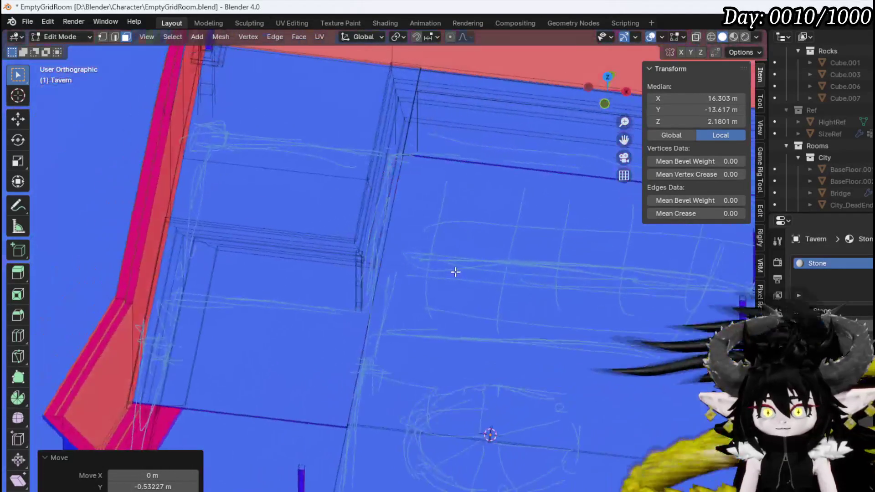
pyautogui.scroll(-5, 455, 272)
pyautogui.moveTo(394, 258)
pyautogui.mouseDown(button='middle')
pyautogui.moveTo(504, 231)
pyautogui.moveTo(493, 226)
pyautogui.moveTo(523, 238)
pyautogui.moveTo(418, 234)
pyautogui.moveTo(398, 258)
pyautogui.moveTo(473, 260)
pyautogui.moveTo(381, 250)
pyautogui.moveTo(393, 264)
pyautogui.moveTo(478, 244)
pyautogui.moveTo(424, 244)
pyautogui.mouseUp(button='middle')
pyautogui.scroll(-3, 424, 245)
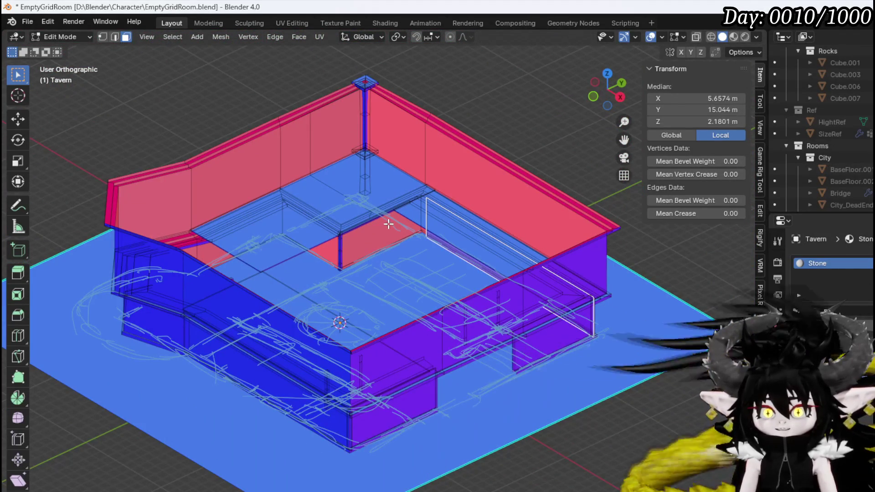
pyautogui.moveTo(344, 222)
pyautogui.mouseDown(button='middle')
pyautogui.moveTo(328, 244)
pyautogui.moveTo(373, 236)
pyautogui.moveTo(387, 248)
pyautogui.moveTo(370, 262)
pyautogui.moveTo(406, 258)
pyautogui.moveTo(367, 272)
pyautogui.mouseUp(button='middle')
pyautogui.scroll(2, 304, 244)
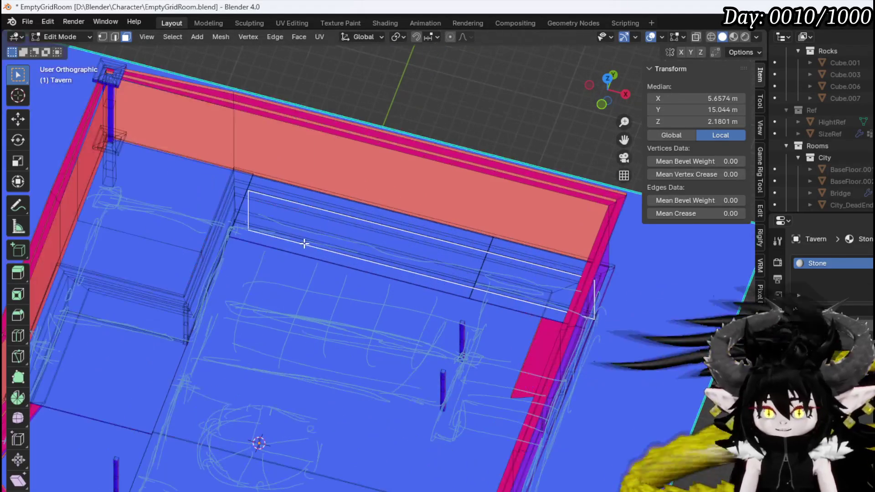
pyautogui.moveTo(274, 234)
pyautogui.mouseDown(button='middle')
pyautogui.moveTo(367, 280)
pyautogui.moveTo(357, 248)
pyautogui.moveTo(389, 212)
pyautogui.moveTo(365, 289)
pyautogui.mouseUp(button='middle')
pyautogui.scroll(3, 367, 279)
pyautogui.scroll(-3, 389, 212)
pyautogui.scroll(2, 365, 289)
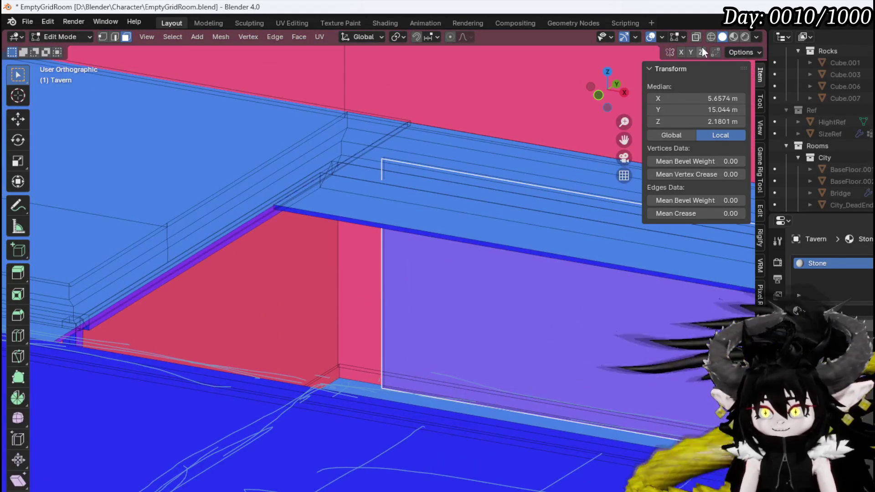
pyautogui.click(696, 37)
pyautogui.scroll(2, 365, 261)
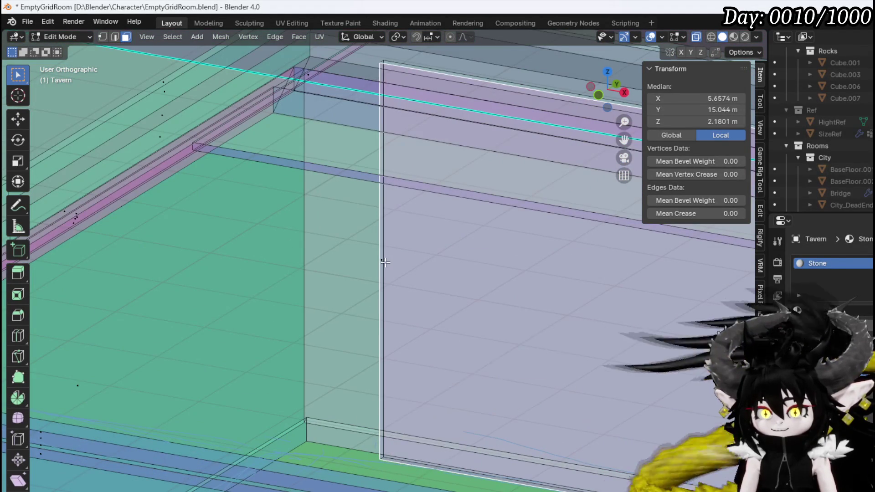
# - Shift the thin vertical wall strip along the X axis
pyautogui.click(385, 263)
pyautogui.press('g')
pyautogui.press('x')
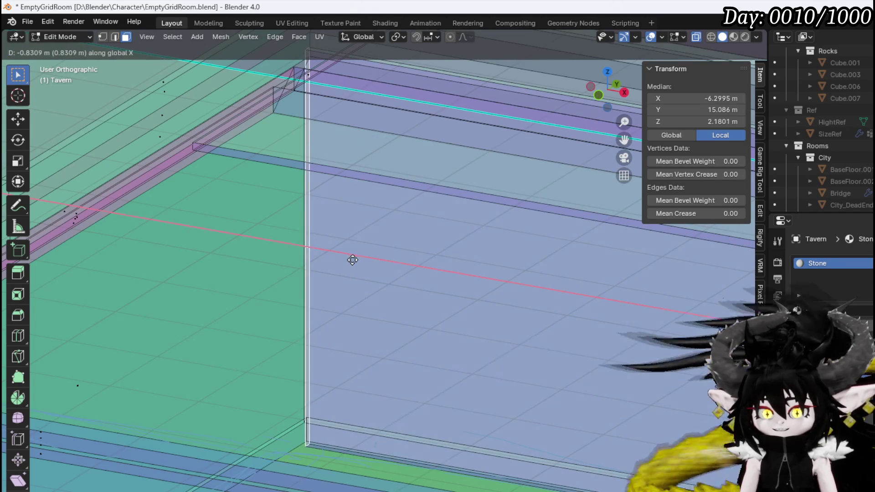
pyautogui.click(352, 260)
pyautogui.moveTo(353, 260); pyautogui.dragTo(389, 268, button='middle')
# - Select the right-hand wall panel and place a duplicate of it in top view
pyautogui.hotkey('ctrl', 'l')
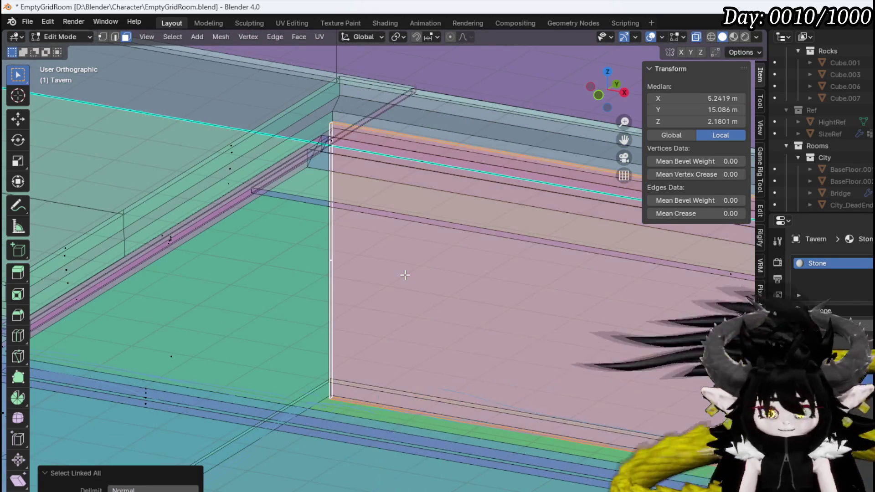
pyautogui.scroll(-3, 405, 273)
pyautogui.moveTo(405, 273); pyautogui.dragTo(518, 294, button='middle')
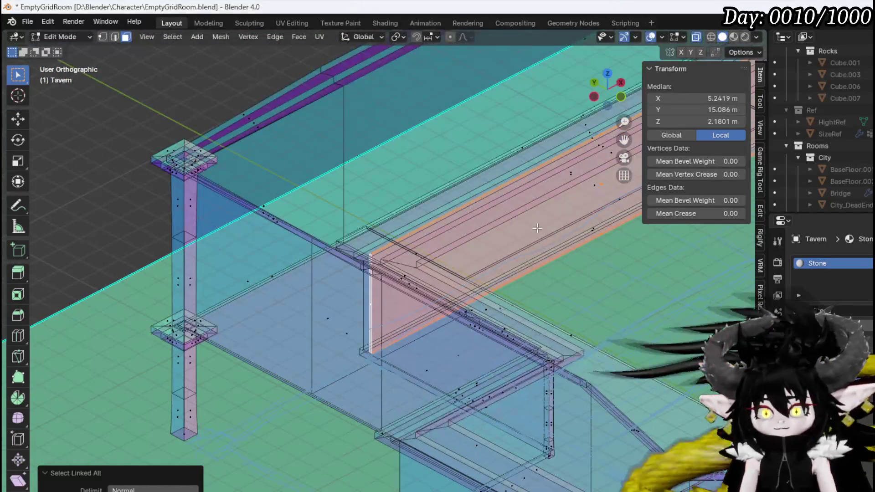
pyautogui.keyDown('shift'); pyautogui.moveTo(538, 228); pyautogui.dragTo(309, 287, button='middle'); pyautogui.keyUp('shift')
pyautogui.click(581, 196)
pyautogui.hotkey('ctrl', 'l')
pyautogui.moveTo(580, 195); pyautogui.dragTo(461, 238, button='middle')
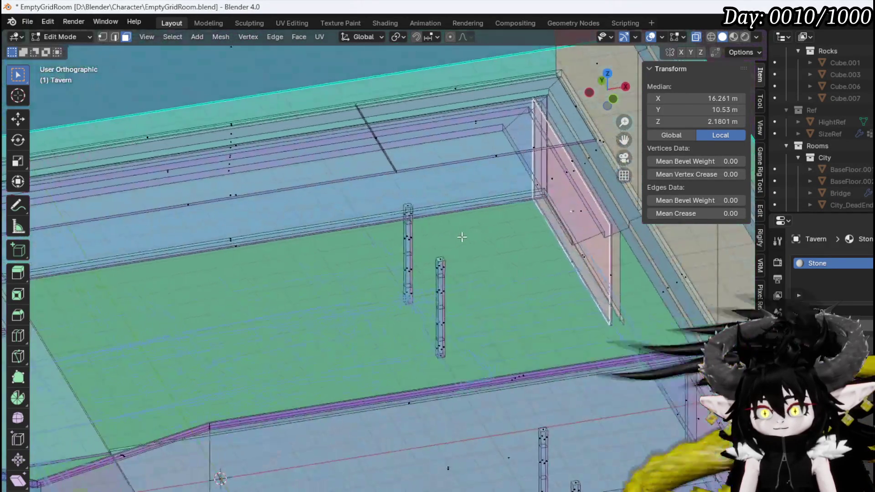
pyautogui.press('KP_7')
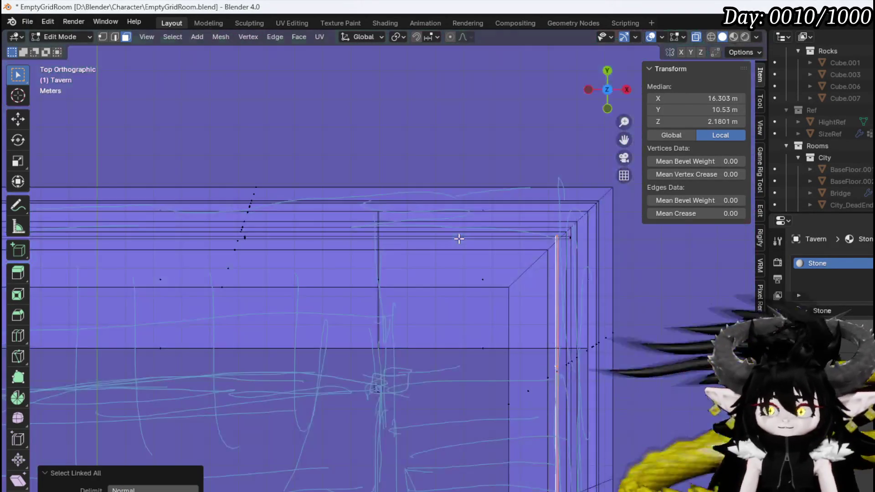
pyautogui.scroll(3, 445, 257)
pyautogui.press('g')
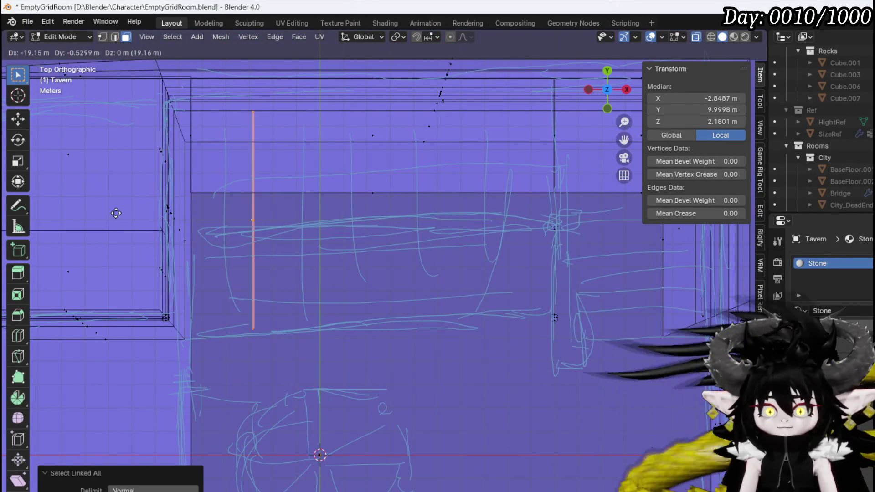
pyautogui.click(152, 227)
# - Slide the duplicated wall panel to the left along the inner wall
pyautogui.press('g')
pyautogui.moveTo(340, 230)
pyautogui.keyDown('shift'); pyautogui.mouseDown(button='middle')
pyautogui.moveTo(377, 238)
pyautogui.moveTo(277, 157)
pyautogui.mouseUp(button='middle'); pyautogui.keyUp('shift')
pyautogui.click(362, 237)
pyautogui.press('g')
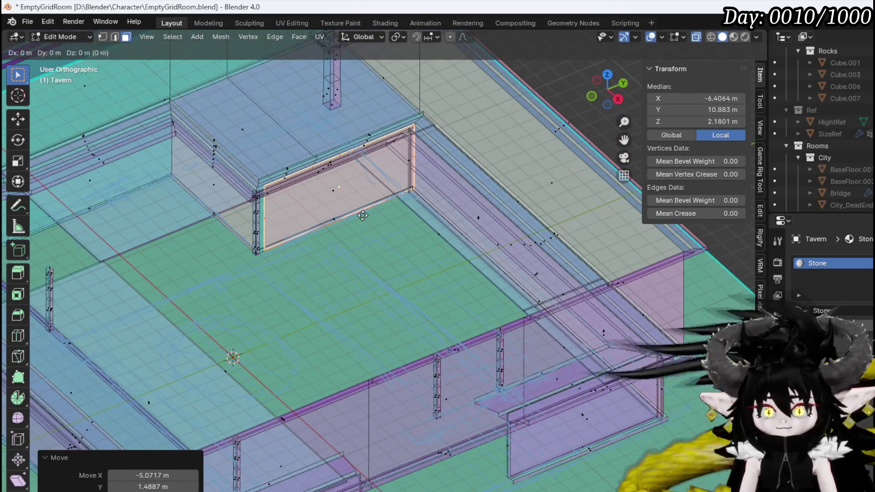
pyautogui.press('y')
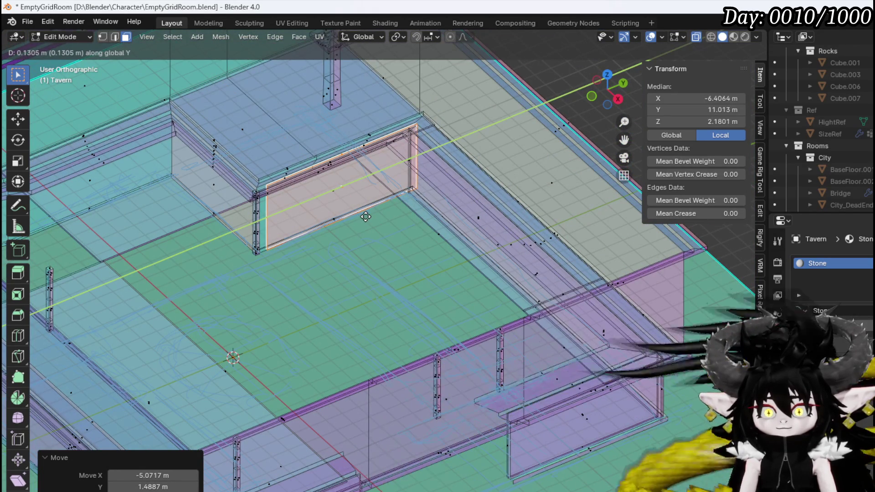
pyautogui.press('Escape')
pyautogui.press('Escape')
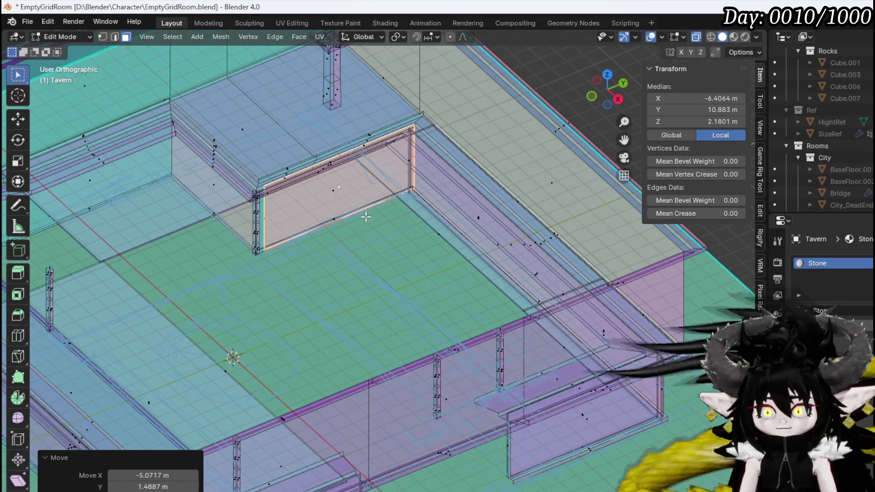
# - Back in solid shading, shift the wall panel about 0.37 m along Y
pyautogui.press('KP_Decimal')
pyautogui.moveTo(411, 307)
pyautogui.mouseDown(button='middle')
pyautogui.moveTo(402, 291)
pyautogui.moveTo(415, 279)
pyautogui.moveTo(428, 282)
pyautogui.mouseUp(button='middle')
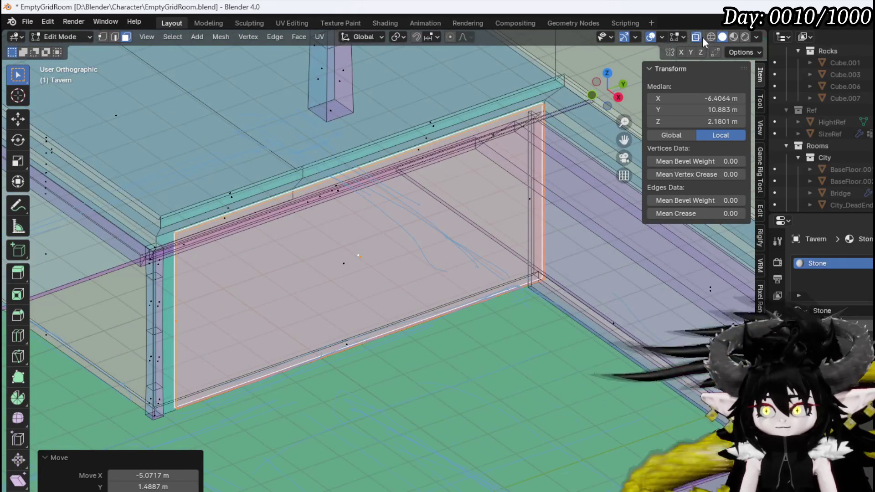
pyautogui.click(701, 37)
pyautogui.moveTo(488, 181)
pyautogui.mouseDown(button='middle')
pyautogui.moveTo(504, 172)
pyautogui.moveTo(489, 197)
pyautogui.mouseUp(button='middle')
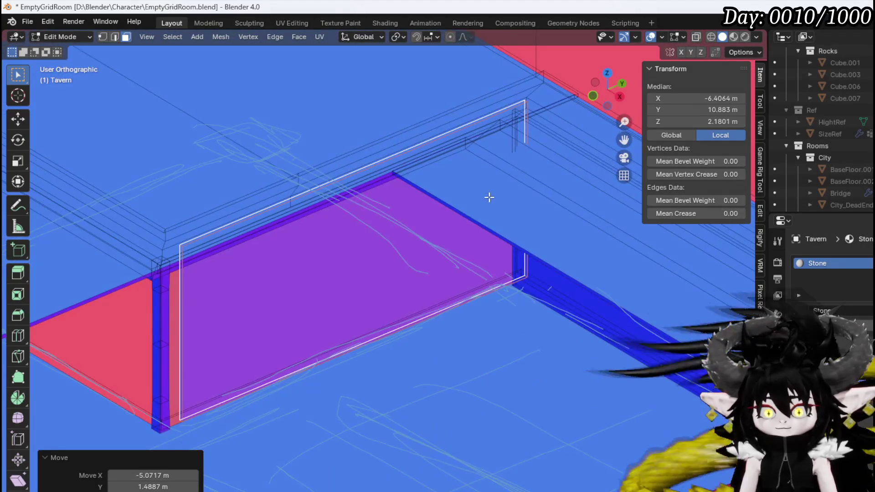
pyautogui.press('g')
pyautogui.press('y')
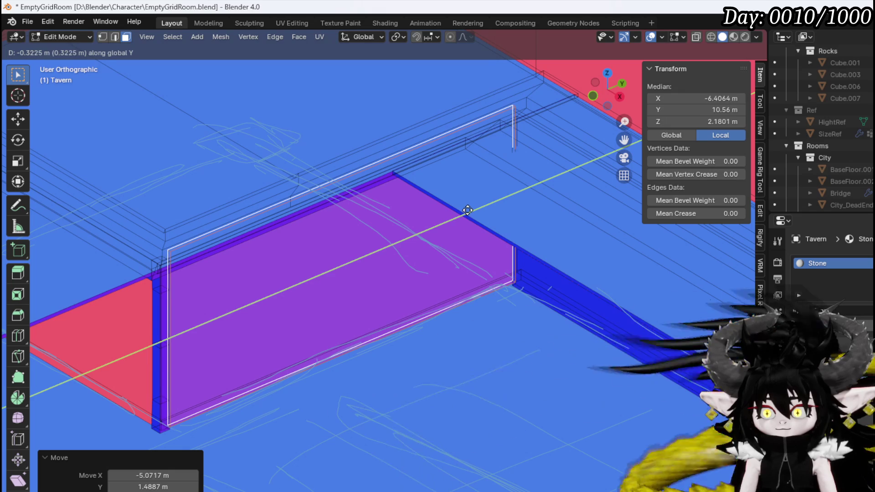
pyautogui.click(466, 211)
# - From top view, select the whole connected wall piece
pyautogui.moveTo(466, 211)
pyautogui.mouseDown(button='middle')
pyautogui.moveTo(313, 191)
pyautogui.moveTo(361, 195)
pyautogui.mouseUp(button='middle')
pyautogui.scroll(-3, 361, 196)
pyautogui.press('KP_7')
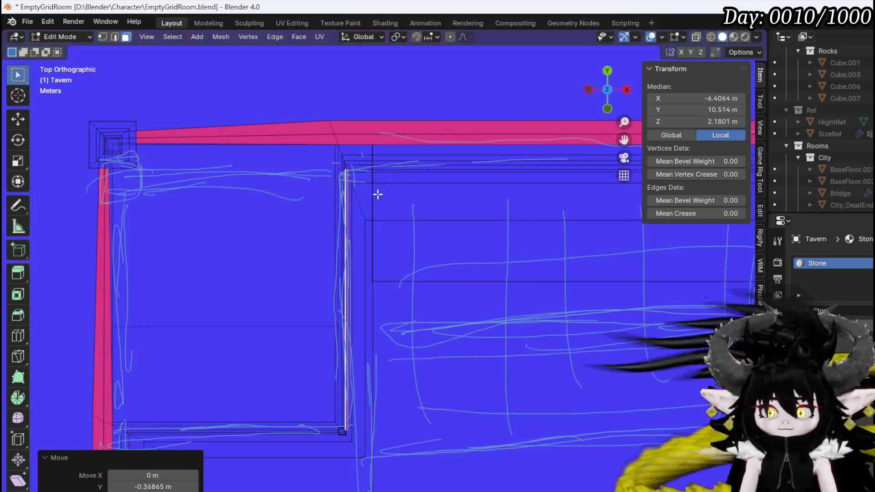
pyautogui.hotkey('ctrl', 'l')
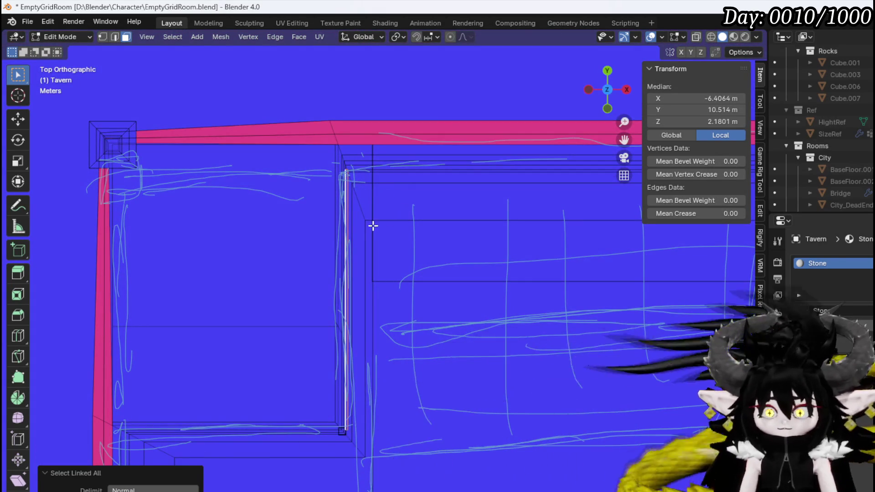
pyautogui.keyDown('shift'); pyautogui.moveTo(373, 226); pyautogui.dragTo(440, 162, button='middle'); pyautogui.keyUp('shift')
# - Duplicate the wall piece, rotate it 90° and set it against the lower wall
pyautogui.hotkey('shift', 'd')
pyautogui.click(298, 273)
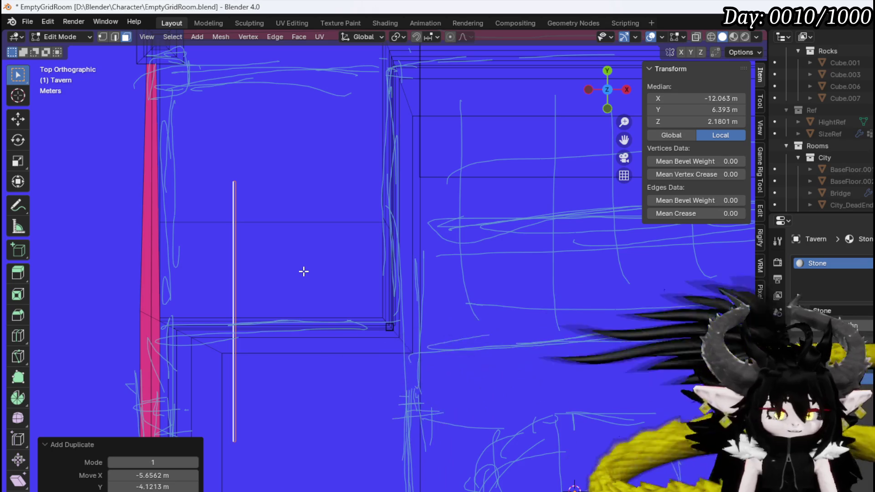
pyautogui.press('r')
pyautogui.write('90')
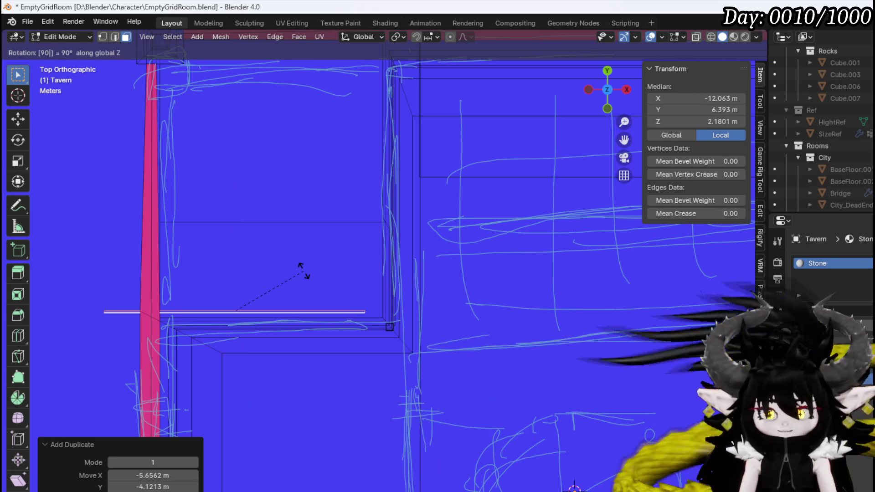
pyautogui.press('Return')
pyautogui.press('g')
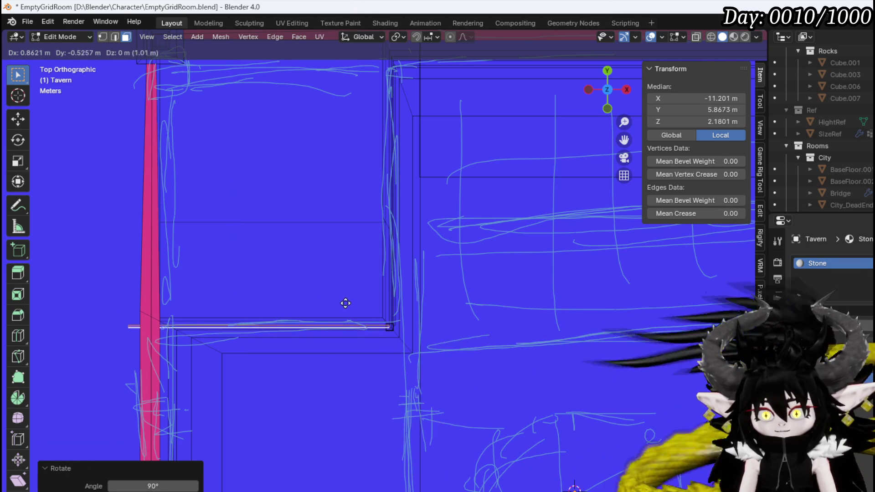
pyautogui.click(345, 303)
pyautogui.moveTo(362, 307)
pyautogui.mouseDown(button='middle')
pyautogui.moveTo(309, 264)
pyautogui.moveTo(260, 200)
pyautogui.mouseUp(button='middle')
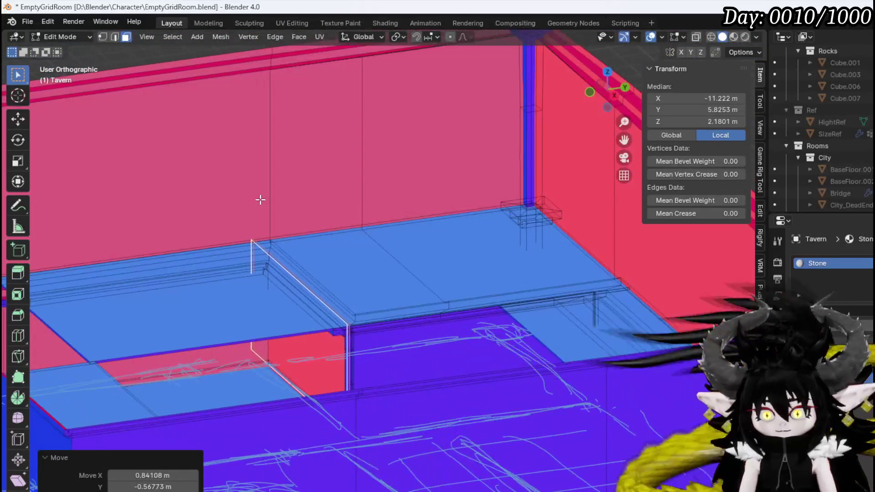
pyautogui.moveTo(304, 216); pyautogui.dragTo(328, 237, button='middle')
# - Nudge the new trim piece about 4 cm along Y
pyautogui.press('g')
pyautogui.press('x')
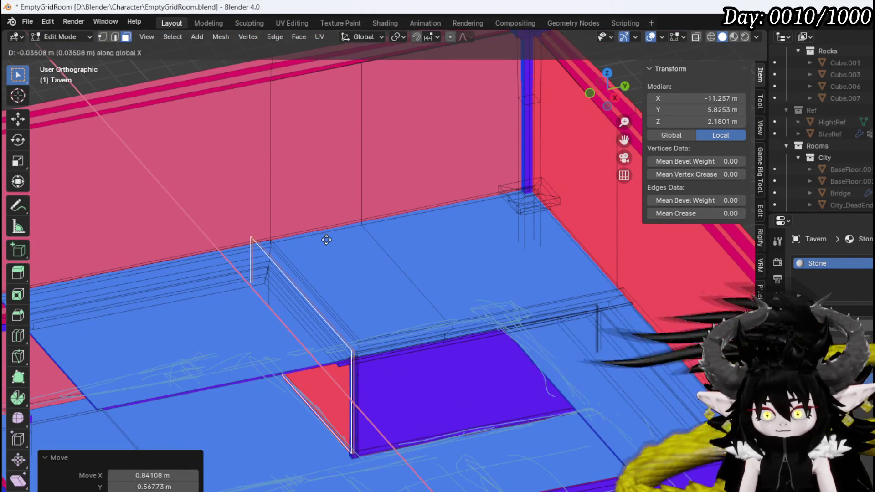
pyautogui.press('y')
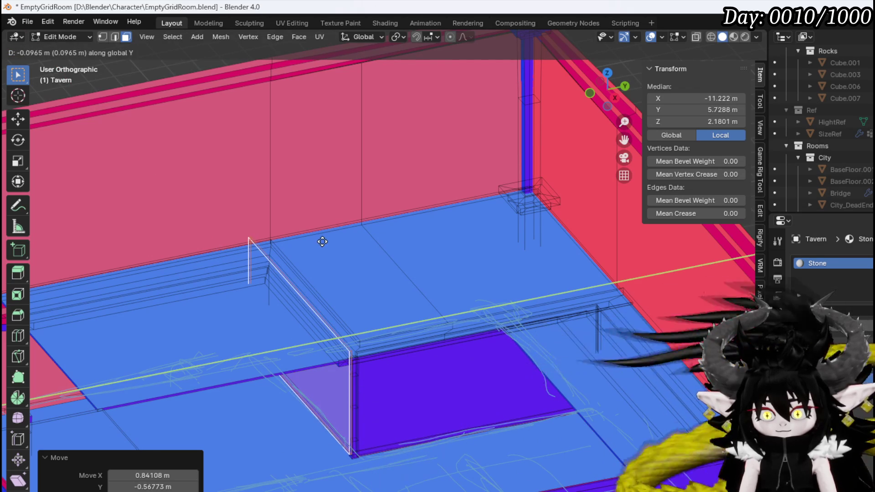
pyautogui.click(323, 241)
pyautogui.moveTo(251, 228); pyautogui.dragTo(429, 219, button='middle')
pyautogui.scroll(2, 226, 271)
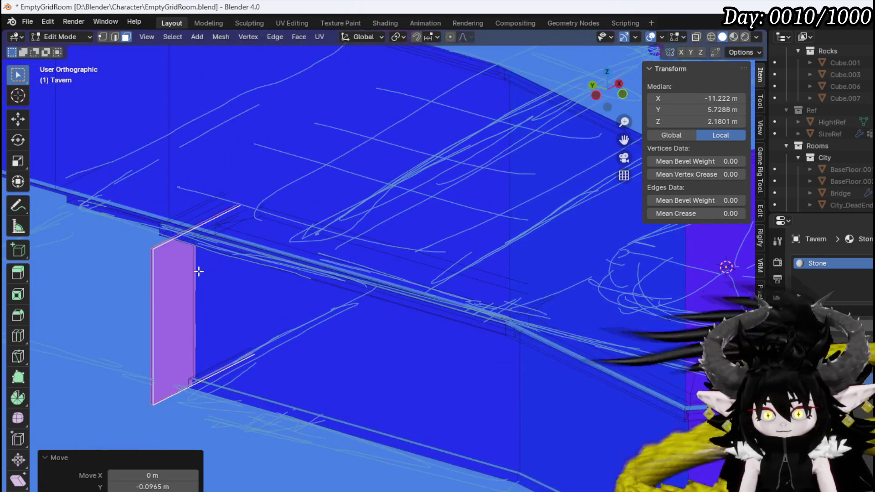
# - Move another panel face along the wall by 1.75 m in X
pyautogui.click(174, 279)
pyautogui.moveTo(174, 280)
pyautogui.mouseDown(button='middle')
pyautogui.moveTo(127, 303)
pyautogui.moveTo(84, 307)
pyautogui.moveTo(269, 287)
pyautogui.moveTo(215, 293)
pyautogui.mouseUp(button='middle')
pyautogui.press('g')
pyautogui.press('y')
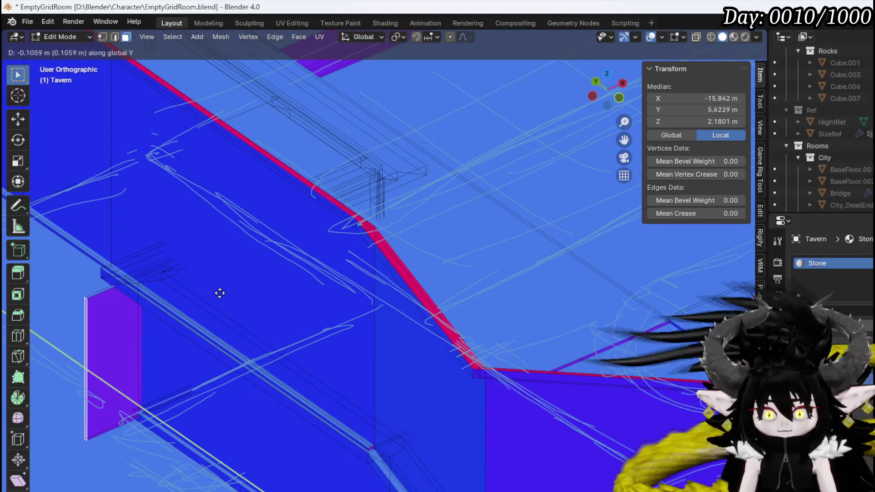
pyautogui.rightClick(223, 291)
pyautogui.press('g')
pyautogui.press('x')
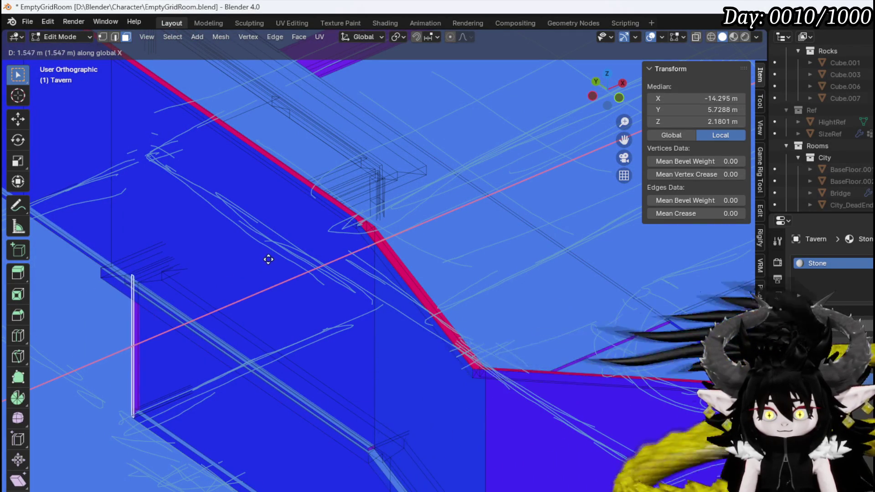
pyautogui.click(275, 259)
pyautogui.moveTo(217, 260)
pyautogui.mouseDown(button='middle')
pyautogui.moveTo(308, 230)
pyautogui.moveTo(258, 250)
pyautogui.moveTo(274, 294)
pyautogui.moveTo(299, 283)
pyautogui.moveTo(286, 289)
pyautogui.moveTo(205, 271)
pyautogui.moveTo(238, 285)
pyautogui.moveTo(229, 292)
pyautogui.mouseUp(button='middle')
pyautogui.scroll(5, 285, 289)
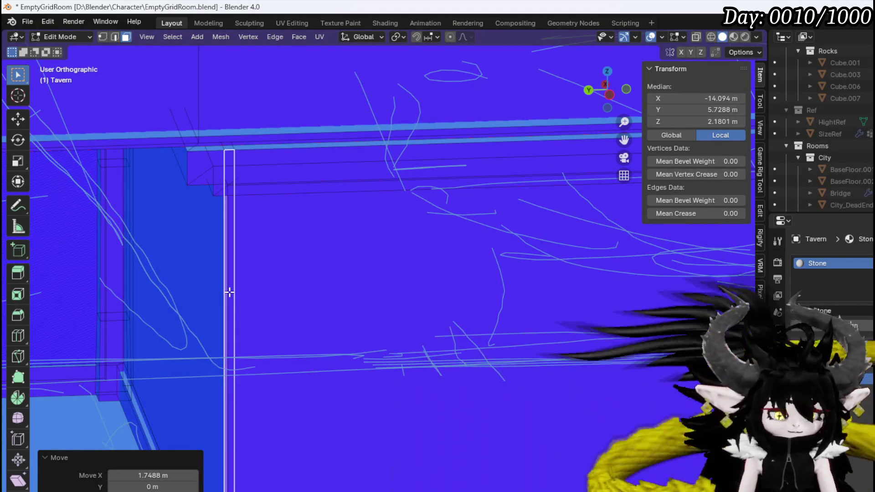
# - Select the whole connected box piece and move it slightly along Y
pyautogui.hotkey('ctrl', 'l')
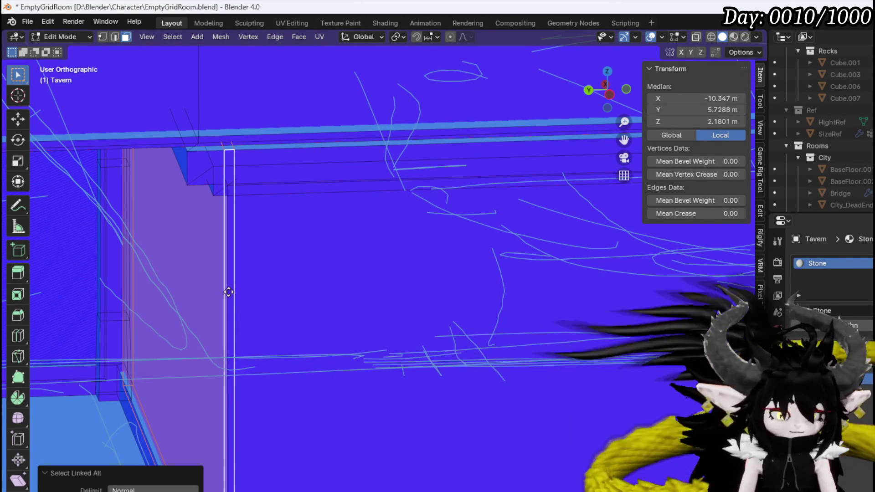
pyautogui.press('g')
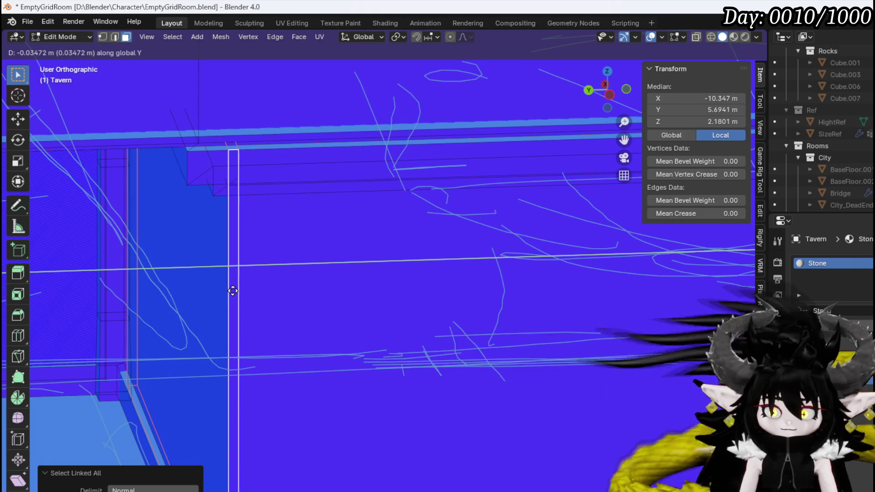
pyautogui.click(232, 289)
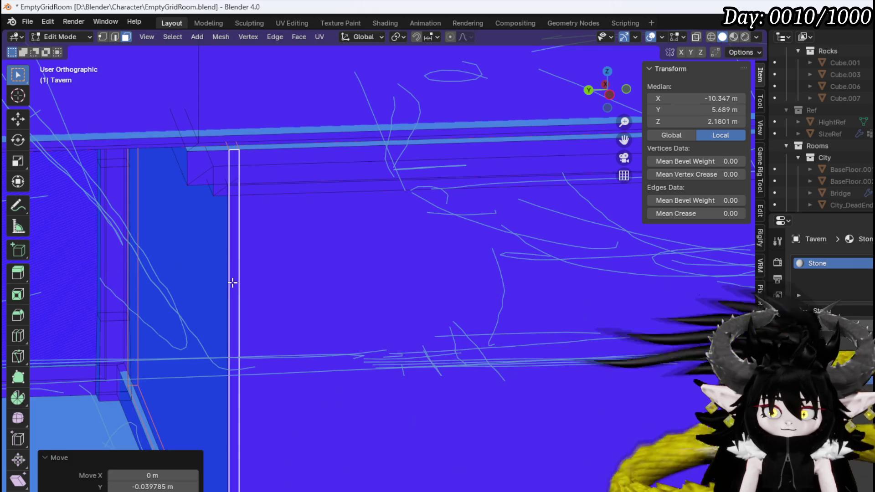
pyautogui.moveTo(232, 285)
pyautogui.mouseDown(button='middle')
pyautogui.moveTo(190, 267)
pyautogui.moveTo(242, 244)
pyautogui.moveTo(354, 269)
pyautogui.moveTo(299, 306)
pyautogui.moveTo(343, 322)
pyautogui.moveTo(218, 270)
pyautogui.moveTo(259, 313)
pyautogui.moveTo(248, 323)
pyautogui.moveTo(442, 319)
pyautogui.moveTo(528, 340)
pyautogui.mouseUp(button='middle')
# - Select the whole post and shift it slightly along Y against the wall
pyautogui.click(503, 321)
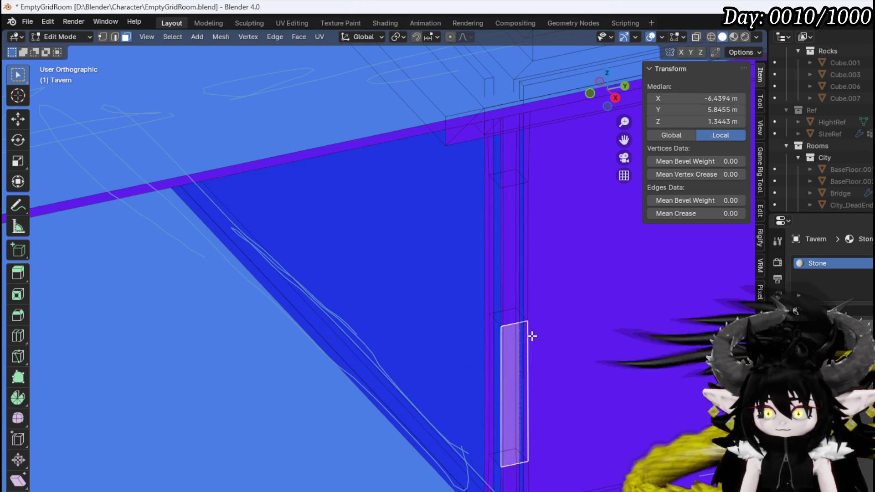
pyautogui.hotkey('ctrl', 'l')
pyautogui.moveTo(514, 334)
pyautogui.mouseDown(button='middle')
pyautogui.moveTo(477, 317)
pyautogui.moveTo(500, 336)
pyautogui.moveTo(407, 287)
pyautogui.moveTo(347, 278)
pyautogui.moveTo(371, 234)
pyautogui.moveTo(422, 332)
pyautogui.moveTo(433, 328)
pyautogui.mouseUp(button='middle')
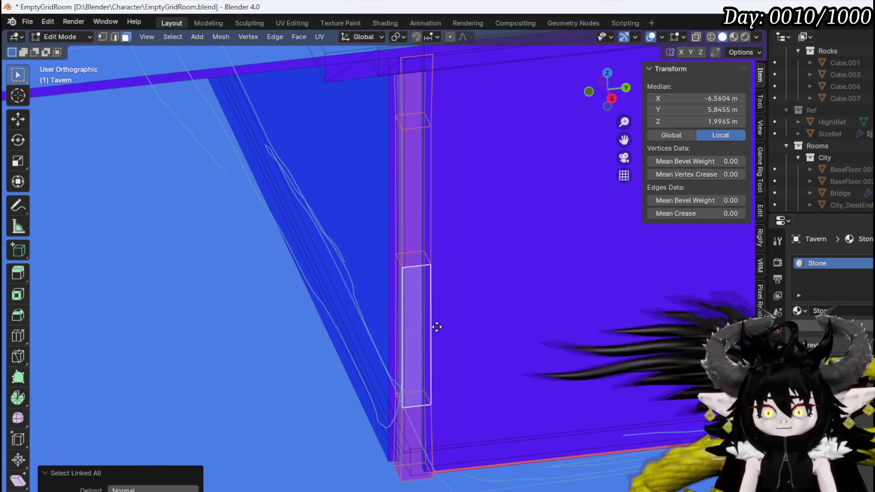
pyautogui.press('g')
pyautogui.press('y')
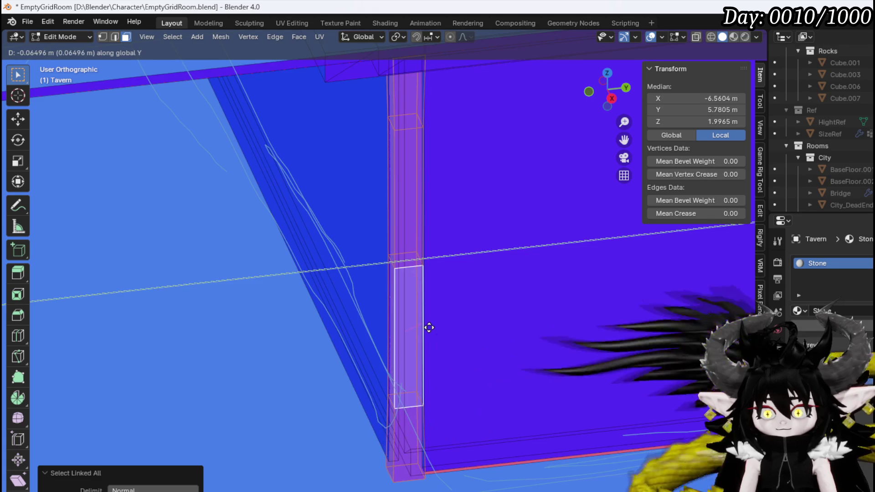
pyautogui.click(430, 327)
pyautogui.moveTo(430, 328)
pyautogui.mouseDown(button='middle')
pyautogui.moveTo(504, 342)
pyautogui.moveTo(496, 296)
pyautogui.moveTo(511, 329)
pyautogui.moveTo(447, 329)
pyautogui.mouseUp(button='middle')
# - Nudge the large purple wall panel about 2 cm along X
pyautogui.click(430, 295)
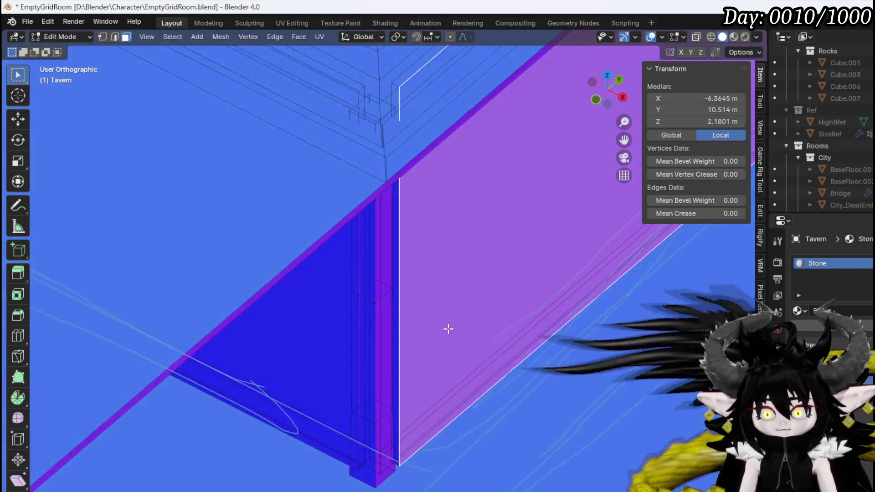
pyautogui.hotkey('ctrl', 'l')
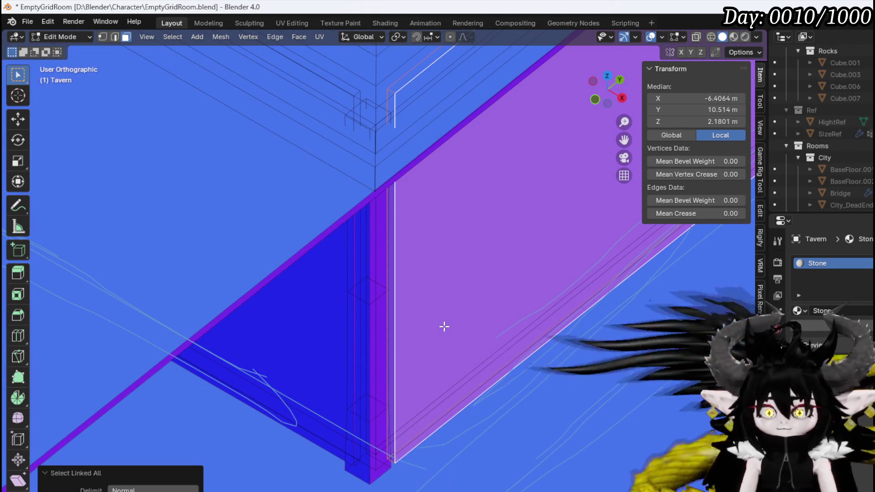
pyautogui.press('g')
pyautogui.press('x')
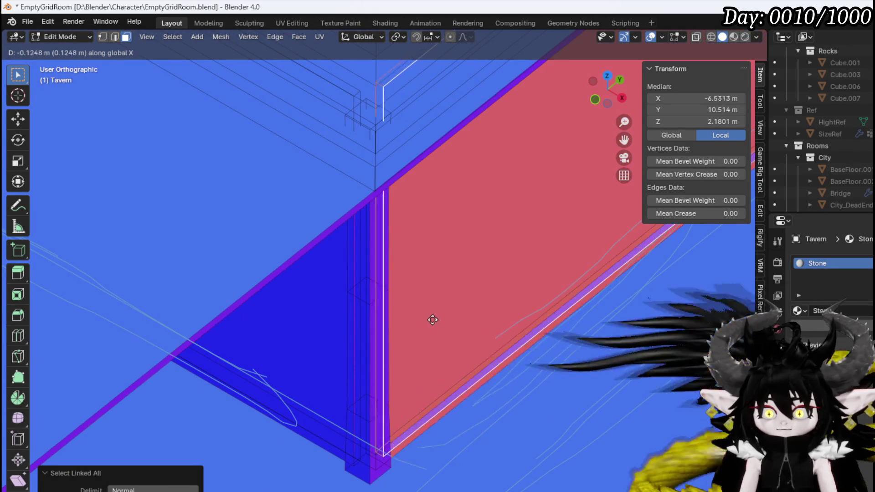
pyautogui.press('Escape')
pyautogui.moveTo(390, 307)
pyautogui.mouseDown(button='middle')
pyautogui.moveTo(604, 274)
pyautogui.moveTo(574, 255)
pyautogui.moveTo(693, 248)
pyautogui.mouseUp(button='middle')
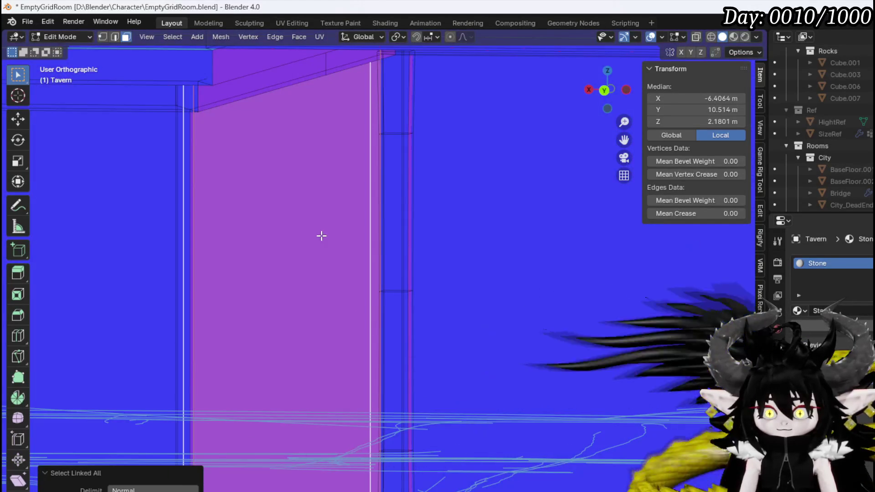
pyautogui.moveTo(321, 235); pyautogui.dragTo(354, 254, button='middle')
pyautogui.press('g')
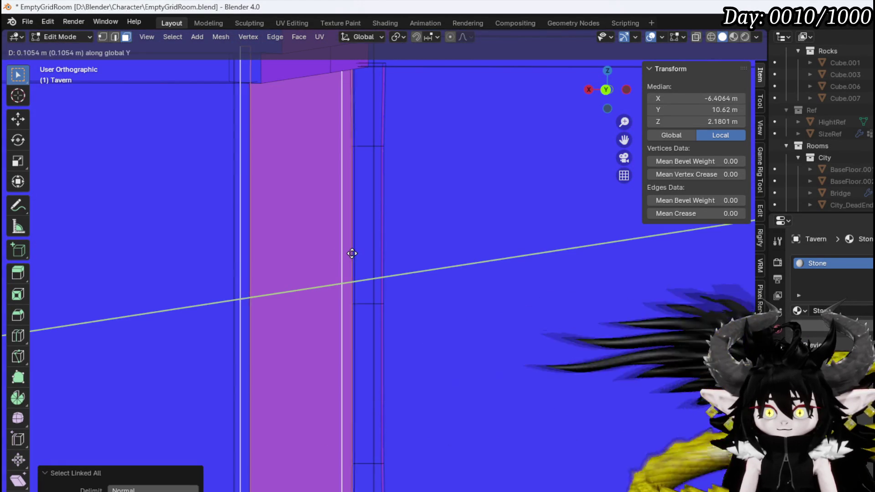
pyautogui.press('x')
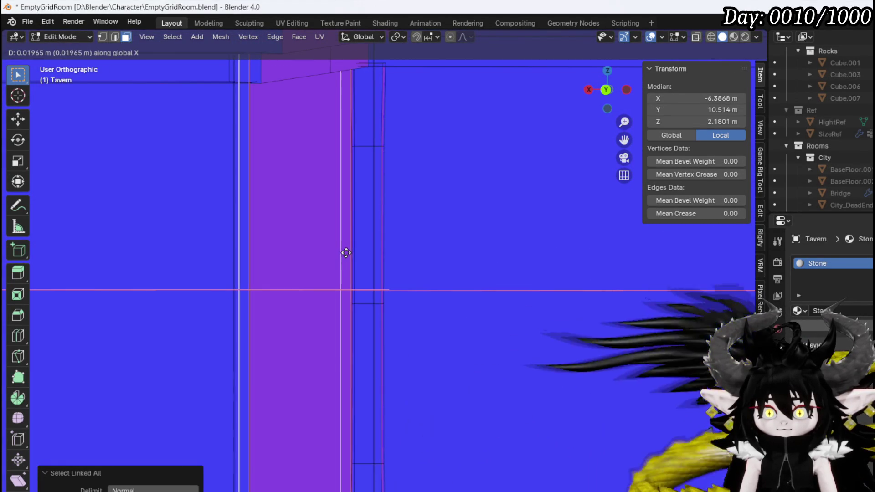
pyautogui.moveTo(347, 252); pyautogui.dragTo(346, 251)
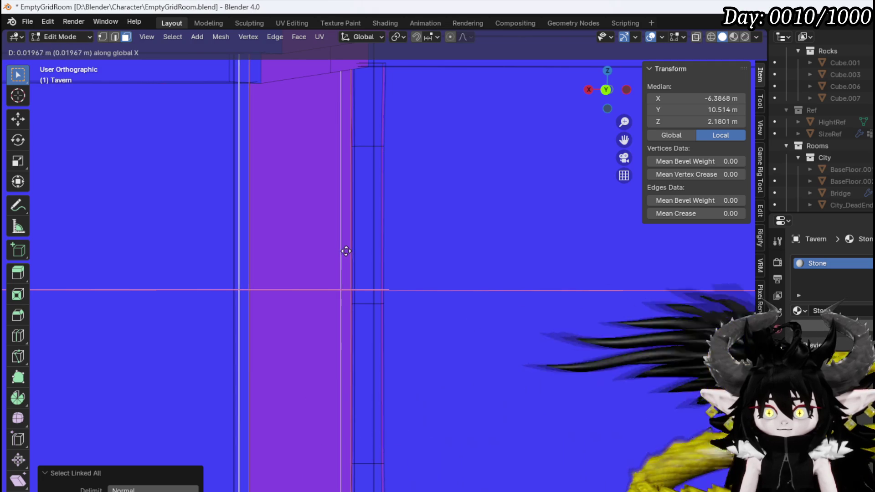
pyautogui.click(346, 250)
pyautogui.moveTo(346, 250); pyautogui.dragTo(343, 272, button='middle')
# - Scale the post at the wall up to 1.372 times
pyautogui.click(382, 413)
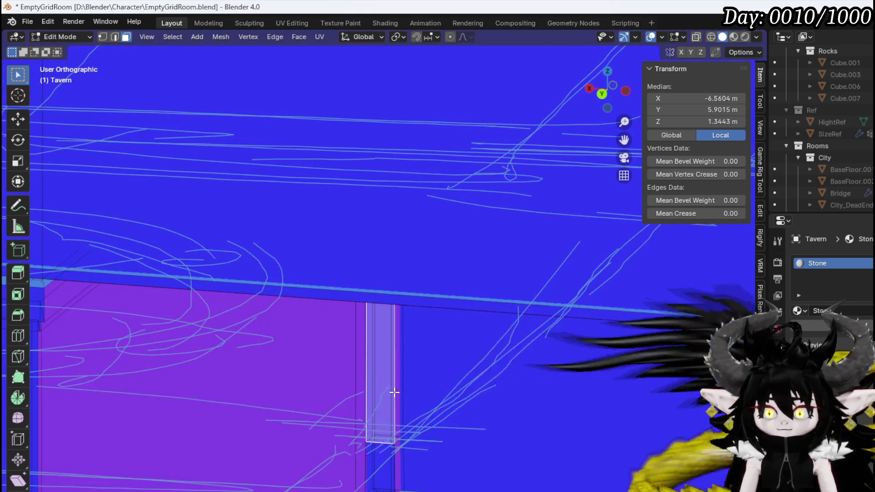
pyautogui.moveTo(382, 413); pyautogui.dragTo(398, 375, button='middle')
pyautogui.hotkey('ctrl', 'l')
pyautogui.press('s')
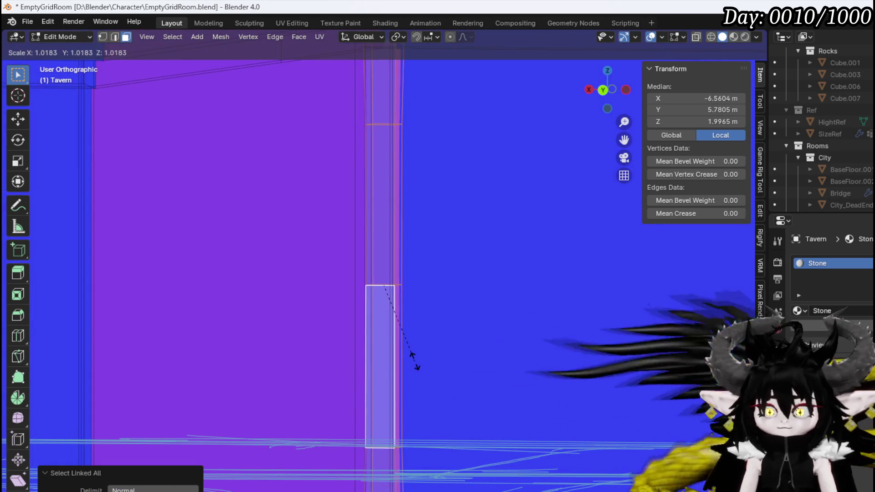
pyautogui.click(453, 369)
pyautogui.moveTo(453, 369)
pyautogui.mouseDown(button='middle')
pyautogui.moveTo(299, 420)
pyautogui.moveTo(404, 318)
pyautogui.moveTo(518, 297)
pyautogui.moveTo(414, 307)
pyautogui.moveTo(201, 283)
pyautogui.mouseUp(button='middle')
# - In top view, move the post into the corner and scale it to 1.29
pyautogui.scroll(3, 356, 305)
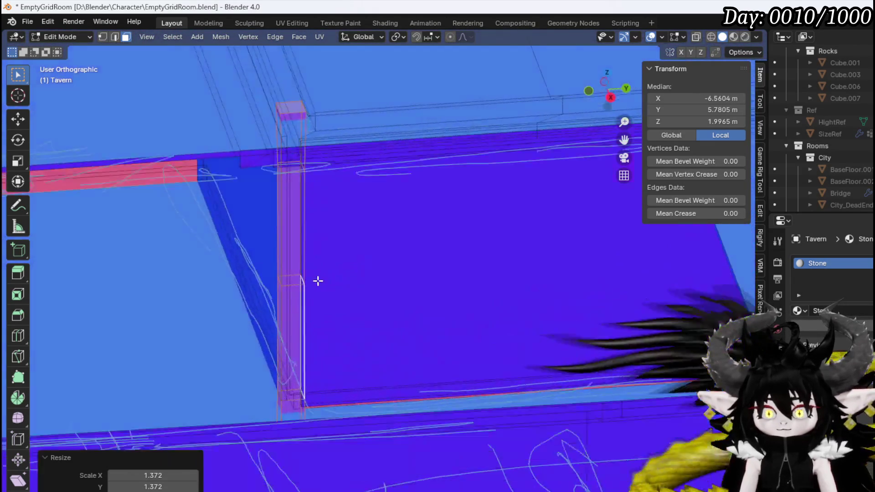
pyautogui.press('KP_7')
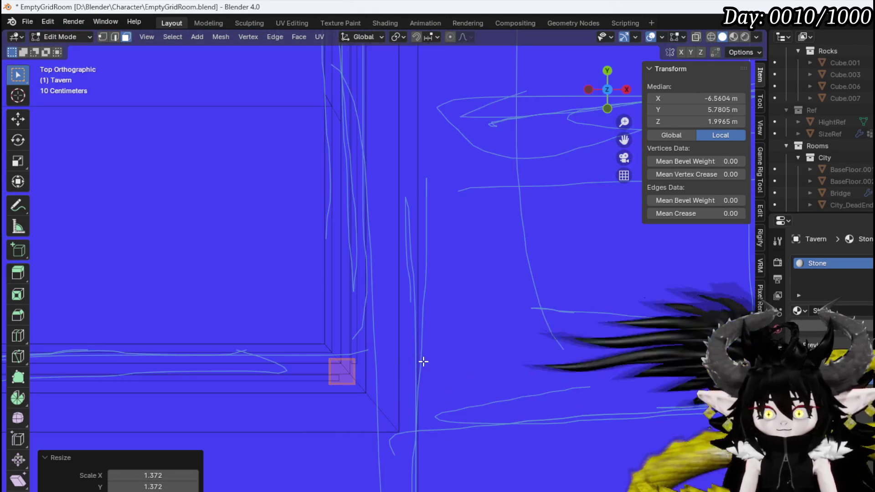
pyautogui.press('g')
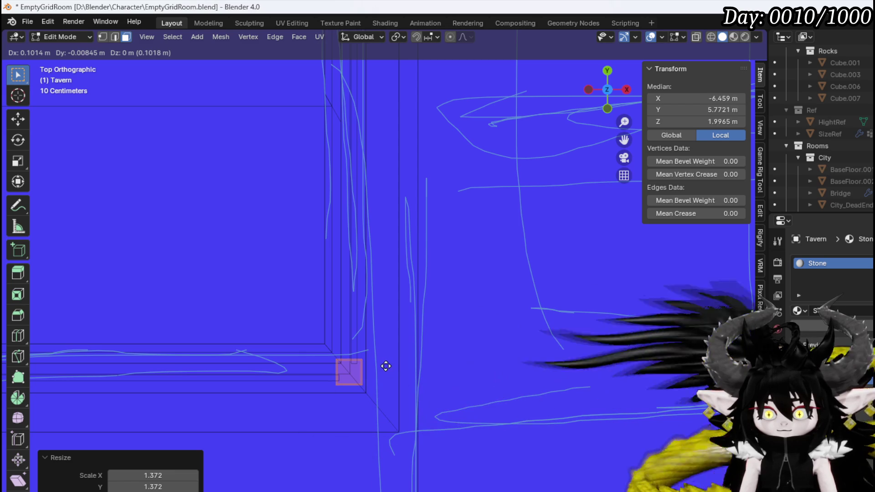
pyautogui.click(385, 368)
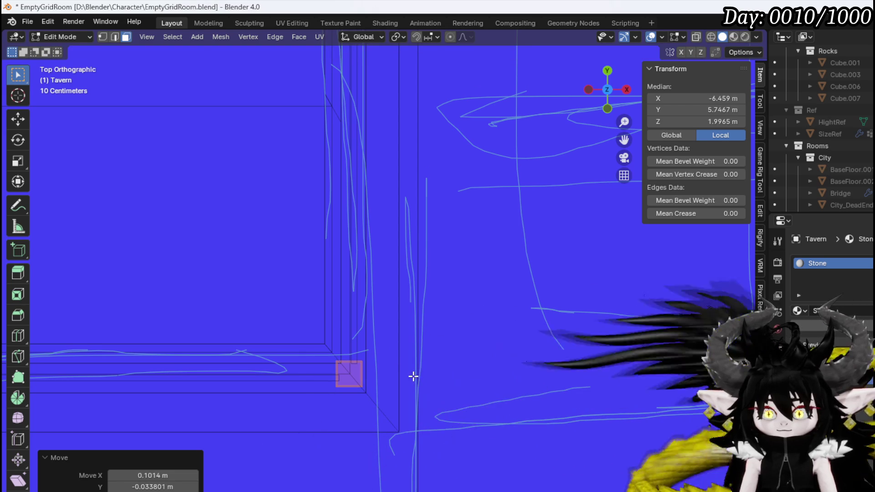
pyautogui.press('s')
pyautogui.click(433, 379)
pyautogui.moveTo(432, 379)
pyautogui.mouseDown(button='middle')
pyautogui.moveTo(383, 353)
pyautogui.moveTo(378, 319)
pyautogui.moveTo(384, 382)
pyautogui.moveTo(390, 333)
pyautogui.moveTo(367, 330)
pyautogui.moveTo(426, 316)
pyautogui.mouseUp(button='middle')
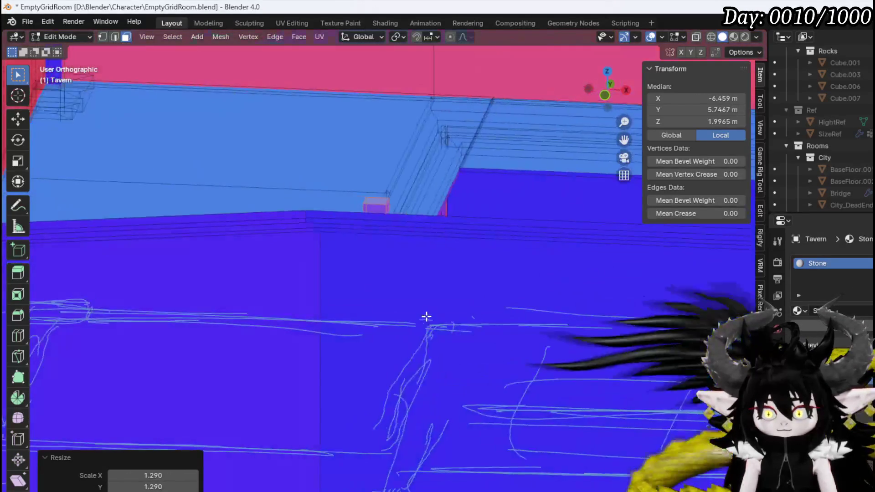
pyautogui.scroll(3, 421, 329)
# - Switch to vertex select and box-select the post's vertices below the floor
pyautogui.keyDown('shift'); pyautogui.moveTo(392, 482); pyautogui.dragTo(389, 395, button='middle'); pyautogui.keyUp('shift')
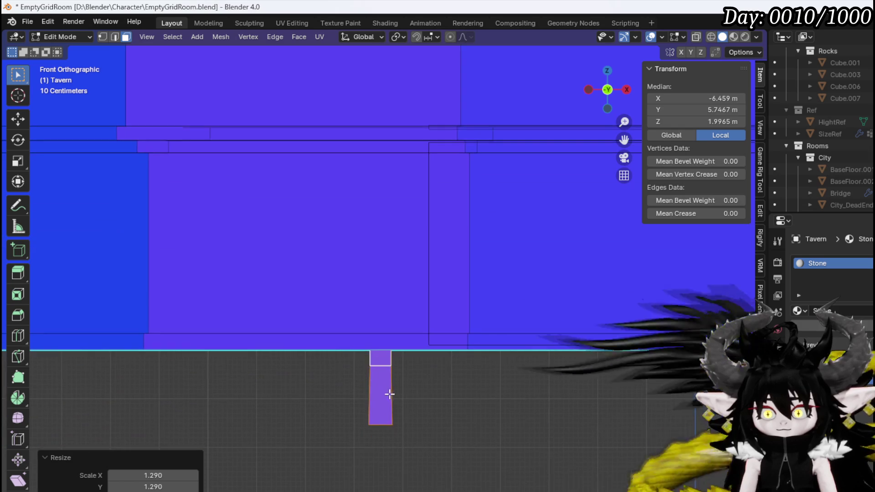
pyautogui.press('1')
pyautogui.moveTo(325, 469); pyautogui.dragTo(445, 361)
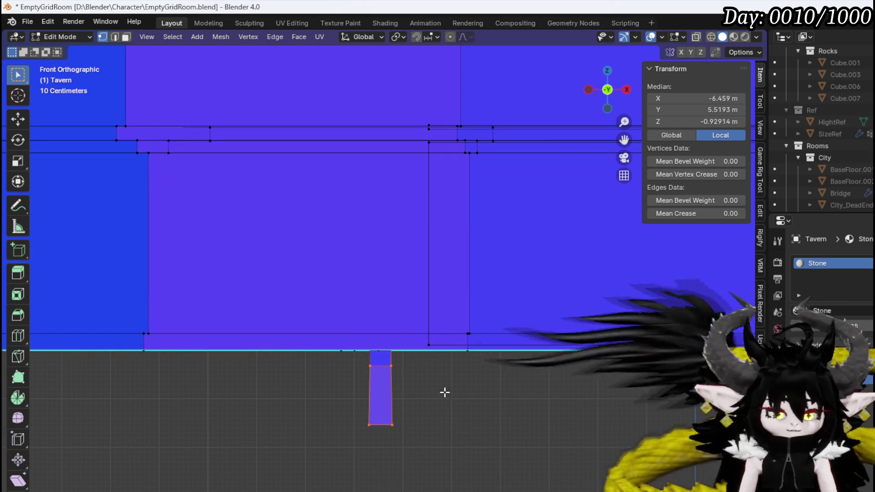
pyautogui.press('g')
pyautogui.press('z')
pyautogui.press('Escape')
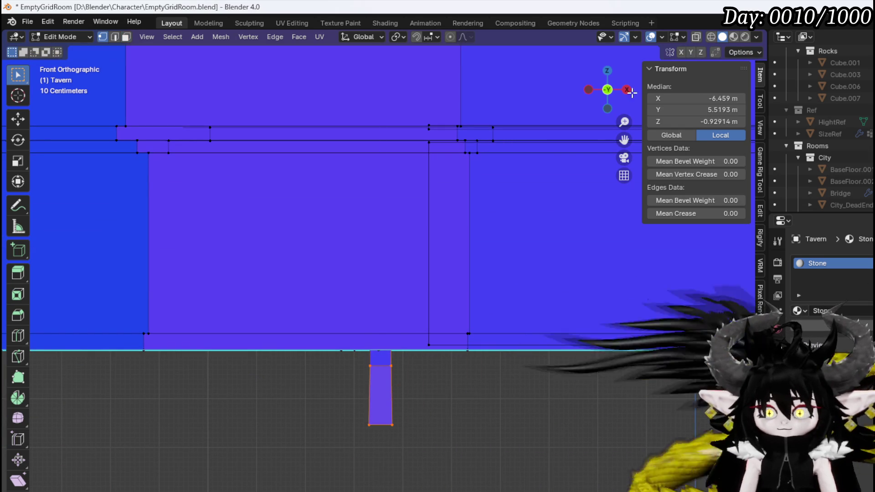
# - With X-ray on, select all the post's bottom vertices and raise them to floor level
pyautogui.click(696, 37)
pyautogui.moveTo(327, 456); pyautogui.dragTo(443, 365)
pyautogui.press('g')
pyautogui.press('z')
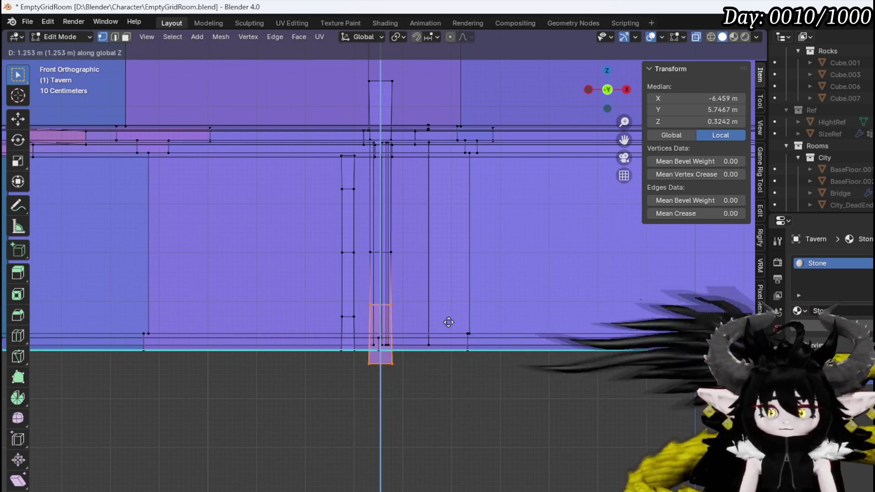
pyautogui.click(452, 308)
pyautogui.moveTo(452, 308)
pyautogui.mouseDown(button='middle')
pyautogui.moveTo(381, 326)
pyautogui.moveTo(365, 346)
pyautogui.moveTo(392, 300)
pyautogui.moveTo(453, 293)
pyautogui.moveTo(555, 239)
pyautogui.mouseUp(button='middle')
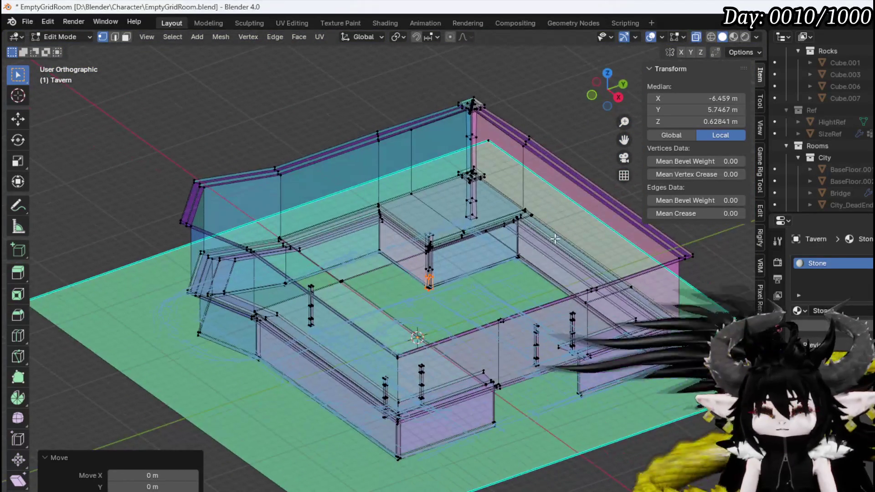
# - In face mode with opaque shading, select the inner trim piece along the back wall
pyautogui.moveTo(449, 256)
pyautogui.mouseDown(button='middle')
pyautogui.moveTo(395, 263)
pyautogui.moveTo(455, 261)
pyautogui.mouseUp(button='middle')
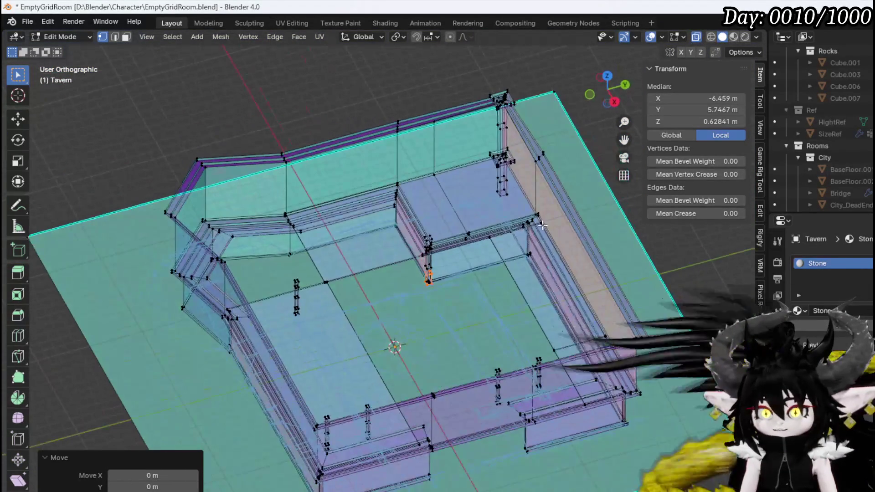
pyautogui.press('3')
pyautogui.moveTo(479, 263)
pyautogui.mouseDown(button='middle')
pyautogui.moveTo(524, 274)
pyautogui.moveTo(576, 238)
pyautogui.mouseUp(button='middle')
pyautogui.click(623, 242)
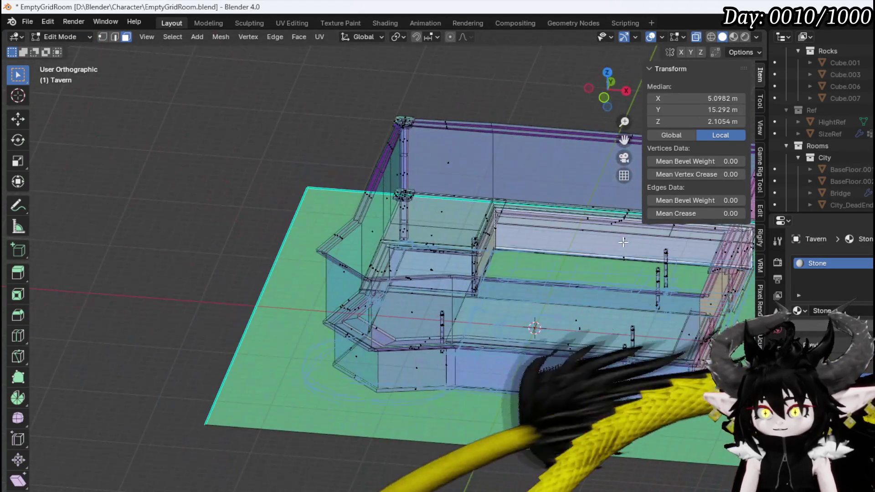
pyautogui.click(696, 38)
pyautogui.click(551, 245)
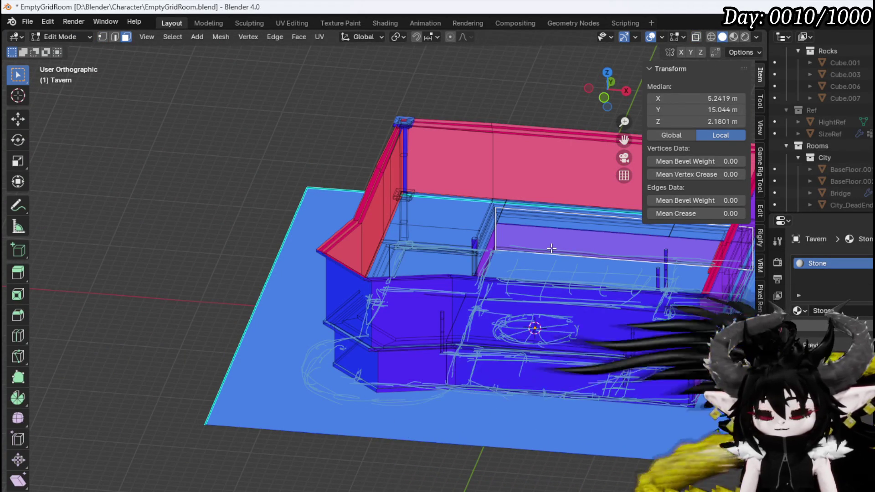
pyautogui.hotkey('ctrl', 'l')
pyautogui.press('KP_7')
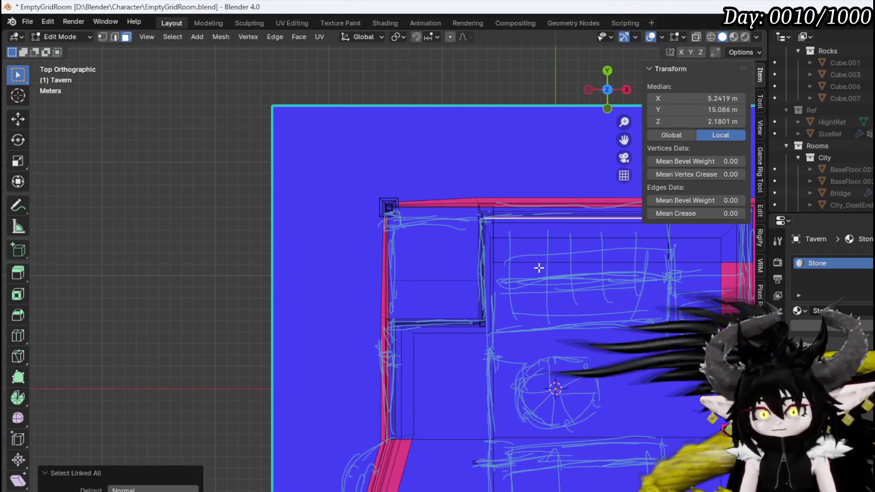
pyautogui.moveTo(539, 268)
pyautogui.mouseDown(button='middle')
pyautogui.moveTo(531, 201)
pyautogui.moveTo(575, 294)
pyautogui.mouseUp(button='middle')
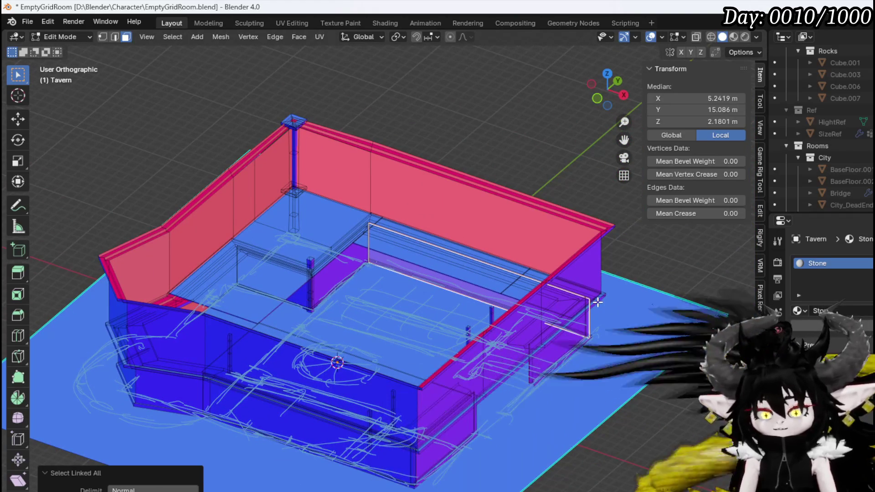
# - Lift the duplicated face vertically up the back wall to about 8.47 m
pyautogui.press('g')
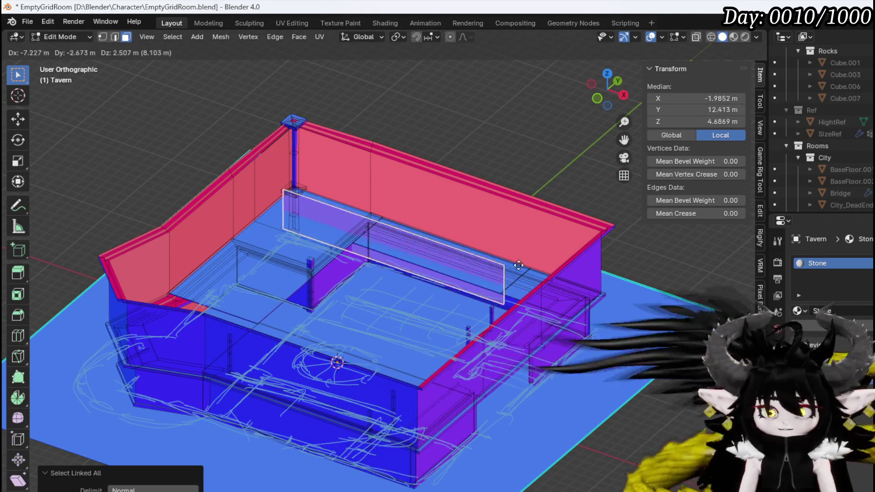
pyautogui.press('g')
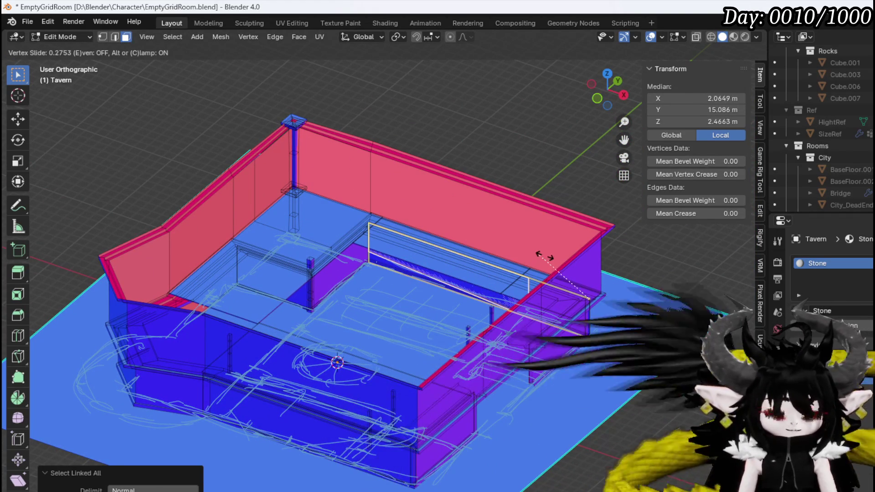
pyautogui.rightClick(560, 204)
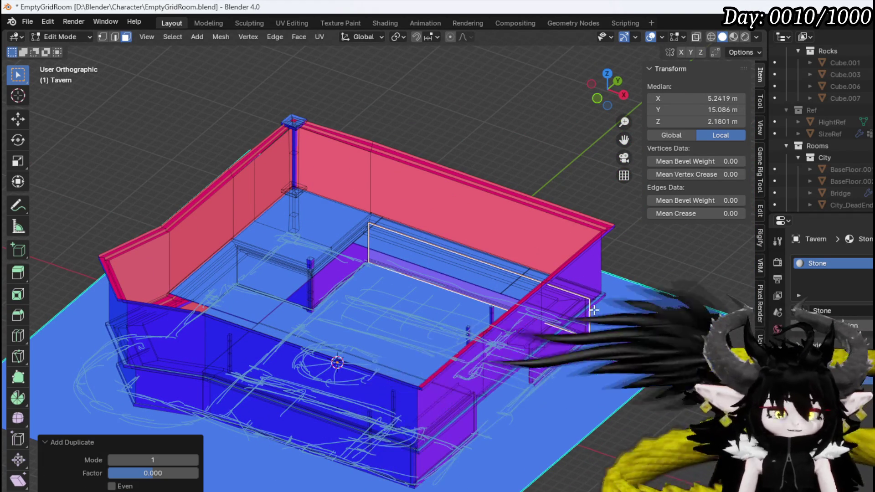
pyautogui.press('g')
pyautogui.press('z')
pyautogui.click(594, 251)
pyautogui.moveTo(594, 250)
pyautogui.mouseDown(button='middle')
pyautogui.moveTo(560, 246)
pyautogui.moveTo(577, 236)
pyautogui.mouseUp(button='middle')
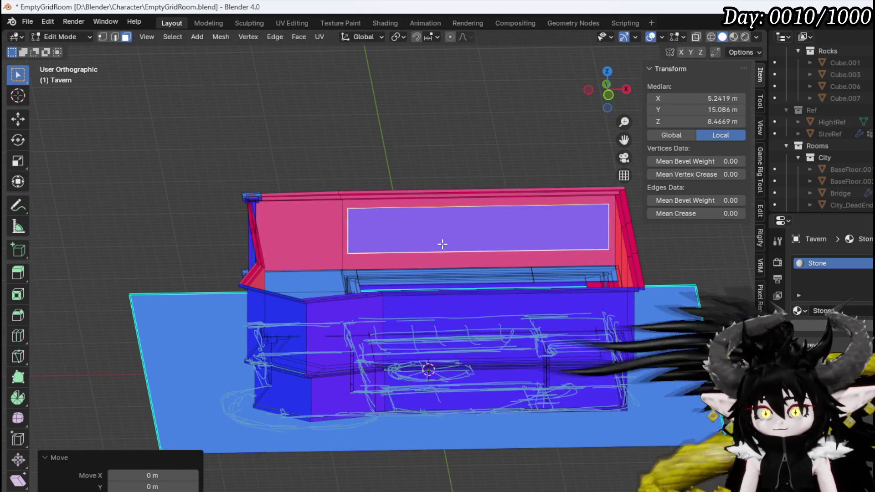
# - Stretch the panel taller along Z, then lower it slightly to median Z 8.194 m
pyautogui.press('s')
pyautogui.press('z')
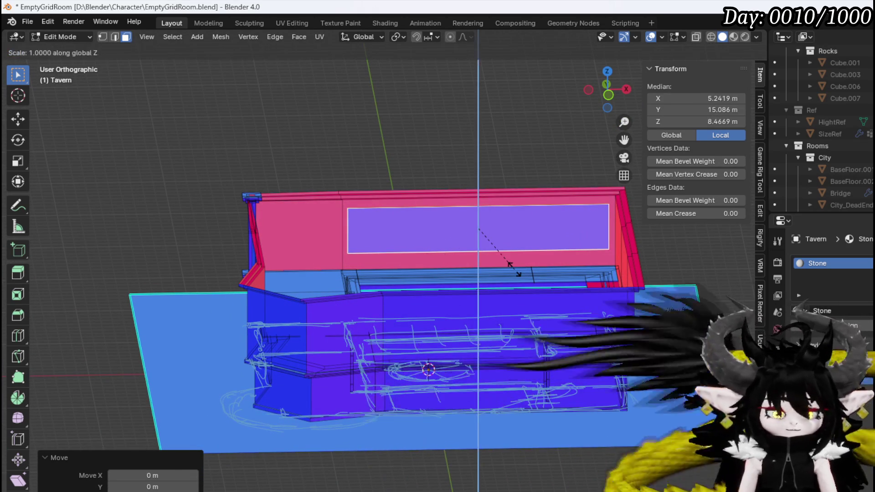
pyautogui.click(547, 283)
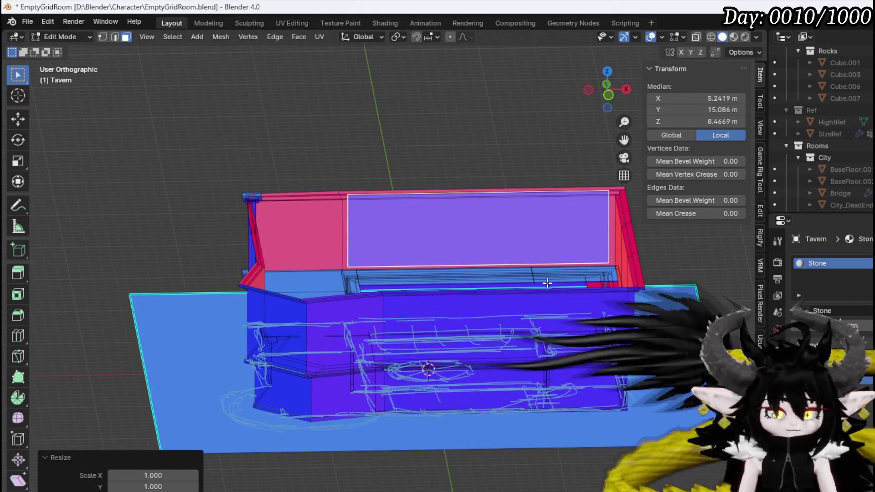
pyautogui.press('g')
pyautogui.press('z')
pyautogui.click(545, 284)
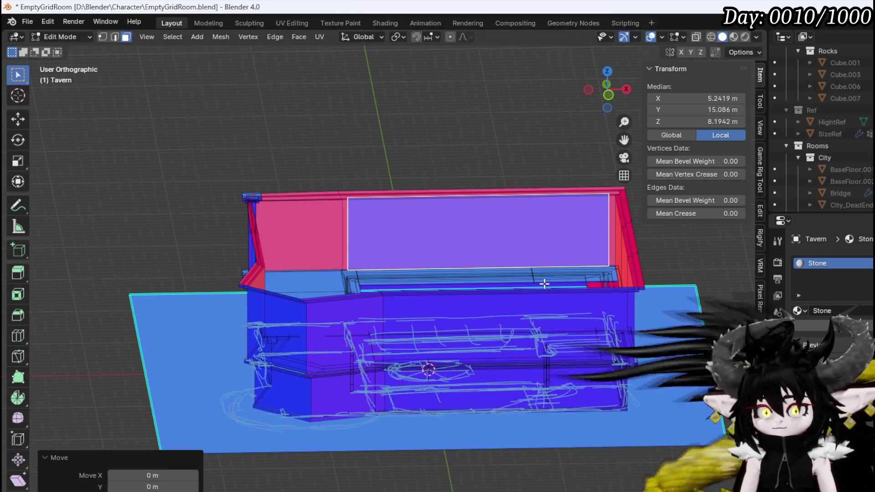
pyautogui.moveTo(440, 254); pyautogui.dragTo(485, 279, button='middle')
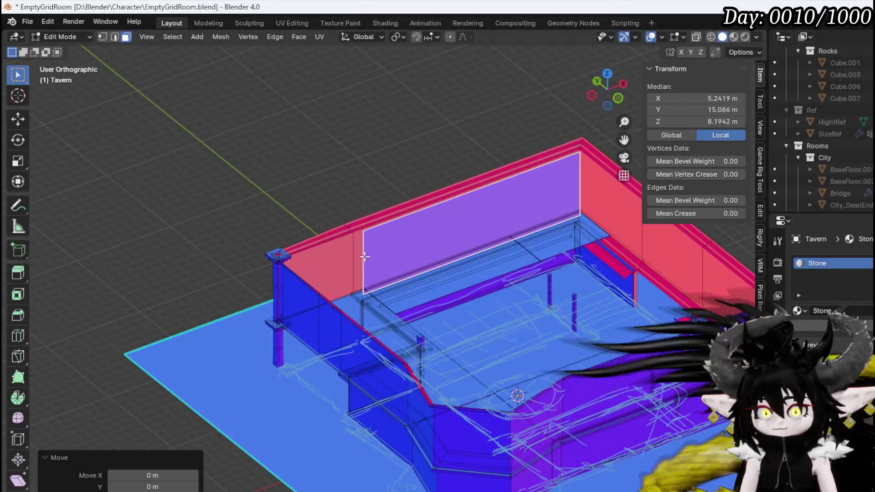
# - Select the raised panel faces next to the pink back-wall face
pyautogui.scroll(6, 364, 257)
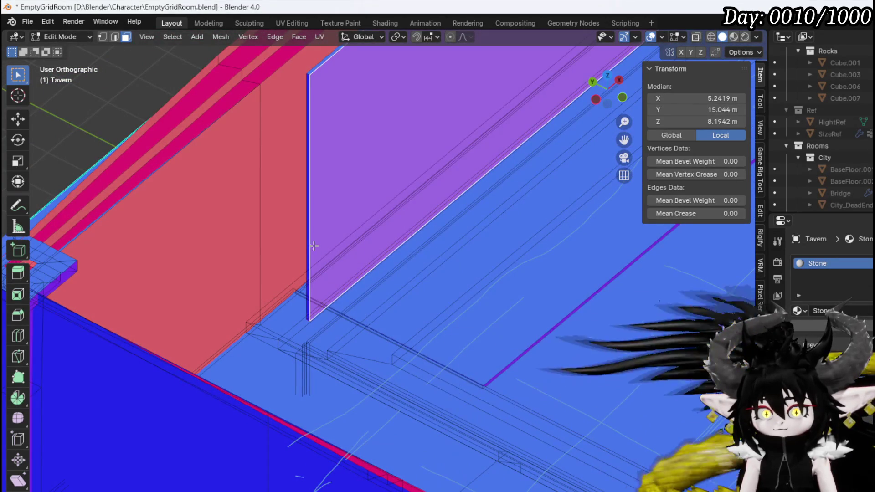
pyautogui.click(306, 235)
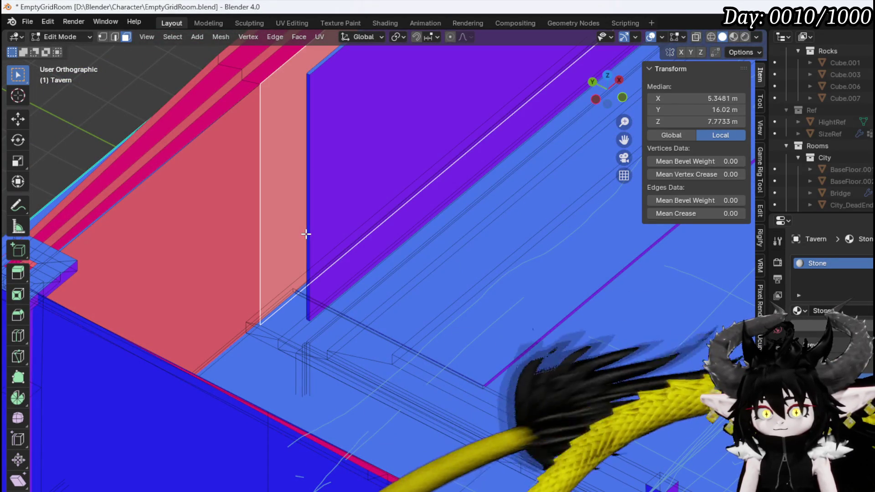
pyautogui.click(306, 199)
pyautogui.scroll(-4, 356, 243)
pyautogui.moveTo(356, 242)
pyautogui.mouseDown(button='middle')
pyautogui.moveTo(334, 241)
pyautogui.moveTo(460, 285)
pyautogui.mouseUp(button='middle')
# - Slide the selected panel faces along the back wall with G X
pyautogui.press('g')
pyautogui.press('y')
pyautogui.press('Escape')
pyautogui.press('g')
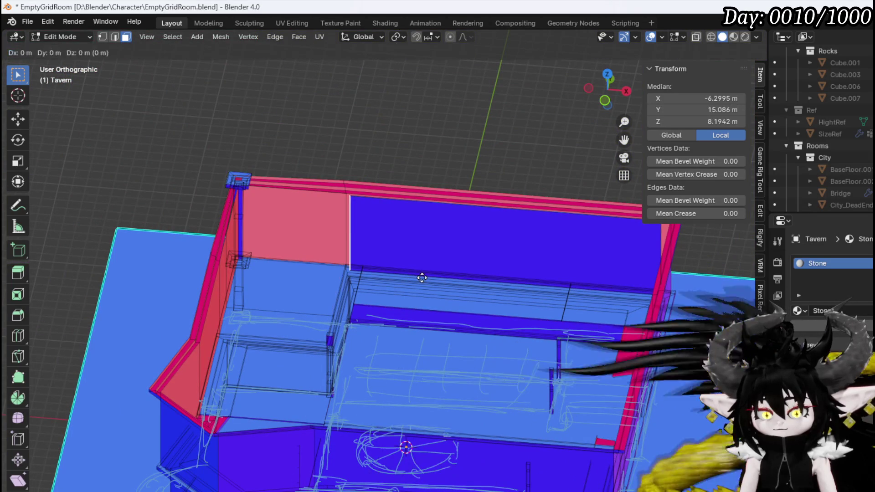
pyautogui.click(314, 257)
# - Select the whole linked panel piece and shift it 0.52 m along Y
pyautogui.scroll(3, 319, 264)
pyautogui.moveTo(319, 264); pyautogui.dragTo(339, 246, button='middle')
pyautogui.scroll(3, 339, 247)
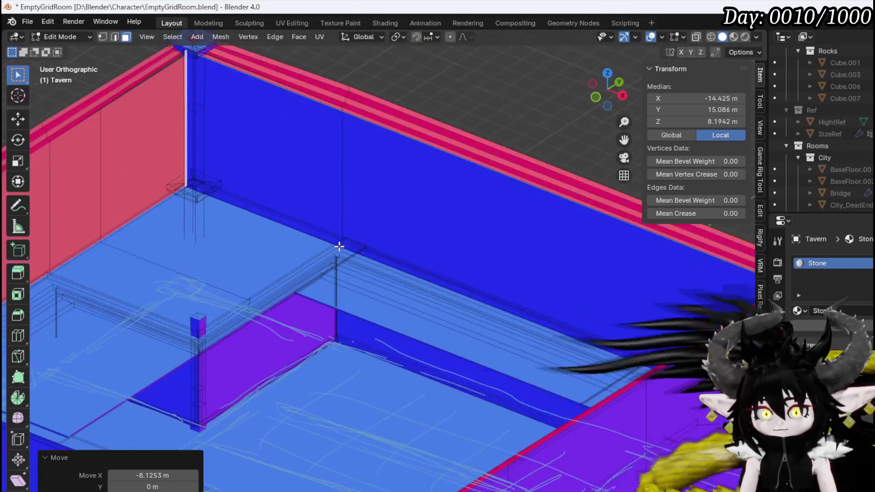
pyautogui.click(408, 243)
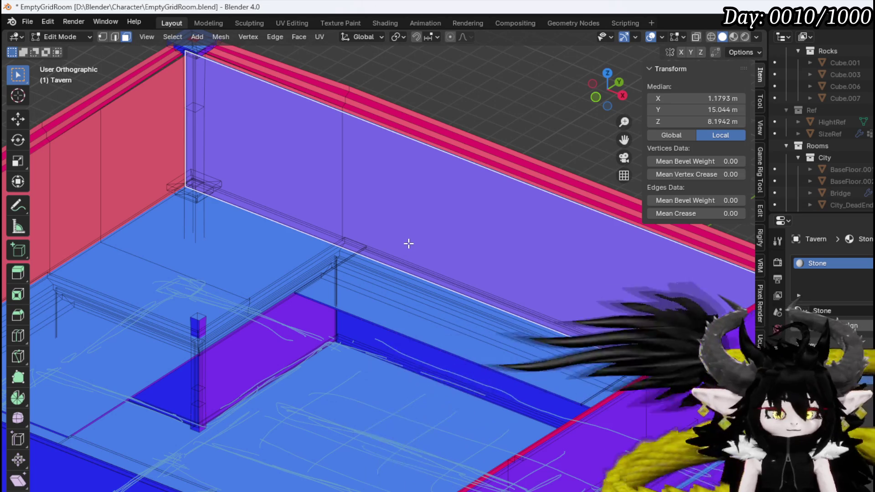
pyautogui.hotkey('ctrl', 'l')
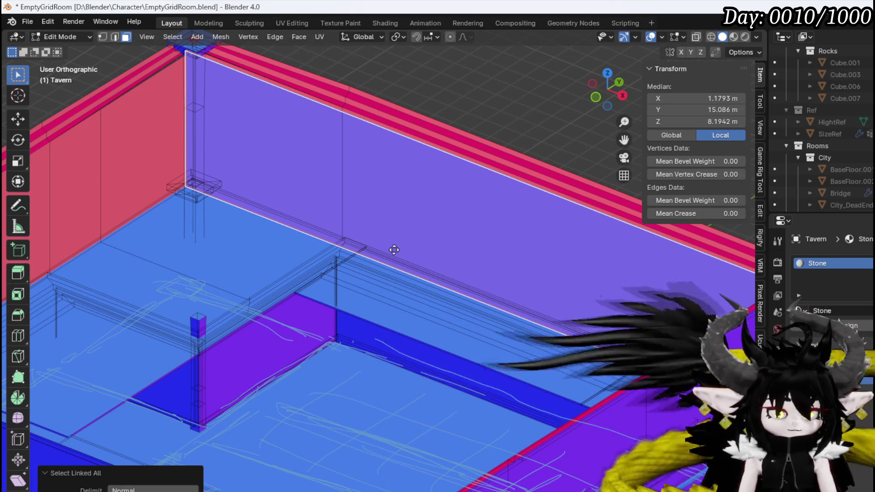
pyautogui.press('g')
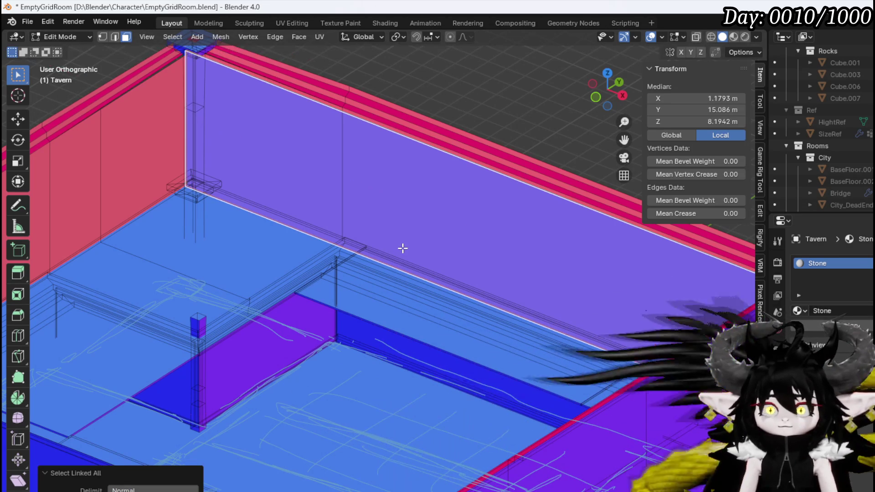
pyautogui.press('y')
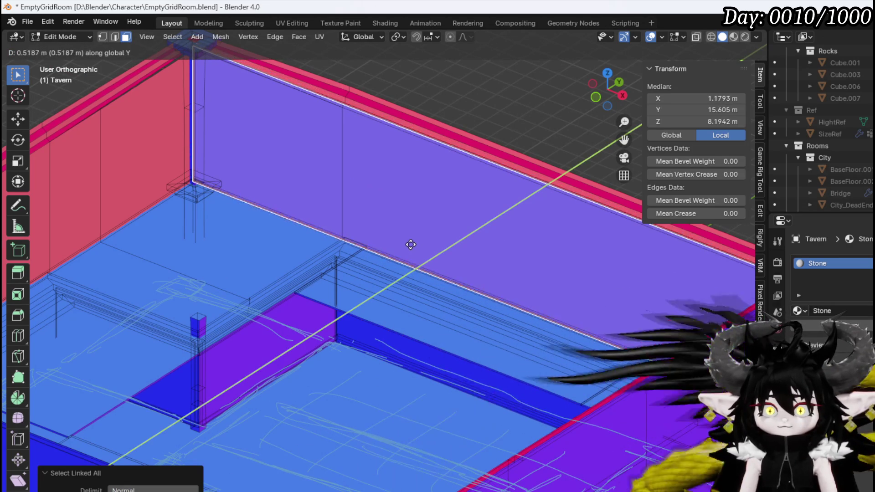
pyautogui.click(410, 244)
# - Move the panel's selected edge 0.26 m along Y to set its depth against the wall
pyautogui.moveTo(410, 244)
pyautogui.mouseDown(button='middle')
pyautogui.moveTo(316, 221)
pyautogui.moveTo(322, 211)
pyautogui.moveTo(309, 207)
pyautogui.moveTo(328, 219)
pyautogui.mouseUp(button='middle')
pyautogui.scroll(5, 333, 233)
pyautogui.scroll(-5, 338, 249)
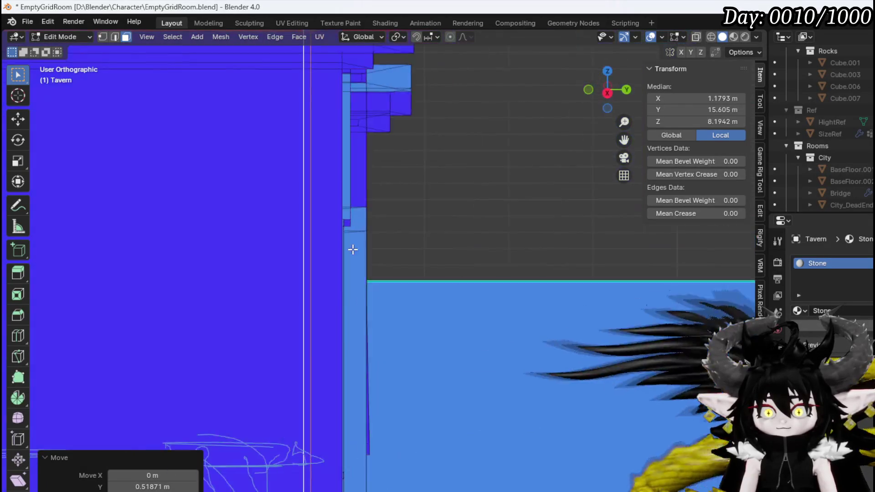
pyautogui.moveTo(358, 258)
pyautogui.mouseDown(button='middle')
pyautogui.moveTo(327, 211)
pyautogui.moveTo(449, 350)
pyautogui.moveTo(402, 401)
pyautogui.mouseUp(button='middle')
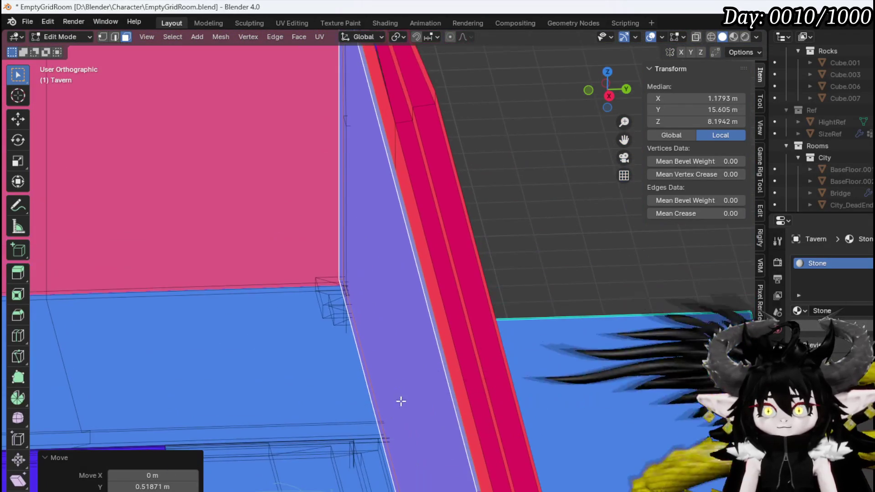
pyautogui.moveTo(353, 235)
pyautogui.mouseDown(button='middle')
pyautogui.moveTo(369, 225)
pyautogui.moveTo(381, 235)
pyautogui.moveTo(340, 282)
pyautogui.mouseUp(button='middle')
pyautogui.press('g')
pyautogui.press('y')
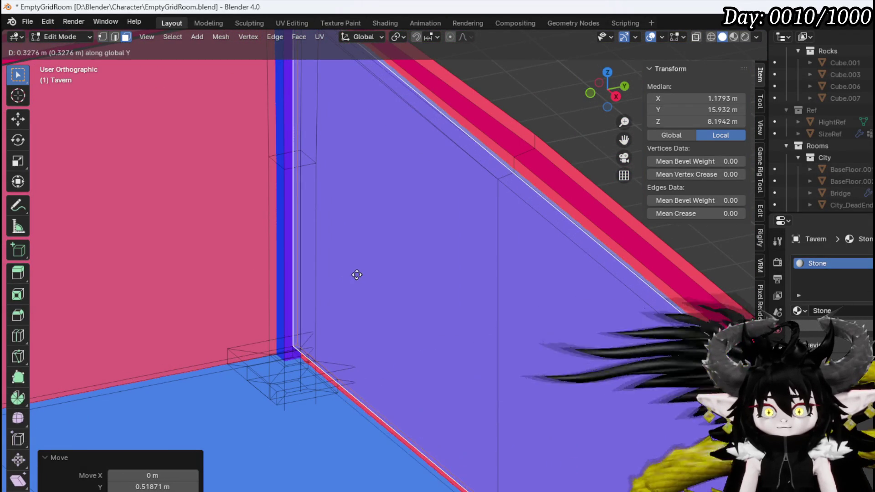
pyautogui.click(353, 275)
pyautogui.moveTo(353, 275)
pyautogui.mouseDown(button='middle')
pyautogui.moveTo(398, 264)
pyautogui.moveTo(322, 262)
pyautogui.moveTo(431, 328)
pyautogui.moveTo(402, 335)
pyautogui.moveTo(248, 235)
pyautogui.moveTo(491, 277)
pyautogui.moveTo(569, 246)
pyautogui.mouseUp(button='middle')
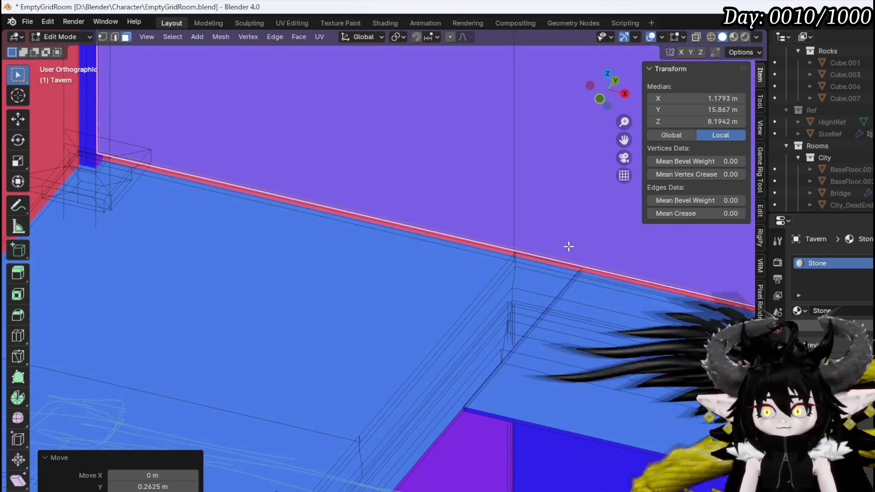
pyautogui.click(562, 260)
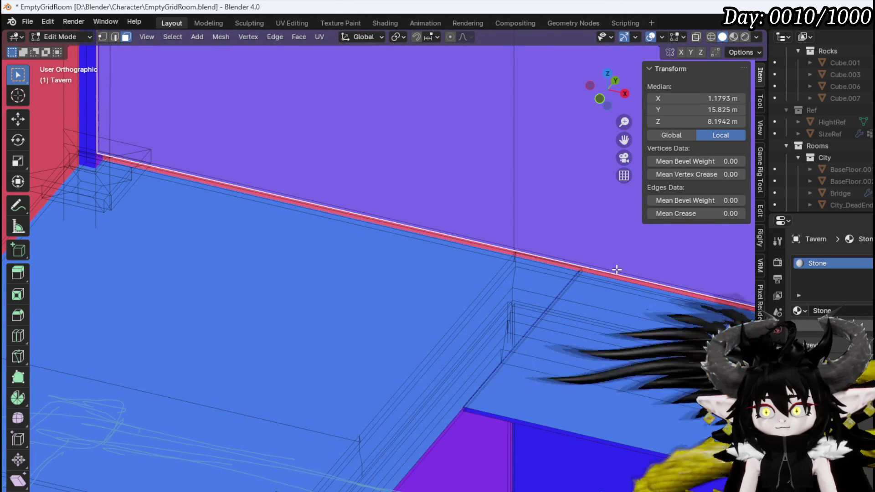
pyautogui.keyDown('shift'); pyautogui.moveTo(616, 270); pyautogui.dragTo(284, 251, button='middle'); pyautogui.keyUp('shift')
pyautogui.moveTo(468, 286)
pyautogui.mouseDown(button='middle')
pyautogui.moveTo(473, 260)
pyautogui.moveTo(506, 301)
pyautogui.moveTo(596, 313)
pyautogui.mouseUp(button='middle')
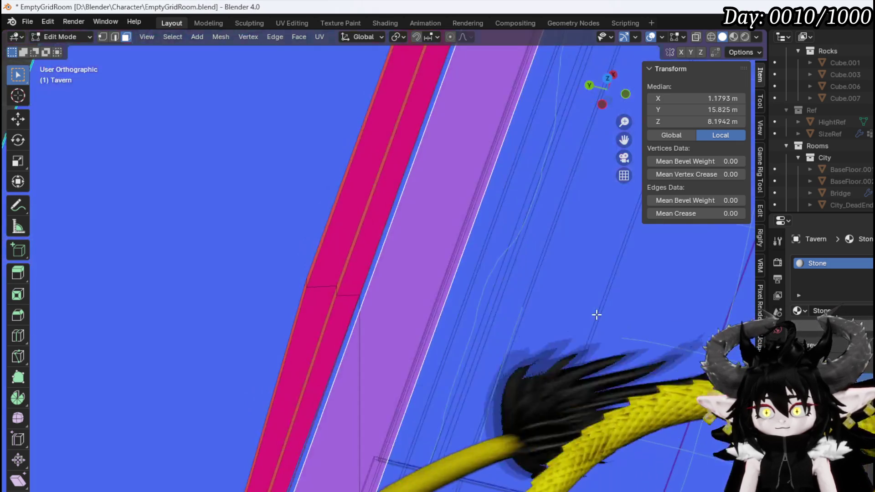
# - With X-ray on, select the lower strip edges and check them in Front view
pyautogui.click(695, 39)
pyautogui.click(501, 156)
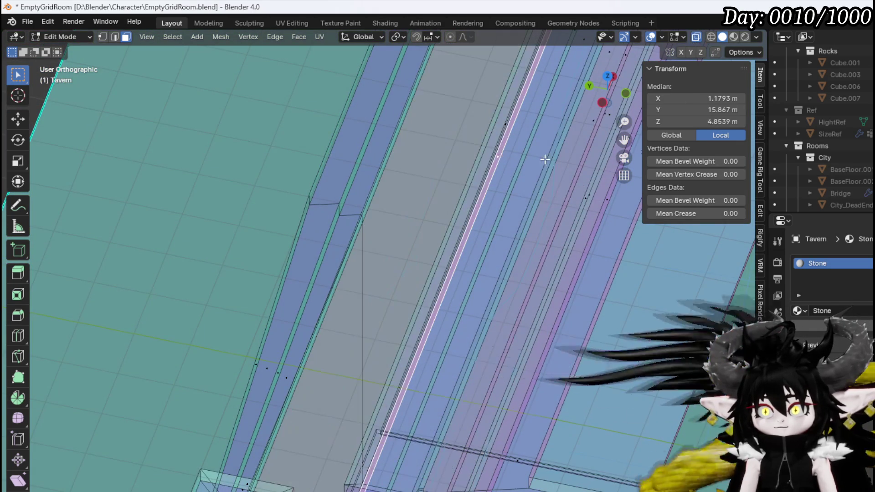
pyautogui.moveTo(546, 156)
pyautogui.mouseDown(button='middle')
pyautogui.moveTo(445, 132)
pyautogui.moveTo(352, 171)
pyautogui.moveTo(333, 213)
pyautogui.mouseUp(button='middle')
pyautogui.press('KP_1')
pyautogui.click(692, 40)
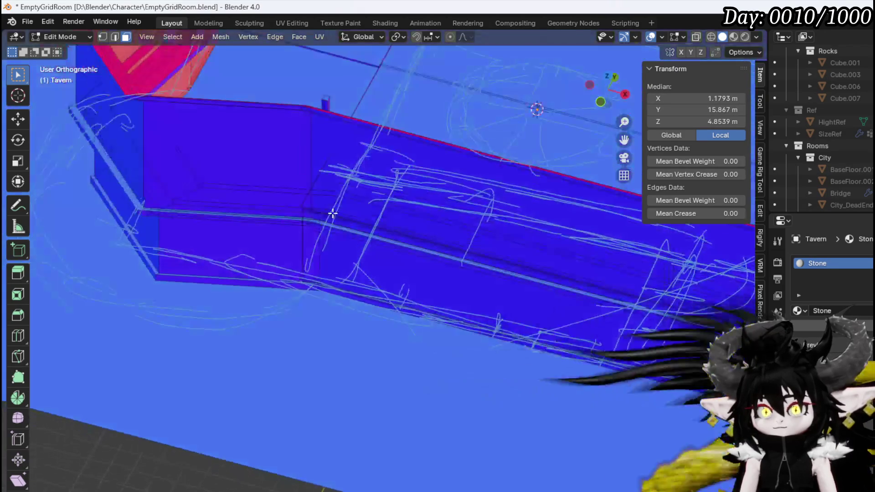
pyautogui.moveTo(420, 88)
pyautogui.mouseDown(button='middle')
pyautogui.moveTo(214, 395)
pyautogui.moveTo(324, 254)
pyautogui.moveTo(306, 303)
pyautogui.mouseUp(button='middle')
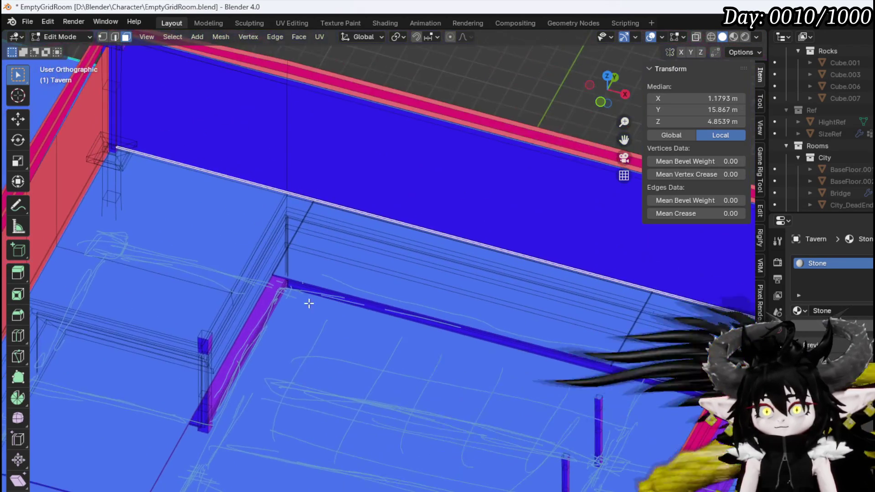
pyautogui.scroll(3, 278, 224)
pyautogui.moveTo(278, 223); pyautogui.dragTo(278, 207, button='middle')
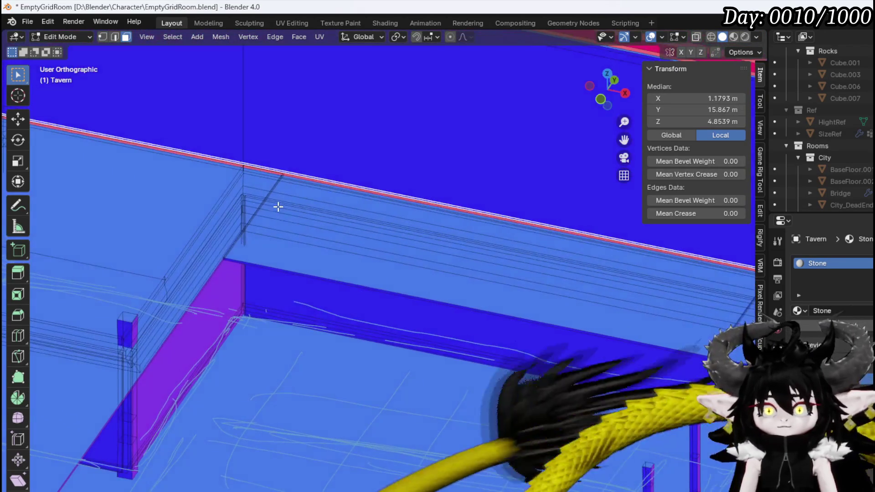
# - Lower the strip edges along Z to about 4.54 m
pyautogui.click(274, 234)
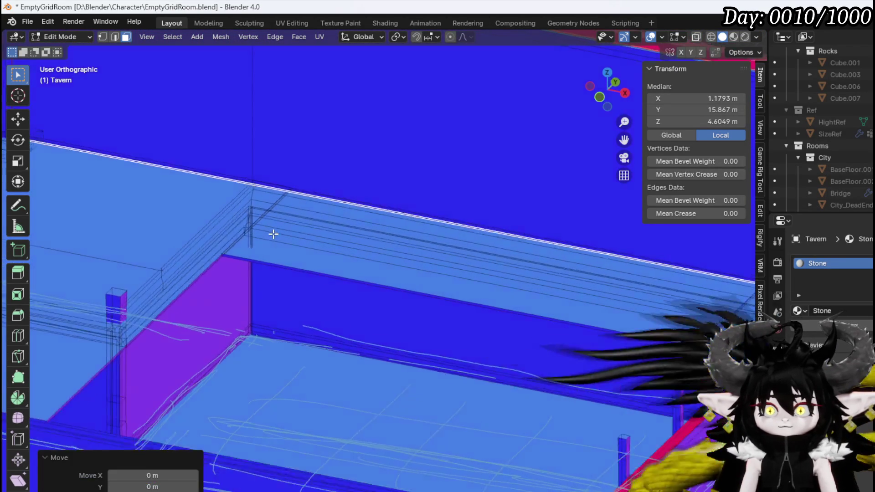
pyautogui.moveTo(274, 234)
pyautogui.mouseDown(button='middle')
pyautogui.moveTo(244, 217)
pyautogui.moveTo(231, 226)
pyautogui.moveTo(301, 229)
pyautogui.moveTo(454, 343)
pyautogui.moveTo(303, 239)
pyautogui.moveTo(248, 224)
pyautogui.moveTo(272, 234)
pyautogui.mouseUp(button='middle')
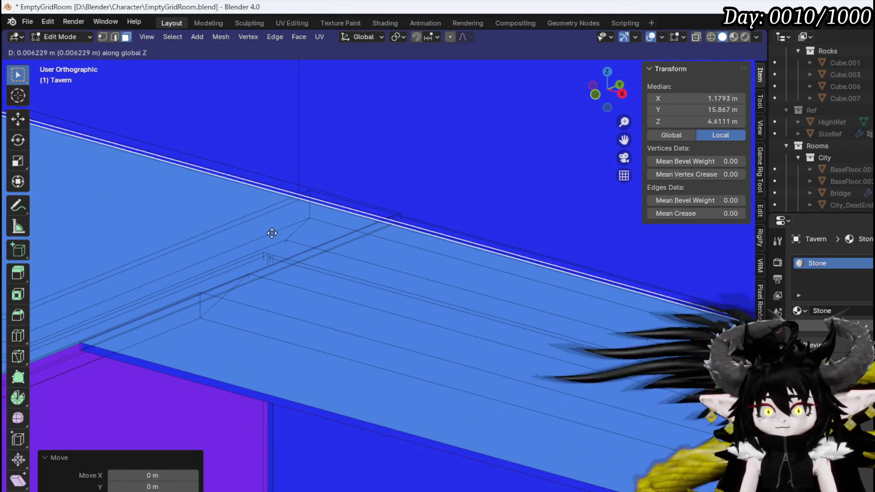
pyautogui.click(269, 239)
pyautogui.scroll(-3, 270, 240)
pyautogui.scroll(-2, 376, 237)
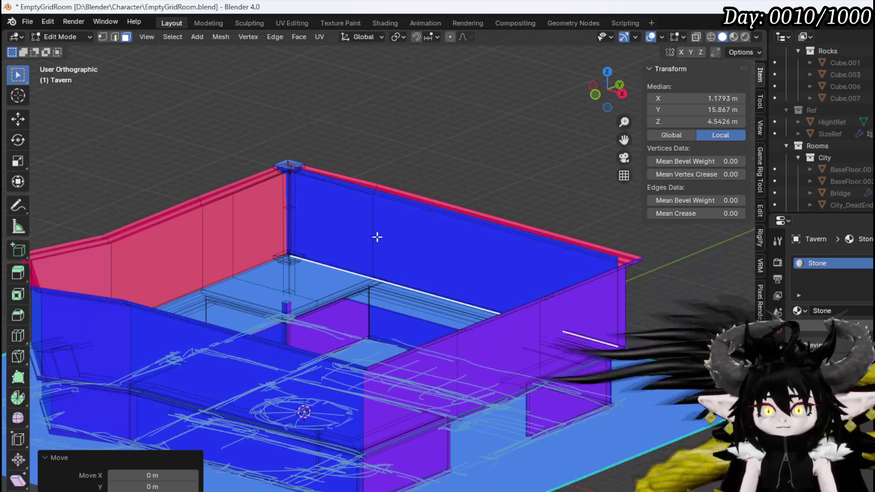
pyautogui.click(395, 237)
pyautogui.moveTo(395, 237)
pyautogui.mouseDown(button='middle')
pyautogui.moveTo(341, 288)
pyautogui.moveTo(289, 308)
pyautogui.moveTo(166, 245)
pyautogui.moveTo(152, 282)
pyautogui.mouseUp(button='middle')
# - In top view, rotate the wall panel 90° and move it toward the right-hand wall
pyautogui.press('KP_7')
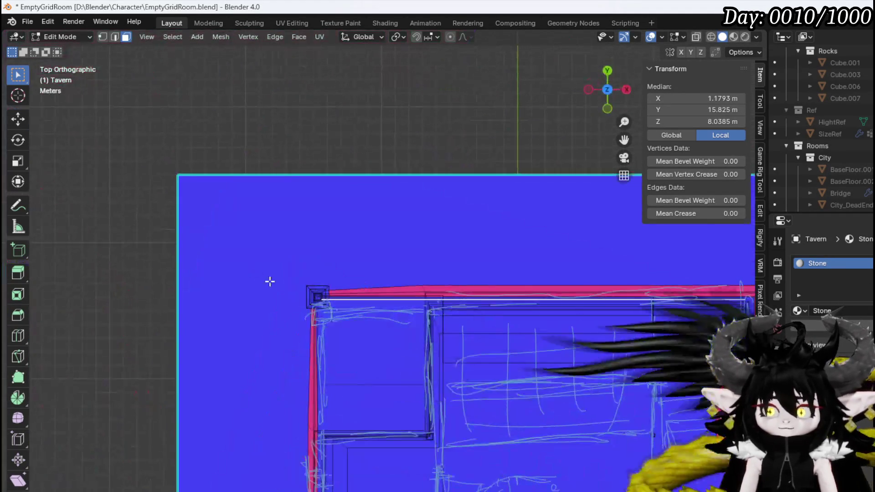
pyautogui.scroll(-2, 268, 279)
pyautogui.keyDown('shift'); pyautogui.moveTo(373, 364); pyautogui.dragTo(267, 140, button='middle'); pyautogui.keyUp('shift')
pyautogui.press('g')
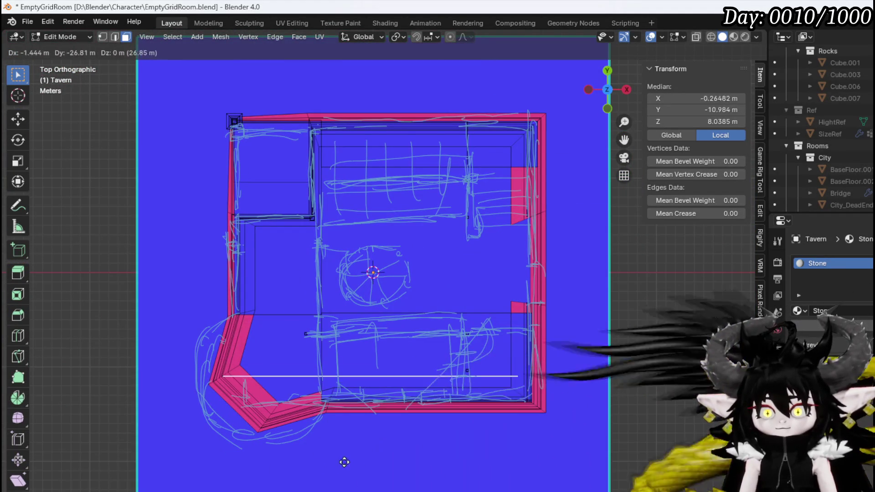
pyautogui.write('r90')
pyautogui.press('Return')
pyautogui.press('g')
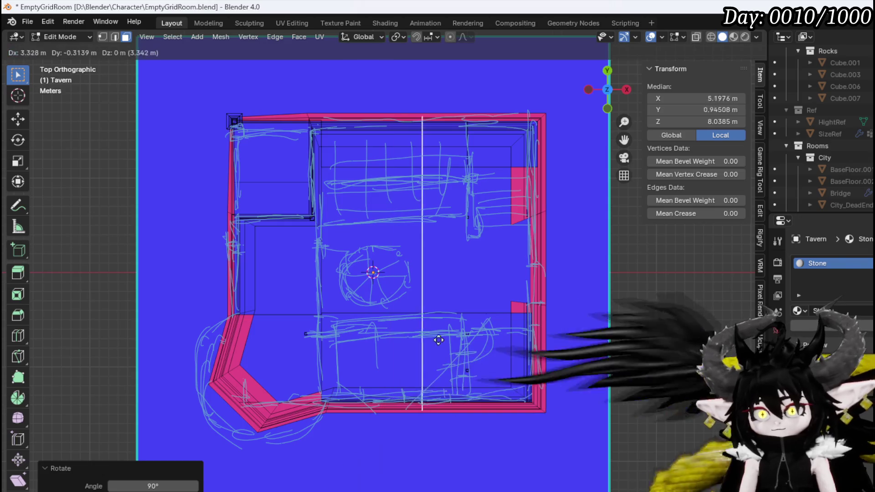
# - Keep the copied top wall rotated 90° and move it -31.644 m on X to the tavern's left side
pyautogui.click(545, 340)
pyautogui.press('g')
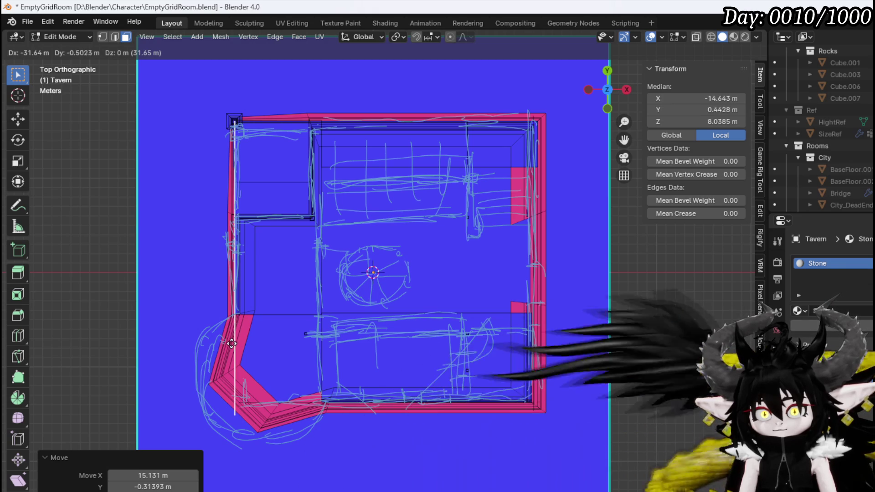
pyautogui.click(232, 344)
pyautogui.moveTo(232, 344)
pyautogui.mouseDown(button='middle')
pyautogui.moveTo(121, 267)
pyautogui.moveTo(247, 294)
pyautogui.moveTo(89, 309)
pyautogui.moveTo(416, 354)
pyautogui.moveTo(371, 363)
pyautogui.moveTo(418, 300)
pyautogui.moveTo(279, 333)
pyautogui.mouseUp(button='middle')
pyautogui.scroll(3, 176, 299)
pyautogui.scroll(-4, 89, 309)
# - Slide the selected wall edge along Y to match the sketched outline
pyautogui.press('2')
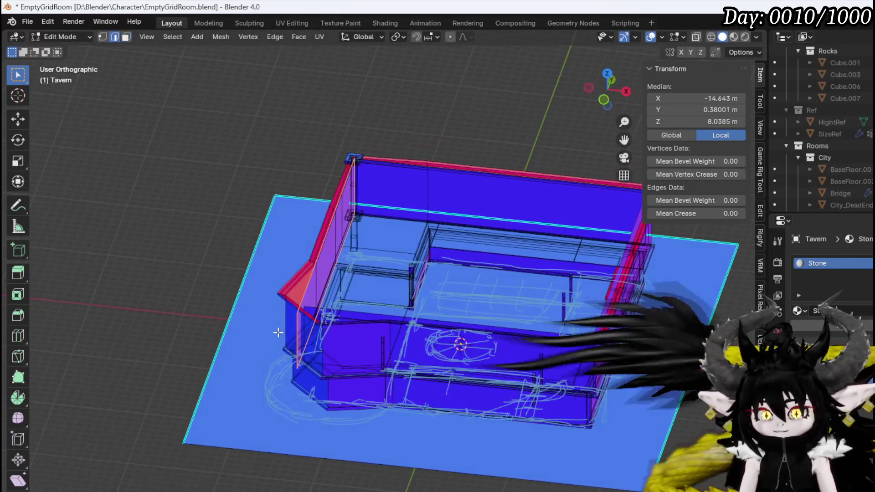
pyautogui.scroll(6, 315, 321)
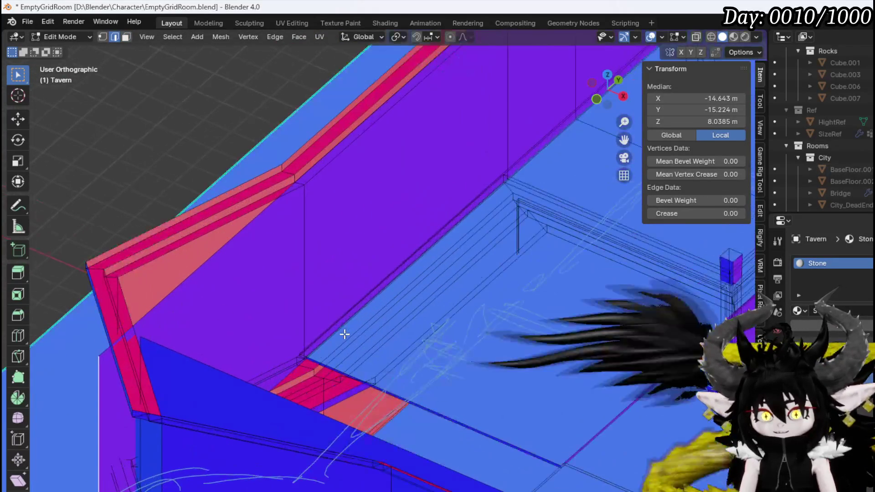
pyautogui.press('g')
pyautogui.press('x')
pyautogui.press('y')
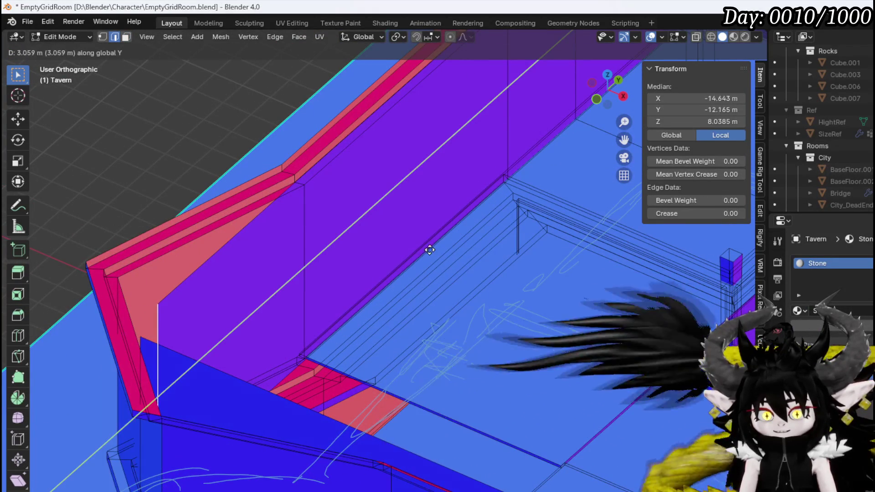
pyautogui.click(428, 251)
pyautogui.moveTo(159, 333)
pyautogui.mouseDown(button='middle')
pyautogui.moveTo(244, 289)
pyautogui.moveTo(322, 322)
pyautogui.moveTo(183, 267)
pyautogui.moveTo(508, 355)
pyautogui.mouseUp(button='middle')
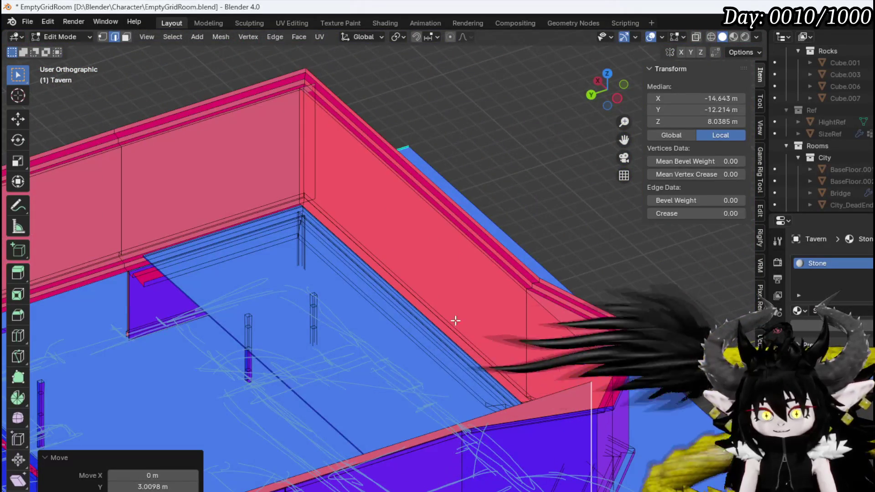
pyautogui.moveTo(455, 321)
pyautogui.mouseDown(button='middle')
pyautogui.moveTo(484, 328)
pyautogui.moveTo(469, 332)
pyautogui.moveTo(606, 347)
pyautogui.mouseUp(button='middle')
# - Flip the back wall face's normal and select the left wall face
pyautogui.press('3')
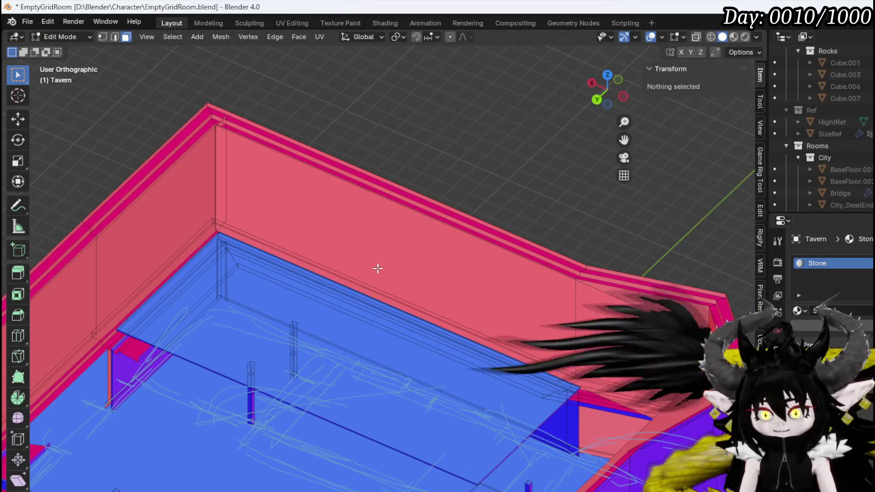
pyautogui.click(377, 269)
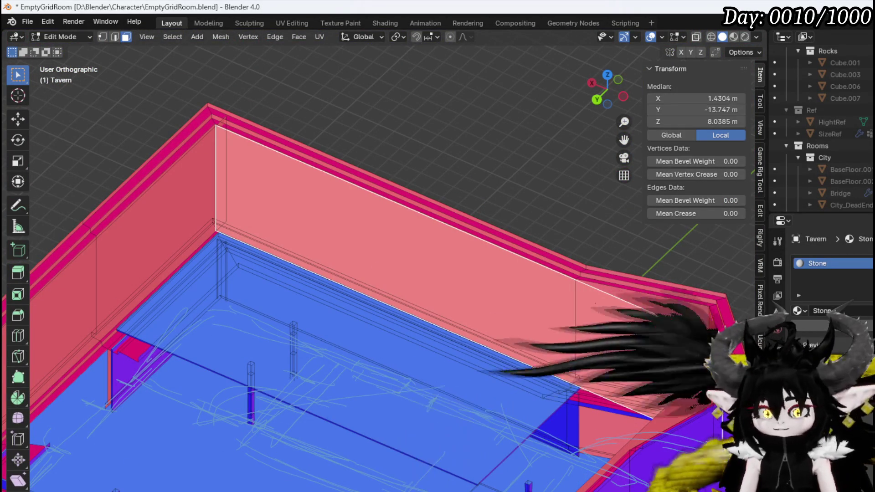
pyautogui.click(809, 296)
pyautogui.click(145, 274)
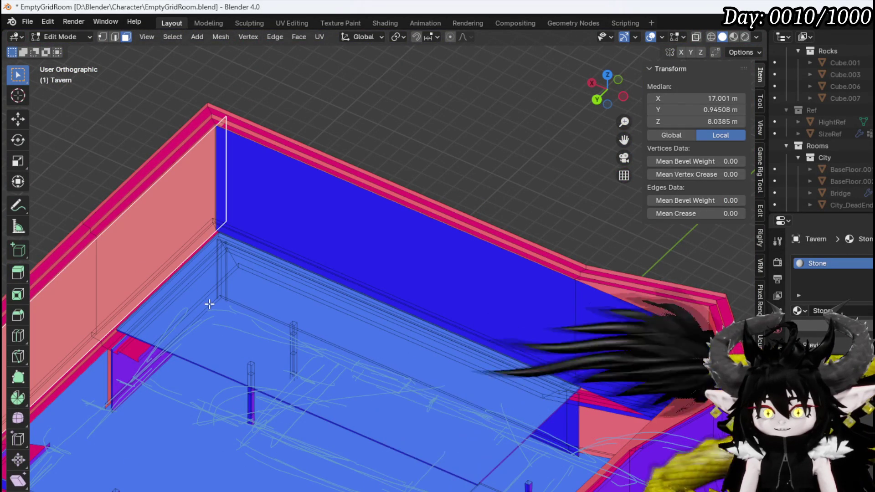
pyautogui.moveTo(244, 264); pyautogui.dragTo(124, 274, button='middle')
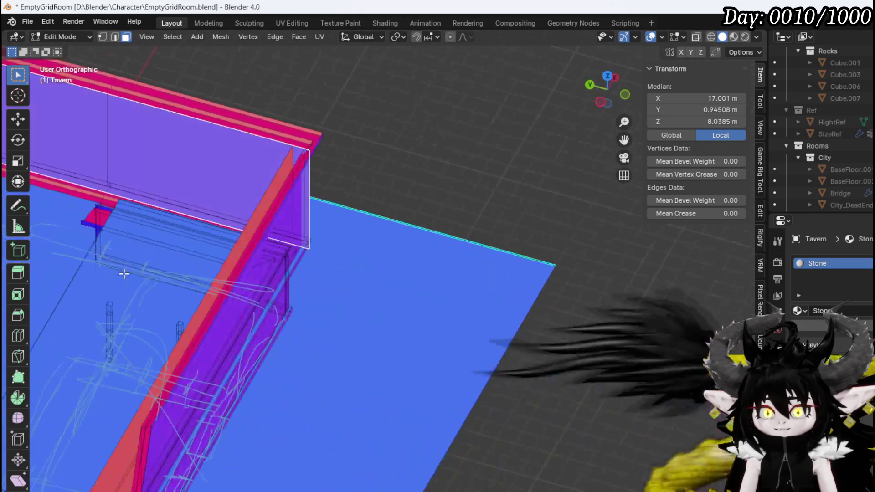
# - Slide the vertical corner edge along Y to the sketch
pyautogui.press('2')
pyautogui.click(316, 180)
pyautogui.keyDown('shift'); pyautogui.moveTo(316, 180); pyautogui.dragTo(553, 316, button='middle'); pyautogui.keyUp('shift')
pyautogui.press('g')
pyautogui.press('x')
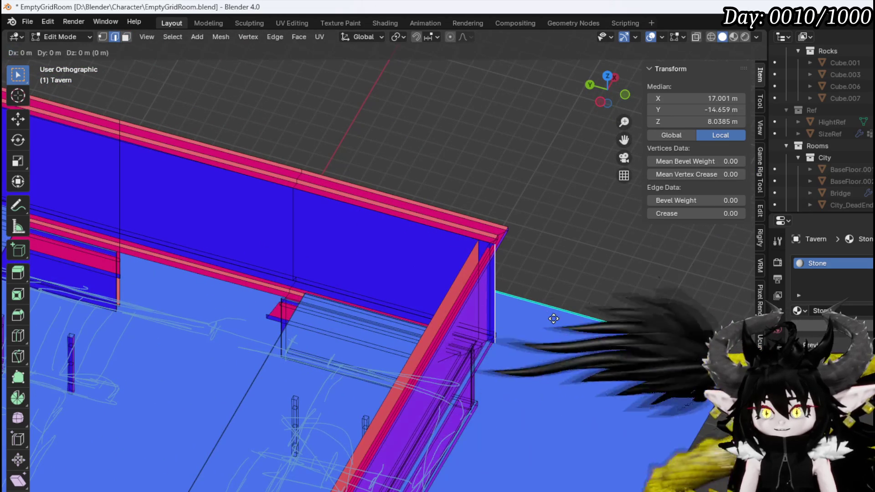
pyautogui.press('y')
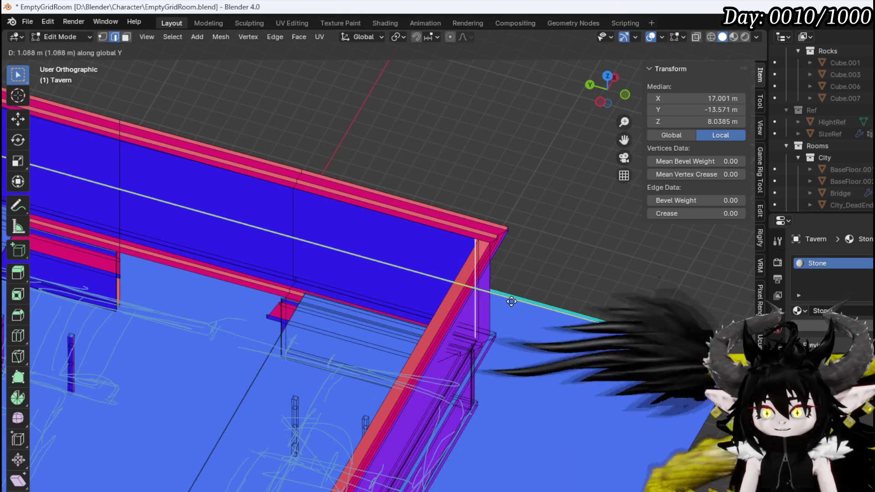
pyautogui.click(511, 301)
# - Slide the opposite vertical corner edge along Y to match the outline
pyautogui.keyDown('shift'); pyautogui.moveTo(511, 302); pyautogui.dragTo(702, 324, button='middle'); pyautogui.keyUp('shift')
pyautogui.moveTo(344, 240)
pyautogui.mouseDown(button='middle')
pyautogui.moveTo(418, 233)
pyautogui.moveTo(313, 267)
pyautogui.moveTo(350, 314)
pyautogui.mouseUp(button='middle')
pyautogui.click(306, 269)
pyautogui.press('g')
pyautogui.press('y')
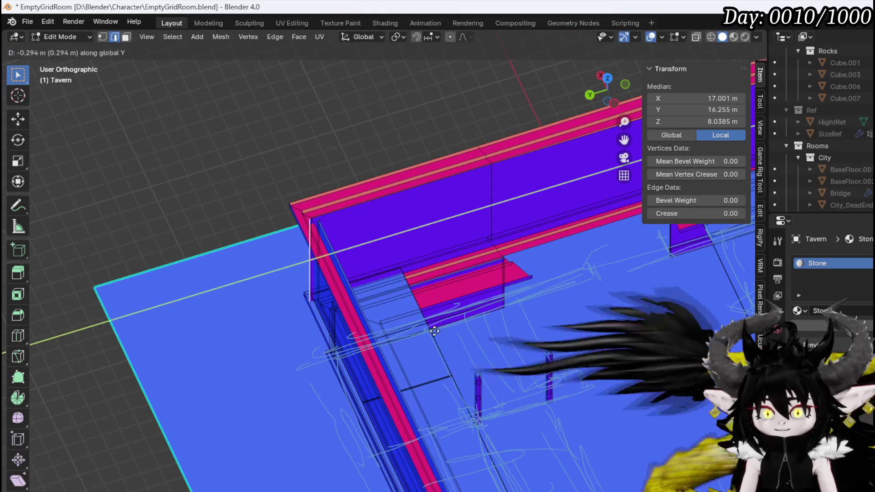
pyautogui.click(440, 325)
# - Move the thin top face along the wall 0.31088 m on X
pyautogui.moveTo(440, 326)
pyautogui.mouseDown(button='middle')
pyautogui.moveTo(404, 293)
pyautogui.moveTo(266, 286)
pyautogui.mouseUp(button='middle')
pyautogui.scroll(3, 342, 224)
pyautogui.moveTo(342, 225); pyautogui.dragTo(381, 297, button='middle')
pyautogui.scroll(2, 350, 252)
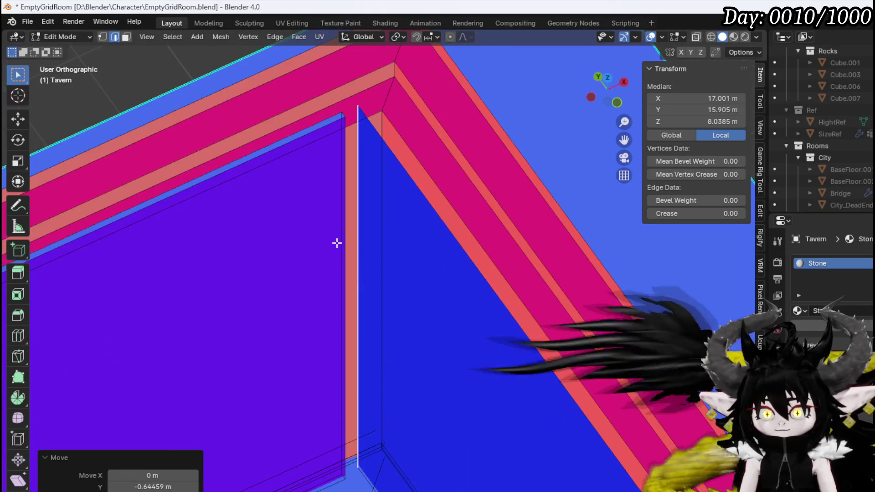
pyautogui.press('3')
pyautogui.moveTo(343, 243)
pyautogui.mouseDown(button='middle')
pyautogui.moveTo(256, 299)
pyautogui.moveTo(228, 287)
pyautogui.moveTo(334, 222)
pyautogui.moveTo(389, 246)
pyautogui.moveTo(416, 245)
pyautogui.moveTo(326, 233)
pyautogui.moveTo(316, 239)
pyautogui.mouseUp(button='middle')
pyautogui.click(333, 221)
pyautogui.press('g')
pyautogui.press('x')
pyautogui.click(455, 243)
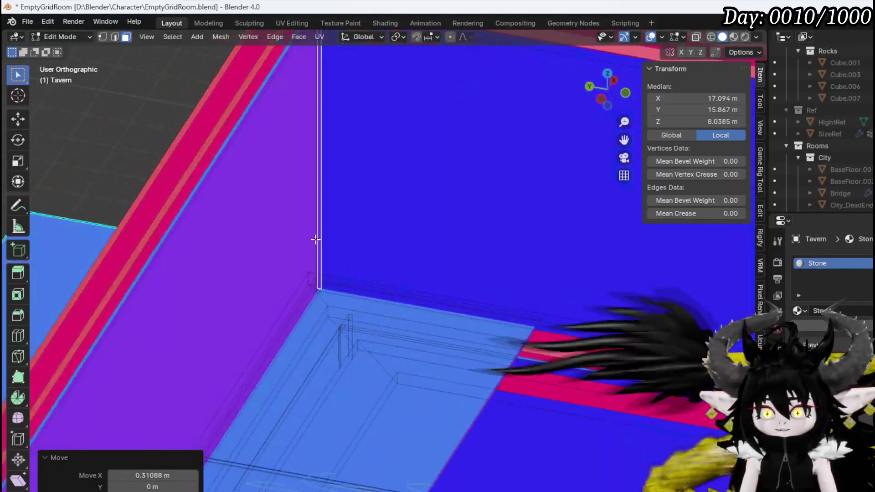
# - Select the wall face at the room's corner
pyautogui.scroll(-6, 316, 240)
pyautogui.moveTo(494, 318)
pyautogui.mouseDown(button='middle')
pyautogui.moveTo(463, 287)
pyautogui.moveTo(635, 276)
pyautogui.moveTo(549, 247)
pyautogui.moveTo(449, 279)
pyautogui.moveTo(534, 303)
pyautogui.moveTo(482, 322)
pyautogui.moveTo(416, 303)
pyautogui.moveTo(431, 305)
pyautogui.moveTo(336, 304)
pyautogui.mouseUp(button='middle')
pyautogui.scroll(5, 432, 304)
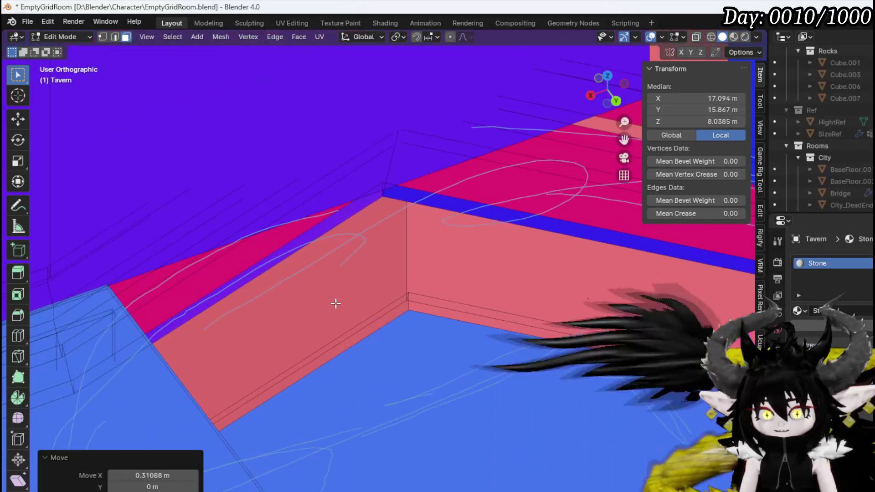
pyautogui.click(476, 294)
pyautogui.keyDown('shift'); pyautogui.click(476, 294); pyautogui.keyUp('shift')
pyautogui.moveTo(476, 294)
pyautogui.mouseDown(button='middle')
pyautogui.moveTo(409, 288)
pyautogui.moveTo(385, 318)
pyautogui.moveTo(541, 280)
pyautogui.moveTo(438, 314)
pyautogui.mouseUp(button='middle')
# - Duplicate the corner wall faces in place and scale the copy down to 0.952
pyautogui.click(541, 279)
pyautogui.hotkey('shift', 'd')
pyautogui.rightClick(496, 334)
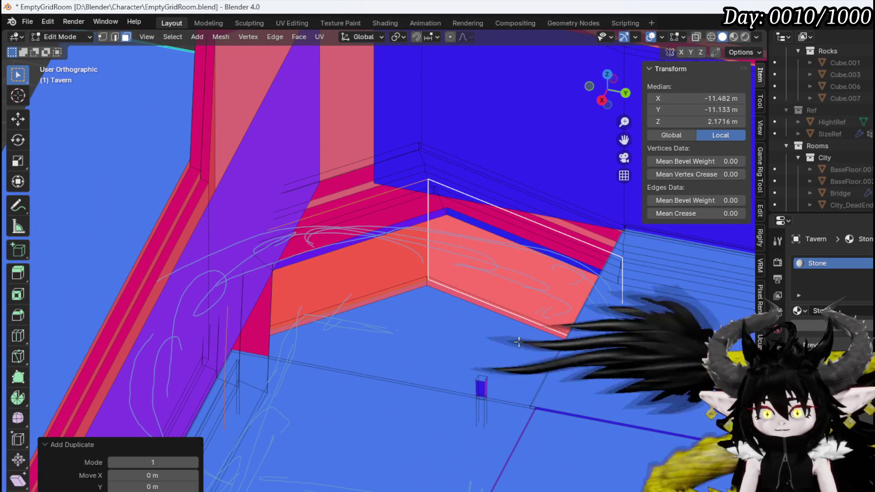
pyautogui.press('s')
pyautogui.click(512, 342)
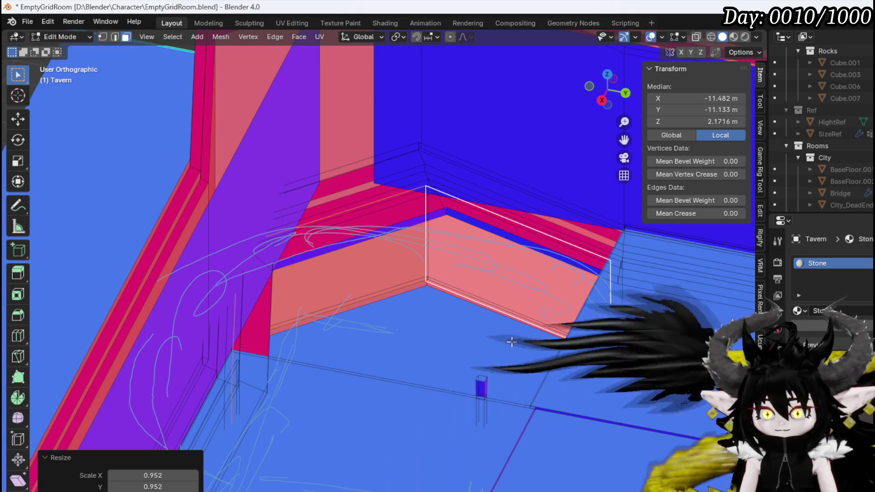
pyautogui.click(335, 345)
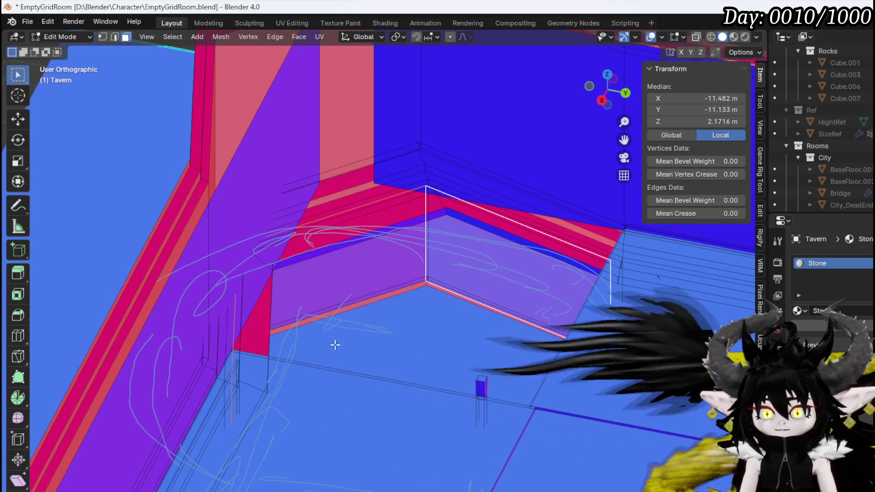
# - Lower the copied wall's bottom edge along Z
pyautogui.press('2')
pyautogui.moveTo(453, 250)
pyautogui.mouseDown(button='middle')
pyautogui.moveTo(413, 242)
pyautogui.moveTo(397, 281)
pyautogui.mouseUp(button='middle')
pyautogui.moveTo(262, 279)
pyautogui.mouseDown(button='middle')
pyautogui.moveTo(237, 293)
pyautogui.moveTo(243, 279)
pyautogui.moveTo(299, 272)
pyautogui.mouseUp(button='middle')
pyautogui.click(250, 275)
pyautogui.scroll(4, 283, 285)
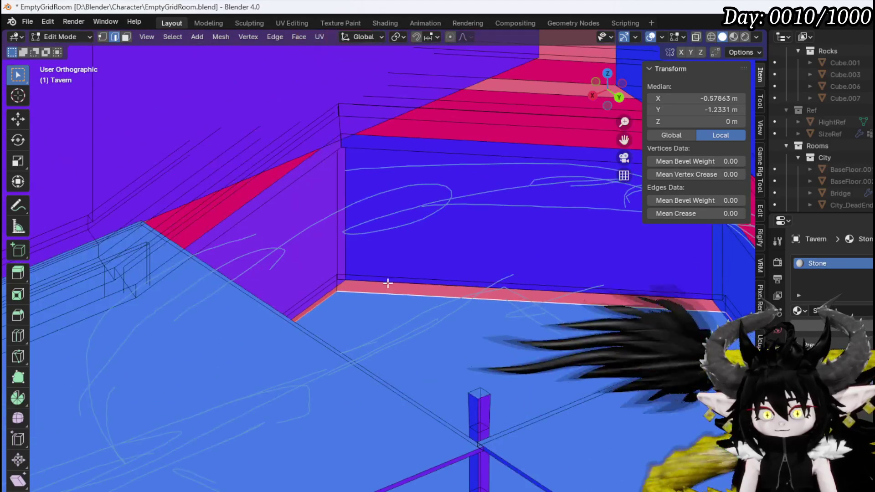
pyautogui.moveTo(385, 288); pyautogui.dragTo(327, 292, button='middle')
pyautogui.scroll(2, 327, 291)
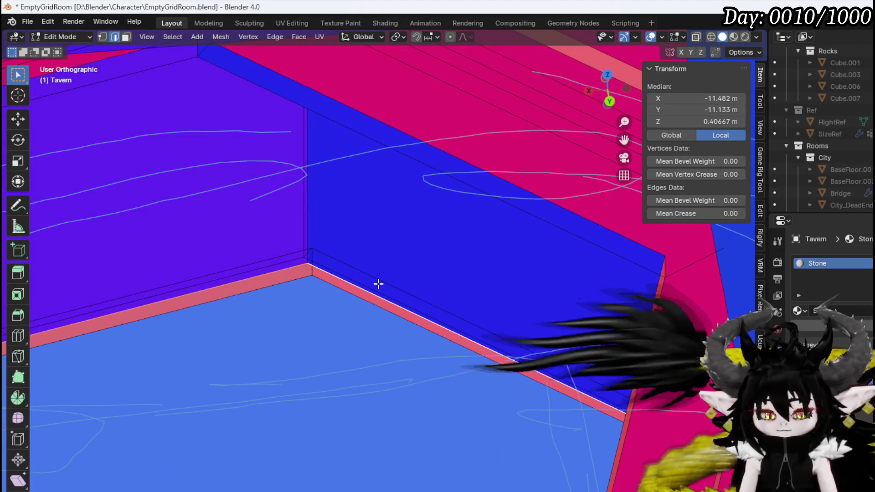
pyautogui.press('g')
pyautogui.press('z')
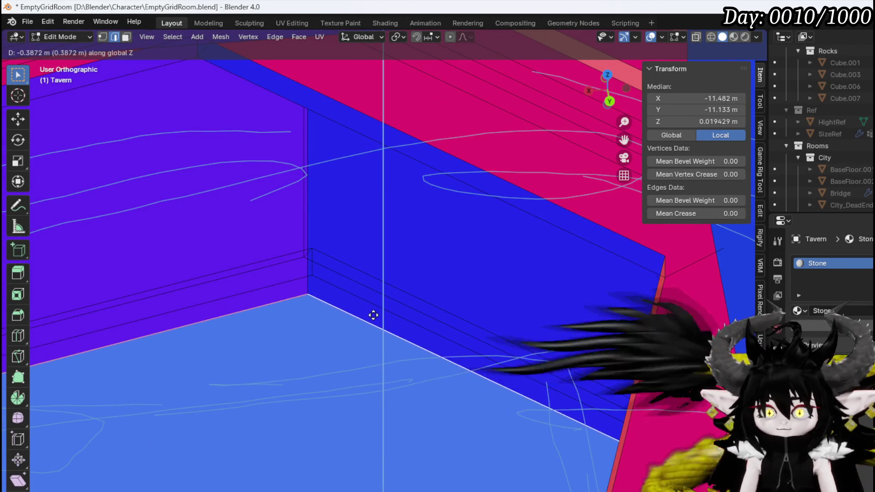
pyautogui.click(370, 320)
# - Raise the copied wall's top edge along Z to a 4.1665 m median height
pyautogui.moveTo(379, 303)
pyautogui.mouseDown(button='middle')
pyautogui.moveTo(437, 260)
pyautogui.moveTo(406, 409)
pyautogui.mouseUp(button='middle')
pyautogui.scroll(2, 271, 172)
pyautogui.moveTo(271, 172)
pyautogui.mouseDown(button='middle')
pyautogui.moveTo(227, 203)
pyautogui.moveTo(253, 219)
pyautogui.mouseUp(button='middle')
pyautogui.press('3')
pyautogui.click(378, 254)
pyautogui.moveTo(378, 254)
pyautogui.mouseDown(button='middle')
pyautogui.moveTo(361, 256)
pyautogui.moveTo(435, 164)
pyautogui.moveTo(384, 215)
pyautogui.moveTo(390, 170)
pyautogui.moveTo(443, 185)
pyautogui.moveTo(424, 201)
pyautogui.moveTo(342, 209)
pyautogui.moveTo(349, 199)
pyautogui.mouseUp(button='middle')
pyautogui.press('2')
pyautogui.click(435, 130)
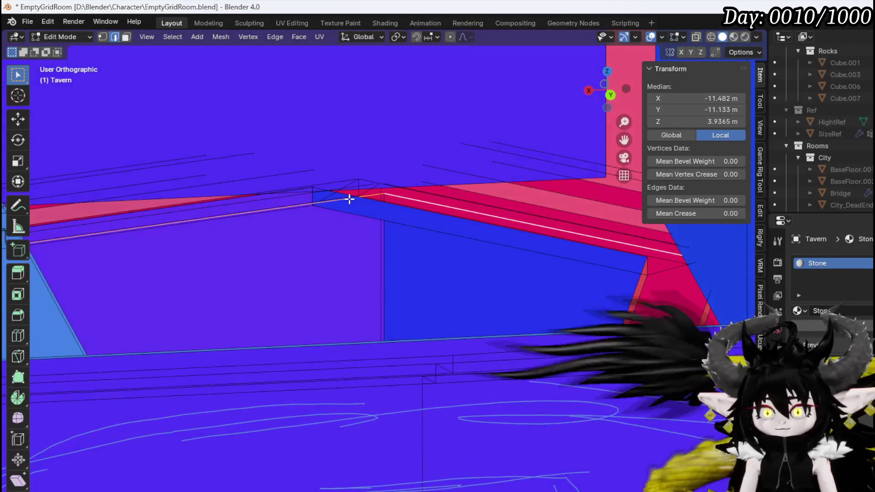
pyautogui.press('g')
pyautogui.press('z')
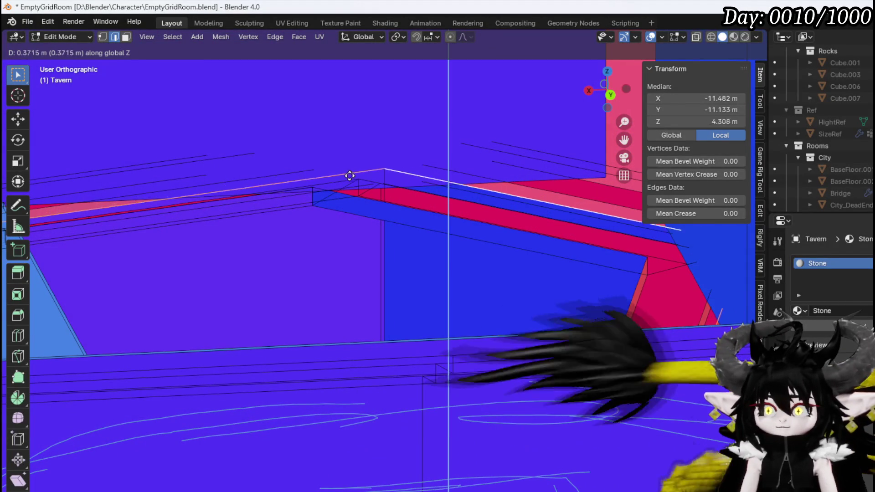
pyautogui.click(345, 184)
pyautogui.moveTo(345, 184)
pyautogui.mouseDown(button='middle')
pyautogui.moveTo(342, 203)
pyautogui.moveTo(389, 228)
pyautogui.moveTo(465, 229)
pyautogui.moveTo(396, 229)
pyautogui.moveTo(436, 264)
pyautogui.mouseUp(button='middle')
pyautogui.click(397, 218)
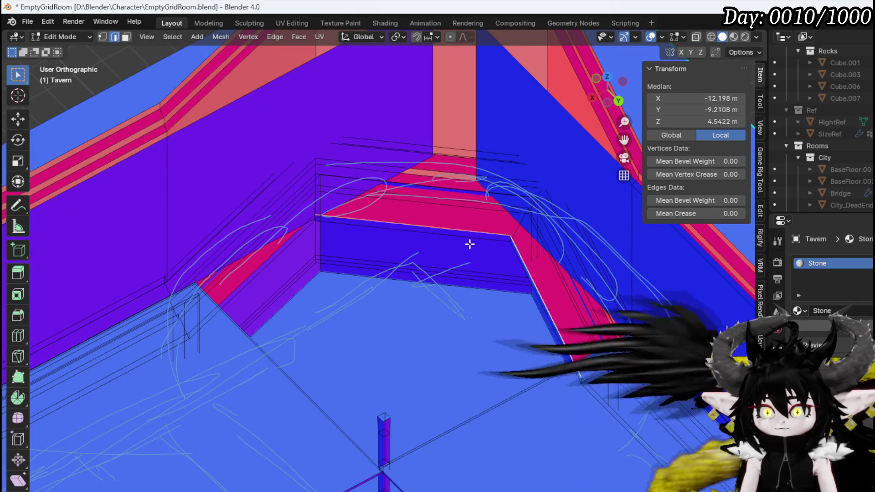
# - Extrude the top edges, including the diagonal strip's edge, upward along Z
pyautogui.click(288, 237)
pyautogui.moveTo(398, 253); pyautogui.dragTo(397, 243, button='middle')
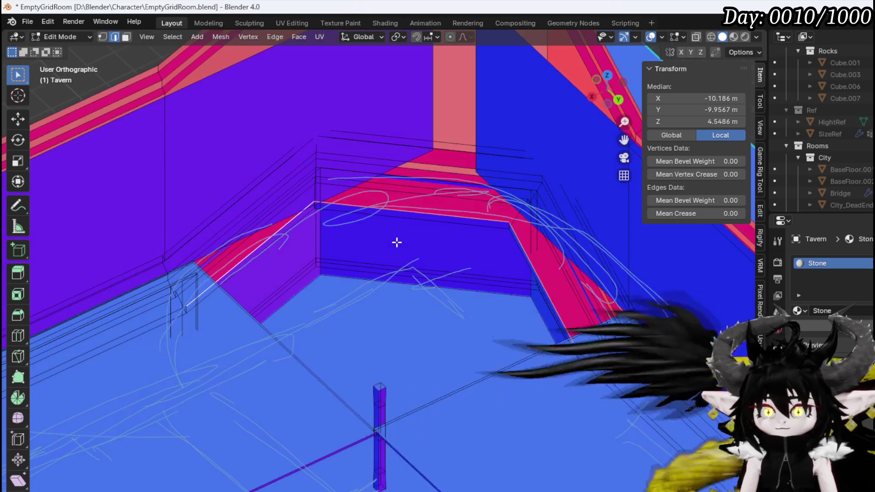
pyautogui.press('g')
pyautogui.press('z')
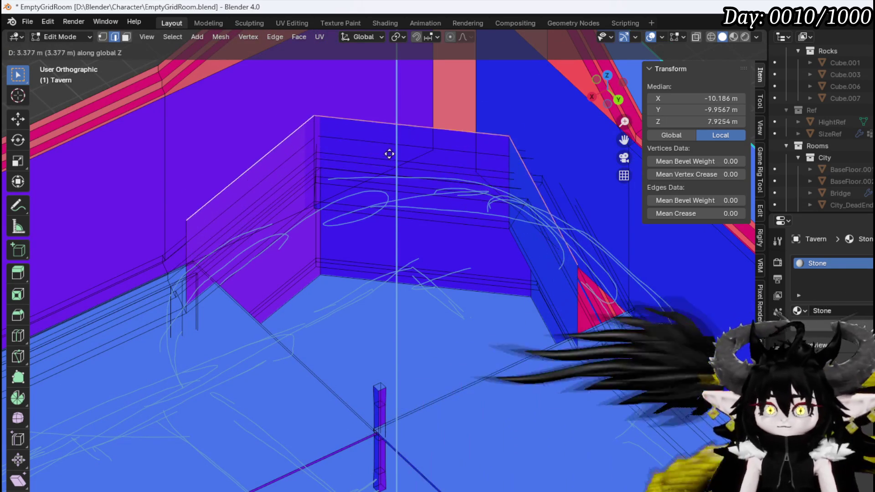
pyautogui.click(385, 100)
pyautogui.moveTo(385, 100)
pyautogui.keyDown('shift'); pyautogui.mouseDown(button='middle')
pyautogui.moveTo(344, 166)
pyautogui.moveTo(358, 283)
pyautogui.mouseUp(button='middle'); pyautogui.keyUp('shift')
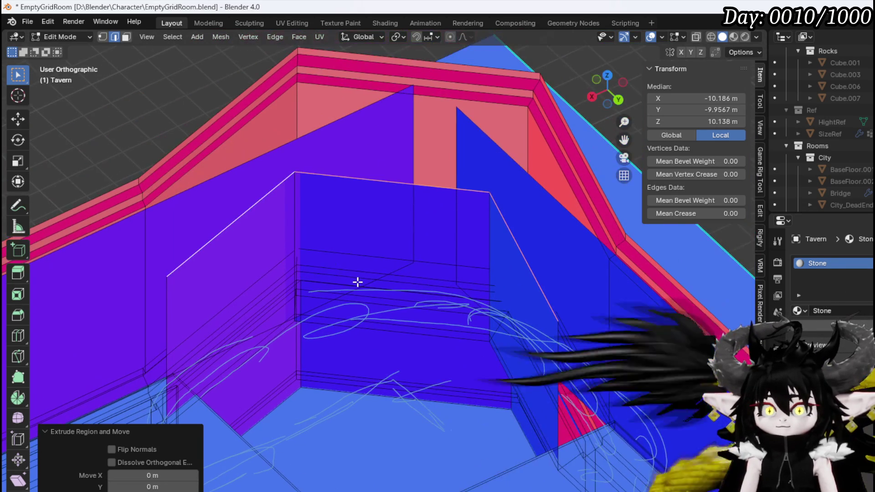
# - Raise the new top edges further along Z to a 13.119 m median height
pyautogui.press('g')
pyautogui.press('z')
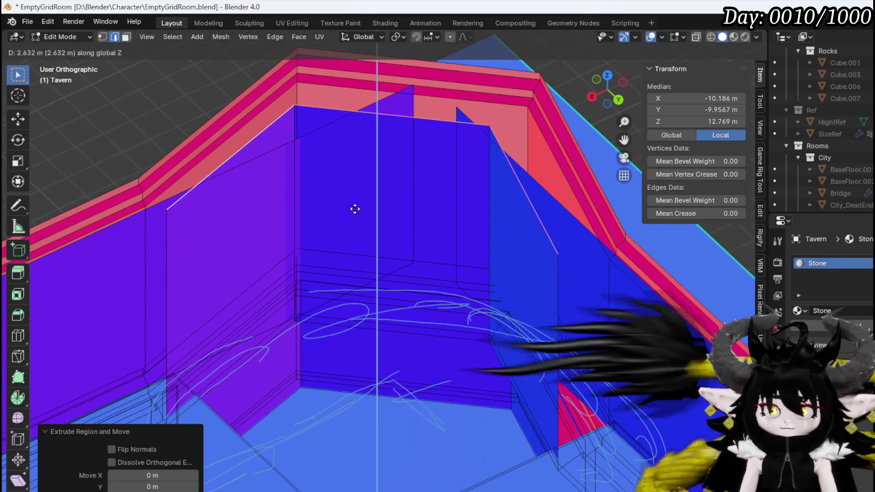
pyautogui.click(359, 206)
pyautogui.moveTo(195, 244); pyautogui.dragTo(259, 242, button='middle')
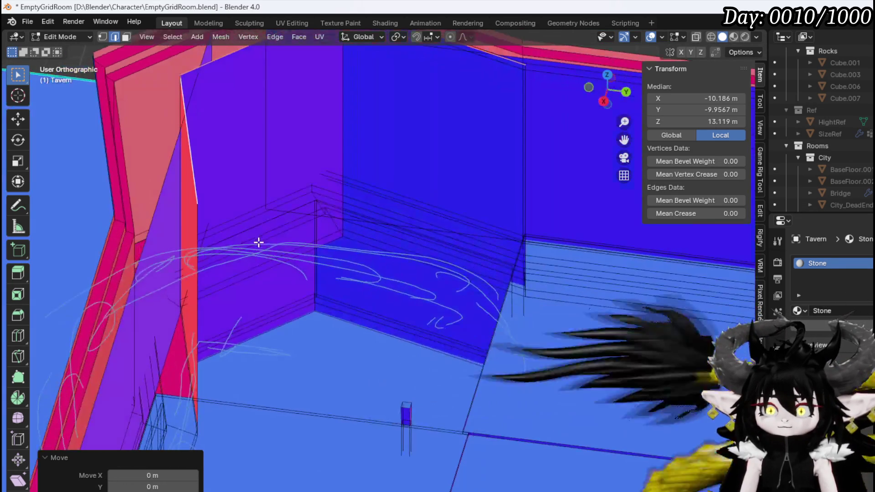
pyautogui.click(200, 347)
pyautogui.moveTo(208, 344)
pyautogui.mouseDown(button='middle')
pyautogui.moveTo(293, 341)
pyautogui.moveTo(111, 332)
pyautogui.moveTo(259, 347)
pyautogui.moveTo(232, 336)
pyautogui.moveTo(207, 340)
pyautogui.moveTo(261, 322)
pyautogui.moveTo(229, 313)
pyautogui.moveTo(336, 260)
pyautogui.moveTo(332, 235)
pyautogui.moveTo(433, 203)
pyautogui.mouseUp(button='middle')
pyautogui.keyDown('alt'); pyautogui.click(220, 309); pyautogui.keyUp('alt')
# - Move the vertical corner edge along X
pyautogui.click(464, 175)
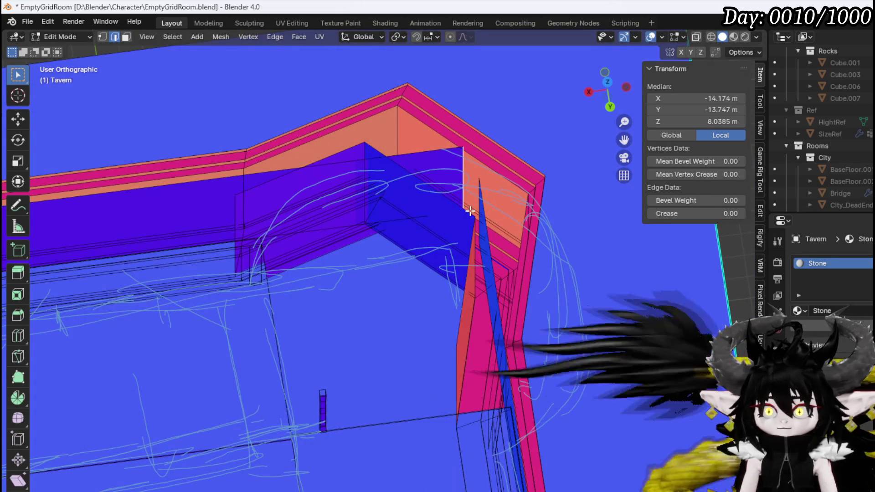
pyautogui.press('g')
pyautogui.press('x')
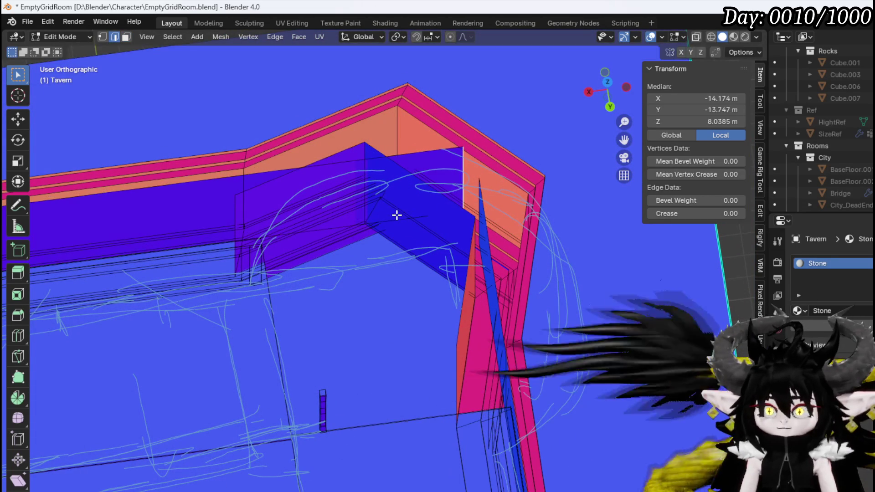
pyautogui.click(173, 240)
pyautogui.moveTo(174, 240)
pyautogui.mouseDown(button='middle')
pyautogui.moveTo(428, 240)
pyautogui.moveTo(494, 230)
pyautogui.mouseUp(button='middle')
# - Slide another top wall edge along Y instead of X
pyautogui.click(436, 173)
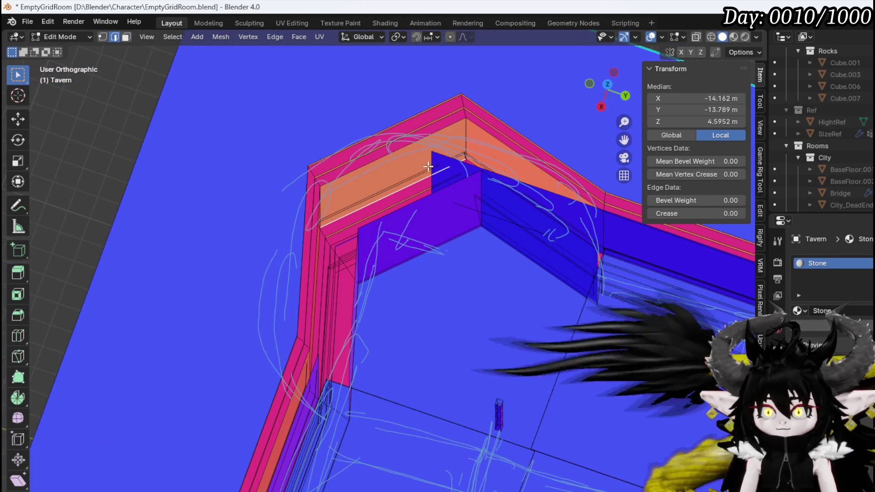
pyautogui.keyDown('shift'); pyautogui.moveTo(434, 178); pyautogui.dragTo(322, 189, button='middle'); pyautogui.keyUp('shift')
pyautogui.press('g')
pyautogui.press('x')
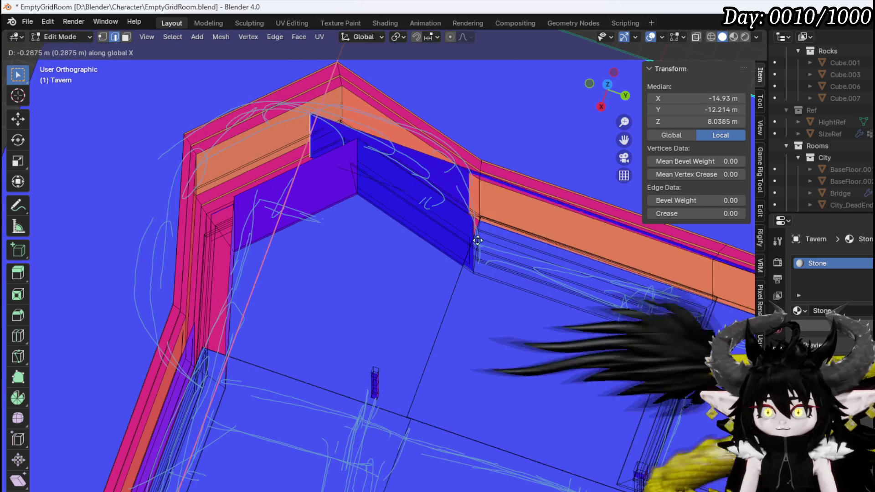
pyautogui.press('Escape')
pyautogui.press('g')
pyautogui.press('y')
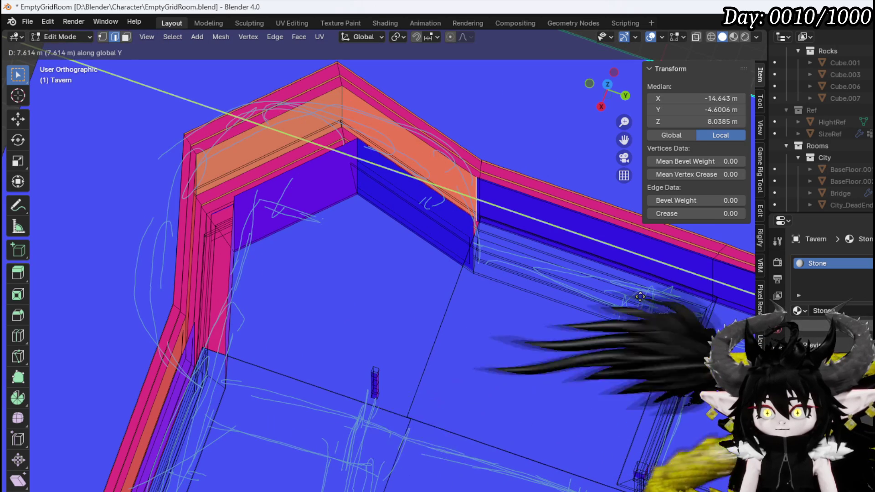
pyautogui.click(642, 296)
pyautogui.moveTo(304, 189)
pyautogui.mouseDown(button='middle')
pyautogui.moveTo(244, 185)
pyautogui.moveTo(231, 197)
pyautogui.moveTo(272, 270)
pyautogui.moveTo(252, 251)
pyautogui.moveTo(258, 299)
pyautogui.mouseUp(button='middle')
# - Duplicate the left, centre and right upper wall faces and move the copy aside
pyautogui.press('3')
pyautogui.scroll(2, 187, 295)
pyautogui.click(189, 294)
pyautogui.keyDown('shift'); pyautogui.click(310, 264); pyautogui.keyUp('shift')
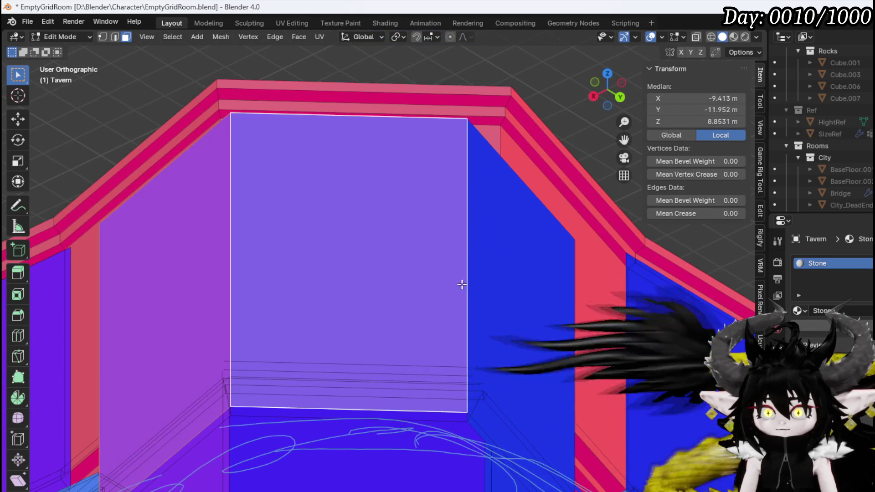
pyautogui.keyDown('shift'); pyautogui.click(472, 286); pyautogui.keyUp('shift')
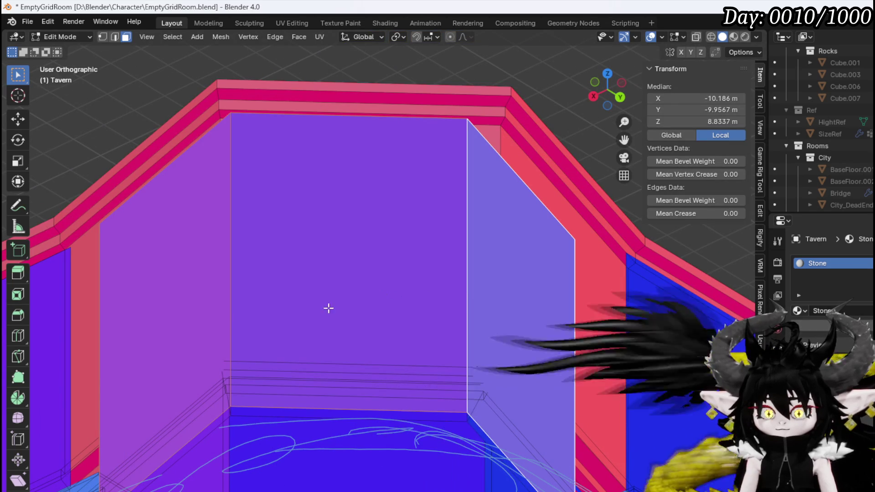
pyautogui.keyDown('shift'); pyautogui.moveTo(236, 323); pyautogui.dragTo(249, 267, button='middle'); pyautogui.keyUp('shift')
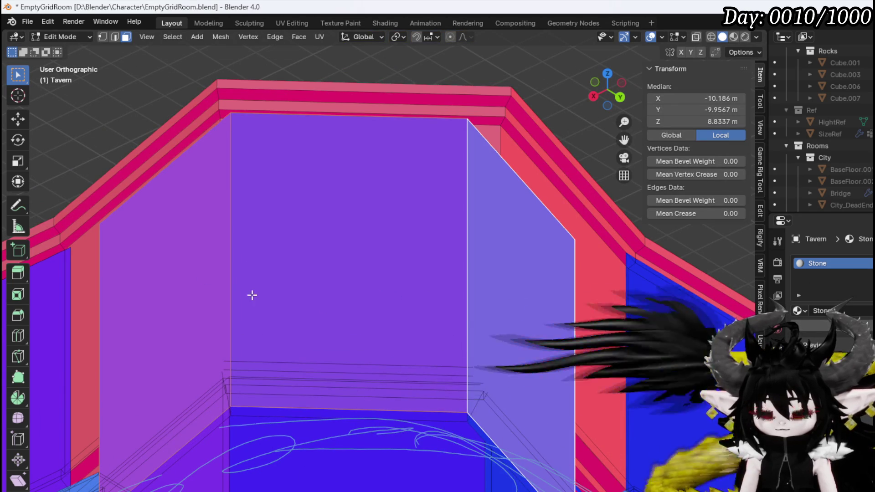
pyautogui.moveTo(429, 336)
pyautogui.mouseDown(button='middle')
pyautogui.moveTo(397, 319)
pyautogui.moveTo(420, 312)
pyautogui.moveTo(362, 322)
pyautogui.mouseUp(button='middle')
pyautogui.hotkey('shift', 'd')
pyautogui.rightClick(358, 302)
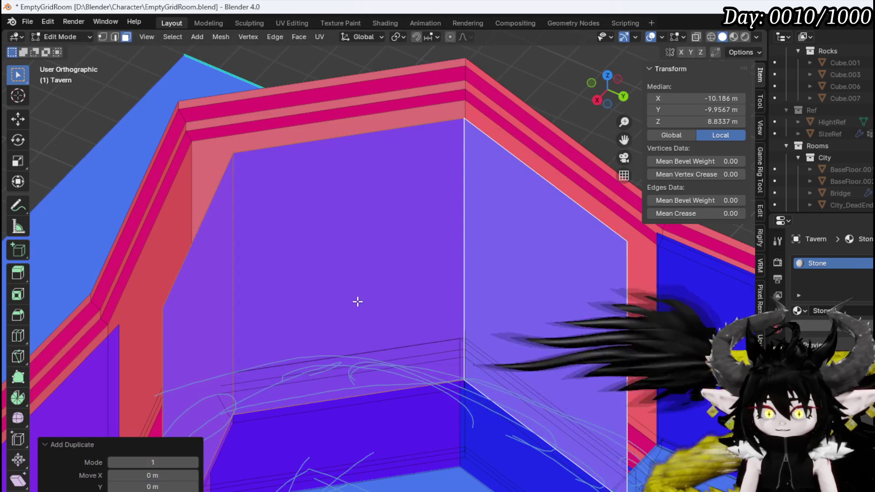
pyautogui.press('g')
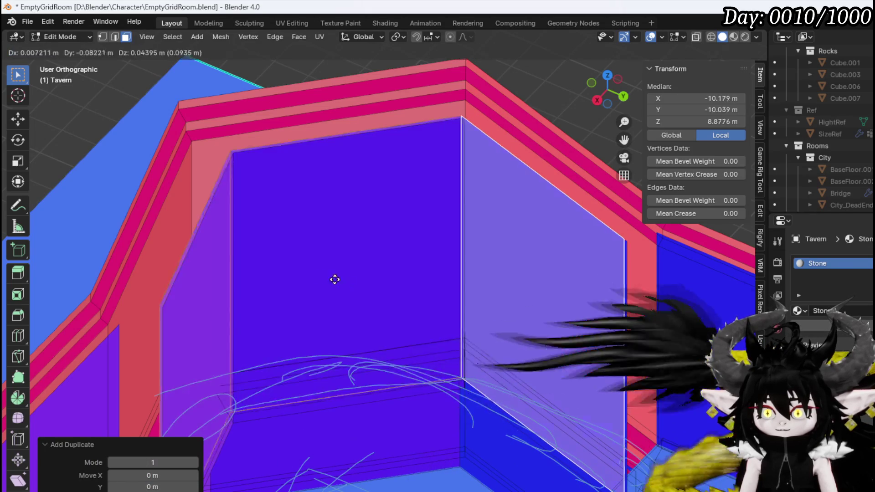
pyautogui.click(64, 241)
# - Delete the unneeded adjoining and narrow left wall faces
pyautogui.click(411, 208)
pyautogui.click(400, 233)
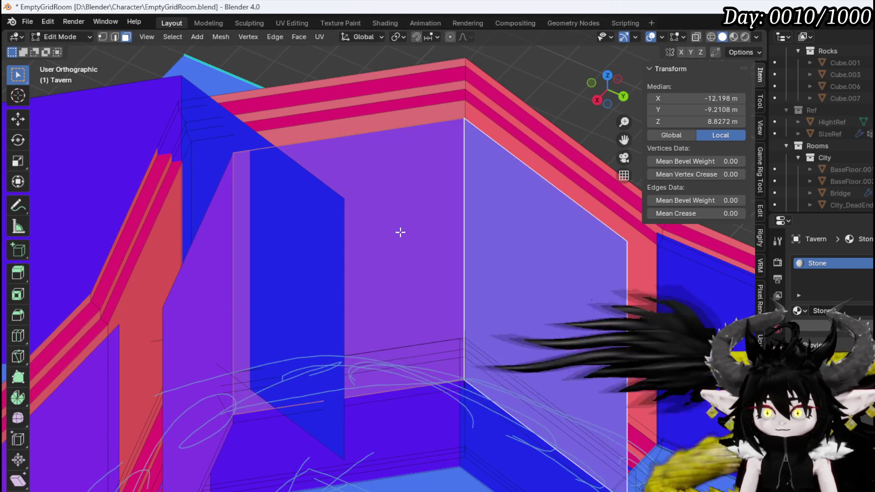
pyautogui.click(215, 261)
pyautogui.press('x')
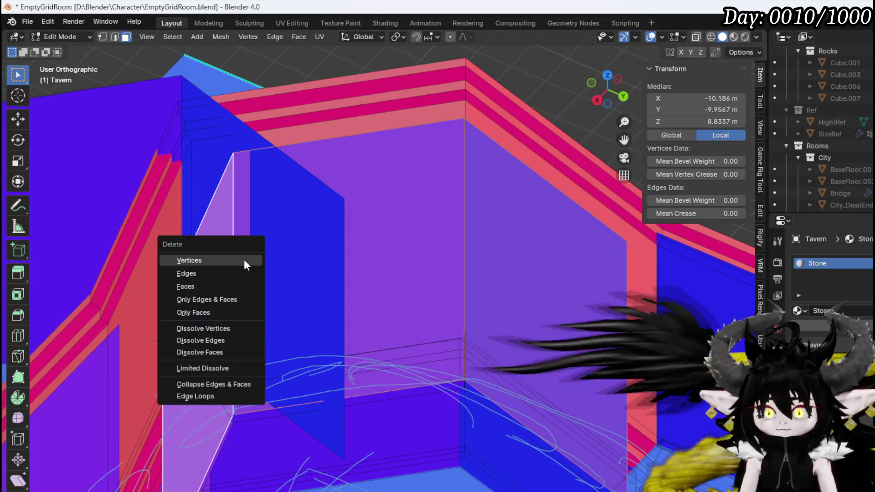
pyautogui.click(222, 286)
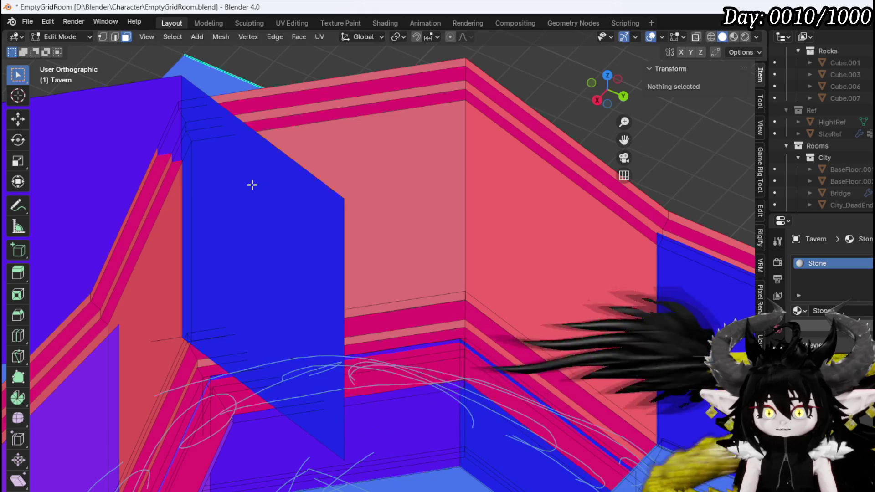
# - Move the linked duplicate wall piece into place, aligning its edge with the roof sketch (-0.71492 m on Y)
pyautogui.click(233, 184)
pyautogui.hotkey('ctrl', 'l')
pyautogui.press('g')
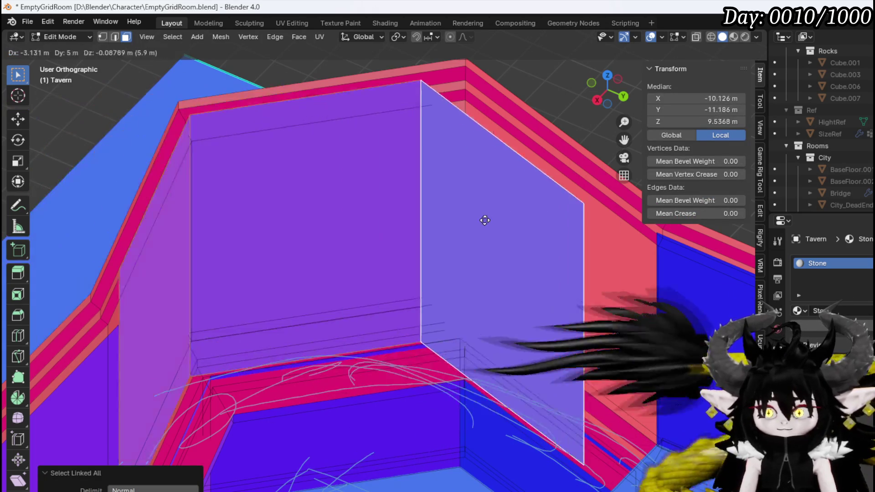
pyautogui.click(495, 234)
pyautogui.moveTo(414, 231)
pyautogui.keyDown('alt'); pyautogui.mouseDown(button='middle')
pyautogui.moveTo(562, 252)
pyautogui.moveTo(549, 193)
pyautogui.moveTo(531, 192)
pyautogui.mouseUp(button='middle'); pyautogui.keyUp('alt')
pyautogui.scroll(-3, 531, 192)
pyautogui.press('g')
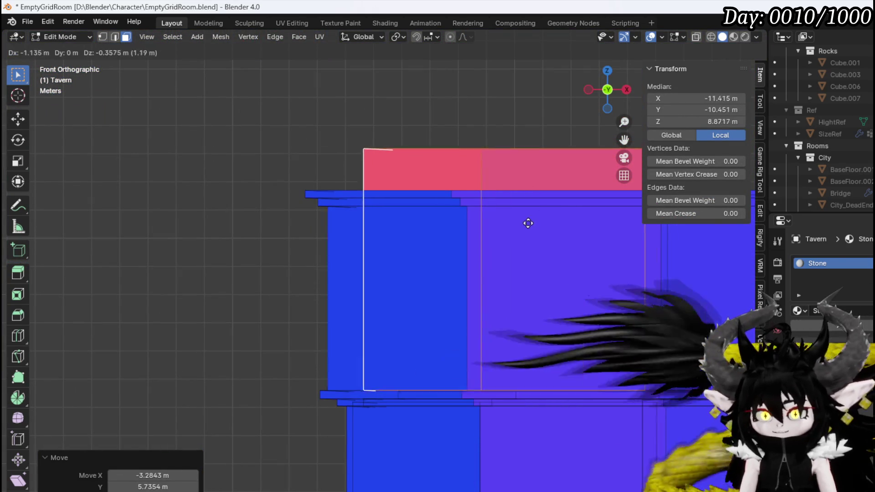
pyautogui.moveTo(439, 202)
pyautogui.mouseDown(button='middle')
pyautogui.moveTo(480, 234)
pyautogui.moveTo(460, 234)
pyautogui.mouseUp(button='middle')
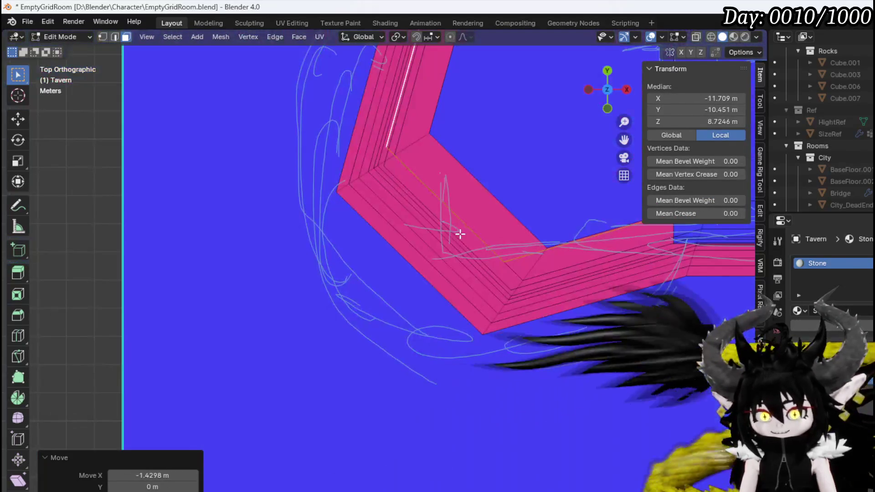
pyautogui.keyDown('shift'); pyautogui.moveTo(467, 195); pyautogui.dragTo(426, 262, button='middle'); pyautogui.keyUp('shift')
pyautogui.press('g')
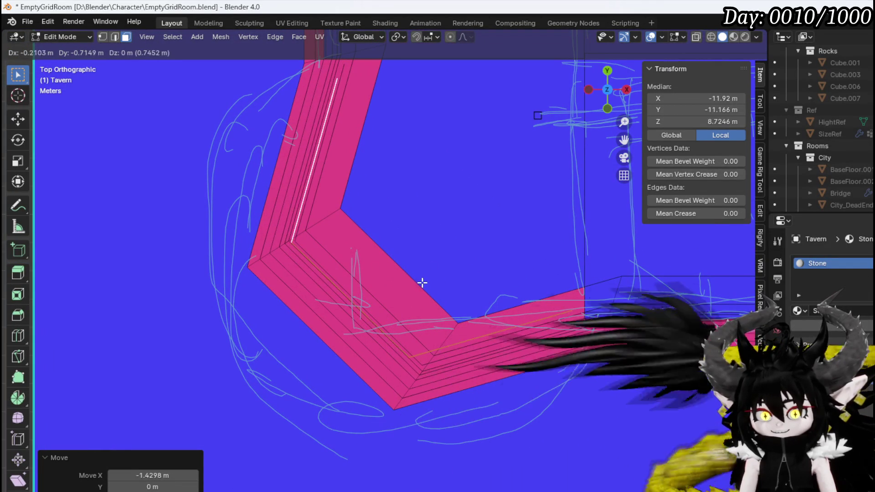
pyautogui.click(422, 283)
pyautogui.moveTo(422, 283)
pyautogui.mouseDown(button='middle')
pyautogui.moveTo(365, 198)
pyautogui.moveTo(389, 174)
pyautogui.moveTo(324, 144)
pyautogui.moveTo(418, 238)
pyautogui.moveTo(348, 205)
pyautogui.mouseUp(button='middle')
# - Lower the raised wall's top edge straight down along Z
pyautogui.press('2')
pyautogui.click(280, 89)
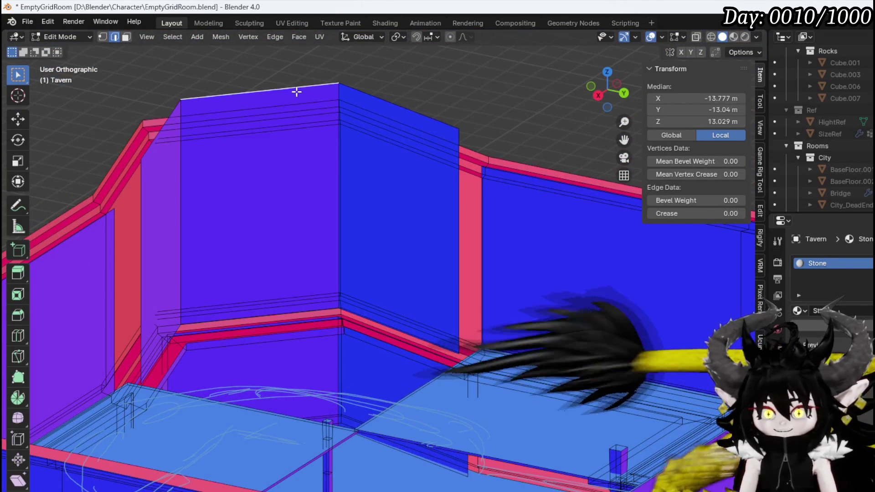
pyautogui.press('g')
pyautogui.press('z')
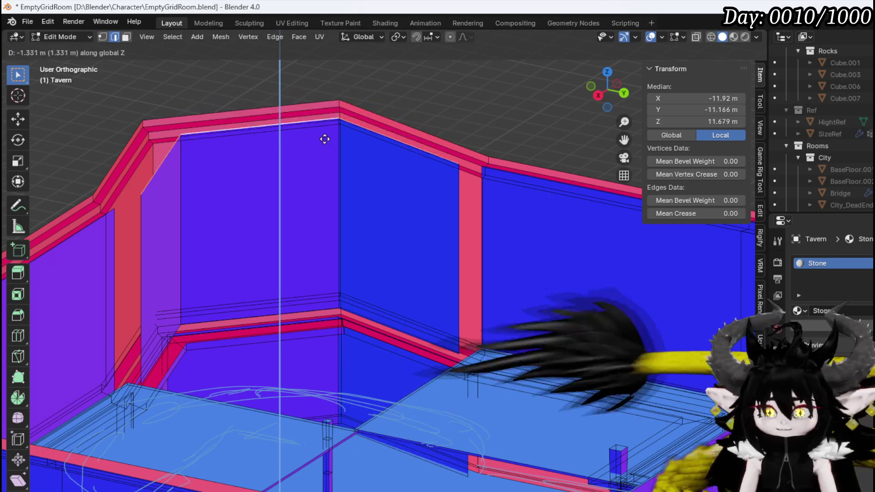
pyautogui.click(324, 136)
pyautogui.moveTo(324, 135)
pyautogui.mouseDown(button='middle')
pyautogui.moveTo(362, 246)
pyautogui.moveTo(305, 254)
pyautogui.mouseUp(button='middle')
# - Merge the first pink frame corner vertices at the last selected vertex
pyautogui.click(296, 230)
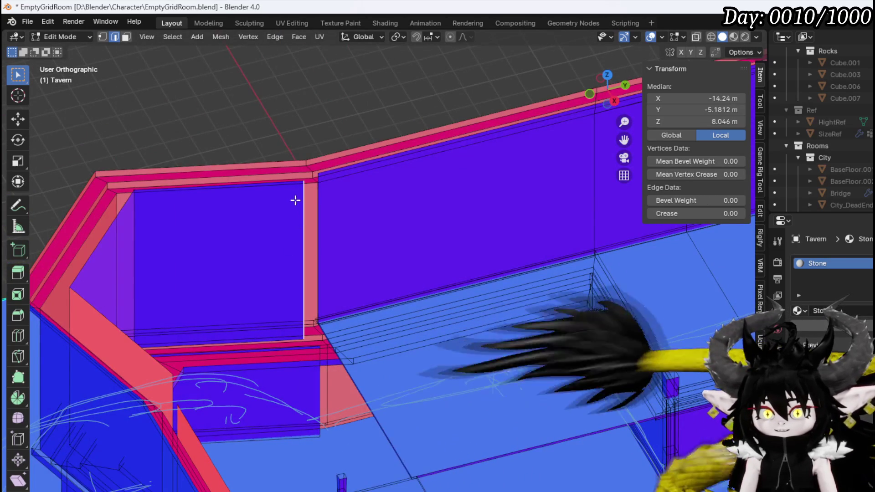
pyautogui.press('1')
pyautogui.scroll(3, 292, 182)
pyautogui.click(241, 105)
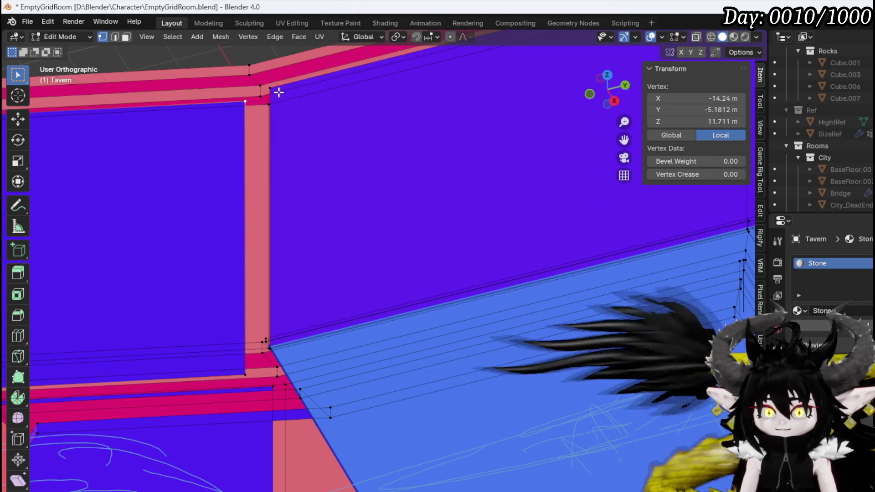
pyautogui.press('m')
pyautogui.click(279, 94)
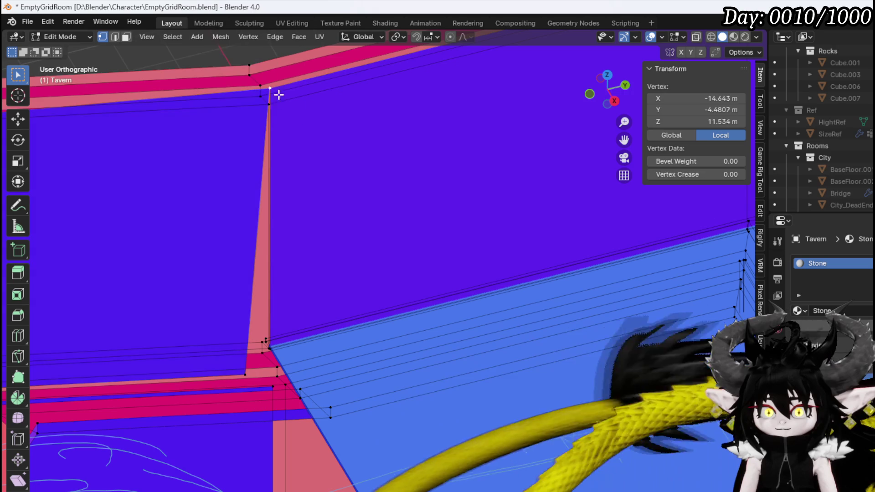
# - Merge a second pair of pink corner vertices at the last vertex
pyautogui.click(243, 373)
pyautogui.moveTo(243, 372); pyautogui.dragTo(246, 334, button='middle')
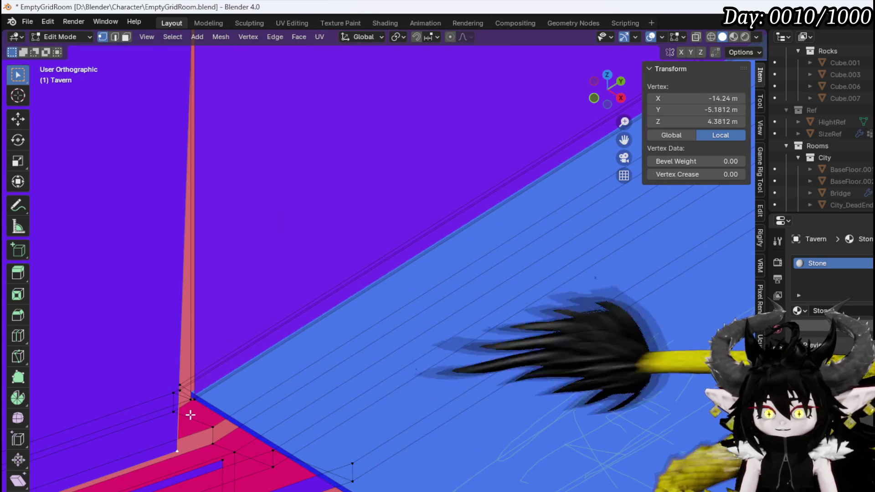
pyautogui.scroll(3, 191, 414)
pyautogui.moveTo(190, 415)
pyautogui.keyDown('shift'); pyautogui.mouseDown(button='middle')
pyautogui.moveTo(367, 322)
pyautogui.moveTo(322, 374)
pyautogui.moveTo(180, 352)
pyautogui.moveTo(200, 295)
pyautogui.mouseUp(button='middle'); pyautogui.keyUp('shift')
pyautogui.press('m')
pyautogui.click(359, 361)
# - Merge the remaining pink pillar vertices so the pillar tapers into a wedge
pyautogui.scroll(-3, 200, 295)
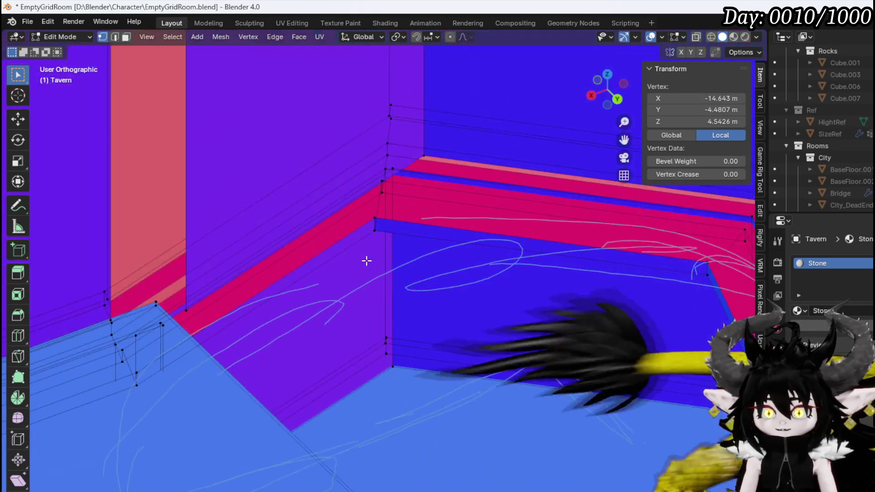
pyautogui.moveTo(391, 349)
pyautogui.mouseDown(button='middle')
pyautogui.moveTo(219, 353)
pyautogui.moveTo(205, 381)
pyautogui.moveTo(300, 378)
pyautogui.mouseUp(button='middle')
pyautogui.press('m')
pyautogui.click(242, 390)
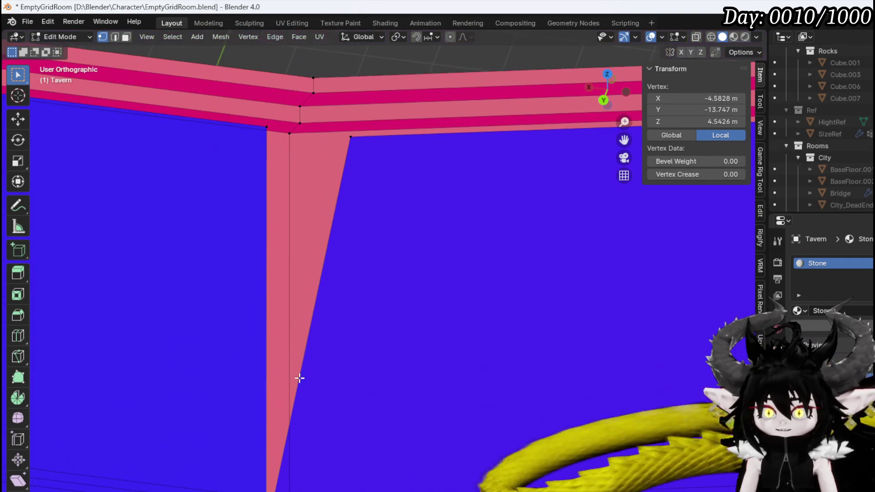
pyautogui.press('m')
pyautogui.click(263, 133)
pyautogui.moveTo(264, 133)
pyautogui.mouseDown(button='middle')
pyautogui.moveTo(273, 163)
pyautogui.moveTo(254, 235)
pyautogui.moveTo(170, 224)
pyautogui.moveTo(295, 211)
pyautogui.moveTo(360, 251)
pyautogui.moveTo(235, 177)
pyautogui.moveTo(378, 239)
pyautogui.moveTo(533, 234)
pyautogui.mouseUp(button='middle')
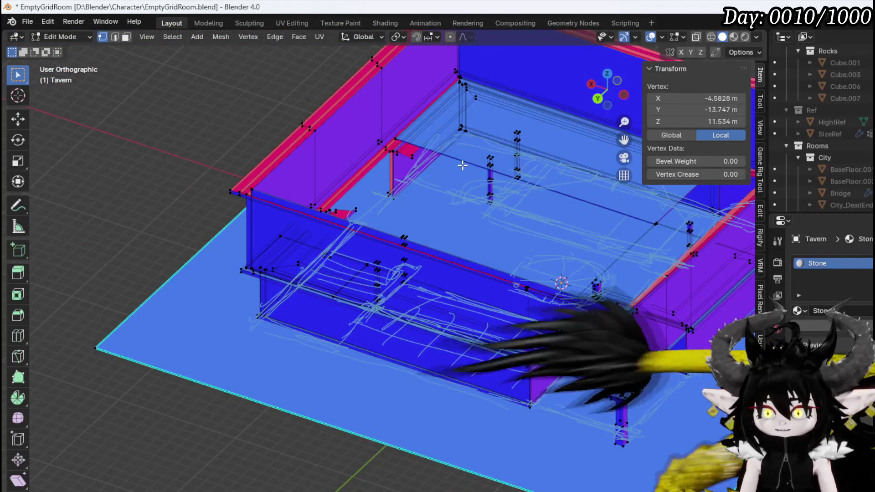
# - Select the whole linked pillar and view it from the front
pyautogui.scroll(5, 462, 165)
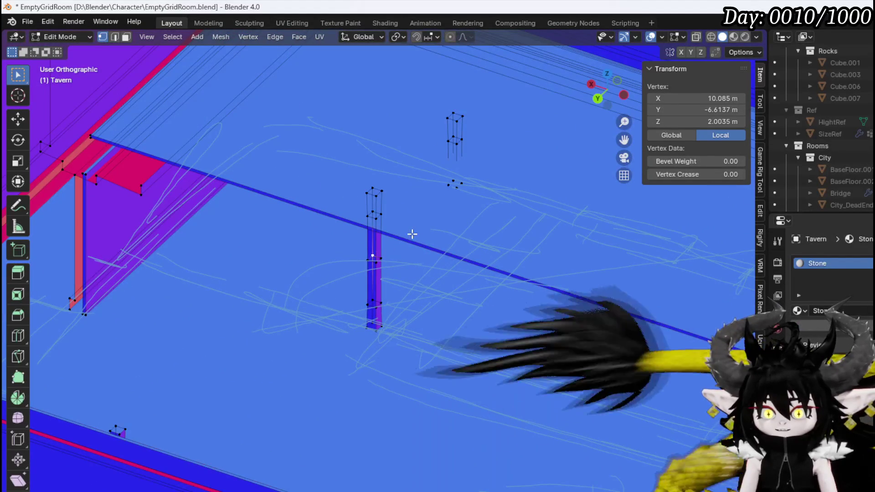
pyautogui.hotkey('ctrl', 'l')
pyautogui.moveTo(468, 214)
pyautogui.mouseDown(button='middle')
pyautogui.moveTo(457, 201)
pyautogui.moveTo(526, 186)
pyautogui.moveTo(494, 185)
pyautogui.moveTo(323, 305)
pyautogui.moveTo(332, 312)
pyautogui.moveTo(309, 312)
pyautogui.moveTo(322, 308)
pyautogui.mouseUp(button='middle')
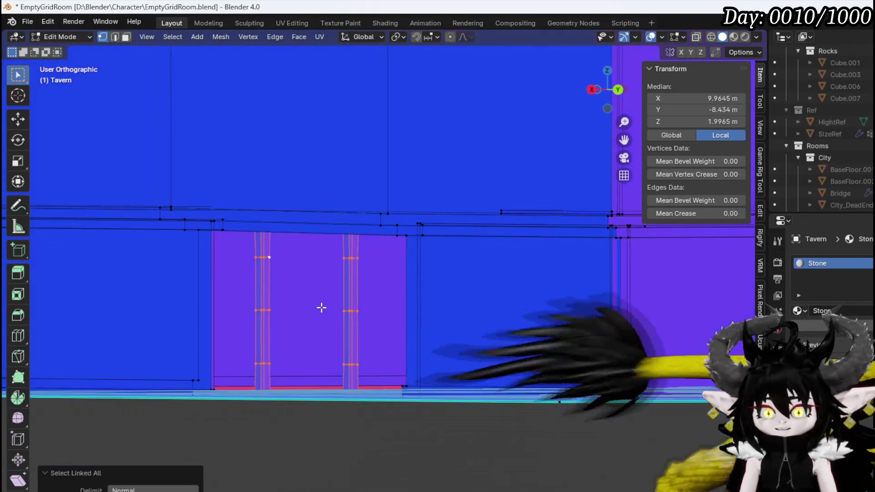
pyautogui.press('KP_1')
pyautogui.scroll(-2, 444, 337)
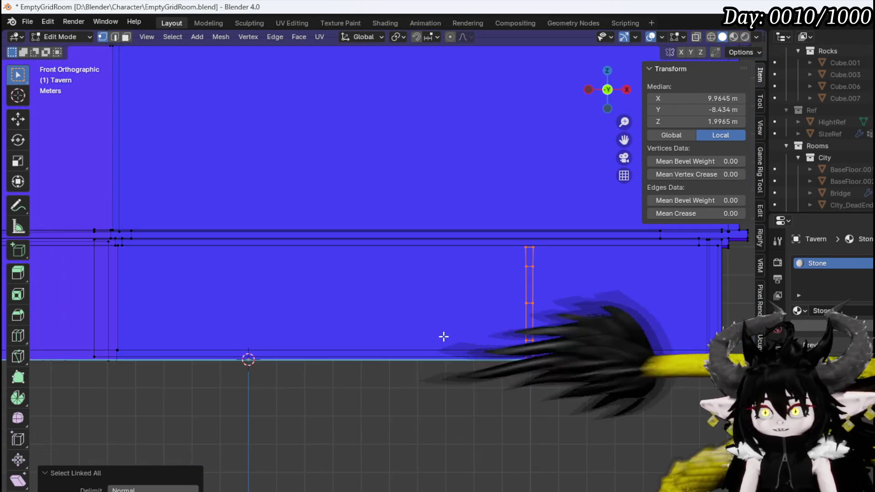
pyautogui.keyDown('shift'); pyautogui.moveTo(444, 336); pyautogui.dragTo(335, 351, button='middle'); pyautogui.keyUp('shift')
# - Shorten the pillar along Z and raise it slightly beneath the upper wall
pyautogui.press('s')
pyautogui.press('z')
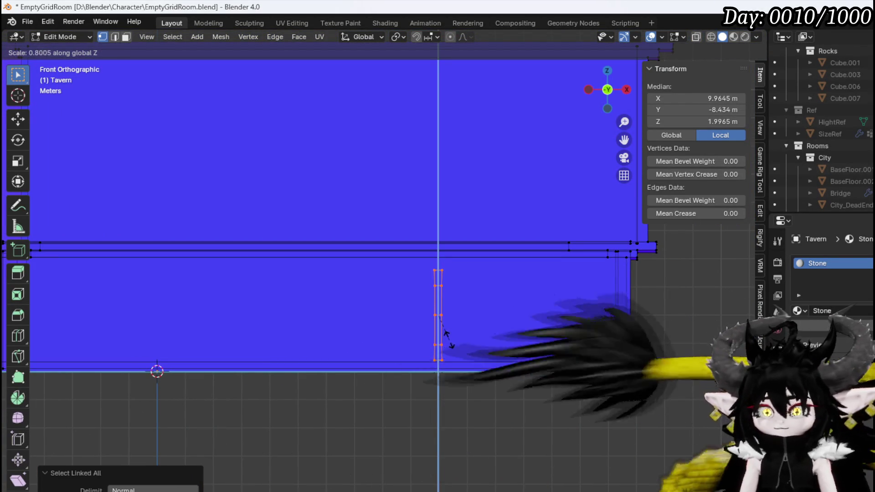
pyautogui.click(448, 351)
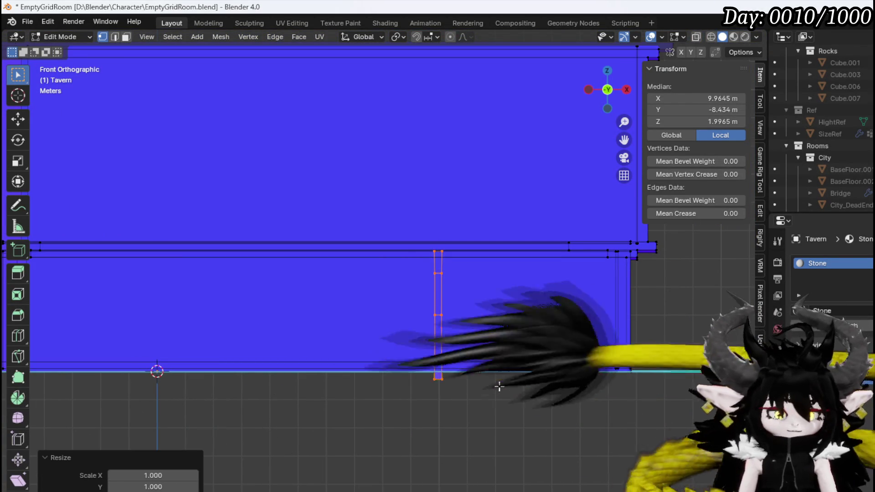
pyautogui.press('g')
pyautogui.press('z')
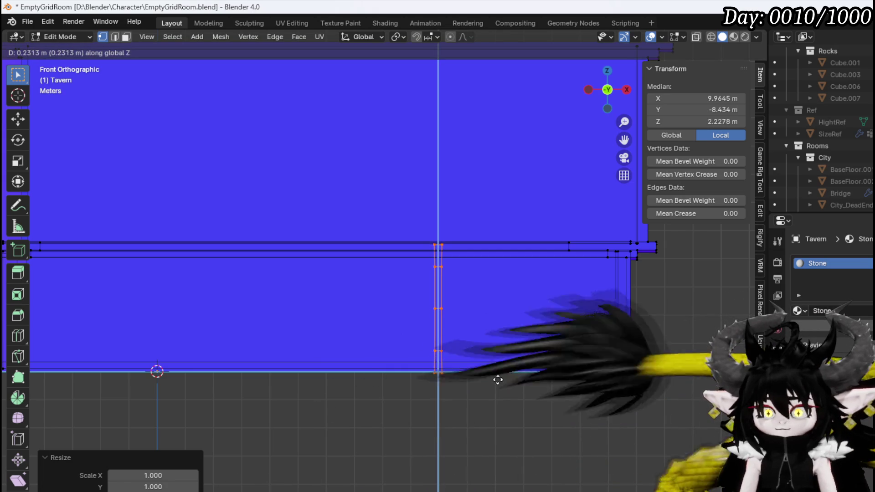
pyautogui.click(498, 380)
# - Cancel an extra rescale of the pillars and return to edge selection
pyautogui.moveTo(499, 360)
pyautogui.mouseDown(button='middle')
pyautogui.moveTo(473, 377)
pyautogui.moveTo(322, 383)
pyautogui.moveTo(363, 350)
pyautogui.moveTo(254, 313)
pyautogui.moveTo(313, 283)
pyautogui.moveTo(357, 371)
pyautogui.moveTo(357, 327)
pyautogui.moveTo(329, 297)
pyautogui.moveTo(364, 275)
pyautogui.mouseUp(button='middle')
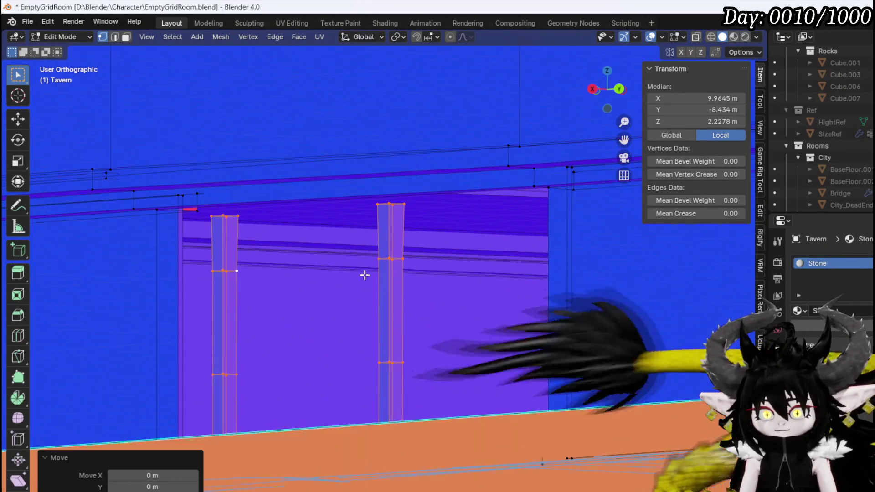
pyautogui.press('s')
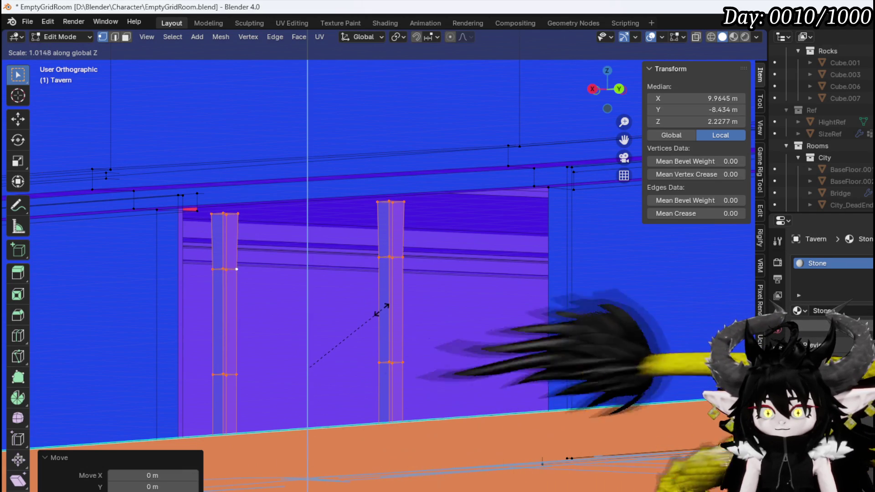
pyautogui.press('Escape')
pyautogui.moveTo(383, 314)
pyautogui.mouseDown(button='middle')
pyautogui.moveTo(334, 361)
pyautogui.moveTo(299, 341)
pyautogui.moveTo(333, 360)
pyautogui.moveTo(428, 344)
pyautogui.moveTo(420, 254)
pyautogui.moveTo(214, 277)
pyautogui.moveTo(345, 306)
pyautogui.moveTo(200, 319)
pyautogui.moveTo(385, 327)
pyautogui.moveTo(573, 287)
pyautogui.moveTo(359, 295)
pyautogui.moveTo(502, 297)
pyautogui.moveTo(265, 337)
pyautogui.moveTo(354, 154)
pyautogui.moveTo(377, 142)
pyautogui.moveTo(254, 131)
pyautogui.moveTo(348, 142)
pyautogui.mouseUp(button='middle')
pyautogui.press('2')
pyautogui.scroll(2, 374, 135)
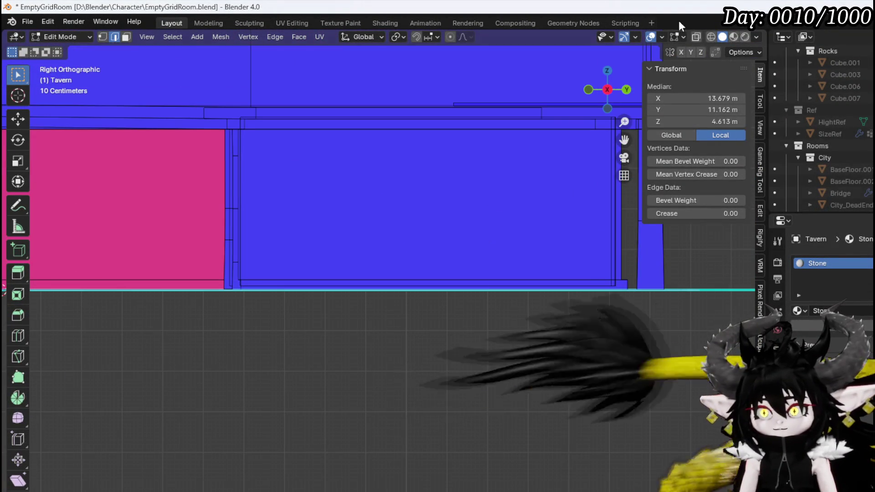
# - Extrude the selected top wall edge while viewing the walls in X-ray
pyautogui.click(696, 37)
pyautogui.press('g')
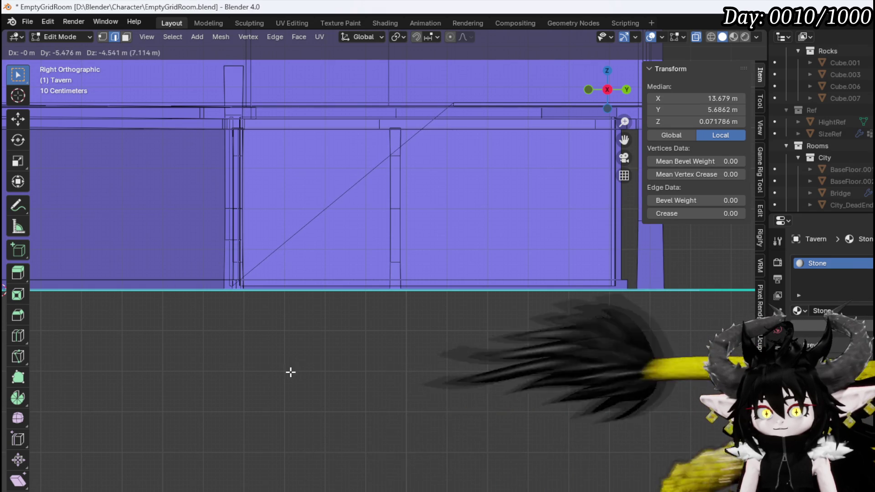
pyautogui.click(290, 372)
pyautogui.moveTo(290, 373)
pyautogui.mouseDown(button='middle')
pyautogui.moveTo(271, 326)
pyautogui.moveTo(447, 352)
pyautogui.moveTo(362, 367)
pyautogui.moveTo(332, 326)
pyautogui.moveTo(361, 307)
pyautogui.mouseUp(button='middle')
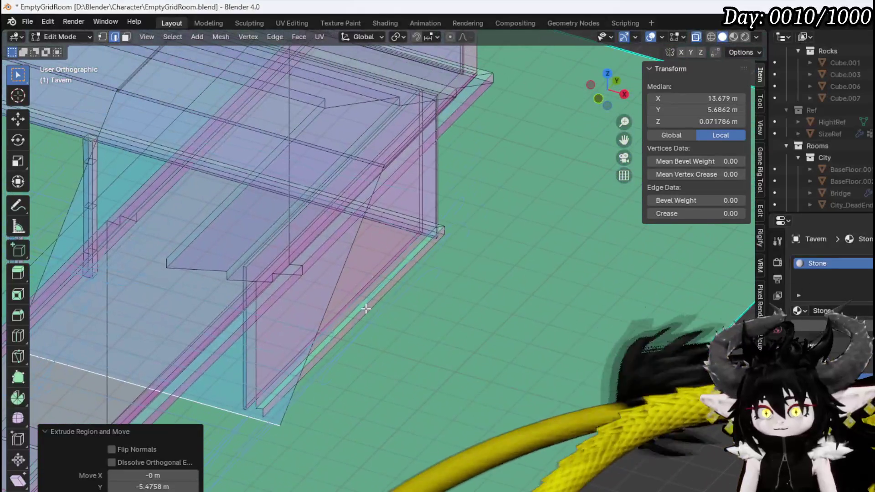
pyautogui.click(696, 36)
# - Slide two top wall edges along the X axis
pyautogui.moveTo(305, 231)
pyautogui.mouseDown(button='middle')
pyautogui.moveTo(262, 198)
pyautogui.moveTo(234, 237)
pyautogui.moveTo(395, 279)
pyautogui.moveTo(410, 286)
pyautogui.moveTo(398, 313)
pyautogui.mouseUp(button='middle')
pyautogui.click(416, 260)
pyautogui.keyDown('shift'); pyautogui.click(477, 240); pyautogui.keyUp('shift')
pyautogui.moveTo(475, 239)
pyautogui.mouseDown(button='middle')
pyautogui.moveTo(547, 209)
pyautogui.moveTo(488, 205)
pyautogui.moveTo(504, 288)
pyautogui.mouseUp(button='middle')
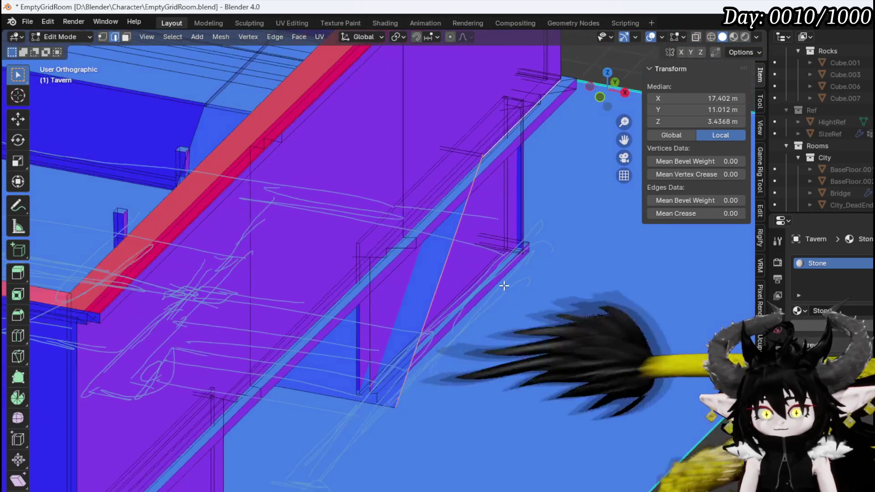
pyautogui.scroll(2, 504, 290)
pyautogui.press('g')
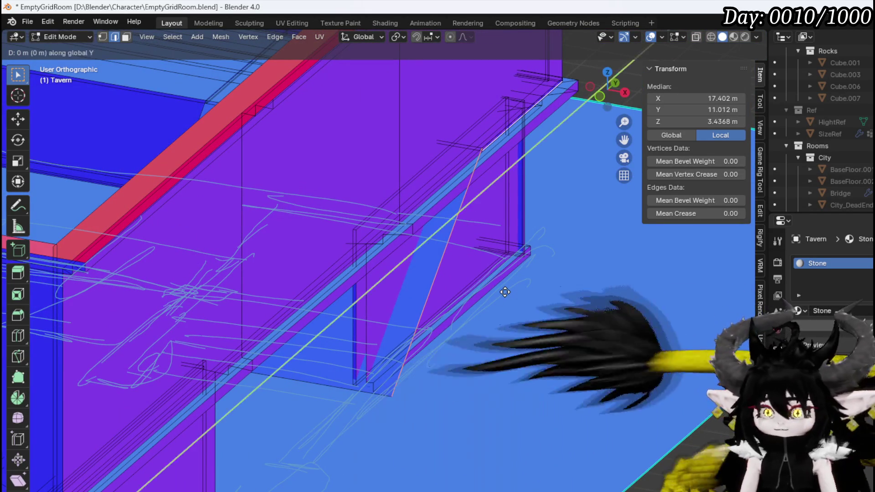
pyautogui.press('Escape')
pyautogui.press('g')
pyautogui.press('x')
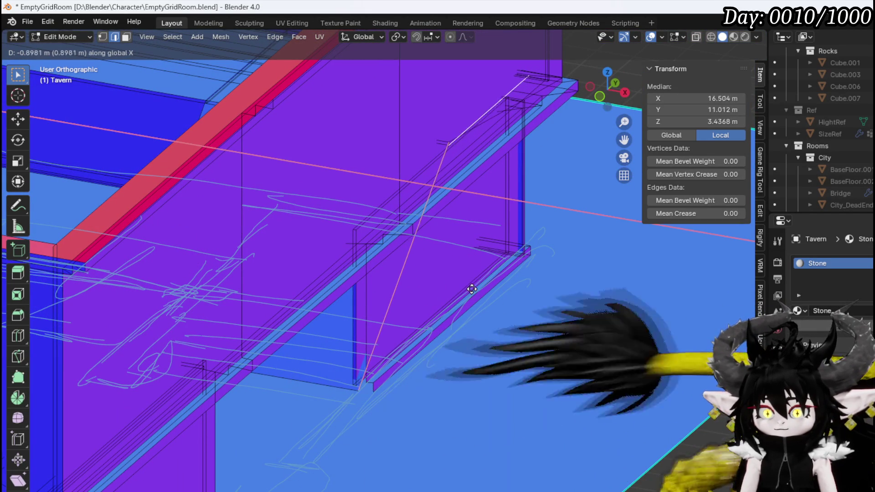
pyautogui.click(472, 291)
pyautogui.moveTo(472, 290)
pyautogui.mouseDown(button='middle')
pyautogui.moveTo(443, 281)
pyautogui.moveTo(486, 287)
pyautogui.moveTo(485, 303)
pyautogui.moveTo(429, 276)
pyautogui.moveTo(508, 241)
pyautogui.moveTo(426, 254)
pyautogui.moveTo(374, 246)
pyautogui.moveTo(411, 259)
pyautogui.moveTo(401, 264)
pyautogui.mouseUp(button='middle')
# - Shift a wall-top face about 1 m along X
pyautogui.press('3')
pyautogui.click(377, 254)
pyautogui.press('g')
pyautogui.press('x')
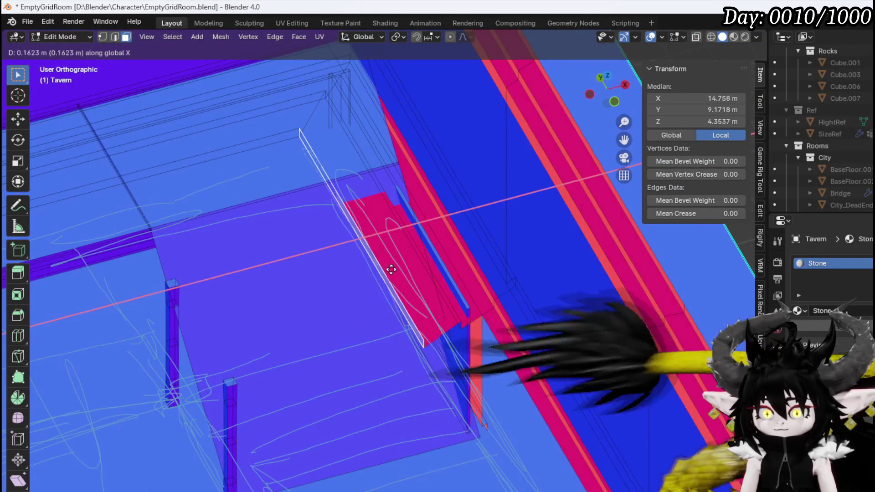
pyautogui.click(424, 257)
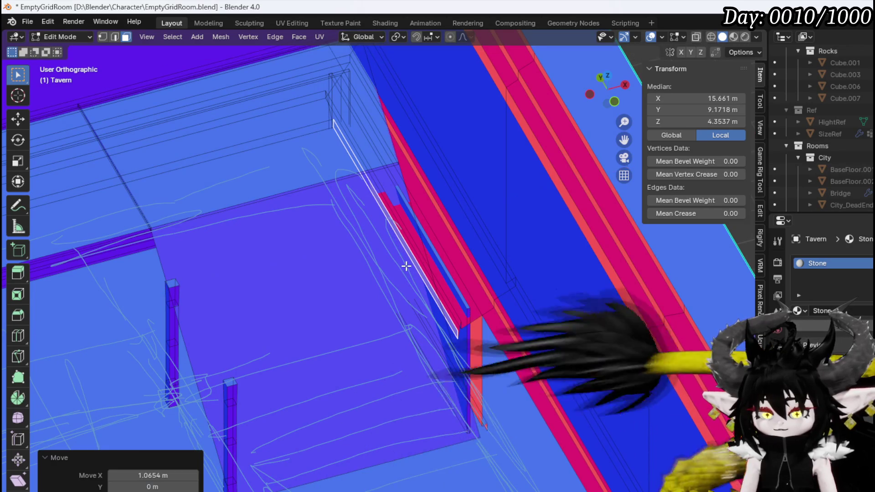
pyautogui.moveTo(423, 257)
pyautogui.mouseDown(button='middle')
pyautogui.moveTo(391, 250)
pyautogui.moveTo(415, 281)
pyautogui.moveTo(538, 282)
pyautogui.moveTo(516, 304)
pyautogui.mouseUp(button='middle')
# - Move a wall edge and place the corner vertex on the sketch at X 15.976 m, Y 5.5829 m
pyautogui.click(416, 280)
pyautogui.click(507, 264)
pyautogui.press('g')
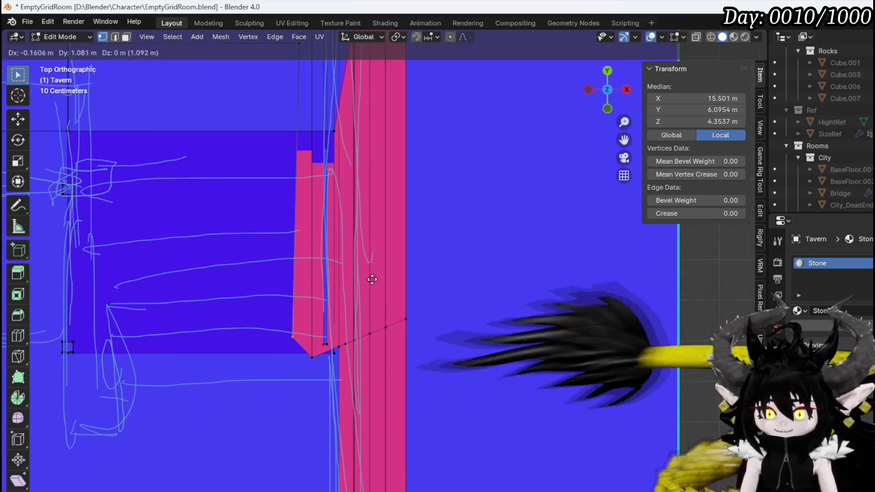
pyautogui.click(313, 355)
pyautogui.click(309, 361)
pyautogui.press('g')
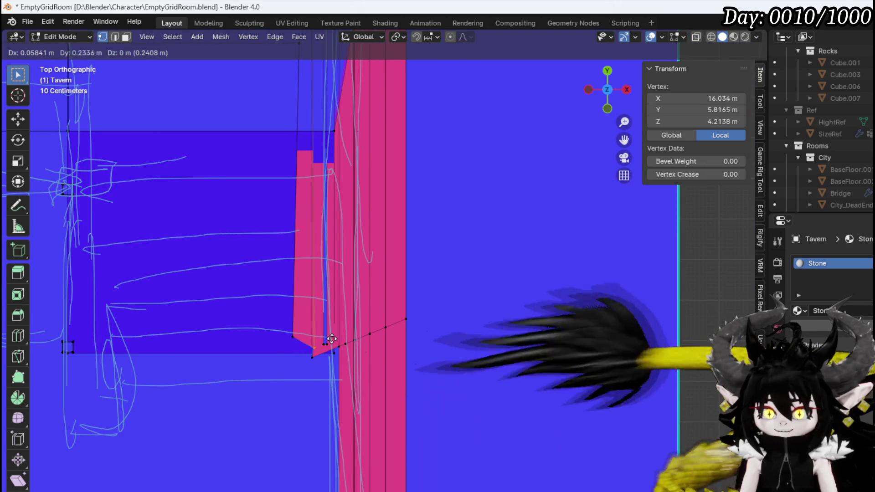
pyautogui.click(305, 367)
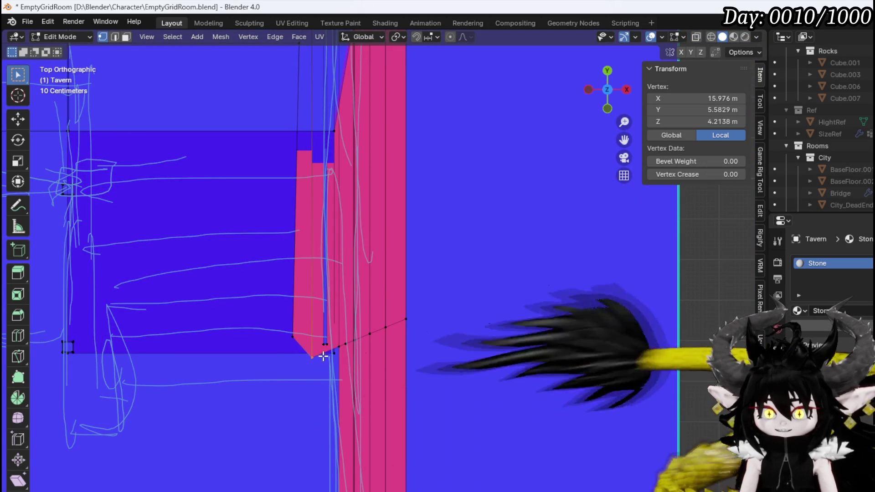
pyautogui.click(696, 37)
pyautogui.press('3')
pyautogui.moveTo(314, 318)
pyautogui.mouseDown(button='middle')
pyautogui.moveTo(308, 280)
pyautogui.moveTo(320, 273)
pyautogui.moveTo(254, 273)
pyautogui.mouseUp(button='middle')
# - Delete the two leftover beam faces
pyautogui.click(186, 228)
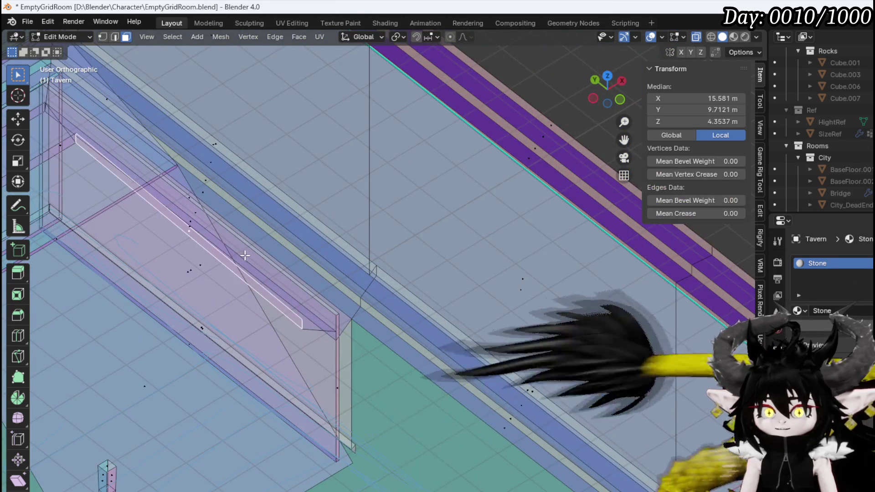
pyautogui.moveTo(186, 228)
pyautogui.mouseDown(button='middle')
pyautogui.moveTo(400, 322)
pyautogui.moveTo(293, 283)
pyautogui.moveTo(280, 289)
pyautogui.moveTo(279, 309)
pyautogui.moveTo(345, 343)
pyautogui.mouseUp(button='middle')
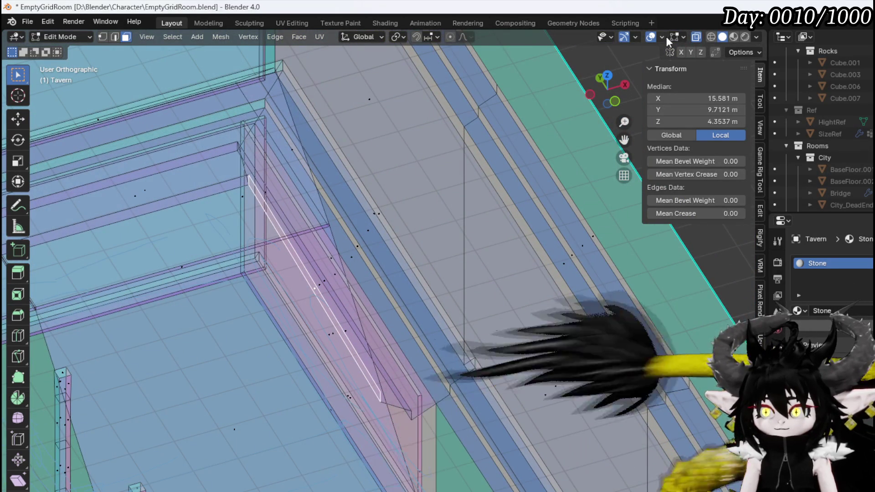
pyautogui.click(699, 36)
pyautogui.moveTo(328, 191); pyautogui.dragTo(289, 233, button='middle')
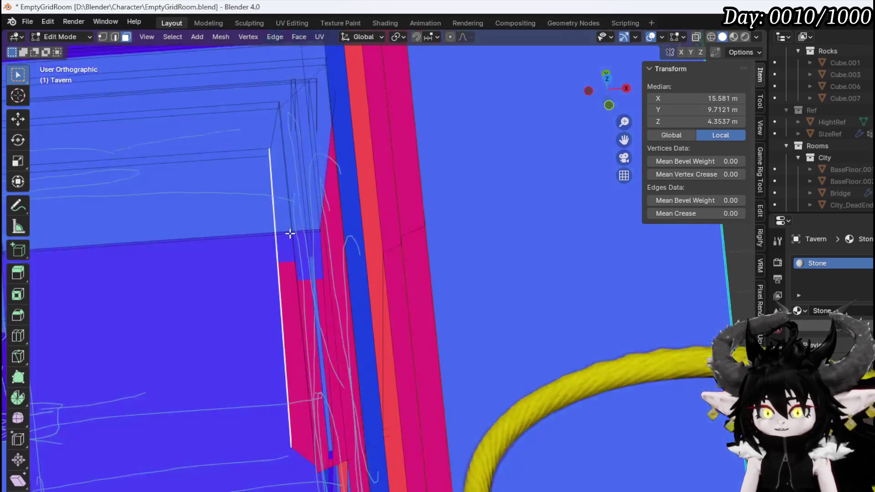
pyautogui.click(293, 296)
pyautogui.moveTo(294, 296); pyautogui.dragTo(373, 291, button='middle')
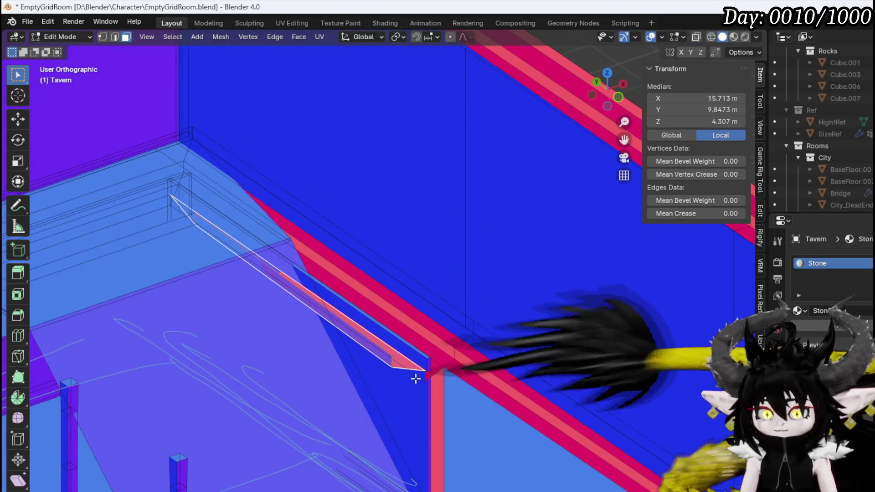
pyautogui.moveTo(419, 374)
pyautogui.mouseDown(button='middle')
pyautogui.moveTo(404, 353)
pyautogui.moveTo(416, 367)
pyautogui.moveTo(439, 368)
pyautogui.moveTo(446, 433)
pyautogui.mouseUp(button='middle')
pyautogui.keyDown('shift'); pyautogui.click(449, 432); pyautogui.keyUp('shift')
pyautogui.moveTo(469, 400)
pyautogui.mouseDown(button='middle')
pyautogui.moveTo(473, 378)
pyautogui.moveTo(474, 402)
pyautogui.mouseUp(button='middle')
pyautogui.press('x')
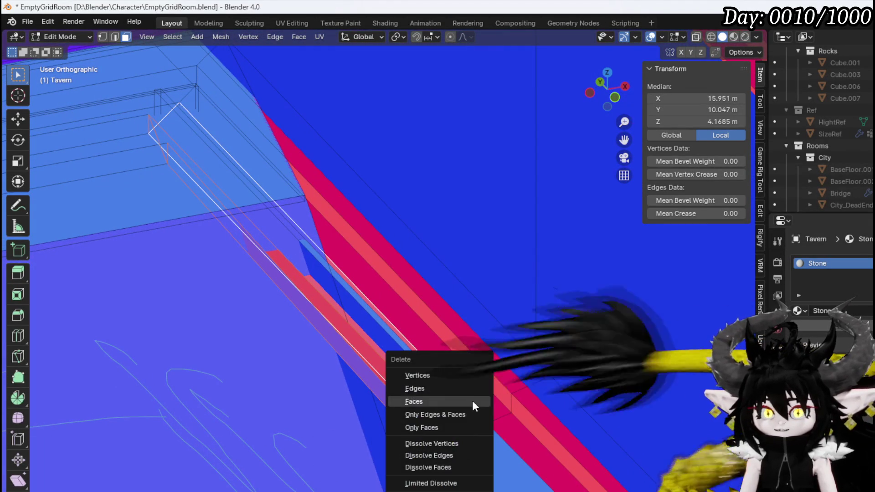
pyautogui.click(472, 400)
# - Raise the beam's top edge to 4.7795 m along Z and extrude it
pyautogui.moveTo(280, 342)
pyautogui.mouseDown(button='middle')
pyautogui.moveTo(397, 354)
pyautogui.moveTo(313, 360)
pyautogui.moveTo(356, 354)
pyautogui.moveTo(366, 337)
pyautogui.moveTo(391, 329)
pyautogui.mouseUp(button='middle')
pyautogui.click(408, 336)
pyautogui.press('g')
pyautogui.press('z')
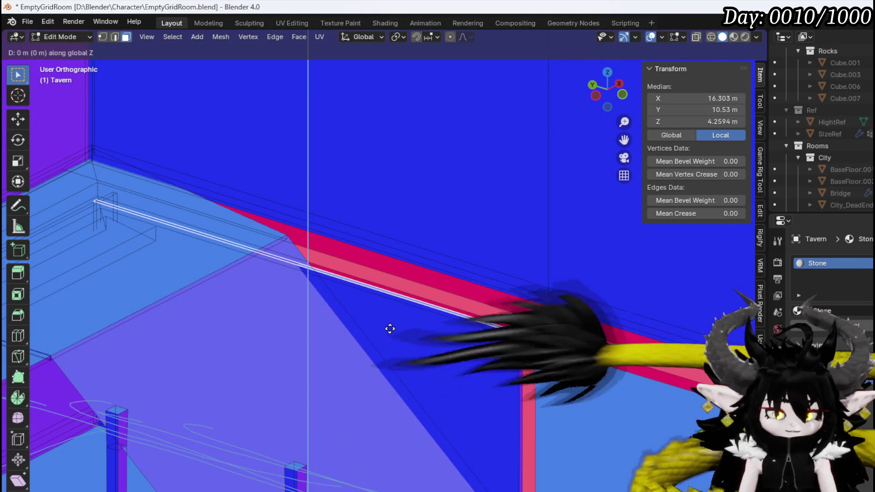
pyautogui.click(383, 299)
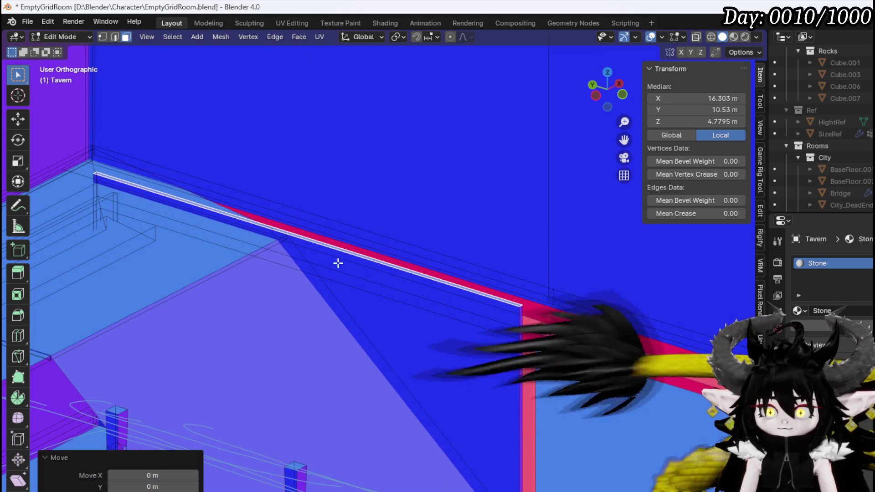
pyautogui.moveTo(337, 259); pyautogui.dragTo(286, 275, button='middle')
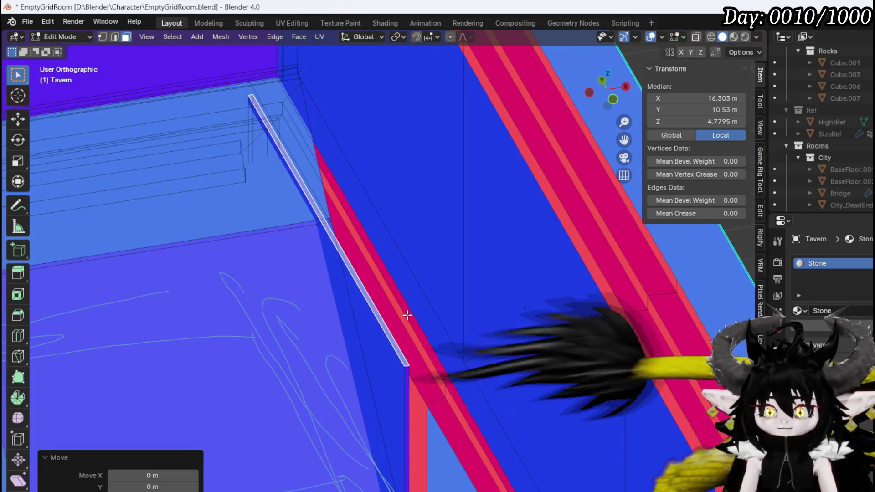
pyautogui.press('e')
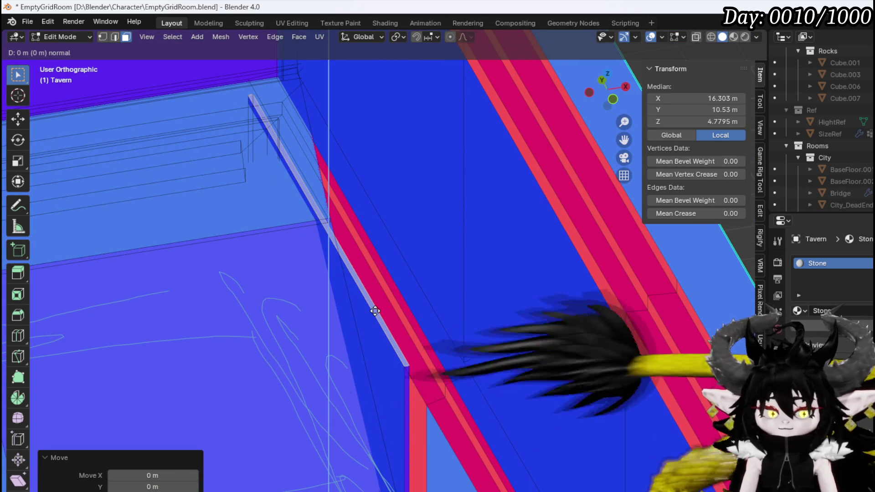
pyautogui.click(408, 350)
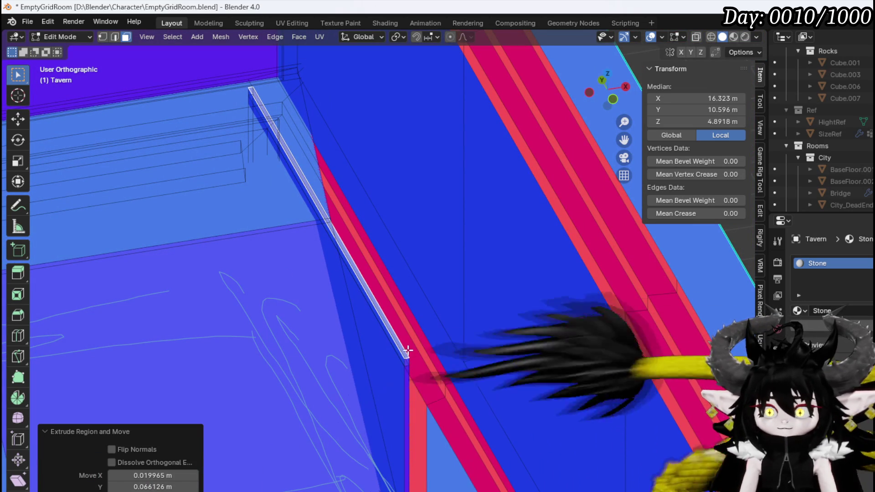
pyautogui.moveTo(408, 359)
pyautogui.mouseDown(button='middle')
pyautogui.moveTo(389, 358)
pyautogui.moveTo(406, 366)
pyautogui.moveTo(415, 353)
pyautogui.moveTo(309, 331)
pyautogui.moveTo(274, 347)
pyautogui.moveTo(285, 369)
pyautogui.moveTo(285, 348)
pyautogui.moveTo(276, 359)
pyautogui.moveTo(355, 324)
pyautogui.moveTo(332, 299)
pyautogui.moveTo(343, 321)
pyautogui.mouseUp(button='middle')
# - Merge a stray corner vertex near the small pillar at the last vertex
pyautogui.press('2')
pyautogui.scroll(-6, 342, 321)
pyautogui.moveTo(445, 262)
pyautogui.mouseDown(button='middle')
pyautogui.moveTo(387, 302)
pyautogui.moveTo(254, 316)
pyautogui.moveTo(248, 297)
pyautogui.moveTo(279, 260)
pyautogui.moveTo(303, 274)
pyautogui.moveTo(259, 188)
pyautogui.mouseUp(button='middle')
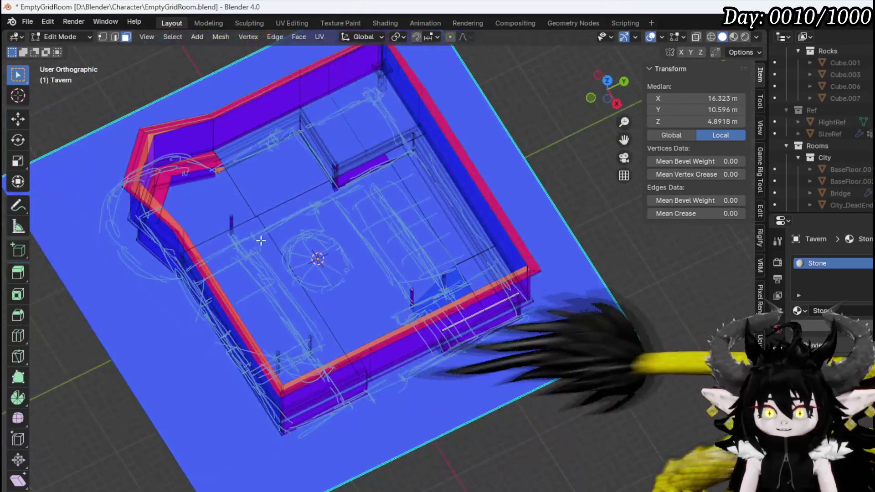
pyautogui.scroll(5, 298, 252)
pyautogui.moveTo(299, 251)
pyautogui.mouseDown(button='middle')
pyautogui.moveTo(486, 314)
pyautogui.moveTo(491, 307)
pyautogui.moveTo(426, 323)
pyautogui.moveTo(288, 255)
pyautogui.mouseUp(button='middle')
pyautogui.scroll(3, 295, 281)
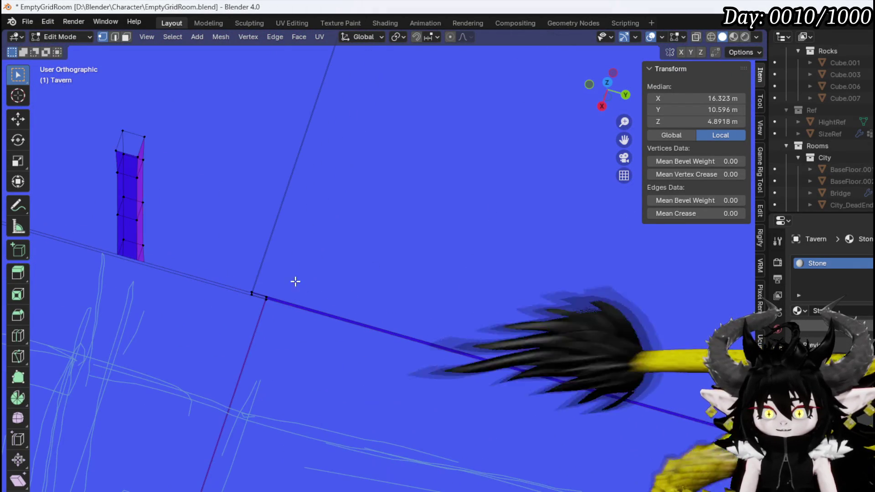
pyautogui.click(251, 281)
pyautogui.press('m')
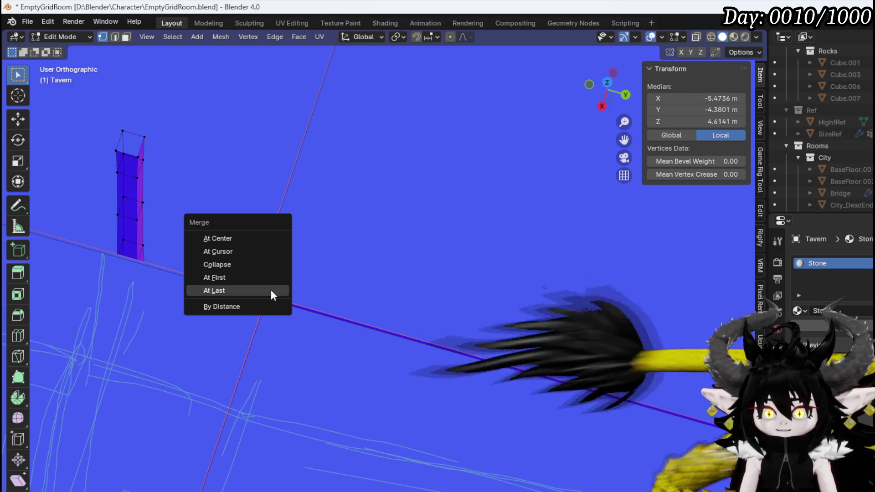
pyautogui.click(269, 292)
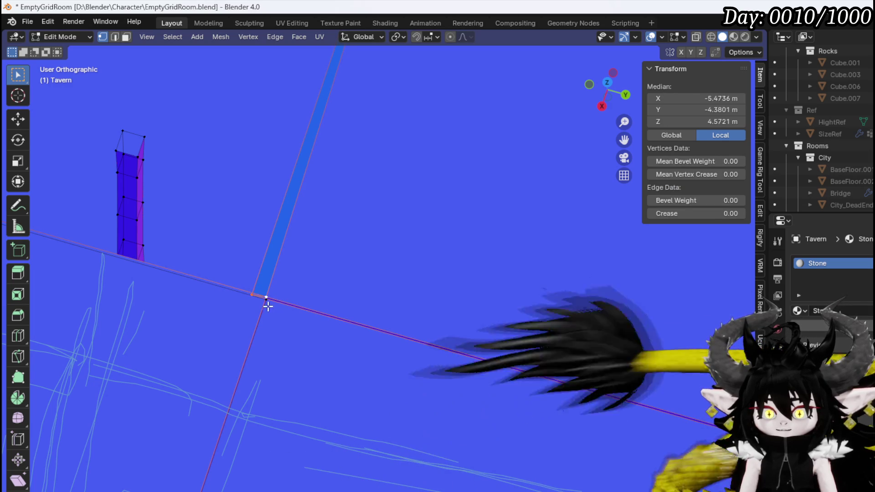
# - Merge another vertex pair into one and select the left wall corner edge
pyautogui.click(251, 303)
pyautogui.press('m')
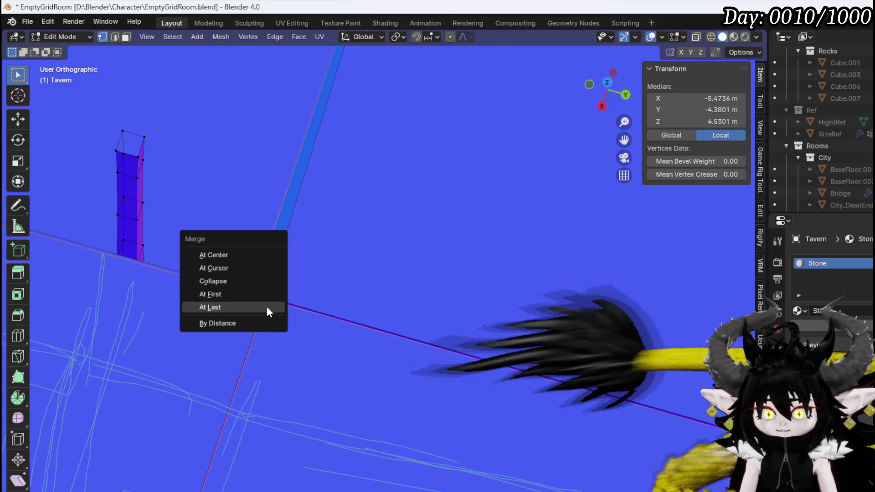
pyautogui.click(269, 363)
pyautogui.moveTo(269, 364)
pyautogui.mouseDown(button='middle')
pyautogui.moveTo(348, 367)
pyautogui.moveTo(321, 310)
pyautogui.moveTo(336, 404)
pyautogui.moveTo(318, 245)
pyautogui.moveTo(324, 309)
pyautogui.moveTo(161, 316)
pyautogui.mouseUp(button='middle')
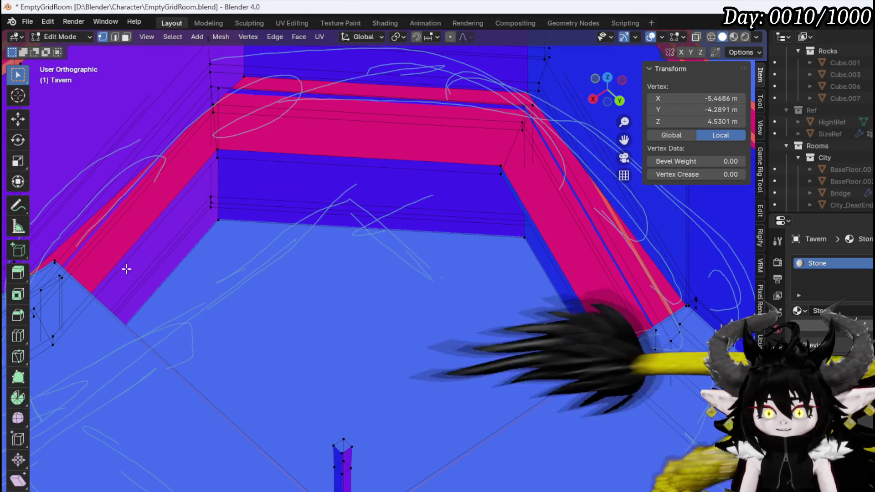
pyautogui.click(58, 263)
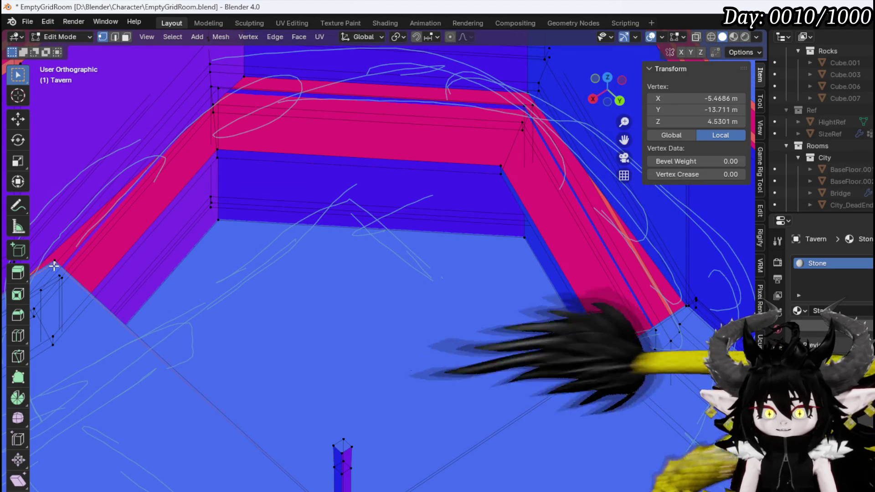
pyautogui.press('2')
pyautogui.click(67, 258)
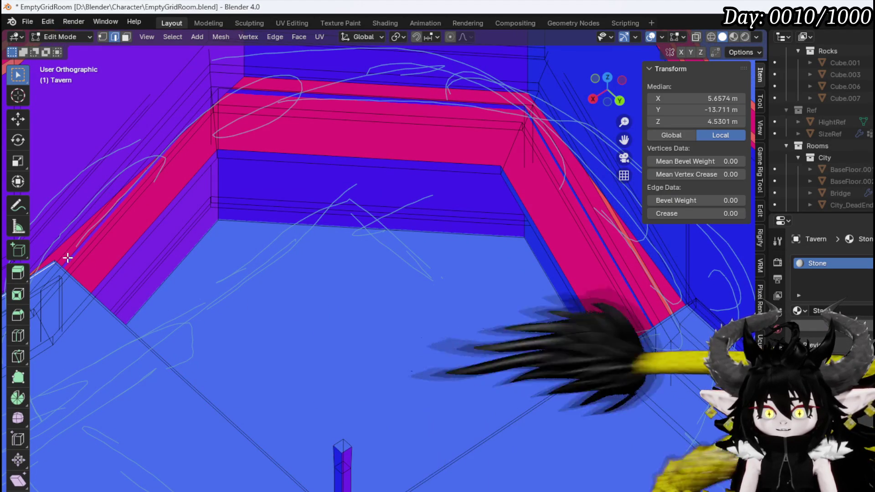
pyautogui.scroll(3, 56, 260)
pyautogui.moveTo(47, 254)
pyautogui.mouseDown(button='middle')
pyautogui.moveTo(98, 249)
pyautogui.moveTo(371, 279)
pyautogui.moveTo(295, 272)
pyautogui.moveTo(338, 246)
pyautogui.moveTo(387, 316)
pyautogui.moveTo(438, 278)
pyautogui.mouseUp(button='middle')
# - Select the small post box in top view, reposition it and scale it up by 1.295
pyautogui.press('1')
pyautogui.click(427, 257)
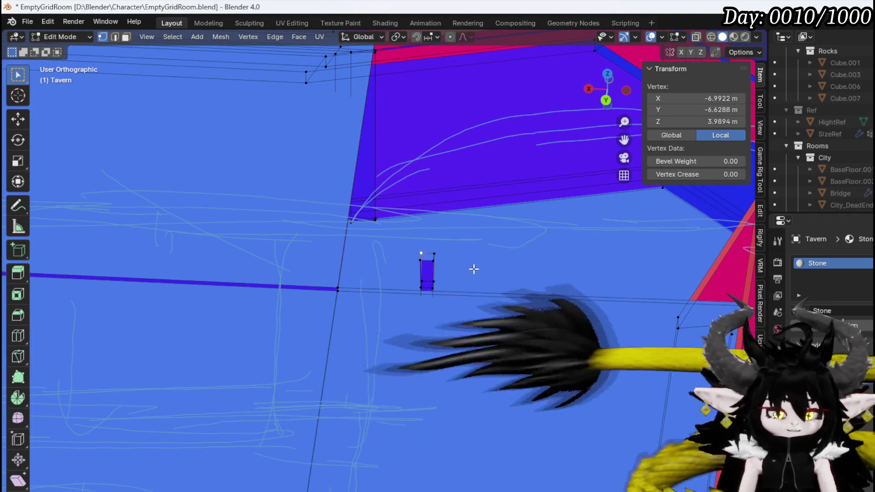
pyautogui.hotkey('ctrl', 'l')
pyautogui.press('KP_7')
pyautogui.scroll(-2, 420, 249)
pyautogui.scroll(-2, 420, 249)
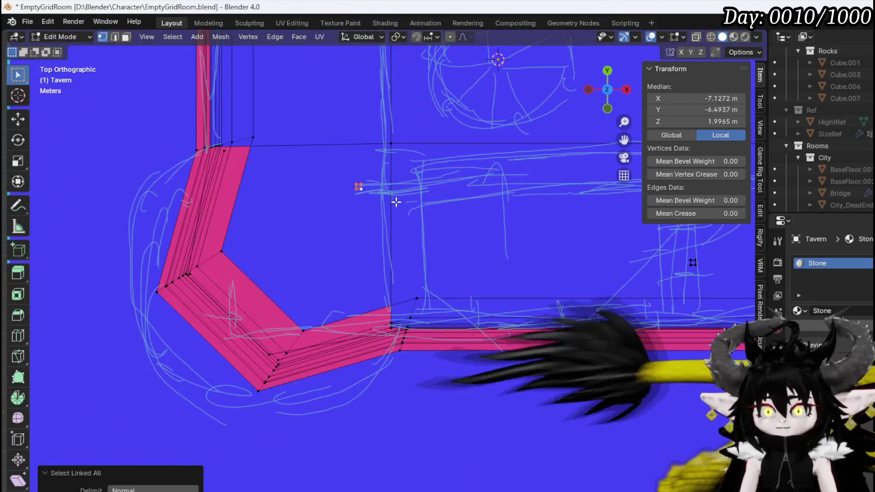
pyautogui.keyDown('shift'); pyautogui.moveTo(397, 201); pyautogui.dragTo(408, 312, button='middle'); pyautogui.keyUp('shift')
pyautogui.scroll(3, 411, 301)
pyautogui.press('g')
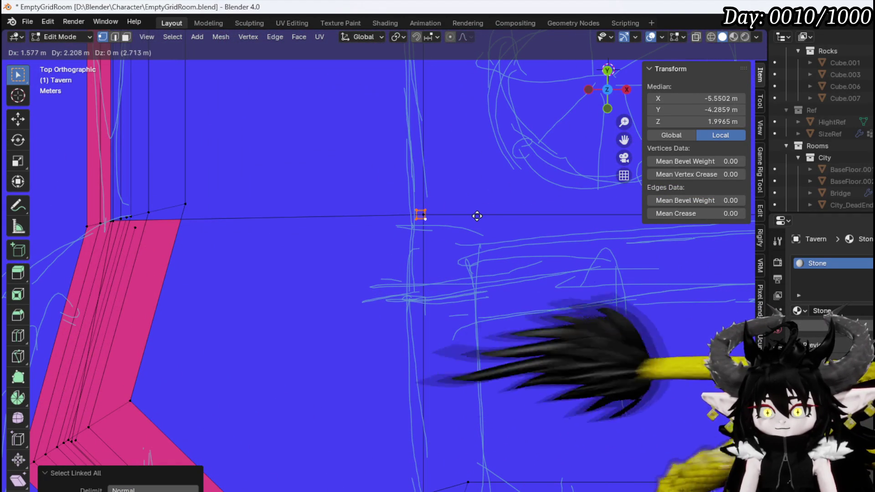
pyautogui.click(478, 216)
pyautogui.press('s')
pyautogui.click(528, 297)
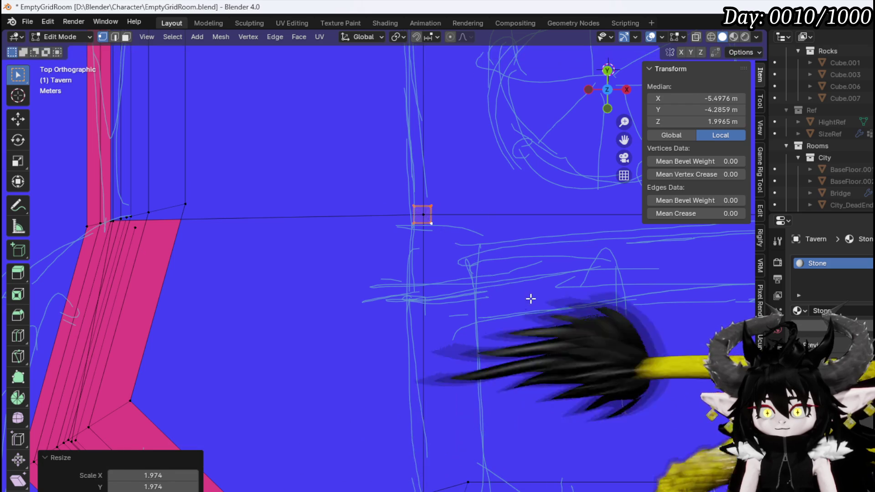
# - In front view, raise the post's selected vertices upward
pyautogui.moveTo(528, 296)
pyautogui.mouseDown(button='middle')
pyautogui.moveTo(518, 257)
pyautogui.moveTo(559, 210)
pyautogui.moveTo(84, 210)
pyautogui.moveTo(58, 201)
pyautogui.mouseUp(button='middle')
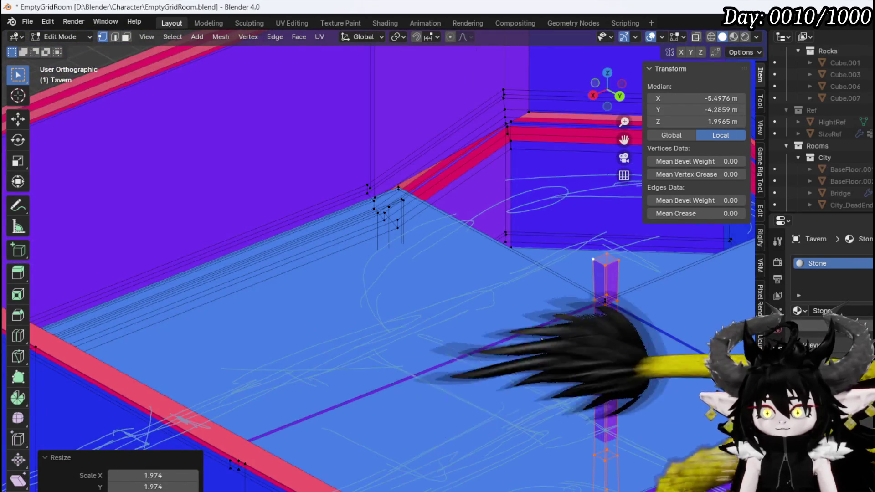
pyautogui.press('KP_1')
pyautogui.scroll(-2, 376, 351)
pyautogui.keyDown('shift'); pyautogui.moveTo(375, 351); pyautogui.dragTo(453, 359, button='middle'); pyautogui.keyUp('shift')
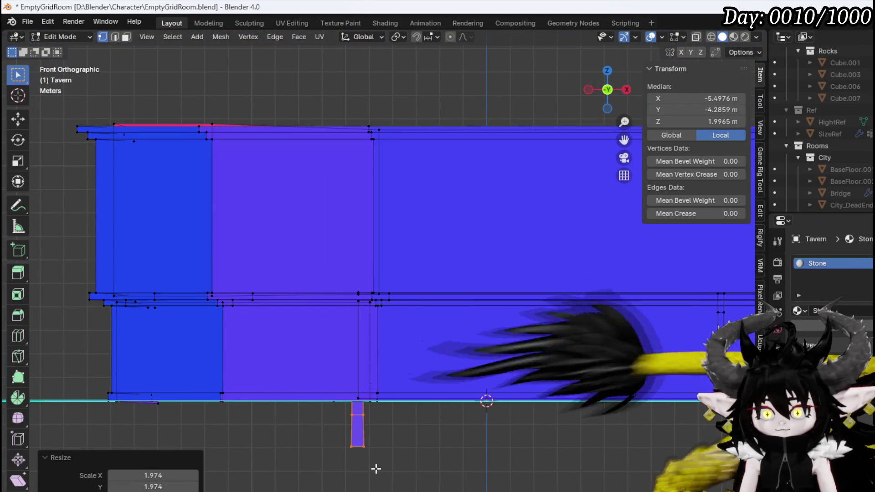
pyautogui.press('g')
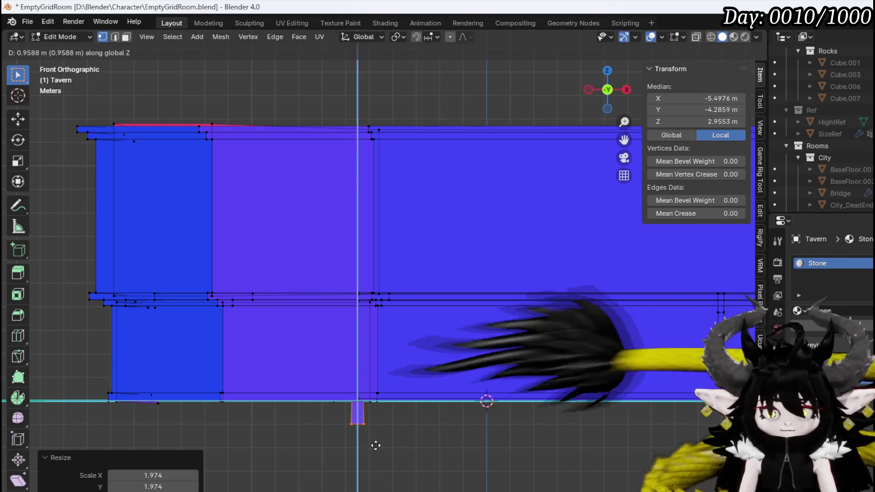
pyautogui.click(421, 449)
# - Turn on X-ray, reselect the post's vertex column and raise it along Z
pyautogui.click(697, 37)
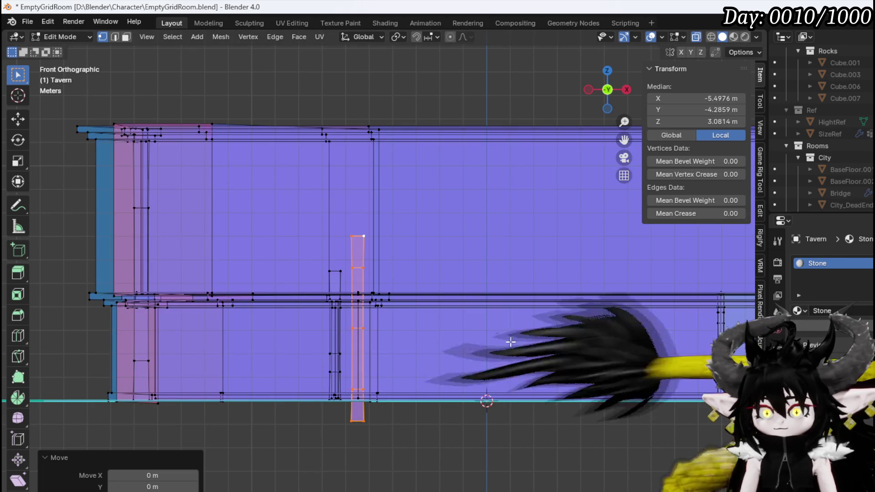
pyautogui.hotkey('alt', 'a')
pyautogui.press('z')
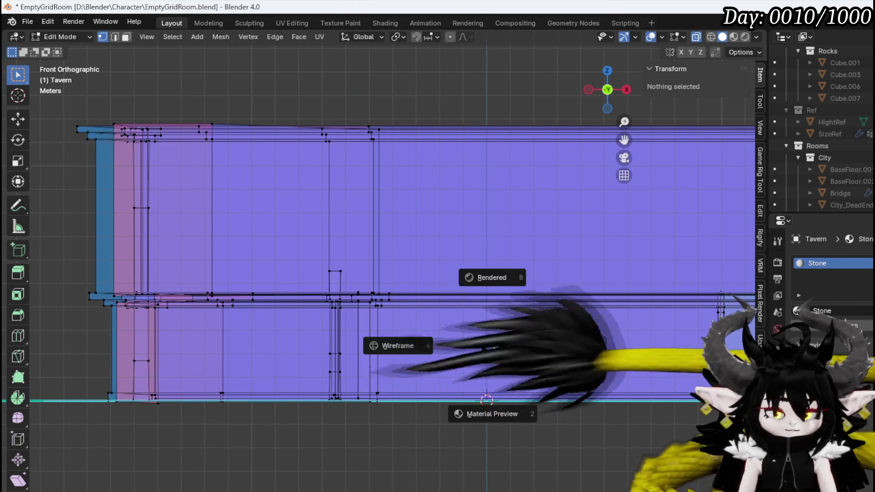
pyautogui.press('Escape')
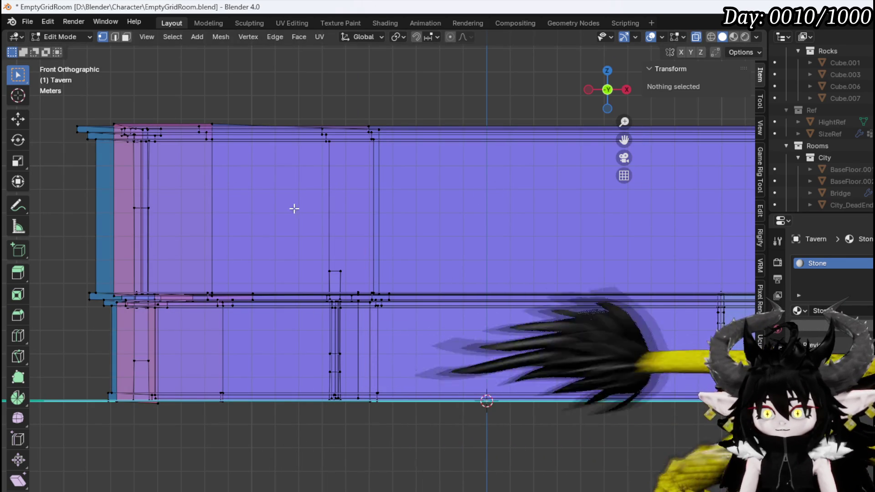
pyautogui.hotkey('ctrl', 'z')
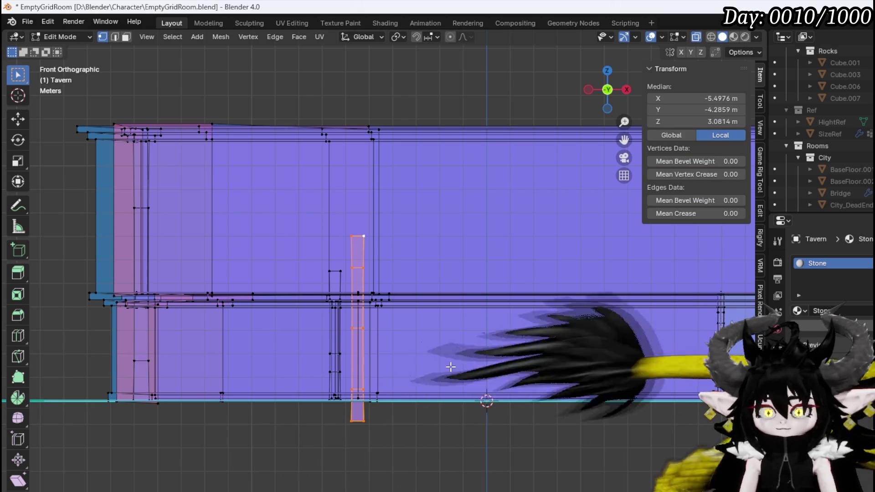
pyautogui.press('z')
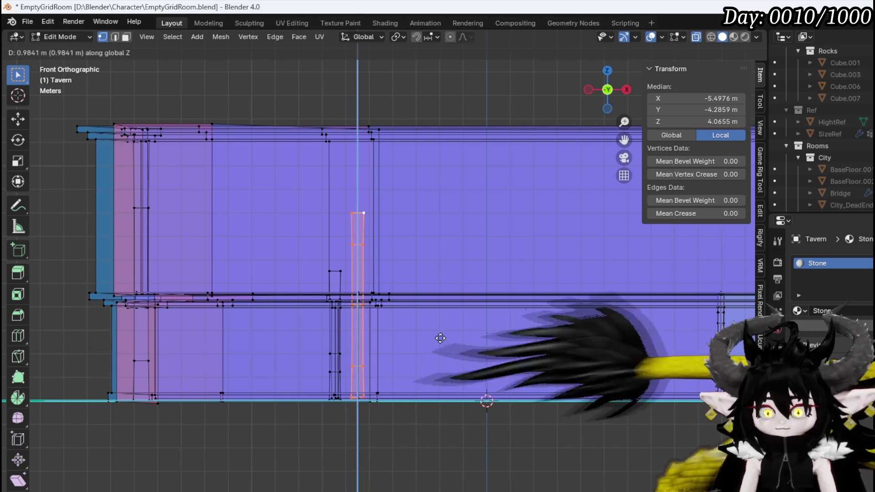
pyautogui.click(440, 338)
pyautogui.press('s')
pyautogui.press('g')
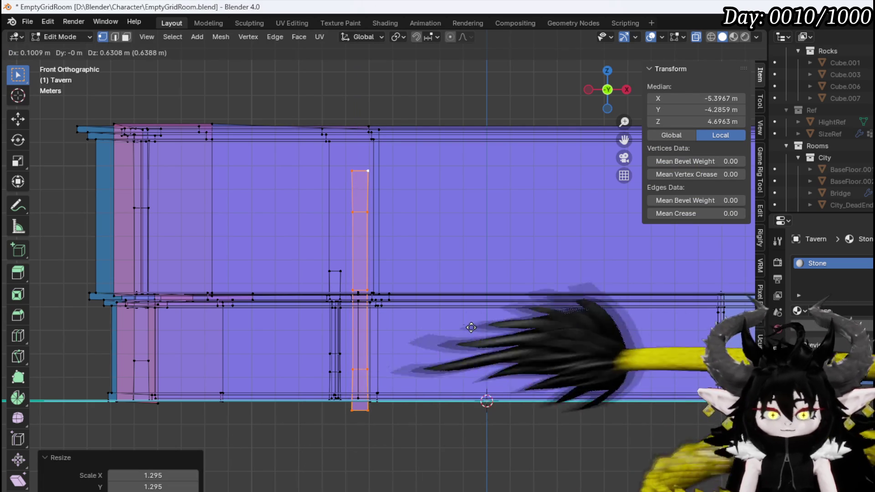
pyautogui.press('z')
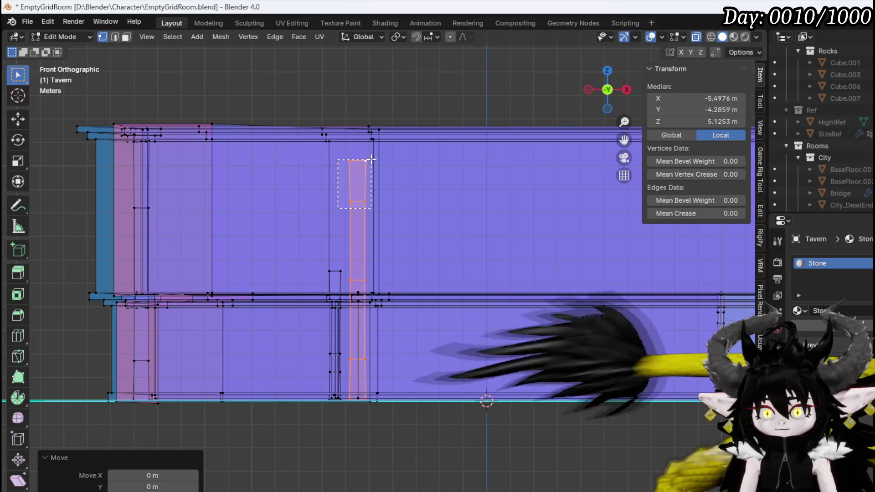
# - Box-select the post's top and raise it along Z to 10.278 m, near the wall top
pyautogui.moveTo(371, 160); pyautogui.dragTo(372, 159)
pyautogui.press('g')
pyautogui.press('z')
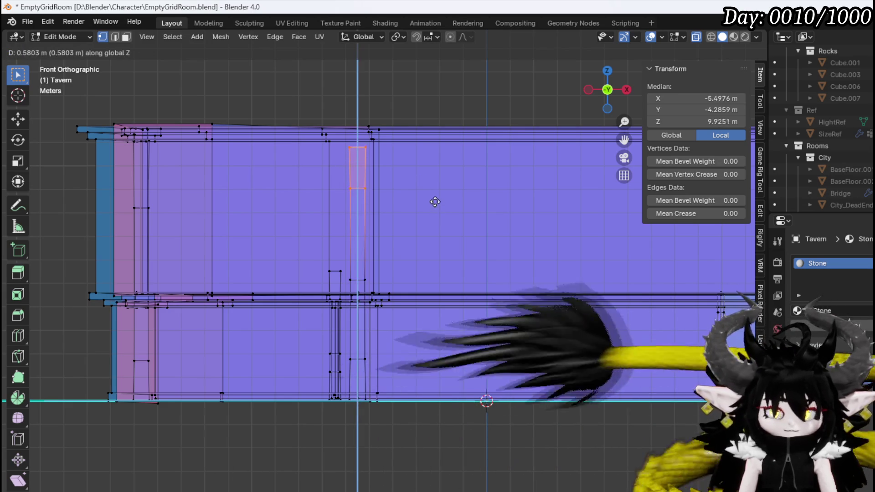
pyautogui.click(434, 194)
pyautogui.moveTo(434, 195)
pyautogui.mouseDown(button='middle')
pyautogui.moveTo(374, 214)
pyautogui.moveTo(307, 221)
pyautogui.moveTo(313, 253)
pyautogui.mouseUp(button='middle')
pyautogui.click(27, 22)
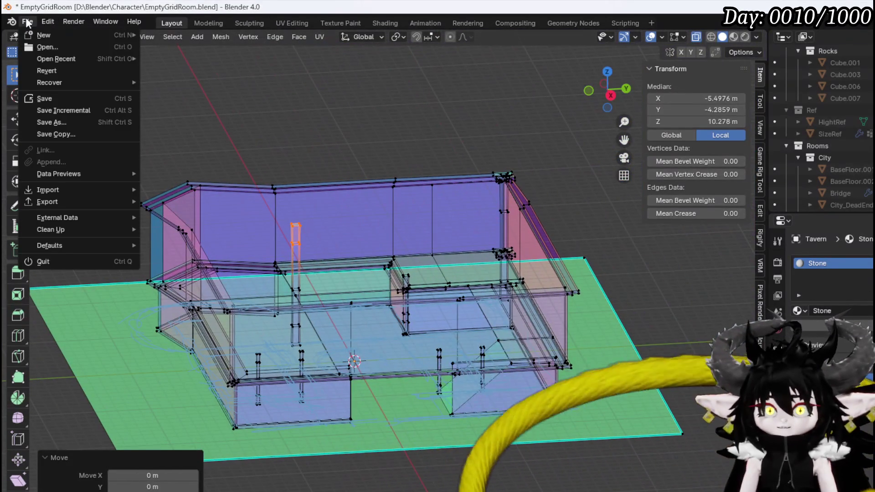
# - Save the Blender file and switch to the top view
pyautogui.click(45, 96)
pyautogui.press('KP_7')
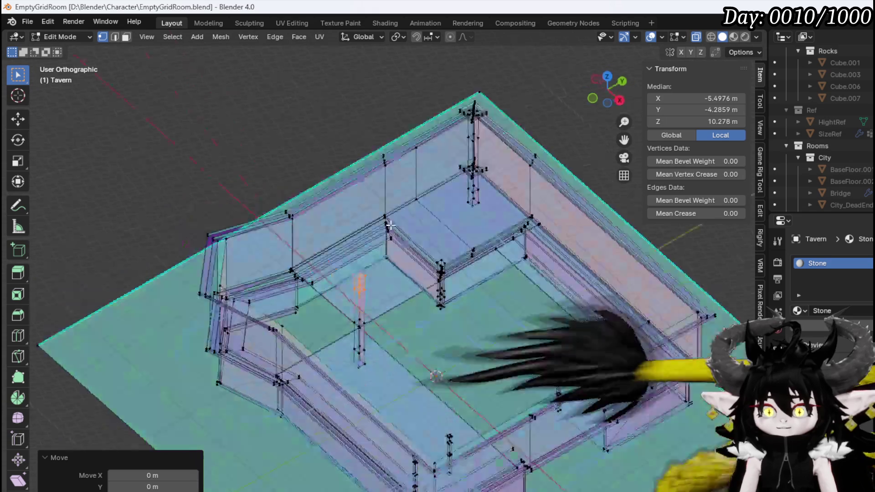
pyautogui.scroll(4, 442, 229)
pyautogui.scroll(-4, 442, 229)
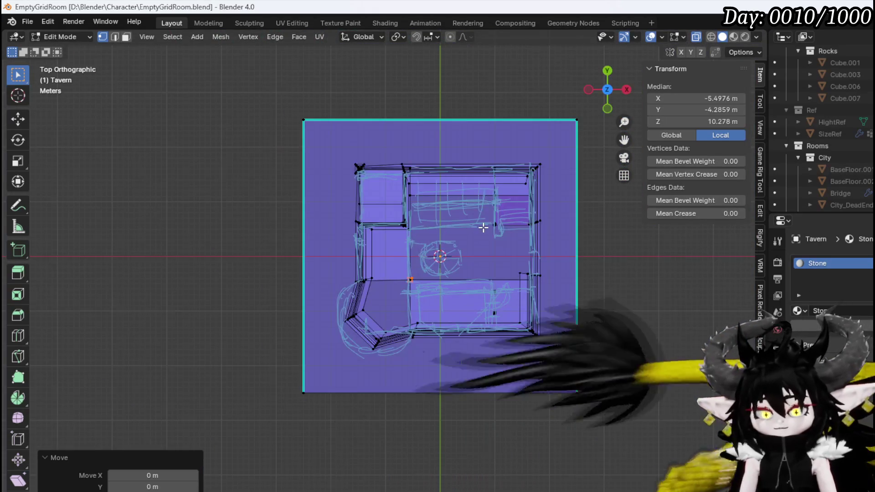
# - Select the entire tavern mesh and rotate it -90° around Z
pyautogui.press('a')
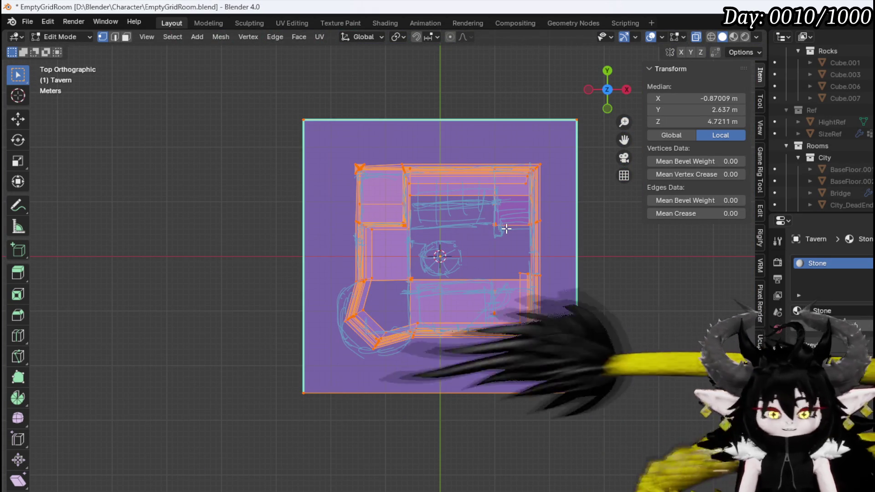
pyautogui.write('rz')
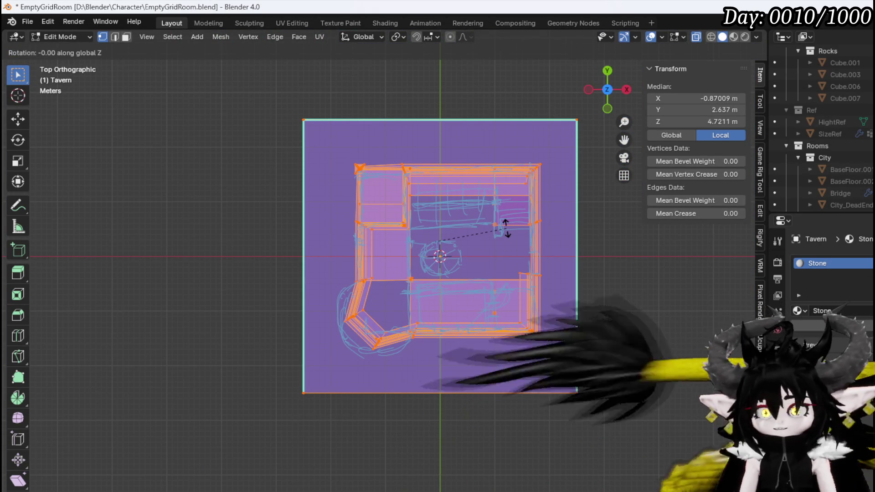
pyautogui.write('90')
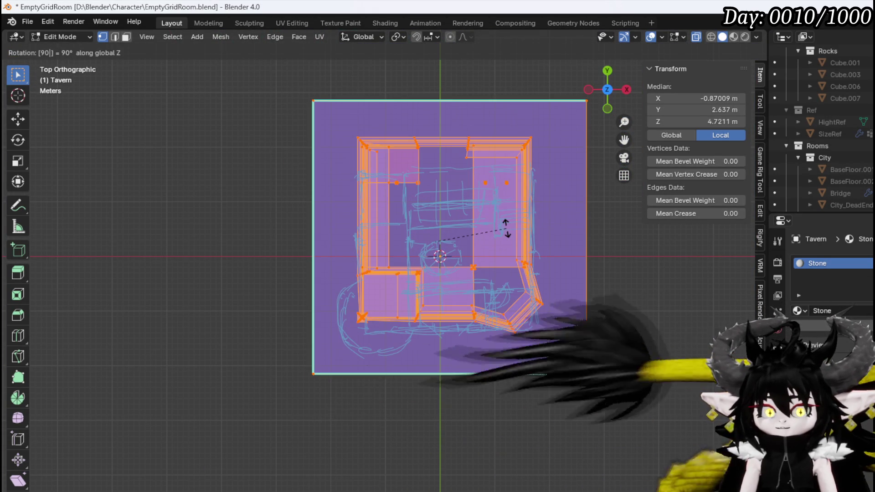
pyautogui.press('Return')
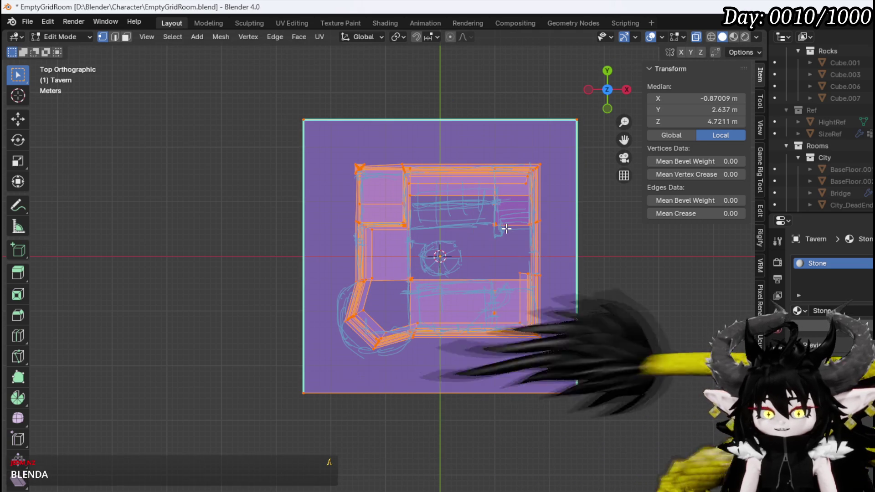
pyautogui.keyDown('shift'); pyautogui.moveTo(506, 229); pyautogui.dragTo(421, 229, button='middle'); pyautogui.keyUp('shift')
pyautogui.press('s')
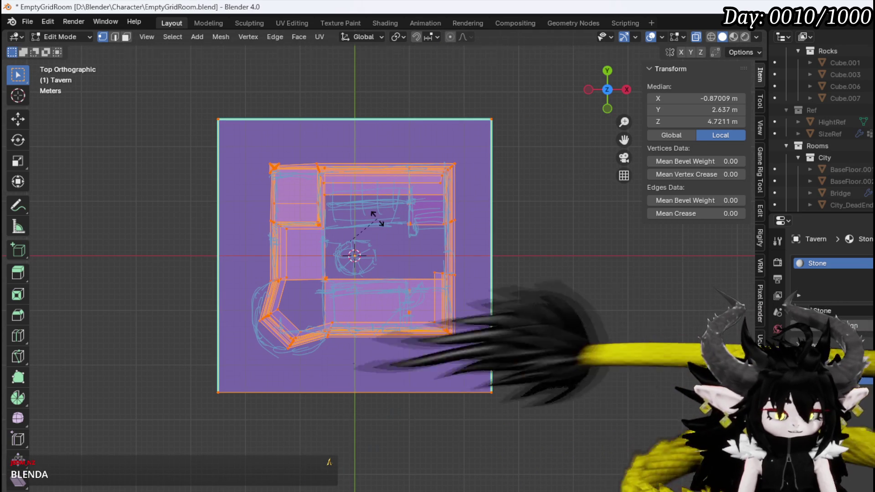
pyautogui.write('r-90')
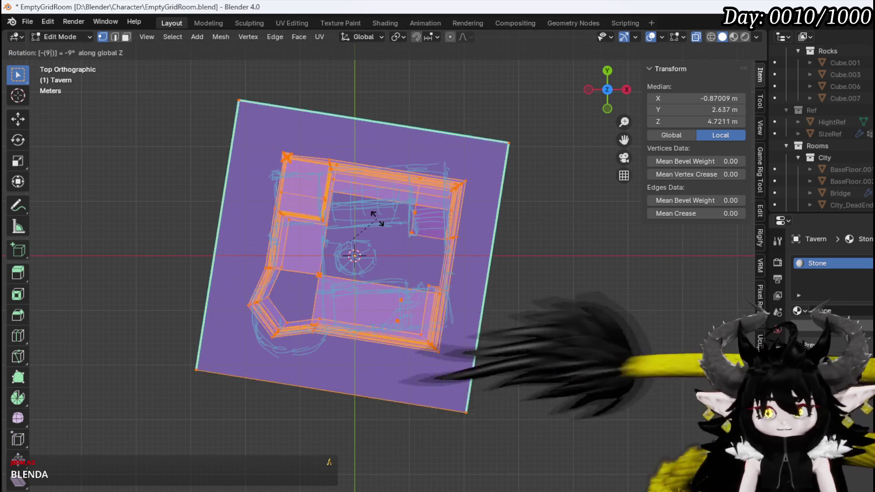
pyautogui.press('Return')
pyautogui.moveTo(390, 276)
pyautogui.mouseDown(button='middle')
pyautogui.moveTo(348, 269)
pyautogui.moveTo(465, 163)
pyautogui.moveTo(291, 181)
pyautogui.mouseUp(button='middle')
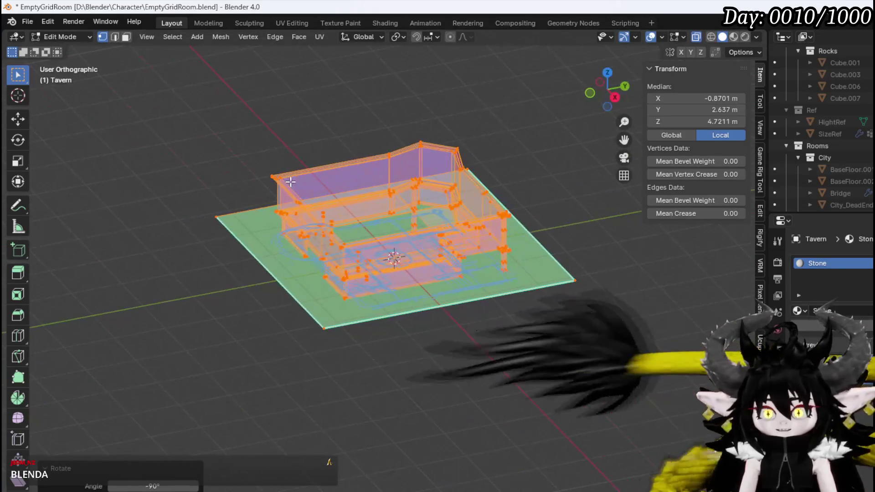
pyautogui.click(25, 22)
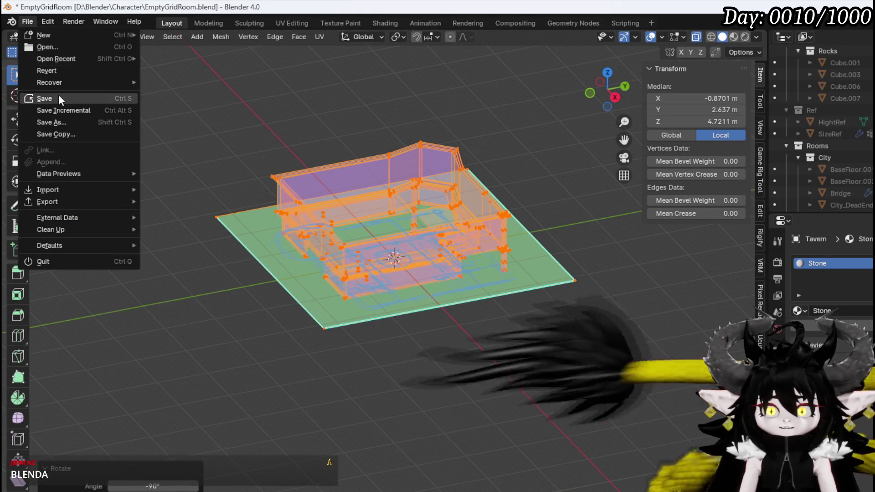
# - Save the file, cancel an FBX export, then save the rotated tavern again
pyautogui.click(58, 99)
pyautogui.click(29, 21)
pyautogui.moveTo(69, 201)
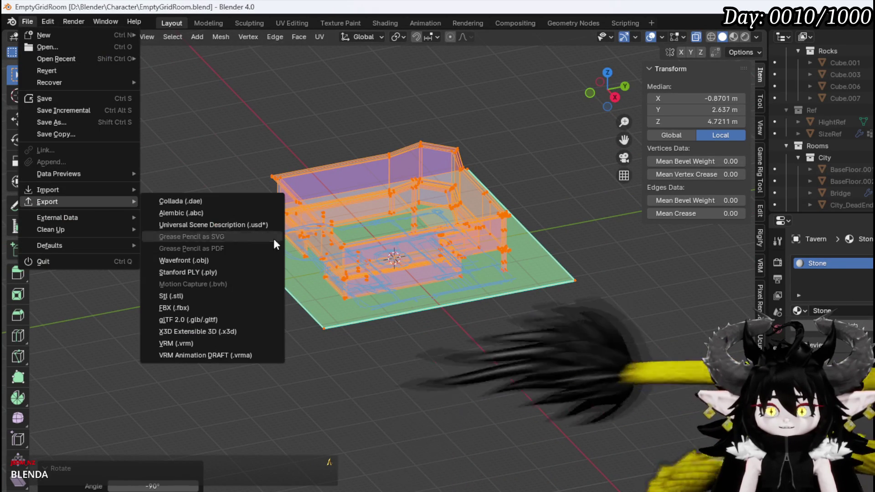
pyautogui.click(196, 308)
pyautogui.press('Escape')
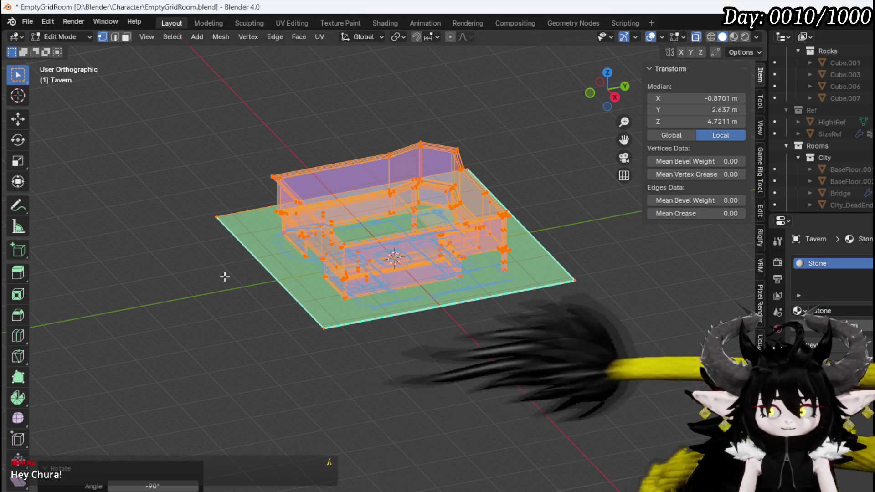
pyautogui.click(21, 18)
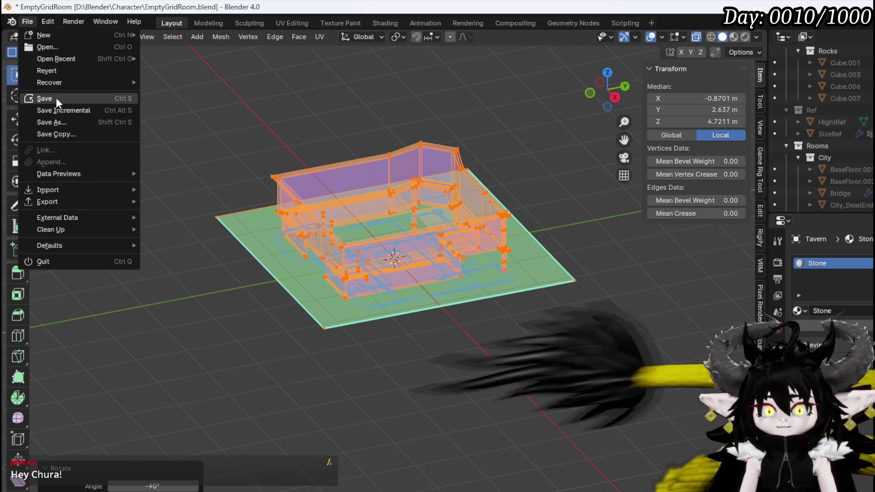
pyautogui.click(56, 97)
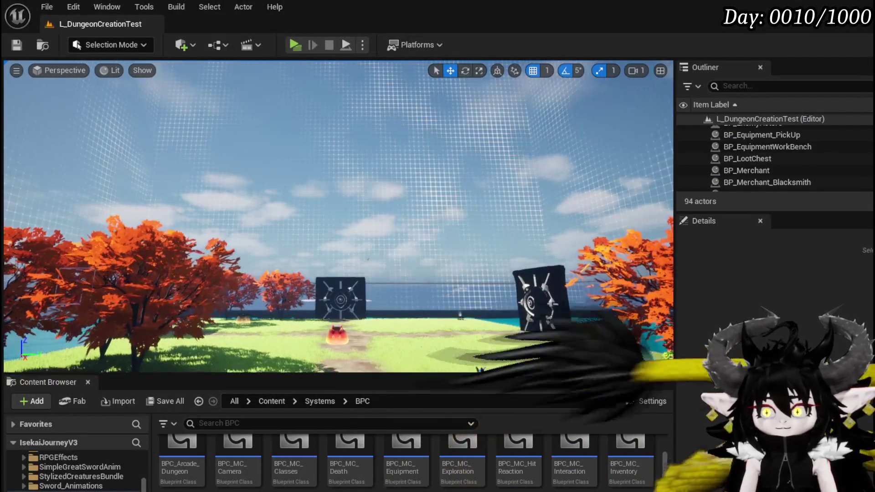
# - Widen the level viewport and open the DungeonCreationSystem > StaticMesh folder in the Content Browser
pyautogui.moveTo(439, 273)
pyautogui.mouseDown(button='right')
pyautogui.moveTo(439, 296)
pyautogui.moveTo(440, 277)
pyautogui.mouseUp(button='right')
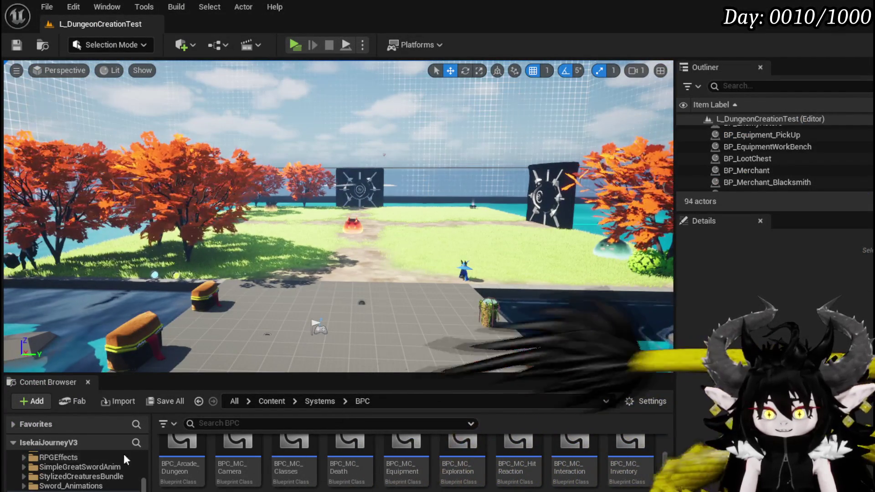
pyautogui.scroll(5, 111, 461)
pyautogui.scroll(3, 53, 468)
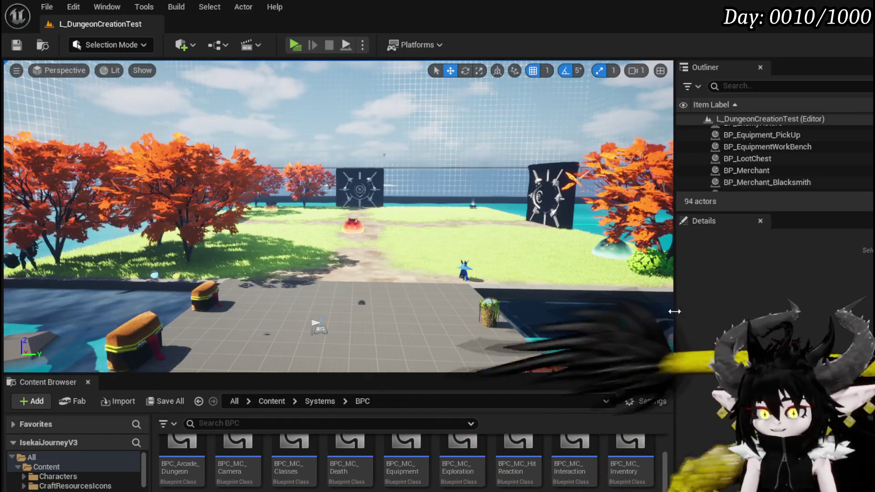
pyautogui.moveTo(674, 311)
pyautogui.mouseDown()
pyautogui.moveTo(856, 315)
pyautogui.moveTo(806, 316)
pyautogui.mouseUp()
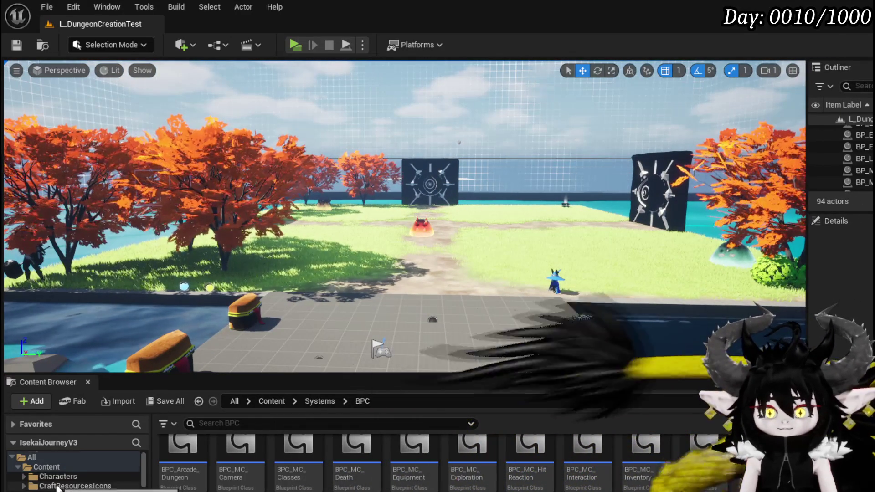
pyautogui.scroll(-5, 57, 483)
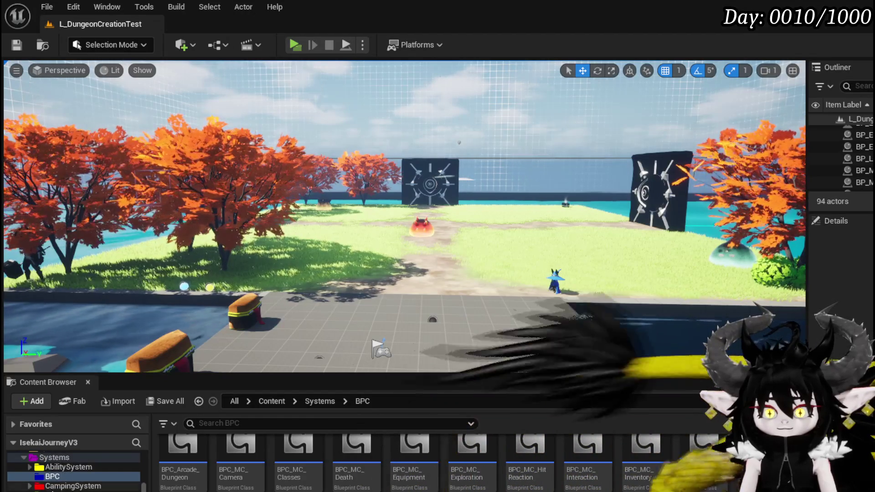
pyautogui.scroll(-3, 73, 474)
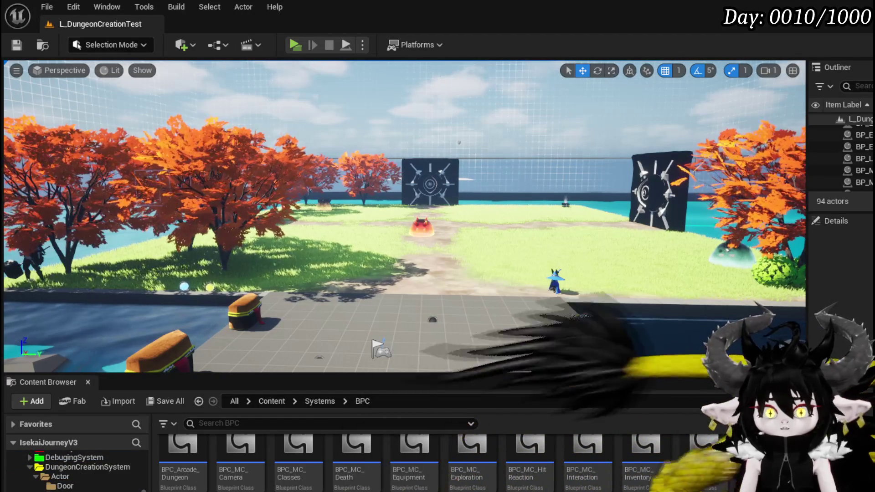
pyautogui.scroll(-1, 73, 474)
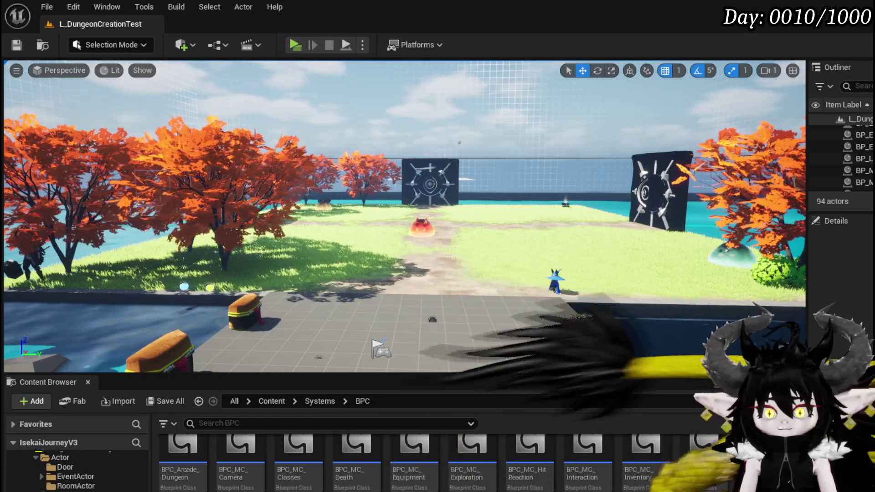
pyautogui.scroll(-2, 73, 474)
pyautogui.click(68, 486)
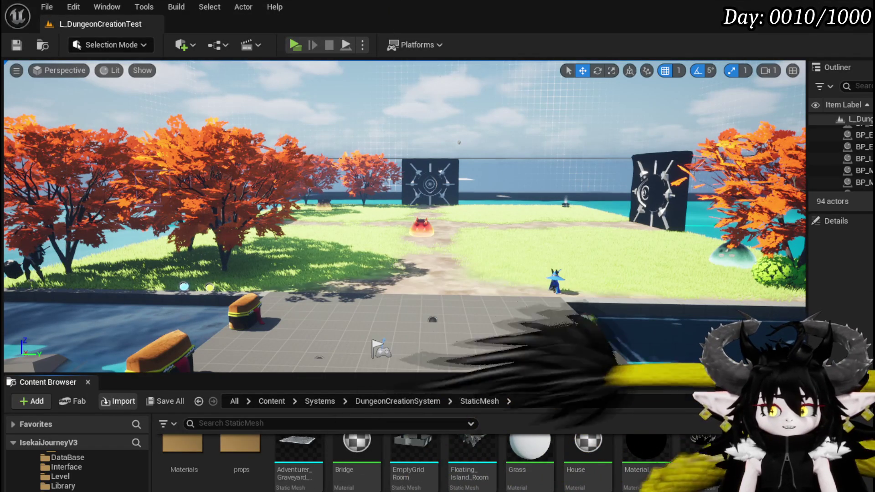
# - Import Taver_SizeTest_Room.fbx with default settings and save the new asset
pyautogui.doubleClick(468, 269)
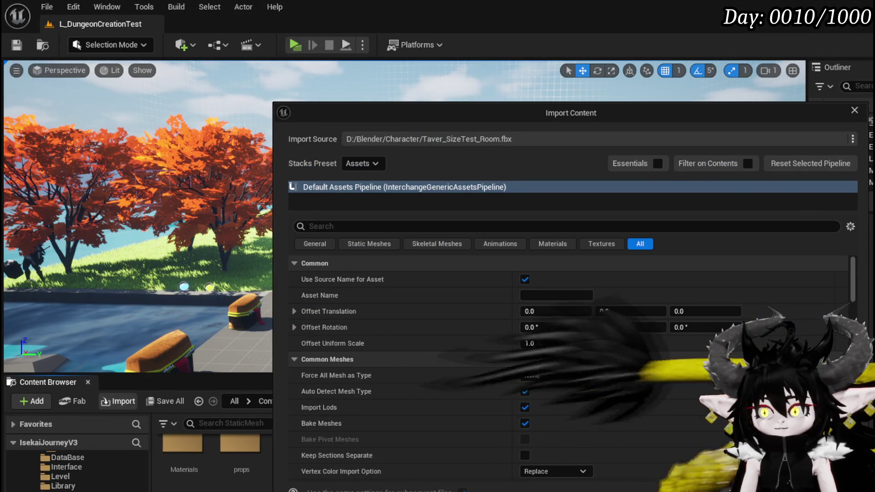
pyautogui.press('Return')
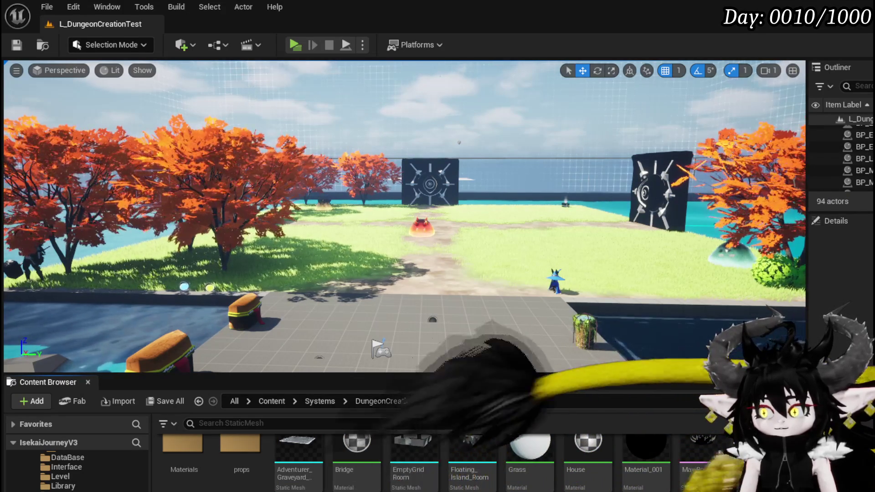
pyautogui.scroll(-5, 707, 474)
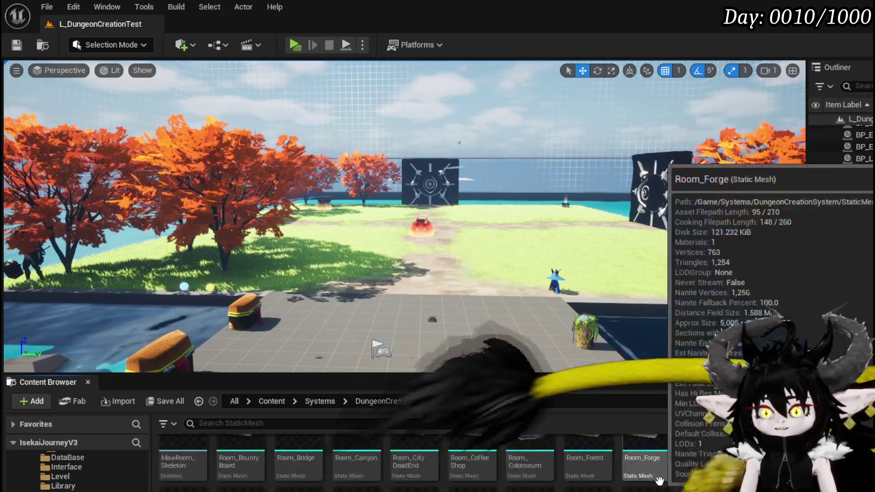
pyautogui.hotkey('ctrl', 'shift', 's')
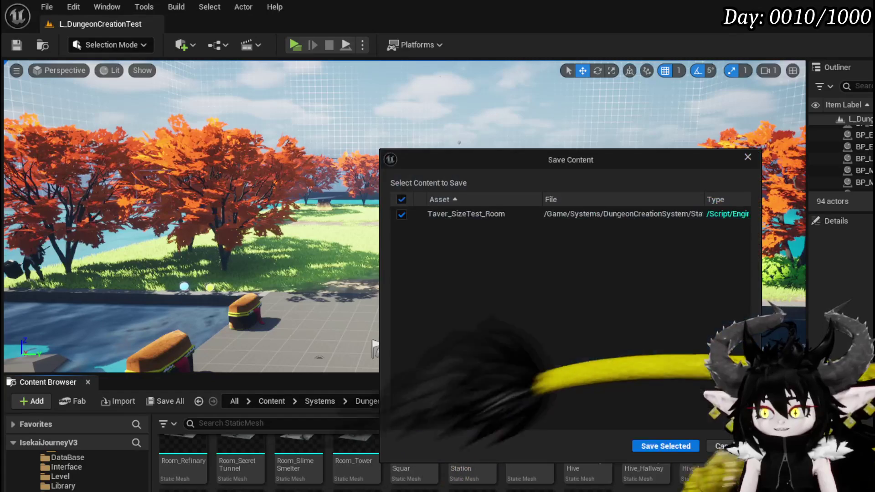
pyautogui.press('Return')
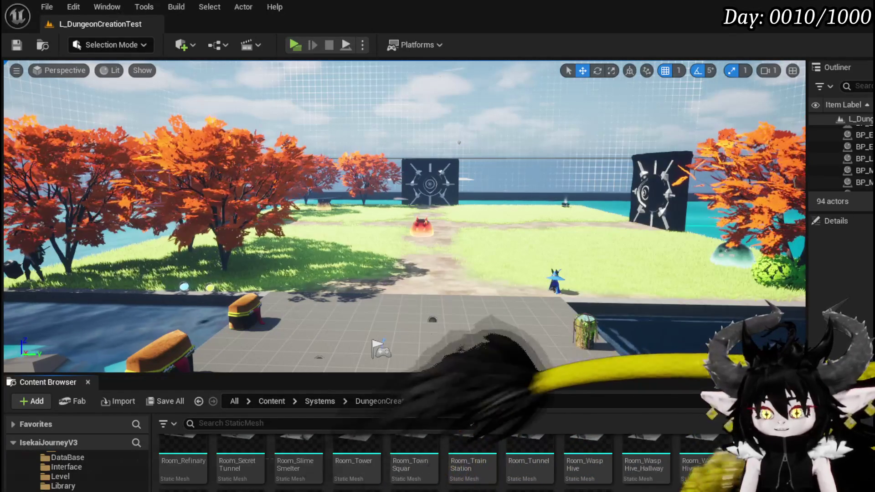
# - Copy Room_WaspHive's WorldGridMaterial, close its editors, and select the Taver_SizeTest_Room asset
pyautogui.doubleClick(699, 465)
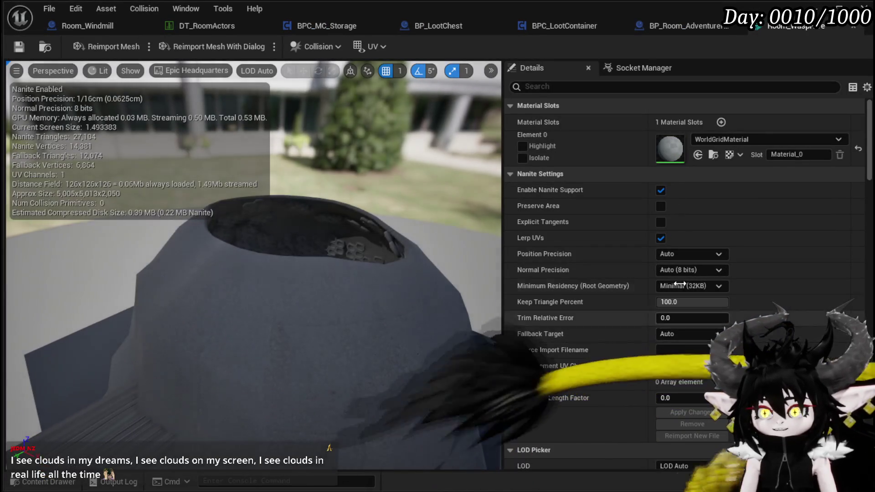
pyautogui.rightClick(669, 158)
pyautogui.click(704, 195)
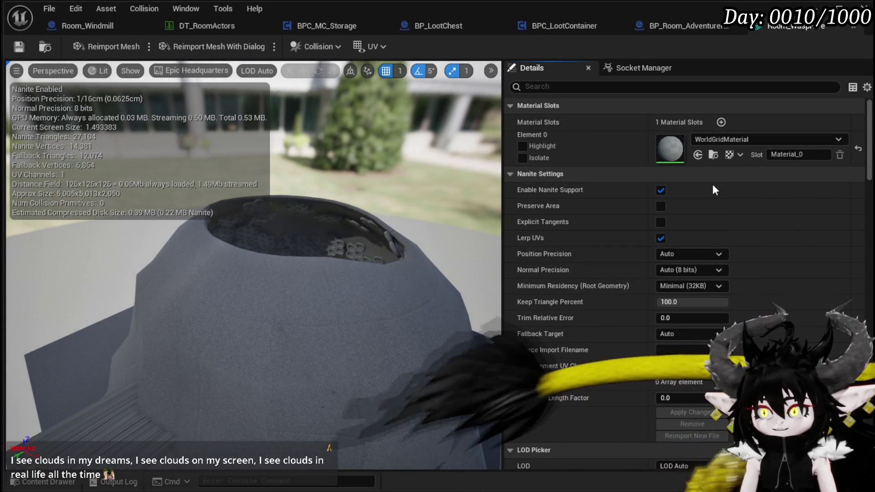
pyautogui.click(850, 27)
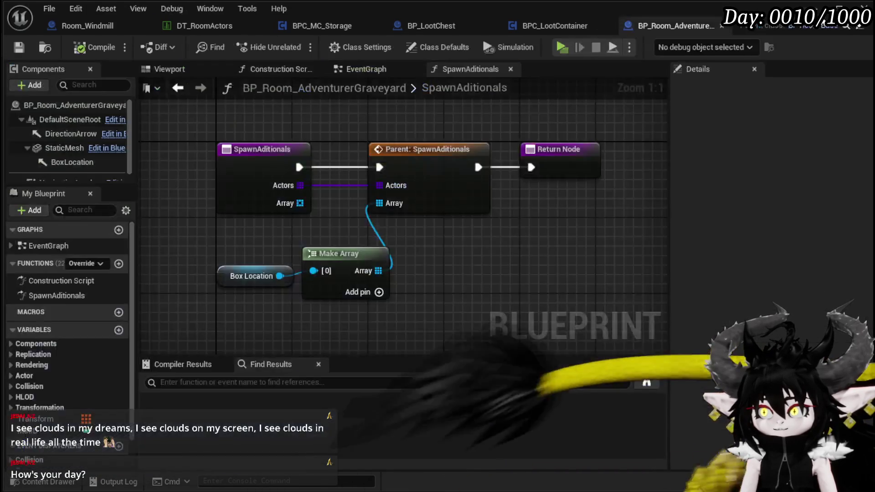
pyautogui.click(850, 28)
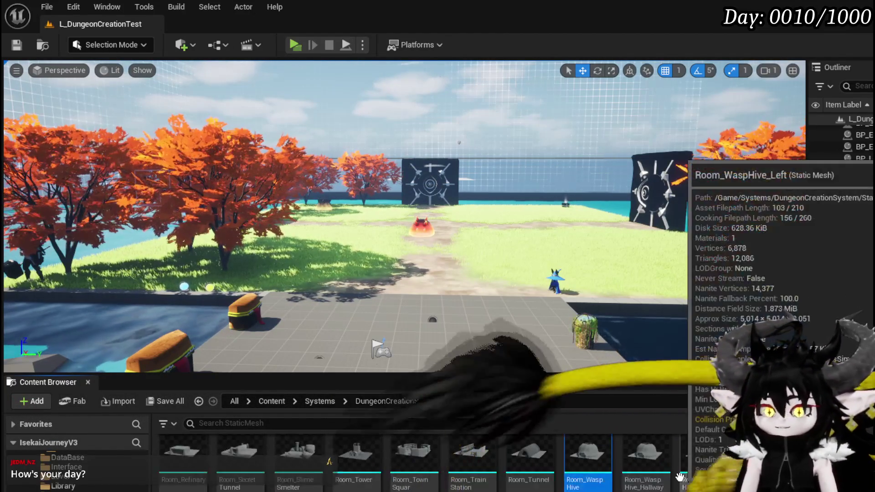
pyautogui.scroll(-2, 690, 483)
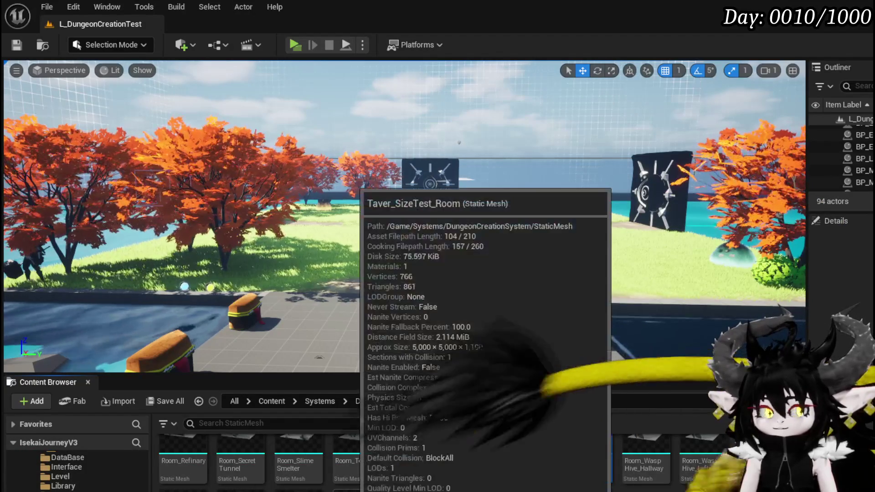
pyautogui.click(357, 490)
# - Paste WorldGridMaterial onto the tavern mesh's Element 0 material slot
pyautogui.doubleClick(357, 488)
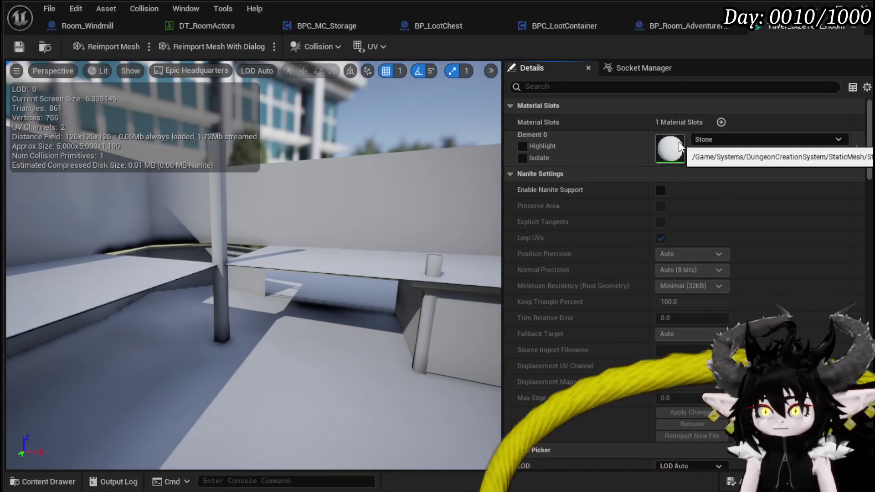
pyautogui.rightClick(680, 148)
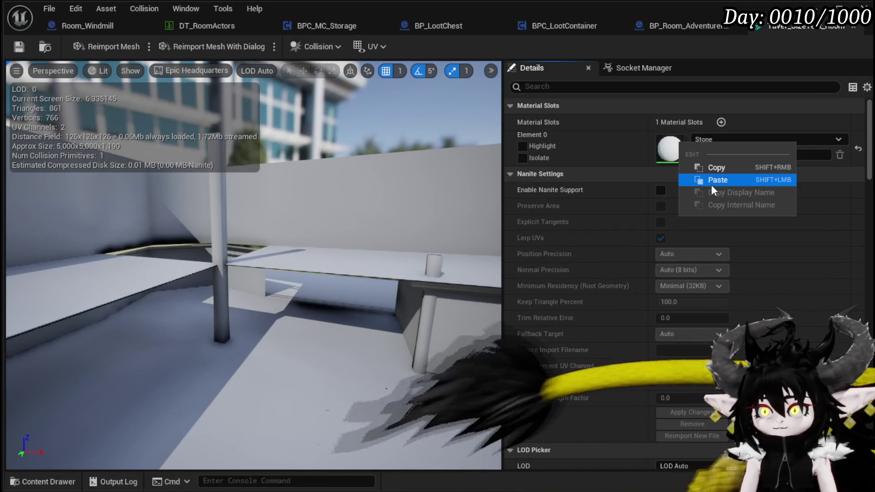
pyautogui.click(715, 179)
pyautogui.moveTo(426, 198)
pyautogui.mouseDown()
pyautogui.moveTo(425, 215)
pyautogui.moveTo(426, 197)
pyautogui.moveTo(365, 196)
pyautogui.moveTo(283, 216)
pyautogui.mouseUp()
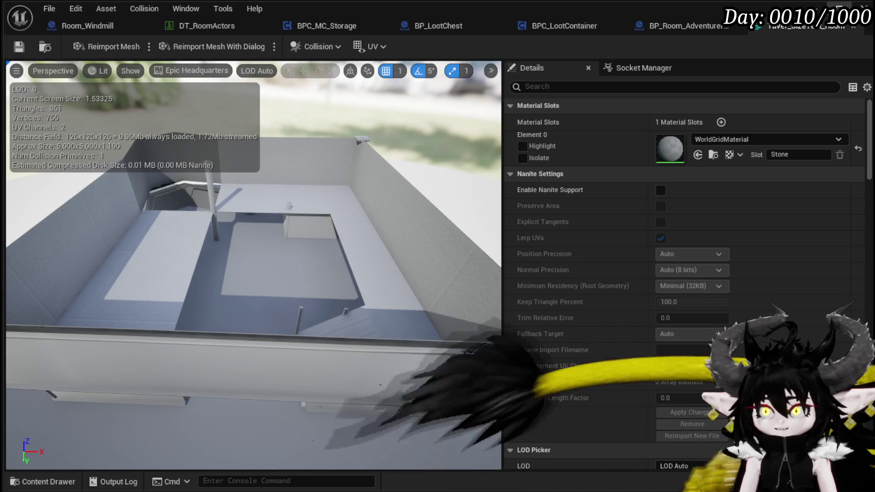
# - Set the tavern mesh's Collision Complexity to Use Complex Collision As Simple
pyautogui.click(679, 26)
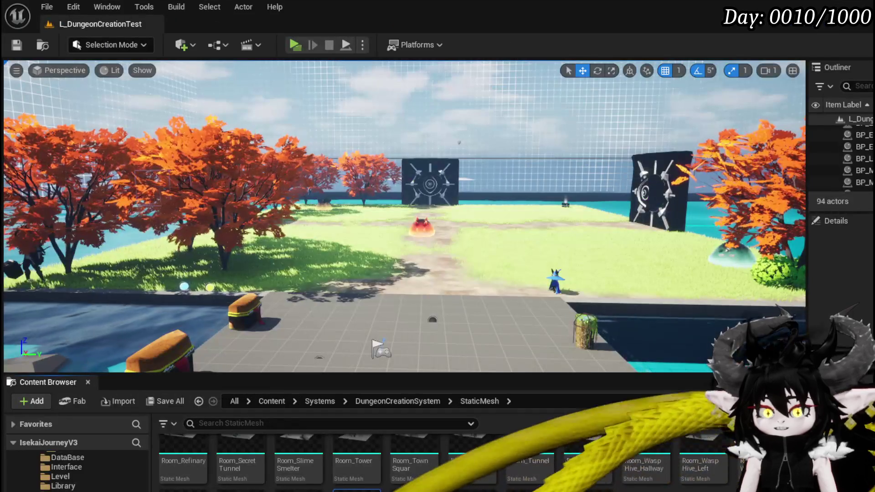
pyautogui.doubleClick(447, 459)
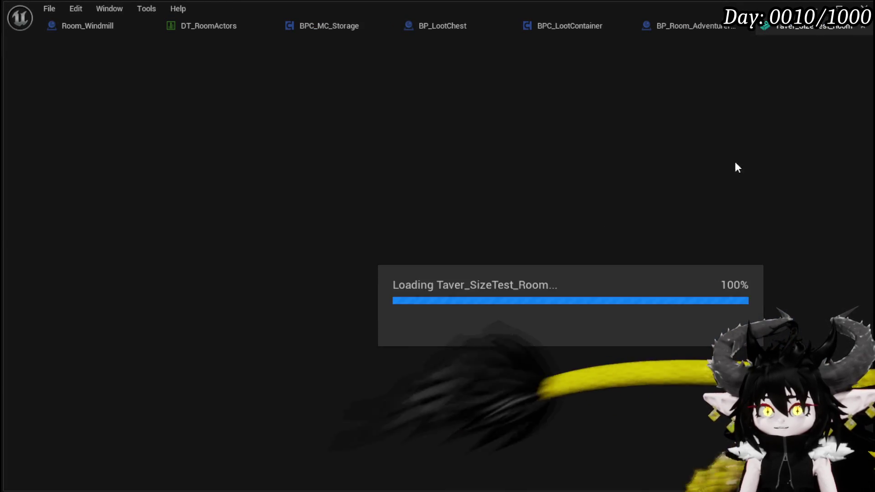
pyautogui.scroll(-15, 610, 207)
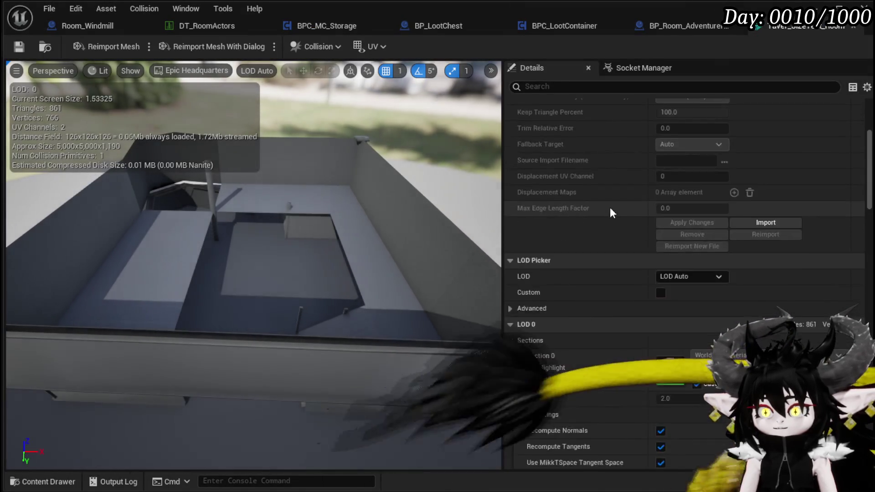
pyautogui.scroll(-12, 656, 276)
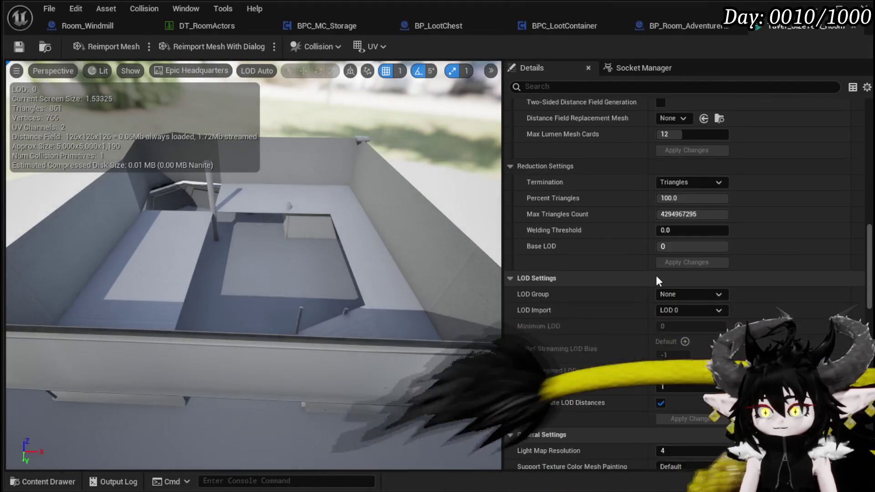
pyautogui.scroll(-10, 655, 276)
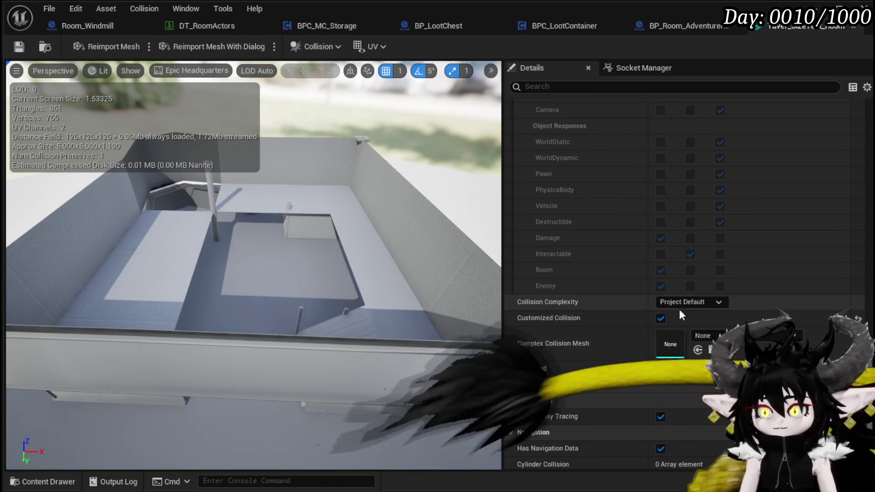
pyautogui.click(679, 302)
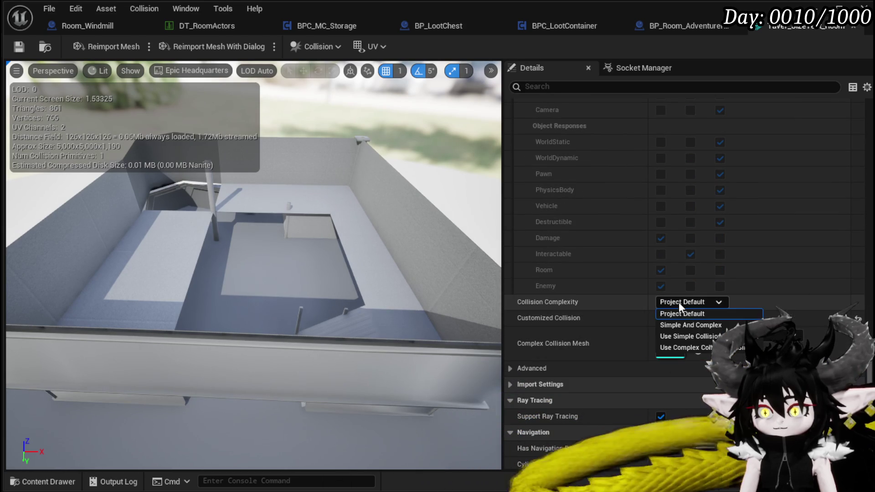
pyautogui.click(691, 347)
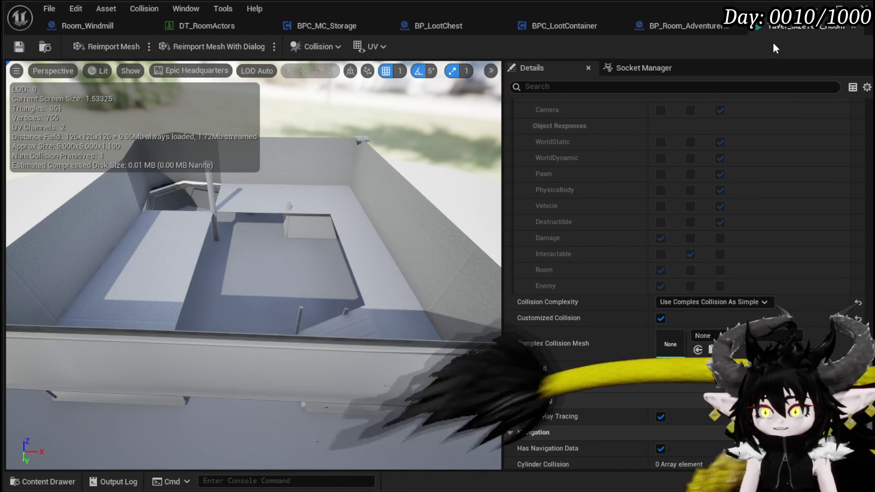
pyautogui.click(840, 7)
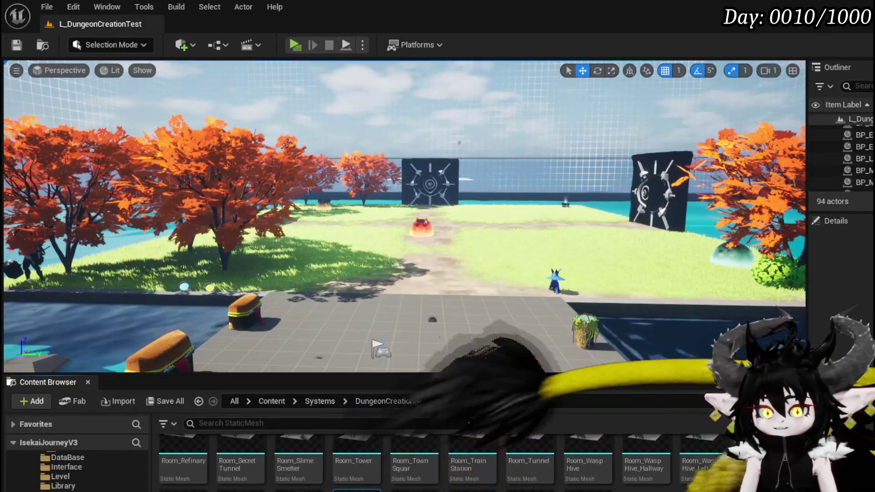
# - Slide the placed Taver_SizeTest_Room sideways beside the island and save the current level
pyautogui.scroll(5, 429, 241)
pyautogui.scroll(-5, 429, 241)
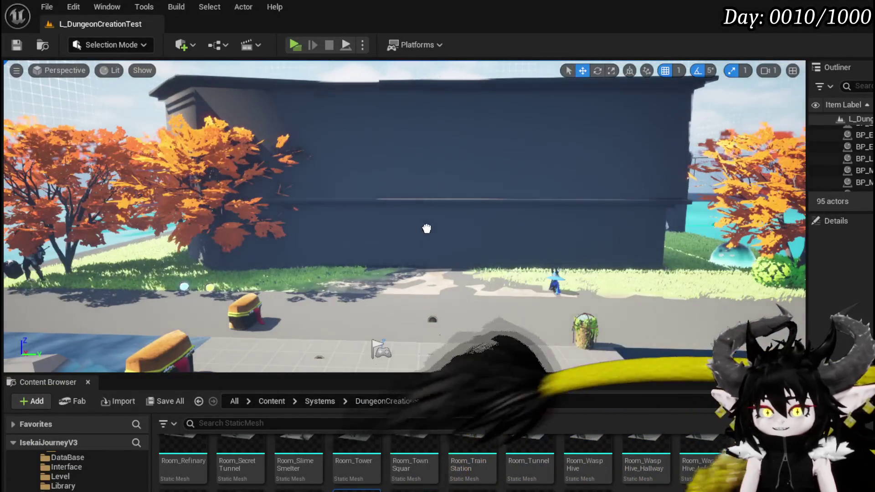
pyautogui.click(426, 230)
pyautogui.moveTo(425, 231)
pyautogui.mouseDown(button='right')
pyautogui.moveTo(607, 228)
pyautogui.moveTo(537, 228)
pyautogui.moveTo(574, 247)
pyautogui.moveTo(583, 292)
pyautogui.moveTo(583, 255)
pyautogui.moveTo(570, 237)
pyautogui.moveTo(483, 218)
pyautogui.moveTo(665, 248)
pyautogui.moveTo(318, 220)
pyautogui.mouseUp(button='right')
pyautogui.moveTo(318, 221); pyautogui.dragTo(342, 220)
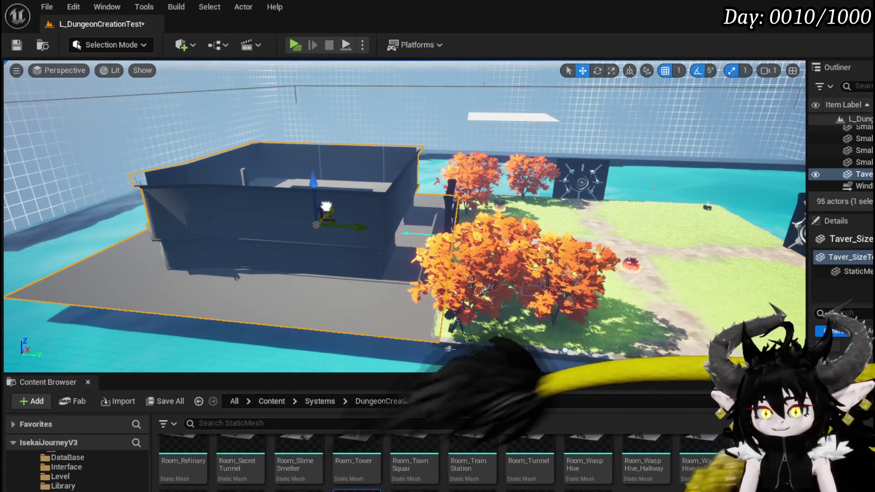
pyautogui.click(21, 50)
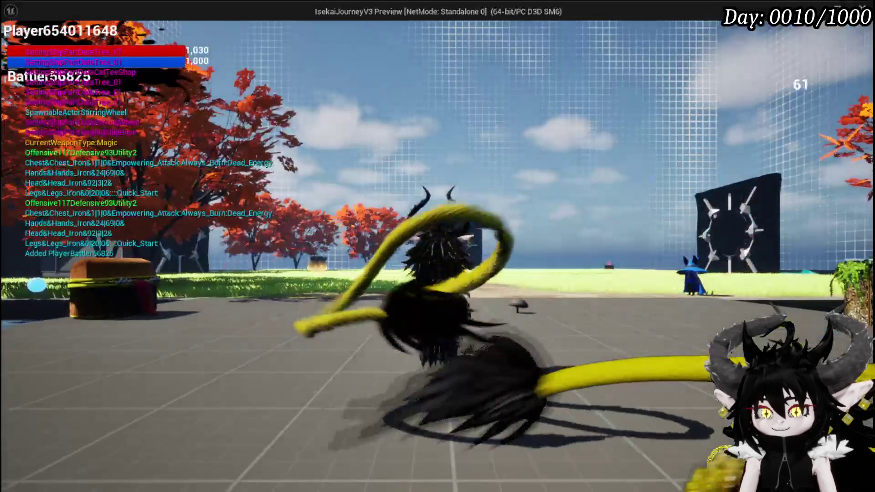
# - Run the character into the tavern, climbing over its wall past the pillar, then exit play
pyautogui.press('w')
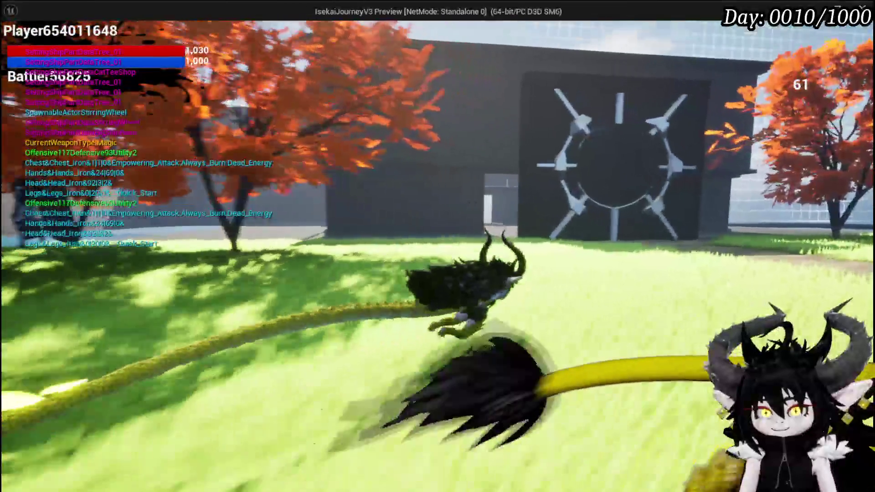
pyautogui.press('w')
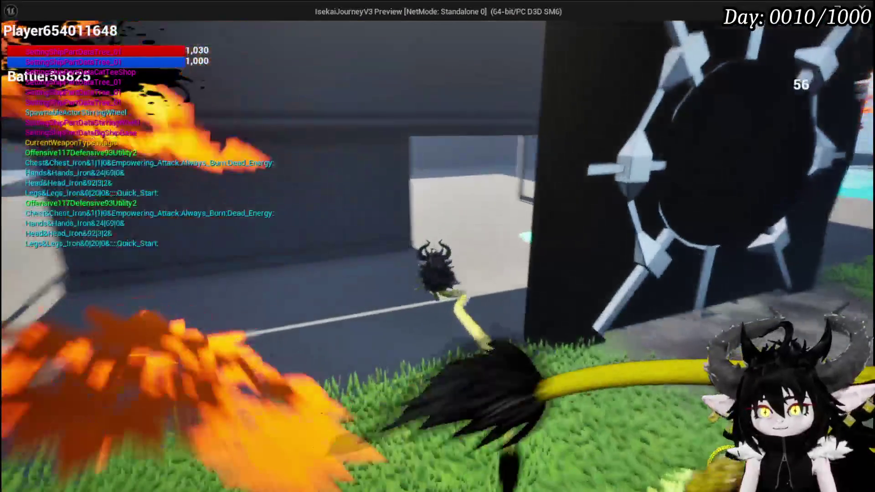
pyautogui.press('w')
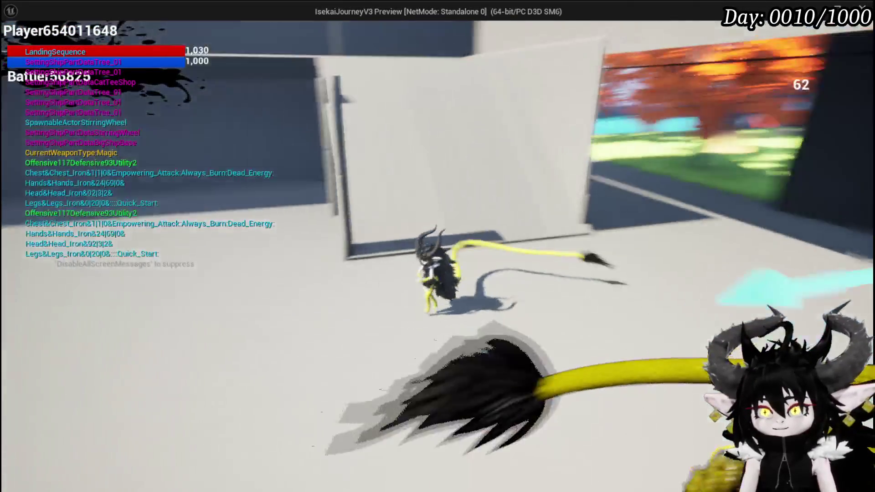
pyautogui.press('w')
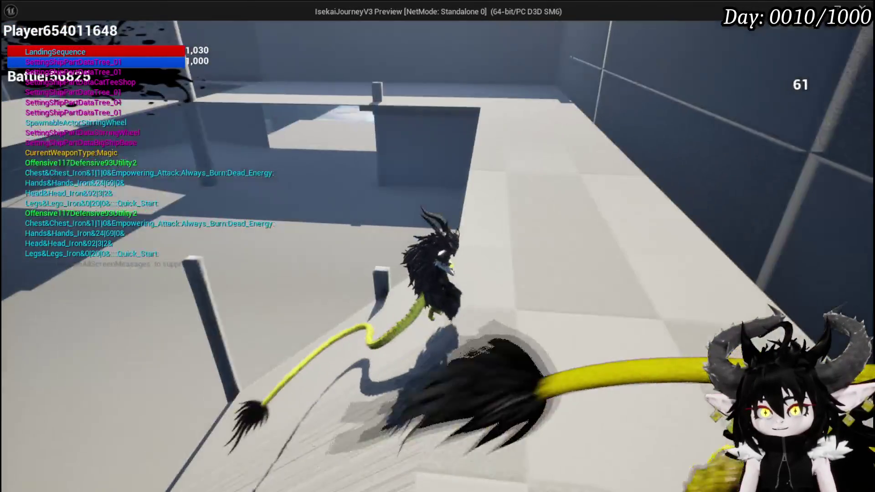
pyautogui.press('w')
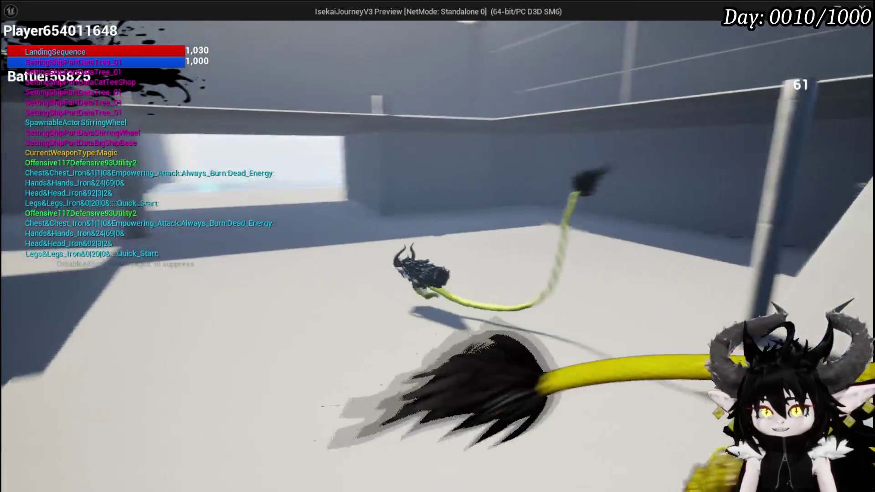
pyautogui.press('w')
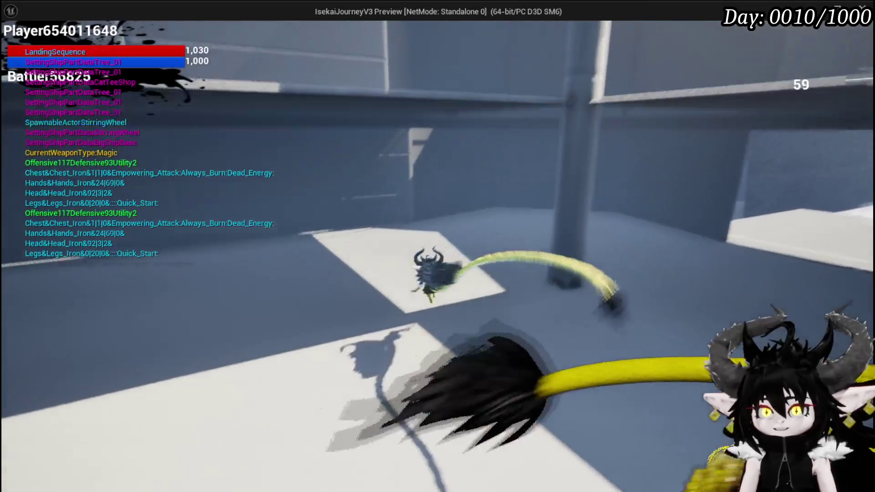
pyautogui.press('w')
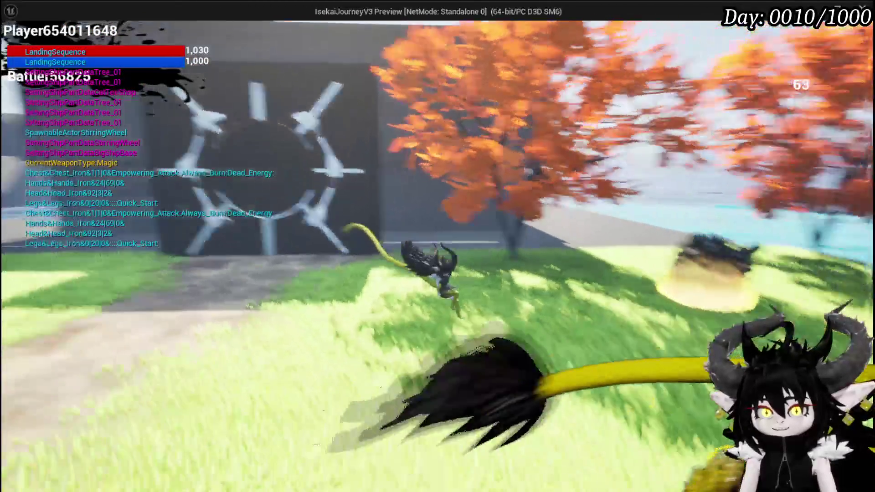
pyautogui.press('Escape')
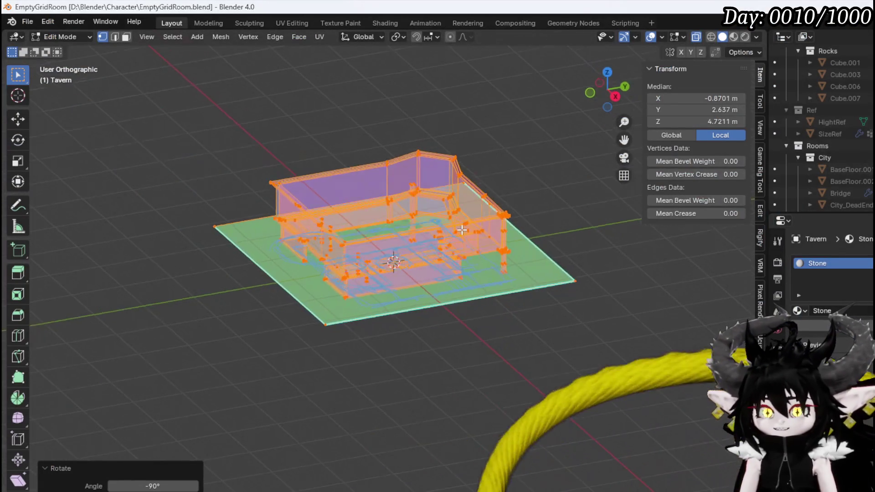
# - Select the whole connected tavern mesh and scale it to 0.863
pyautogui.scroll(3, 462, 231)
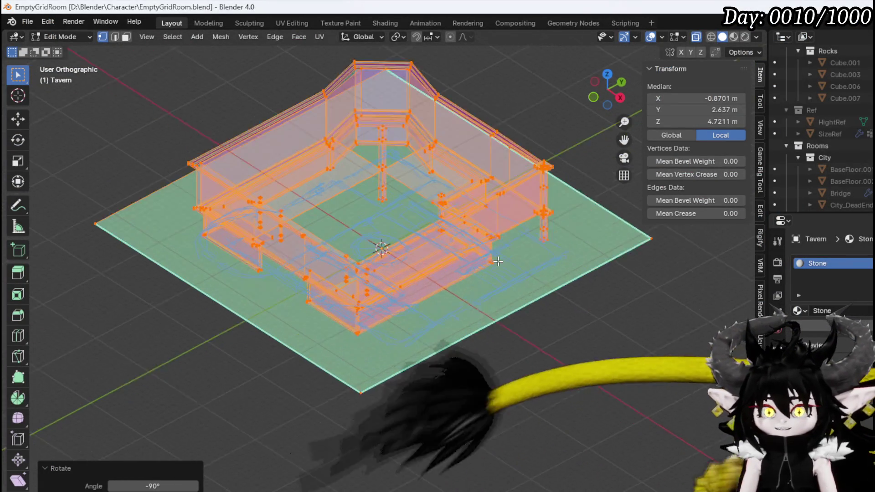
pyautogui.press('s')
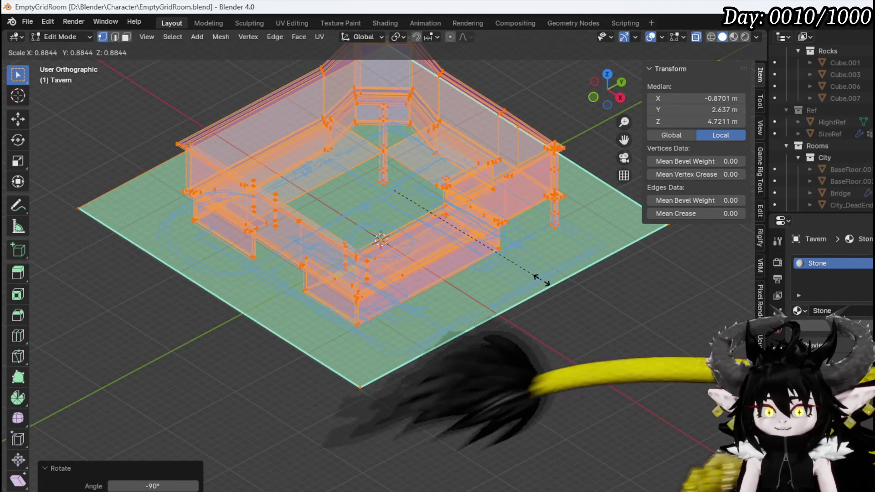
pyautogui.press('Escape')
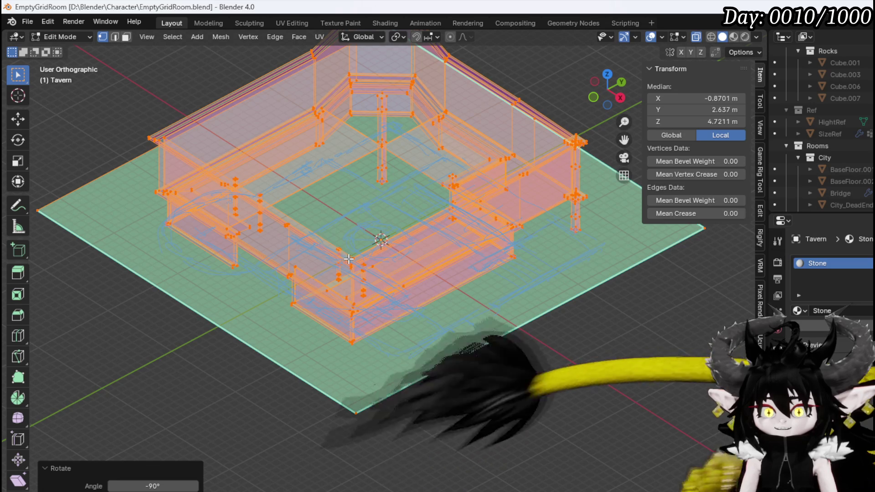
pyautogui.click(349, 259)
pyautogui.moveTo(406, 263); pyautogui.dragTo(457, 244, button='middle')
pyautogui.moveTo(64, 175)
pyautogui.mouseDown()
pyautogui.moveTo(377, 267)
pyautogui.moveTo(481, 319)
pyautogui.mouseUp()
pyautogui.hotkey('ctrl', 'l')
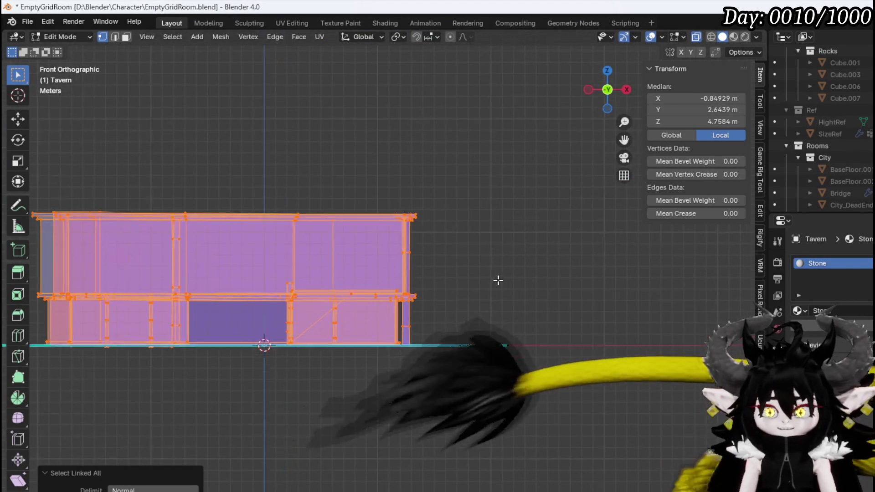
pyautogui.moveTo(498, 280); pyautogui.dragTo(625, 311, button='middle')
pyautogui.keyDown('shift'); pyautogui.moveTo(535, 293); pyautogui.dragTo(379, 309, button='middle'); pyautogui.keyUp('shift')
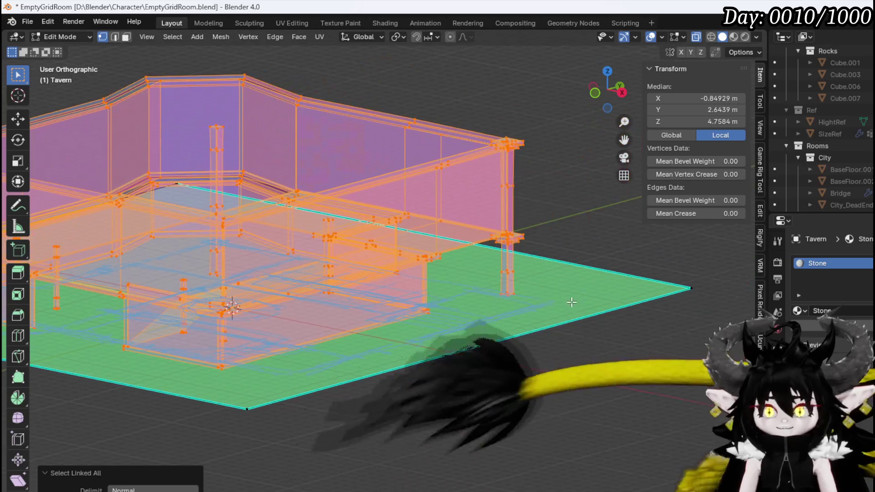
pyautogui.press('s')
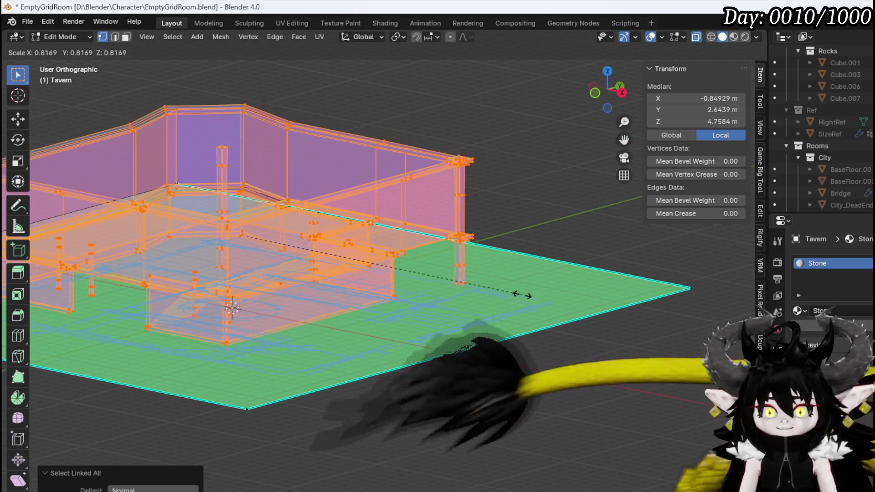
pyautogui.click(539, 296)
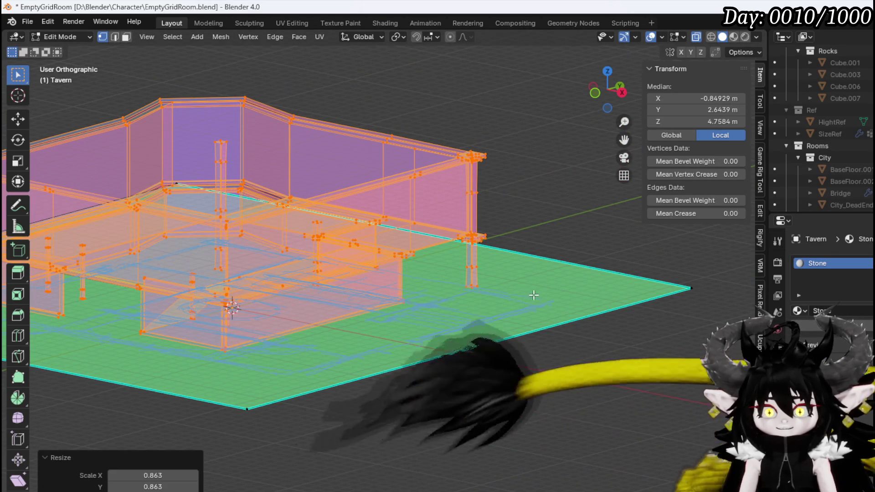
# - Lower the tavern along Z onto the ground plane, median Z 4.1044 m
pyautogui.press('KP_1')
pyautogui.keyDown('shift'); pyautogui.moveTo(519, 288); pyautogui.dragTo(562, 291, button='middle'); pyautogui.keyUp('shift')
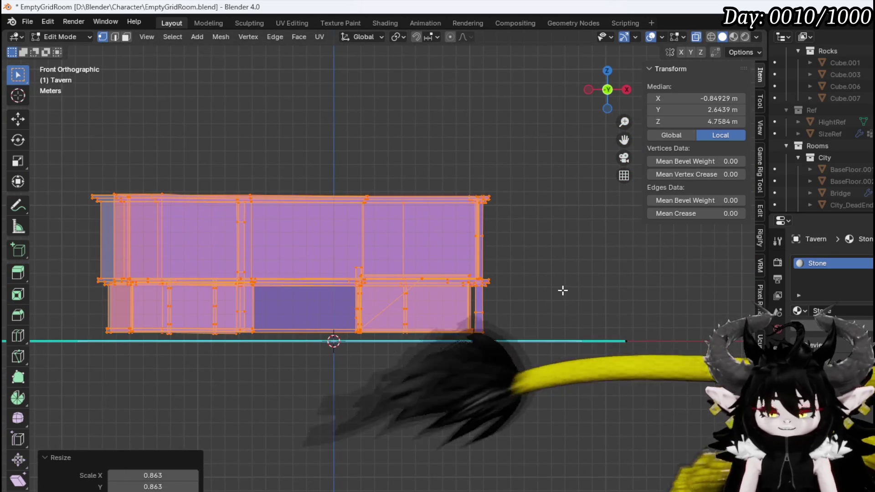
pyautogui.press('g')
pyautogui.press('z')
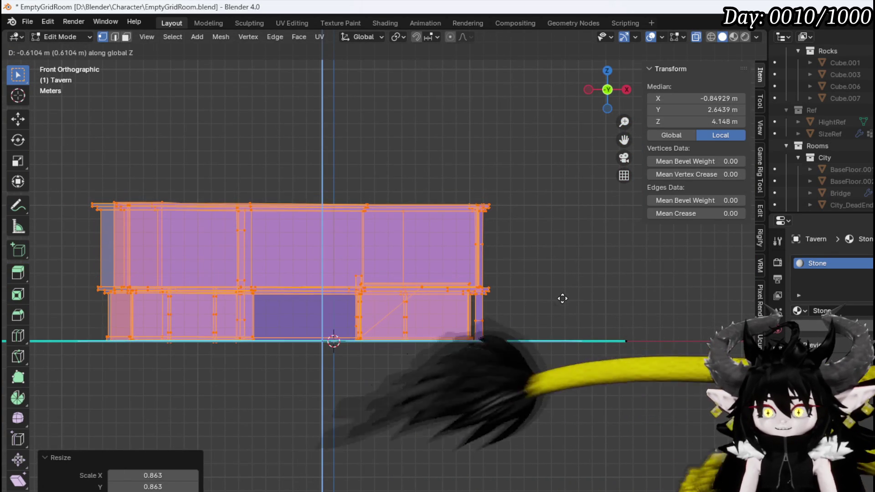
pyautogui.click(562, 299)
pyautogui.moveTo(562, 299)
pyautogui.mouseDown(button='middle')
pyautogui.moveTo(529, 287)
pyautogui.moveTo(538, 299)
pyautogui.mouseUp(button='middle')
pyautogui.scroll(-3, 538, 299)
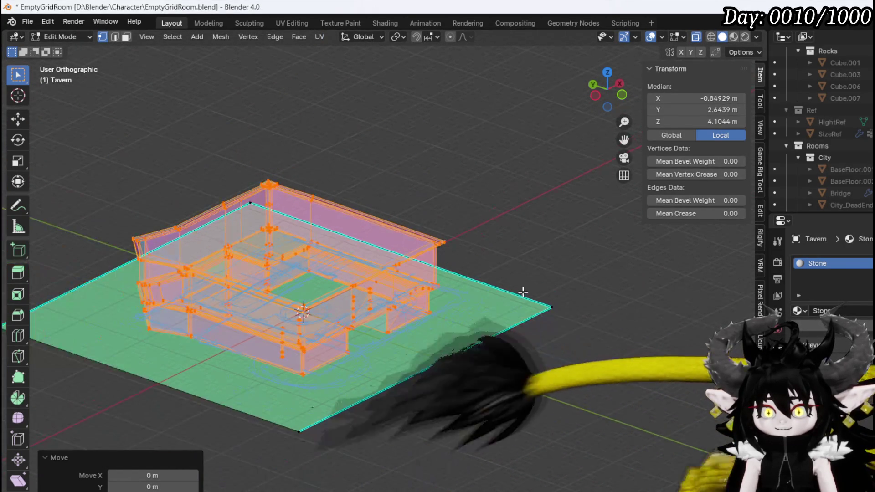
pyautogui.moveTo(347, 265)
pyautogui.mouseDown(button='middle')
pyautogui.moveTo(342, 273)
pyautogui.moveTo(366, 271)
pyautogui.mouseUp(button='middle')
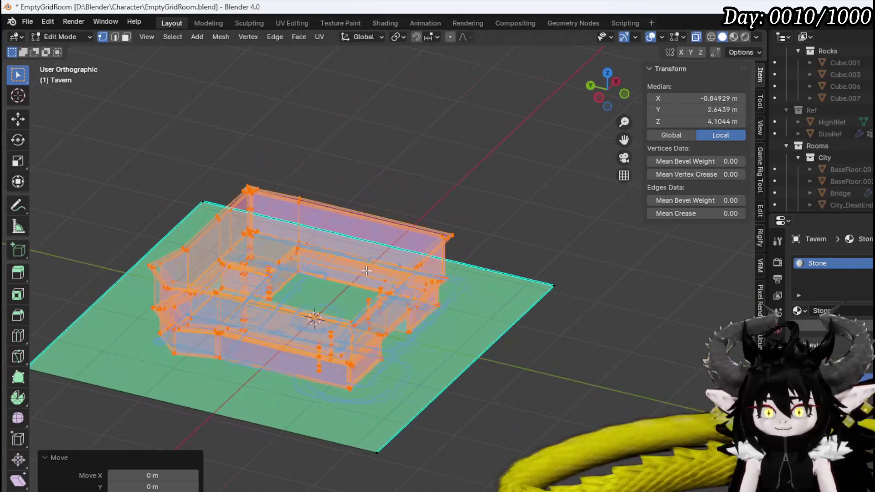
# - Save the tavern's blend file
pyautogui.press('a')
pyautogui.click(33, 21)
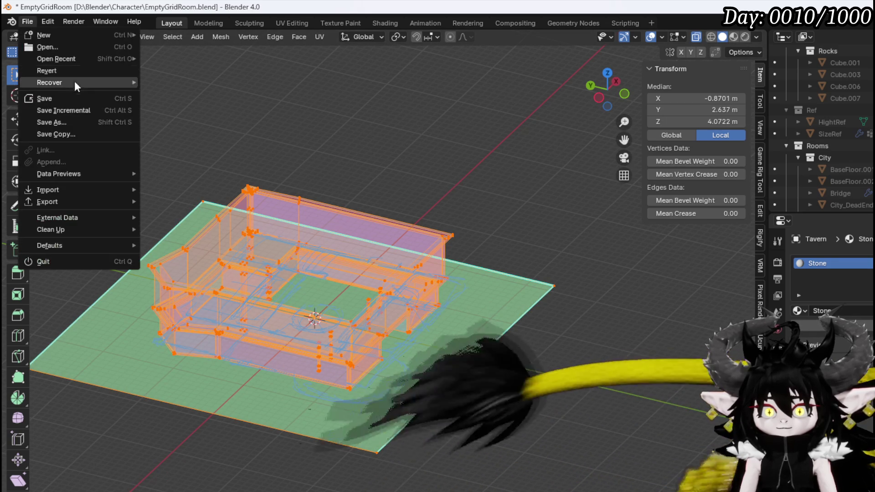
pyautogui.click(56, 94)
# - Export the reshaped tavern to FBX and save the blend file once more
pyautogui.click(29, 22)
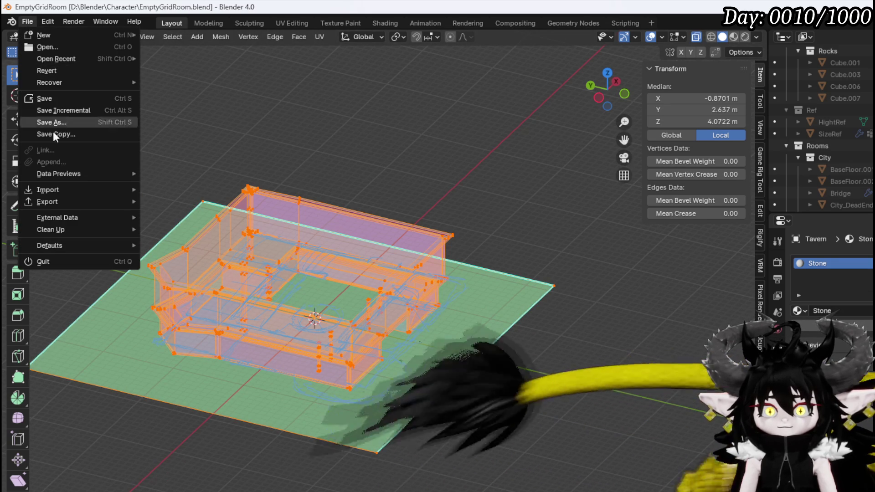
pyautogui.moveTo(72, 204)
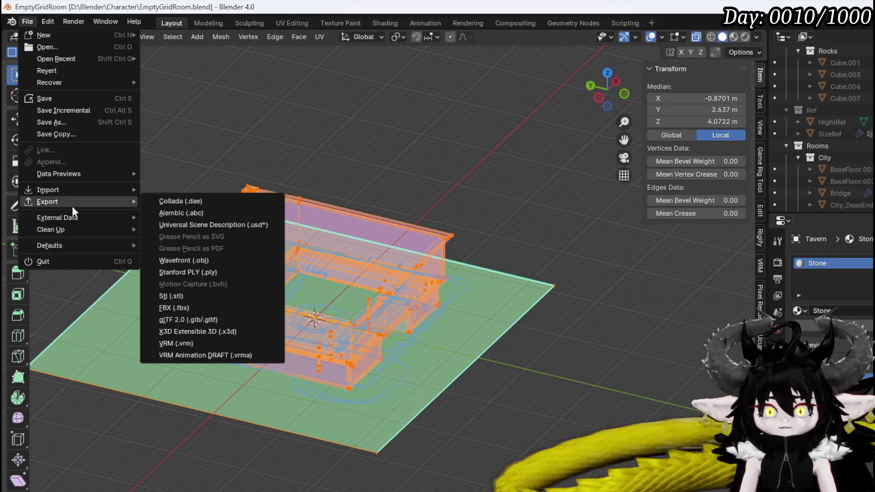
pyautogui.click(192, 308)
pyautogui.press('Escape')
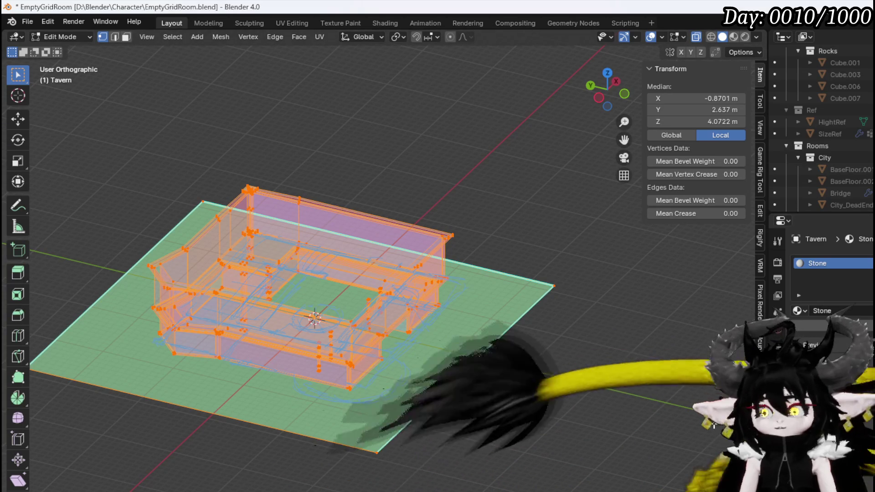
pyautogui.click(26, 28)
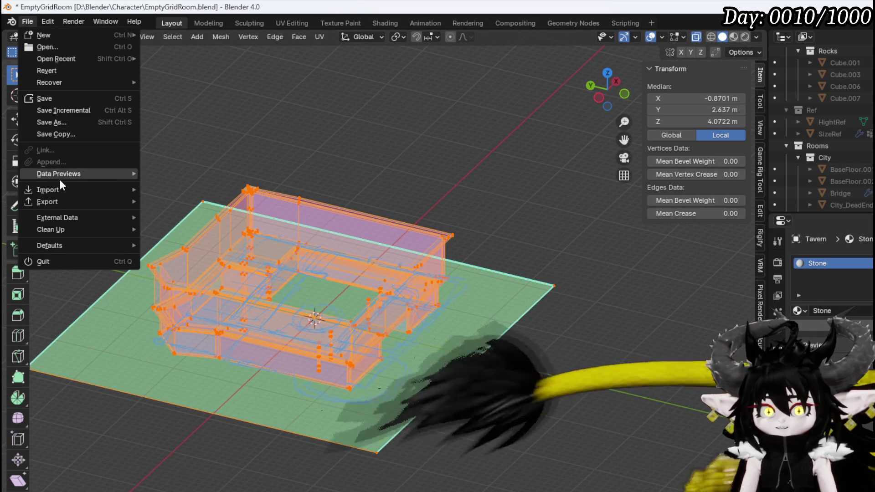
pyautogui.click(73, 99)
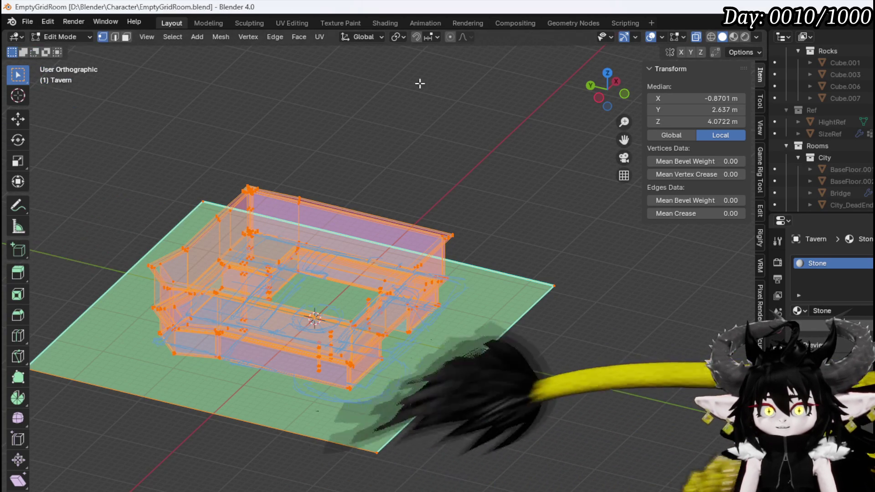
pyautogui.hotkey('alt', 'Tab')
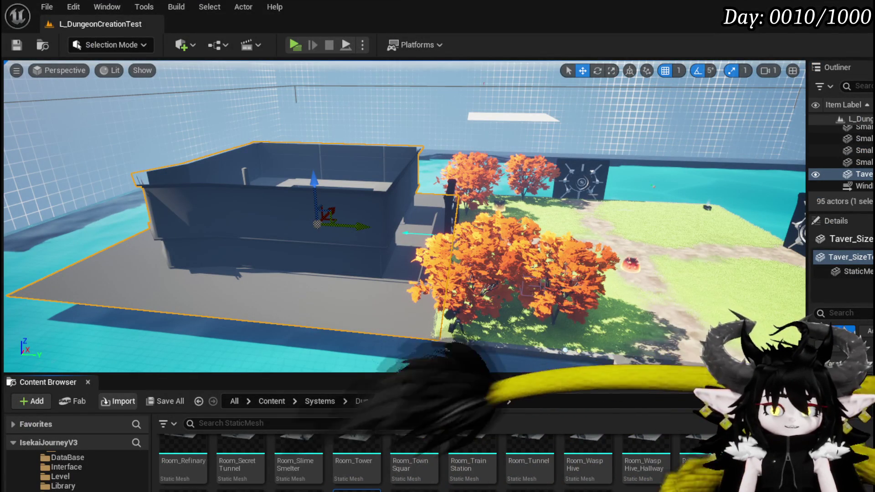
# - Accept the room mesh reimport and save L_DungeonCreationTest with the Taver_SizeTest_Room asset
pyautogui.click(614, 339)
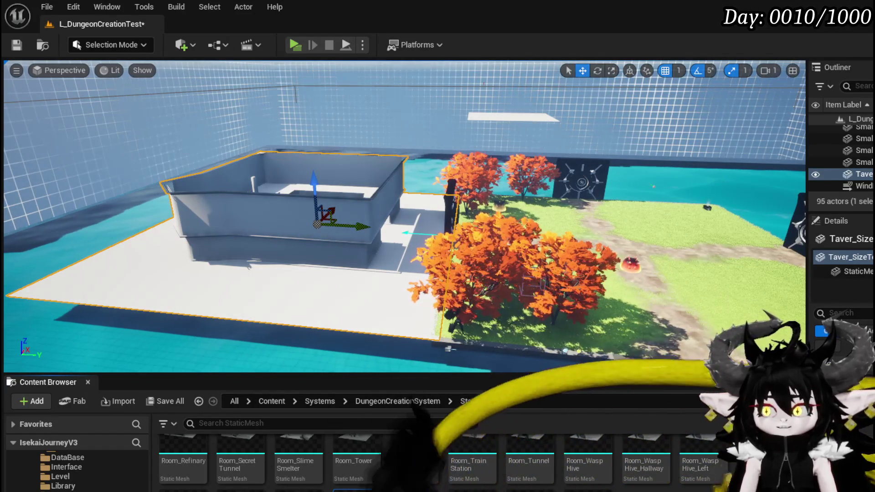
pyautogui.hotkey('ctrl', 'shift', 's')
pyautogui.click(682, 446)
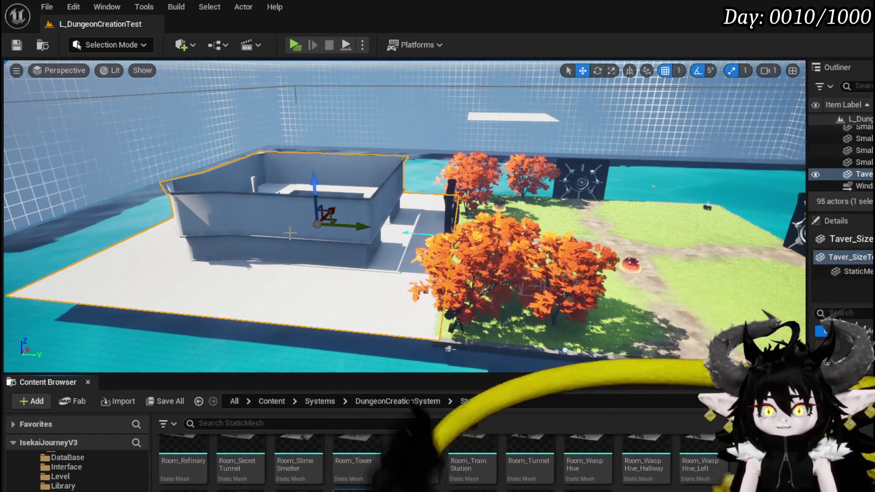
# - Fly the camera around the tavern to face its front
pyautogui.press('f')
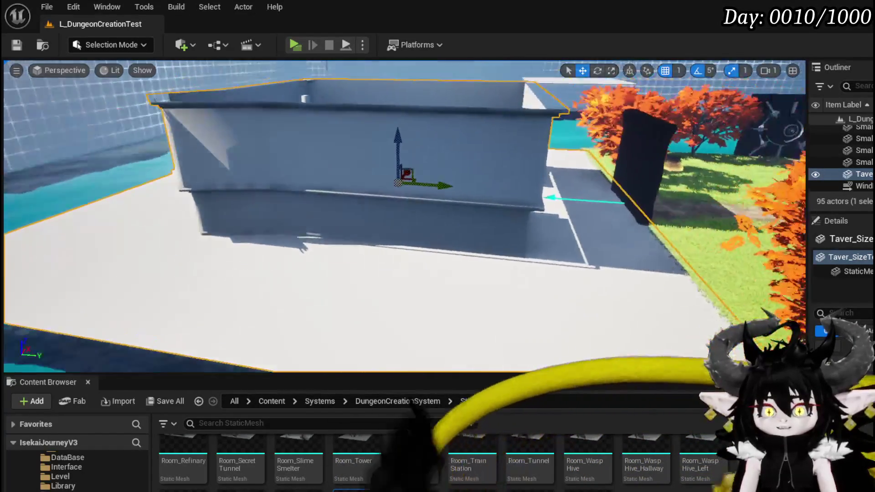
pyautogui.press('a')
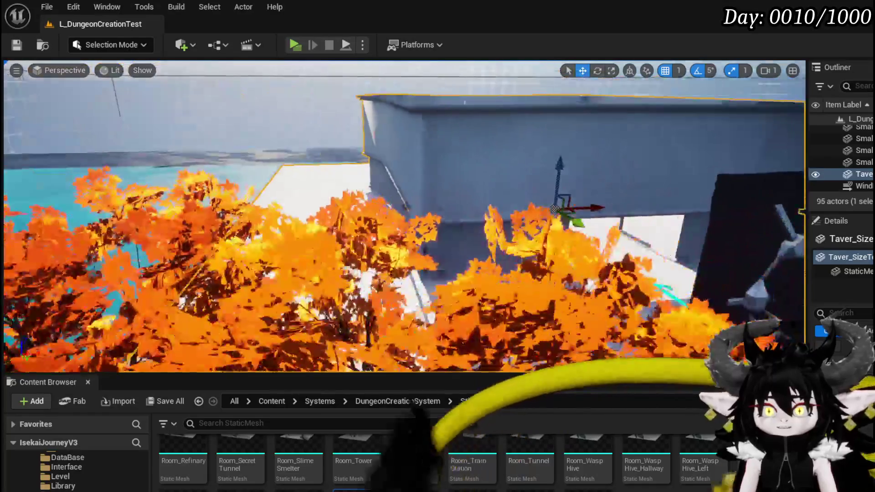
pyautogui.press('s')
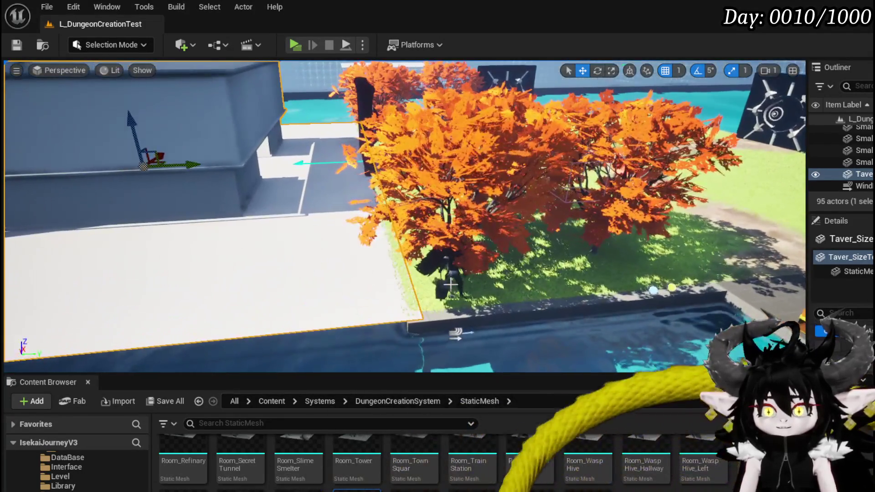
# - Move BP_Merchant away from the water's edge onto the tavern's ground floor
pyautogui.click(451, 287)
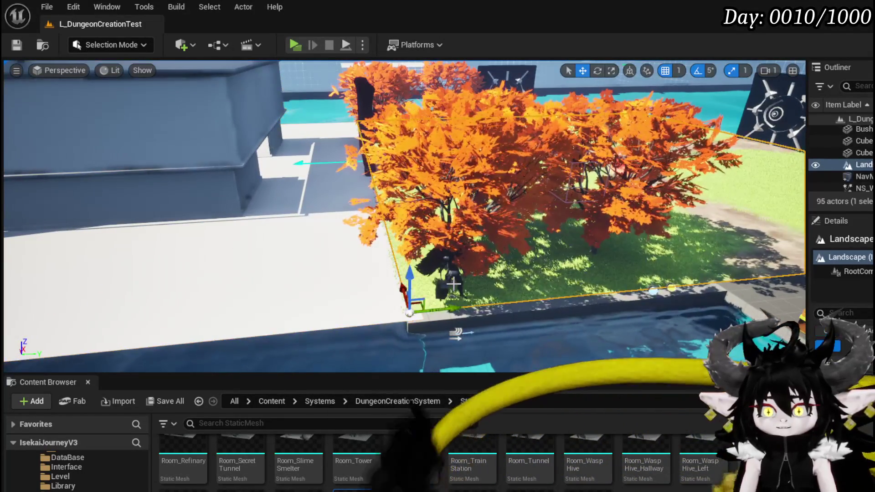
pyautogui.click(442, 286)
pyautogui.moveTo(489, 308)
pyautogui.mouseDown()
pyautogui.moveTo(262, 229)
pyautogui.moveTo(315, 239)
pyautogui.moveTo(337, 227)
pyautogui.mouseUp()
pyautogui.press('e')
pyautogui.press('w')
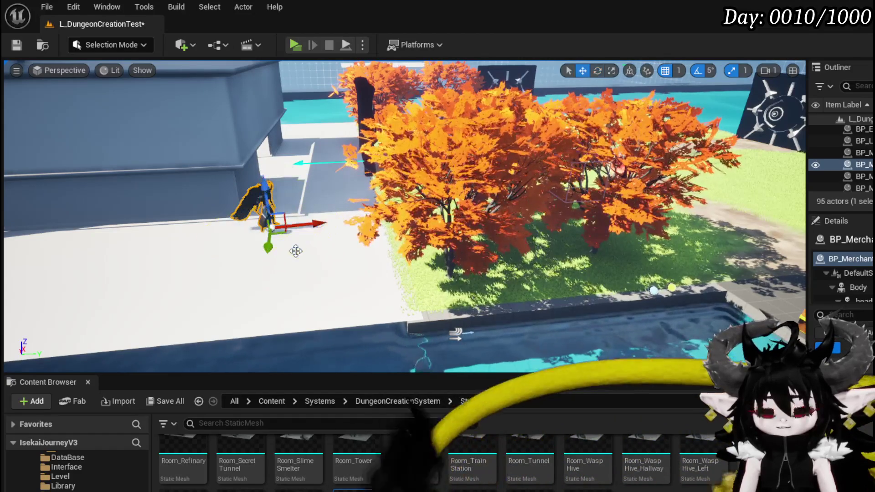
pyautogui.moveTo(275, 246); pyautogui.dragTo(272, 223)
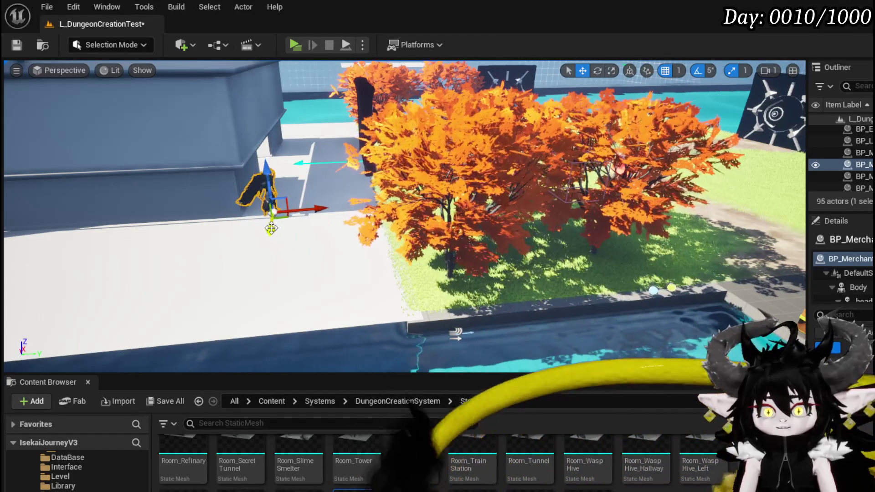
pyautogui.moveTo(273, 218)
pyautogui.mouseDown(button='right')
pyautogui.moveTo(205, 160)
pyautogui.moveTo(192, 228)
pyautogui.moveTo(302, 204)
pyautogui.mouseUp(button='right')
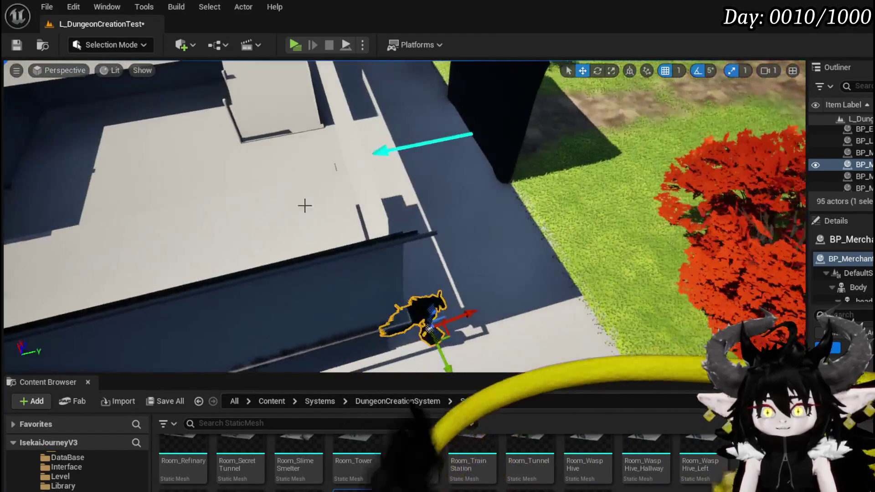
pyautogui.moveTo(395, 199)
pyautogui.mouseDown()
pyautogui.moveTo(196, 262)
pyautogui.moveTo(189, 153)
pyautogui.mouseUp()
pyautogui.moveTo(322, 167)
pyautogui.mouseDown(button='right')
pyautogui.moveTo(283, 187)
pyautogui.moveTo(375, 230)
pyautogui.mouseUp(button='right')
# - Rotate the merchant -90° on Z so it faces into the room
pyautogui.press('e')
pyautogui.moveTo(349, 335)
pyautogui.mouseDown()
pyautogui.moveTo(319, 299)
pyautogui.moveTo(314, 319)
pyautogui.moveTo(319, 305)
pyautogui.mouseUp()
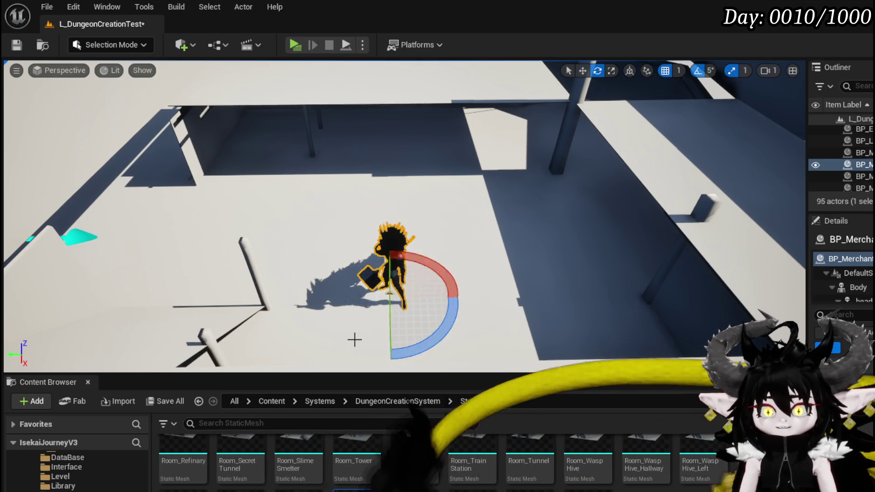
pyautogui.press('w')
pyautogui.moveTo(394, 170)
pyautogui.mouseDown(button='right')
pyautogui.moveTo(394, 137)
pyautogui.moveTo(371, 162)
pyautogui.moveTo(346, 163)
pyautogui.mouseUp(button='right')
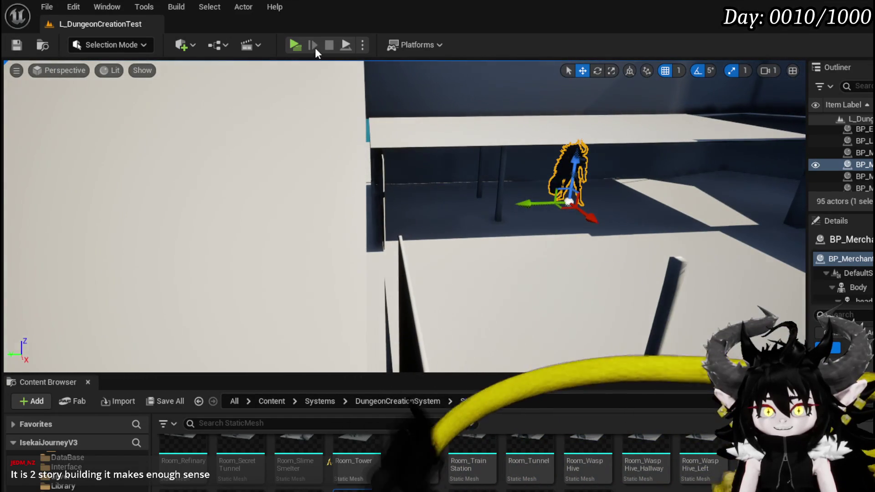
# - Play-test the level: run across the grass, climb the grey building, cross its rooftop, then exit
pyautogui.hotkey('alt', 'p')
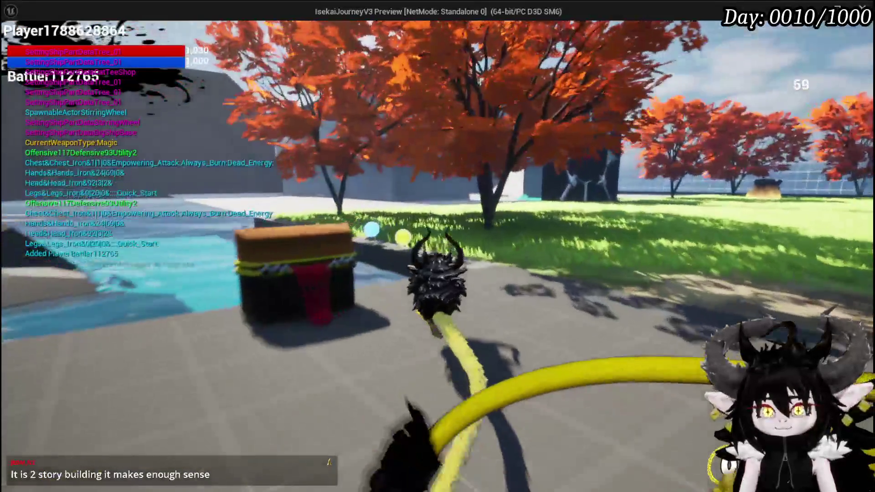
pyautogui.press('w')
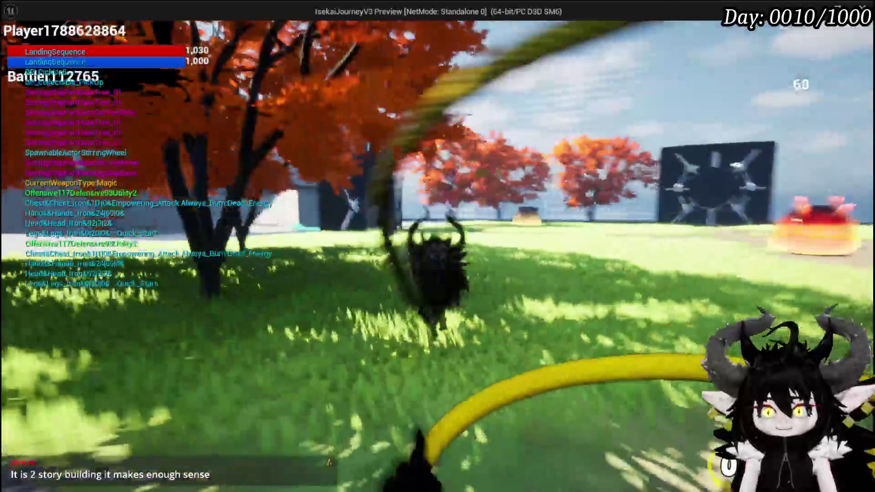
pyautogui.press('w')
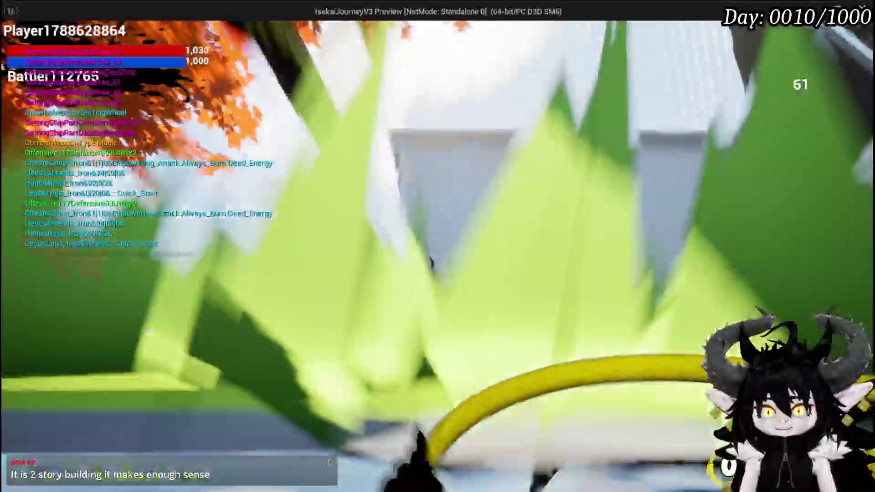
pyautogui.press('w')
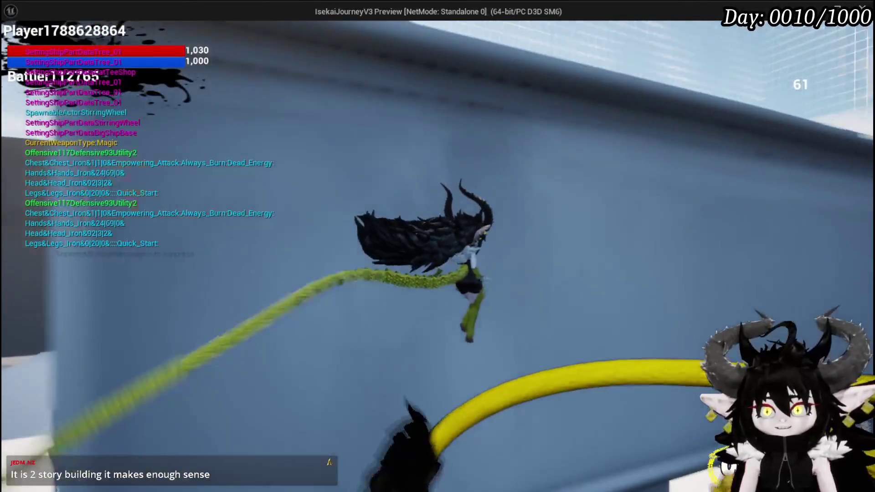
pyautogui.press('w')
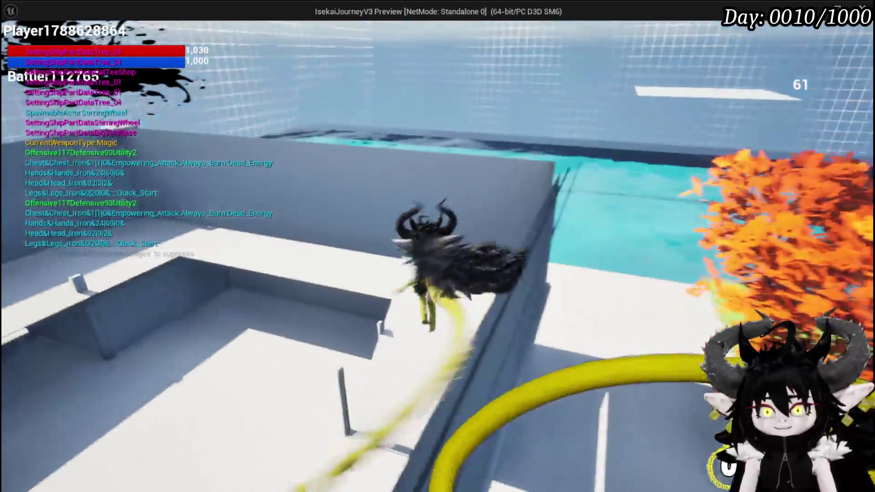
pyautogui.press('w')
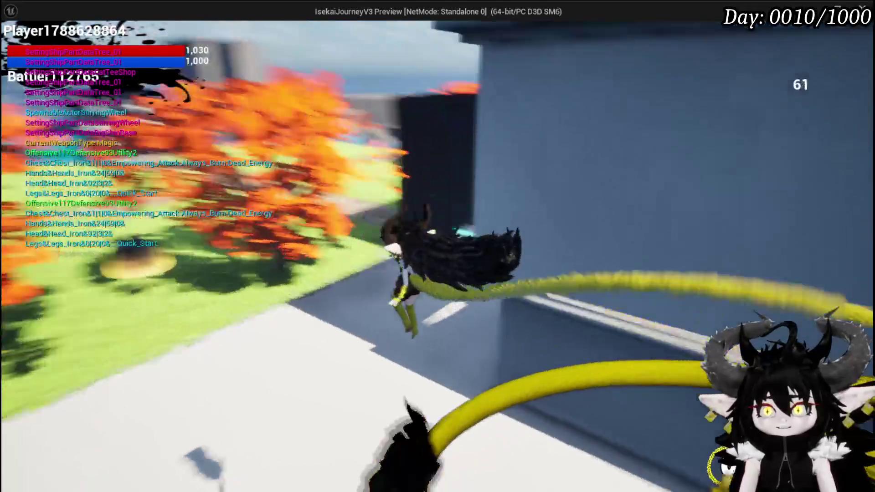
pyautogui.press('w')
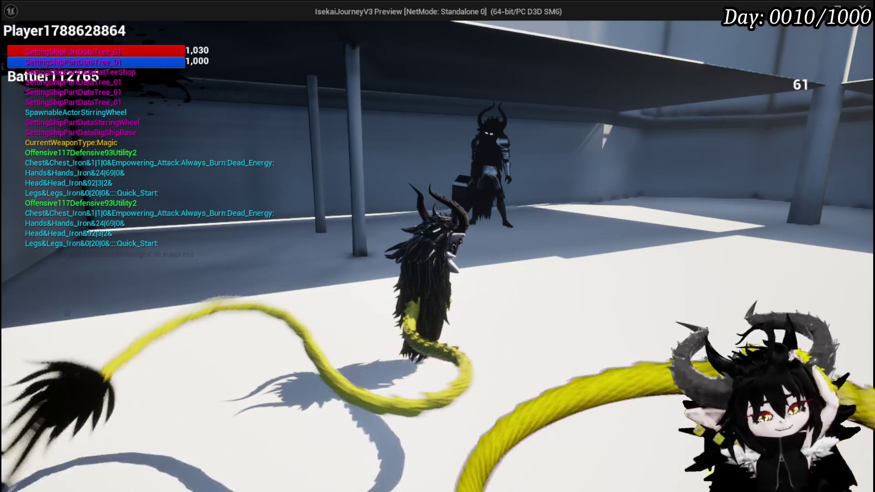
pyautogui.press('Escape')
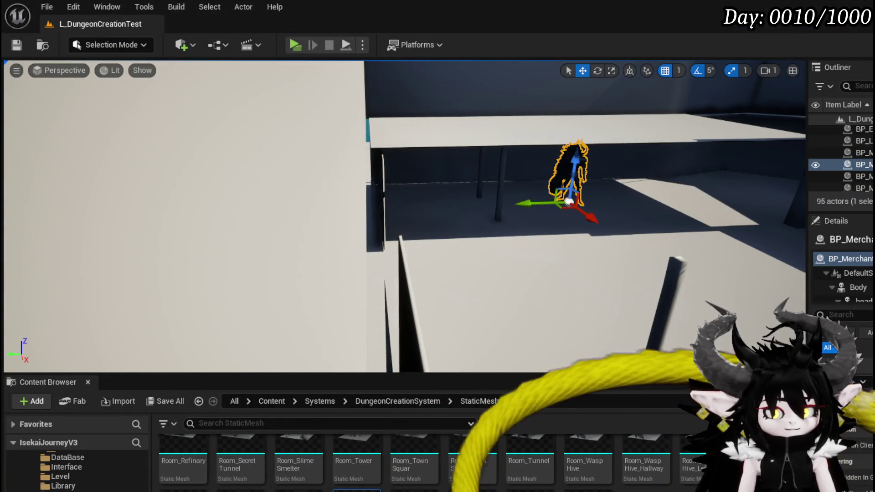
# - Fly the editor view around the building to inspect its long front wall
pyautogui.moveTo(405, 217)
pyautogui.mouseDown(button='right')
pyautogui.moveTo(411, 196)
pyautogui.moveTo(367, 207)
pyautogui.mouseUp(button='right')
pyautogui.moveTo(425, 200); pyautogui.dragTo(425, 200, button='right')
pyautogui.moveTo(265, 197)
pyautogui.mouseDown(button='right')
pyautogui.moveTo(379, 204)
pyautogui.moveTo(305, 192)
pyautogui.mouseUp(button='right')
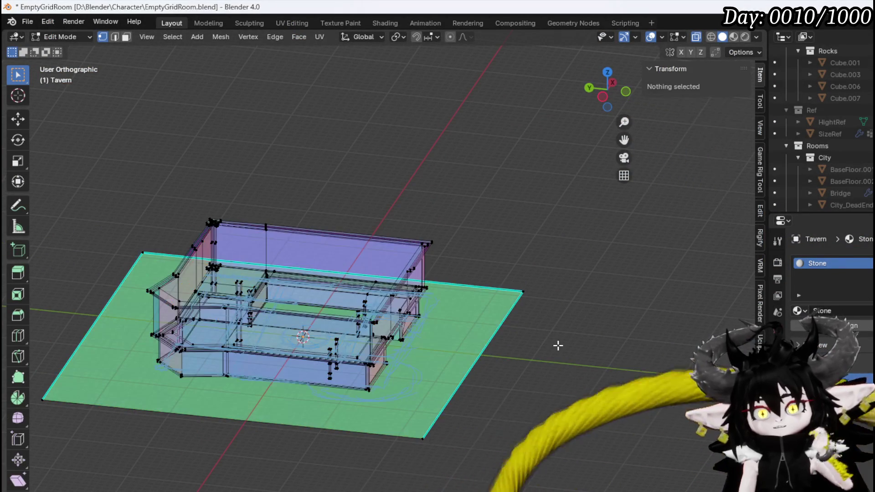
# - In right side view, annotate the roof's base lines across the wall
pyautogui.press('KP_1')
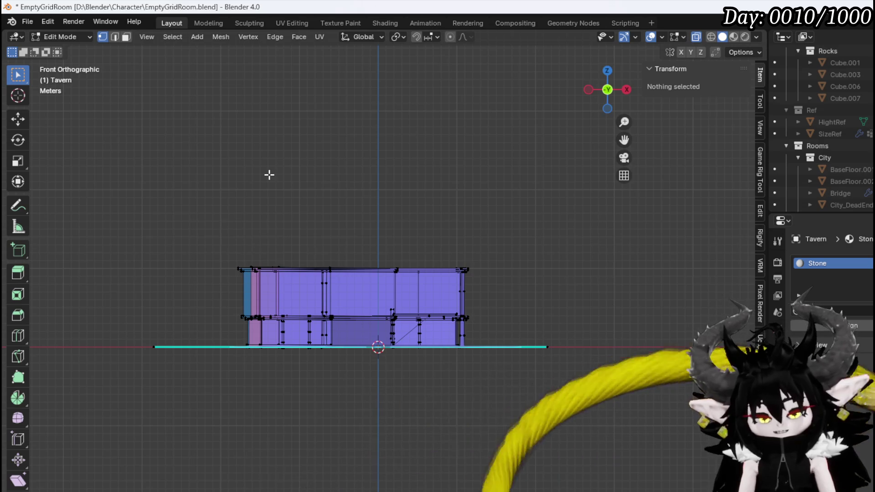
pyautogui.press('KP_3')
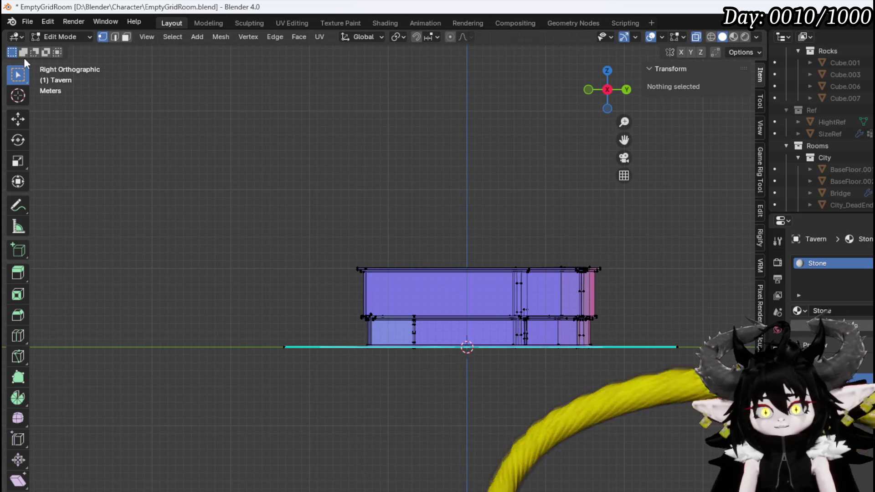
pyautogui.click(19, 208)
pyautogui.scroll(3, 512, 296)
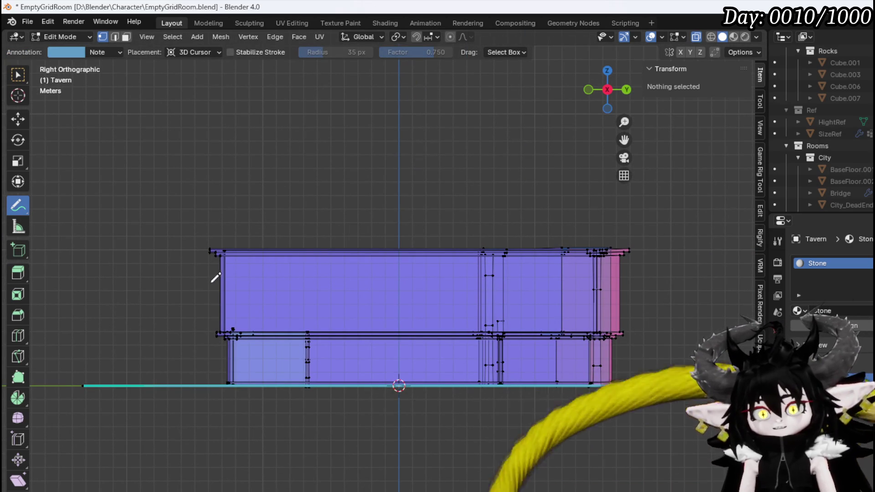
pyautogui.moveTo(207, 293); pyautogui.dragTo(226, 294)
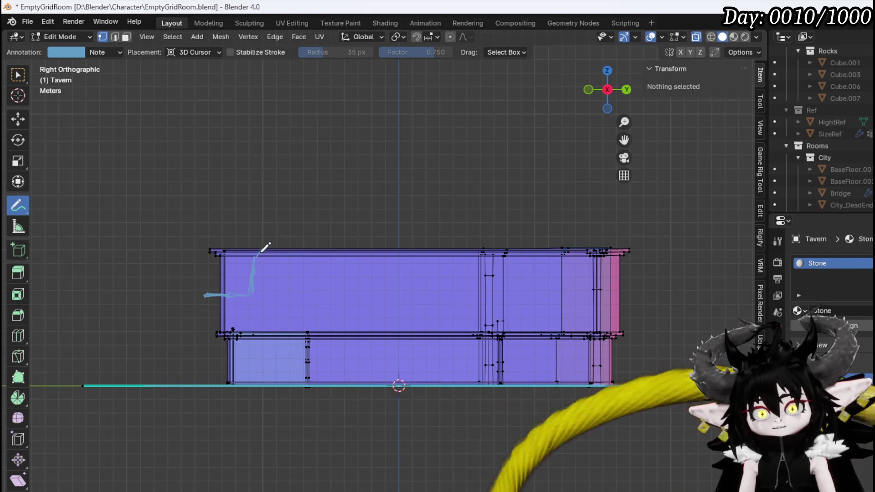
pyautogui.moveTo(261, 251)
pyautogui.mouseDown()
pyautogui.moveTo(313, 246)
pyautogui.moveTo(354, 294)
pyautogui.moveTo(421, 293)
pyautogui.moveTo(457, 240)
pyautogui.moveTo(503, 258)
pyautogui.mouseUp()
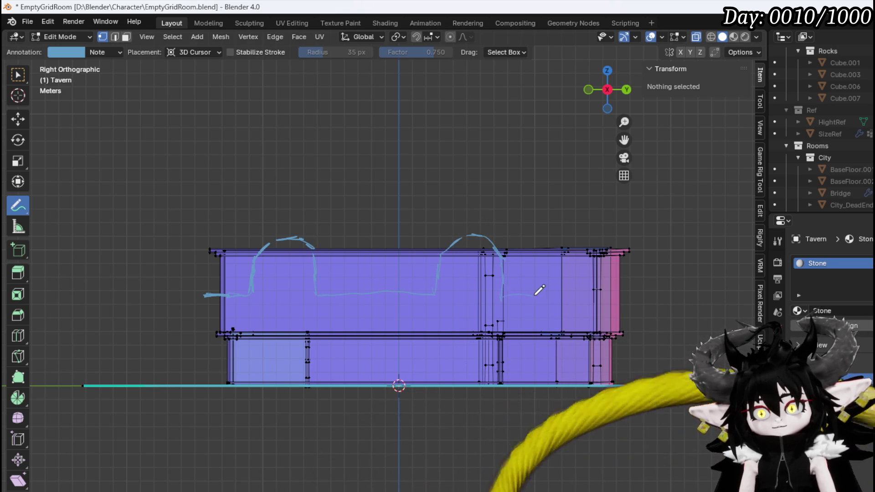
pyautogui.moveTo(536, 294); pyautogui.dragTo(575, 292)
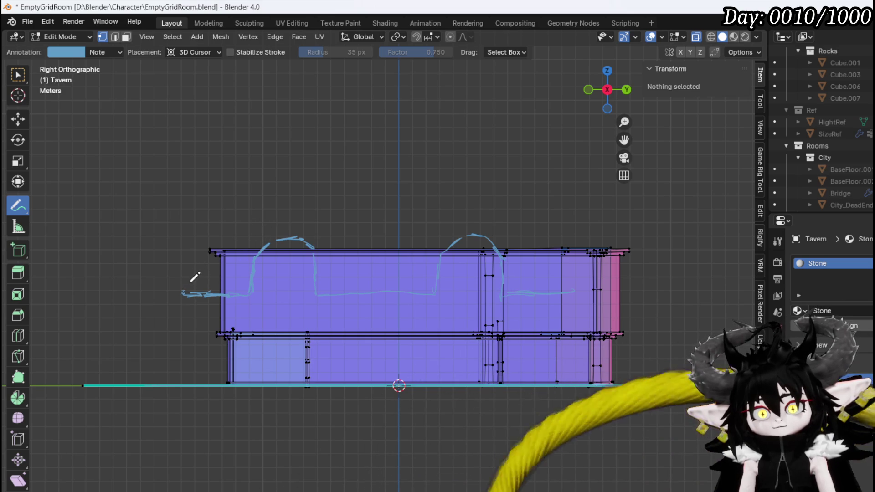
# - Draw the roof's left slope, raised sections, flat top line and right slope
pyautogui.moveTo(191, 281); pyautogui.dragTo(277, 118)
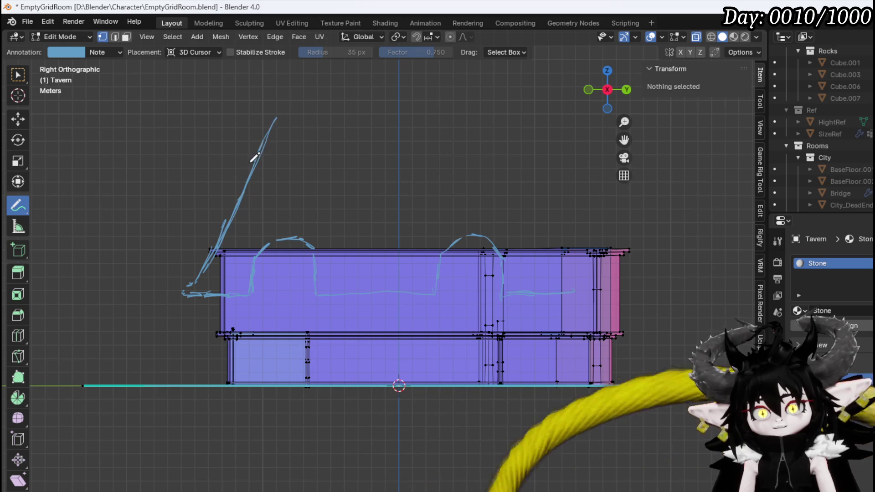
pyautogui.moveTo(254, 220)
pyautogui.mouseDown()
pyautogui.moveTo(248, 242)
pyautogui.moveTo(297, 211)
pyautogui.moveTo(320, 219)
pyautogui.moveTo(330, 251)
pyautogui.mouseUp()
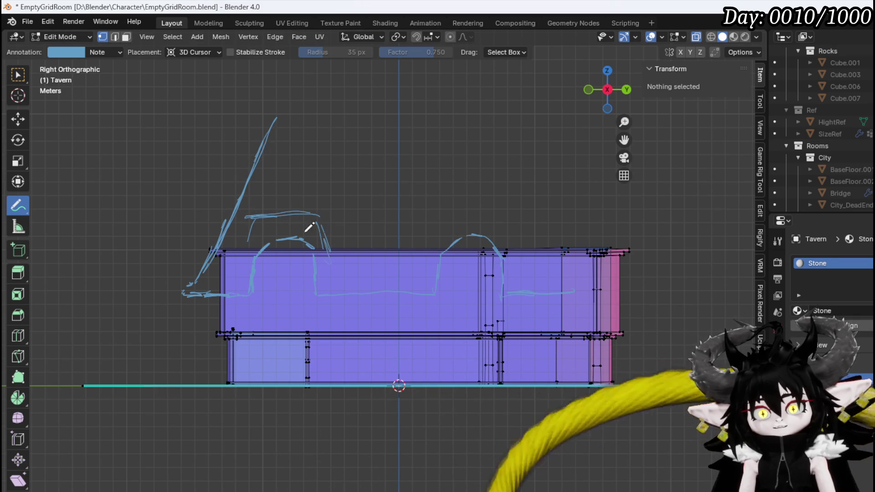
pyautogui.moveTo(260, 231)
pyautogui.mouseDown()
pyautogui.moveTo(308, 230)
pyautogui.moveTo(248, 258)
pyautogui.mouseUp()
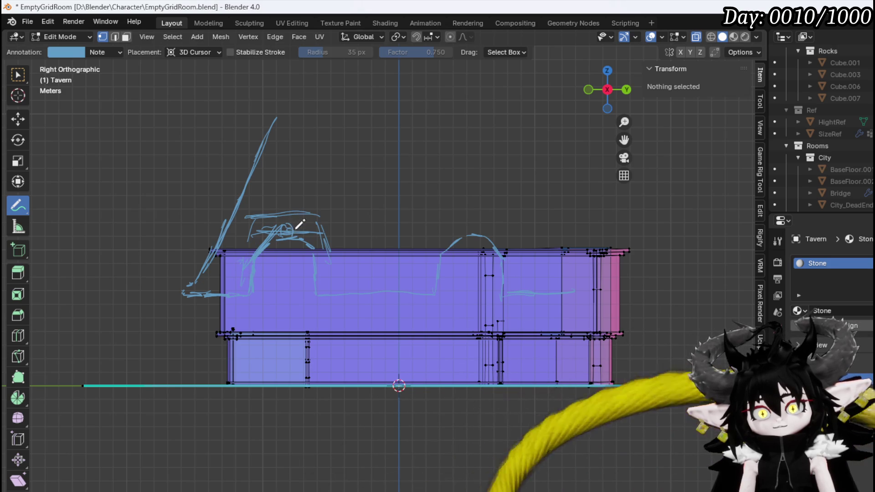
pyautogui.moveTo(302, 225); pyautogui.dragTo(319, 257)
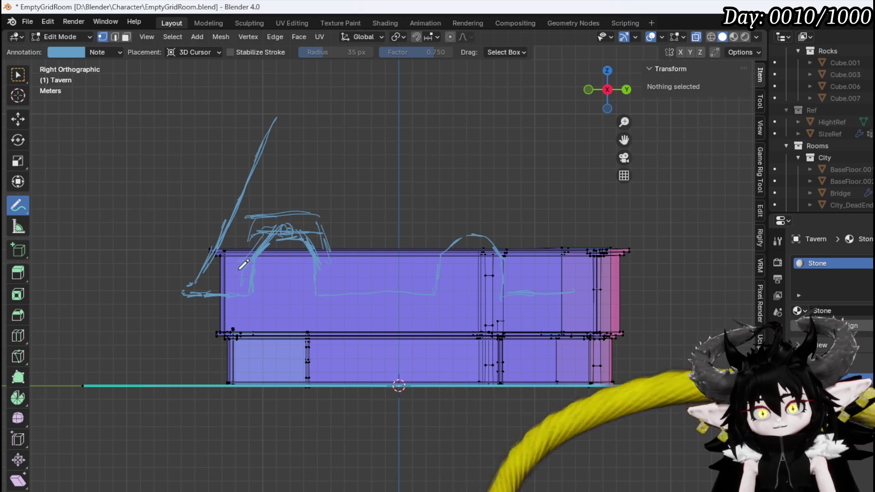
pyautogui.moveTo(294, 117)
pyautogui.mouseDown()
pyautogui.moveTo(597, 120)
pyautogui.moveTo(615, 215)
pyautogui.mouseUp()
pyautogui.moveTo(594, 136); pyautogui.dragTo(622, 225)
pyautogui.moveTo(611, 191); pyautogui.dragTo(640, 273)
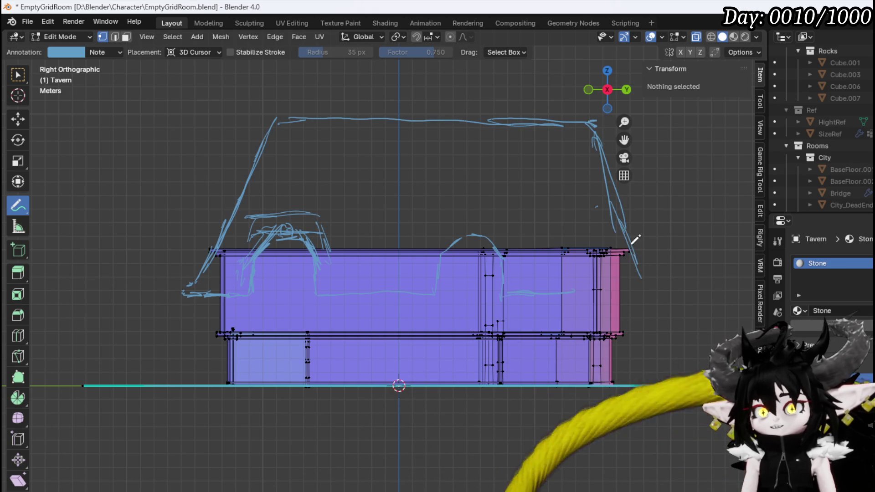
pyautogui.moveTo(633, 242); pyautogui.dragTo(650, 277)
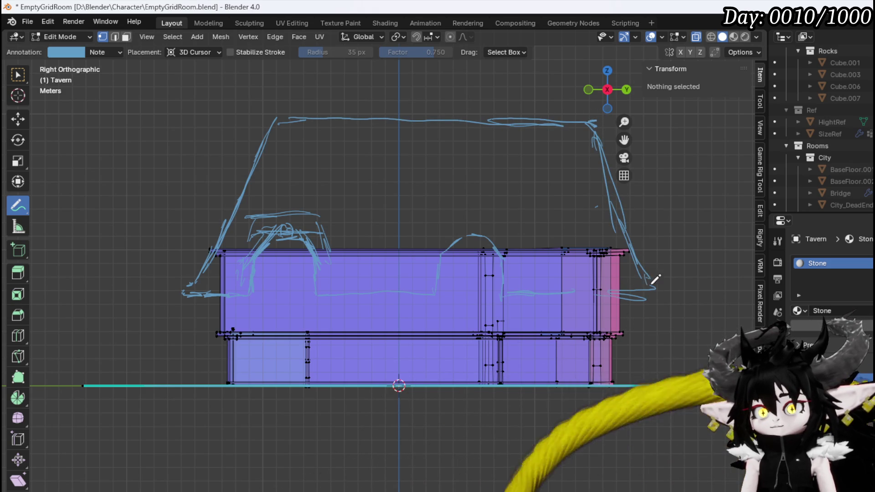
pyautogui.moveTo(637, 197)
pyautogui.mouseDown()
pyautogui.moveTo(622, 194)
pyautogui.moveTo(643, 257)
pyautogui.mouseUp()
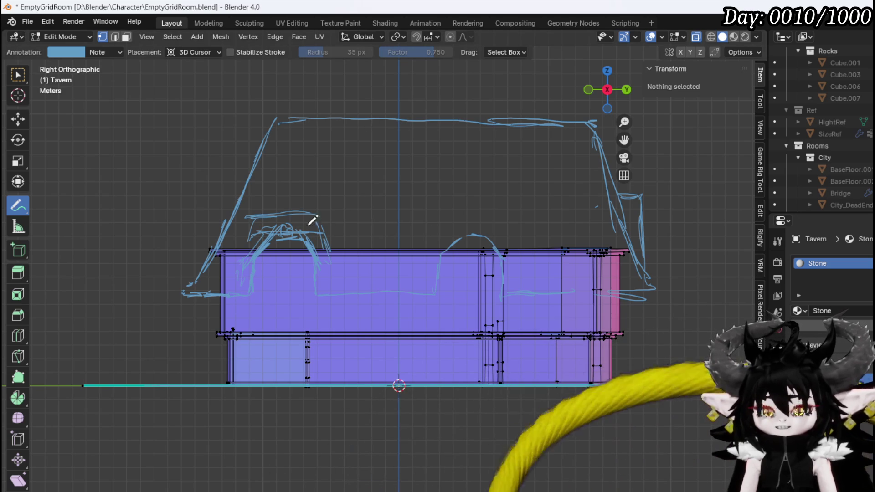
# - Return to Object Mode and orbit to an angled view of the tavern
pyautogui.click(63, 39)
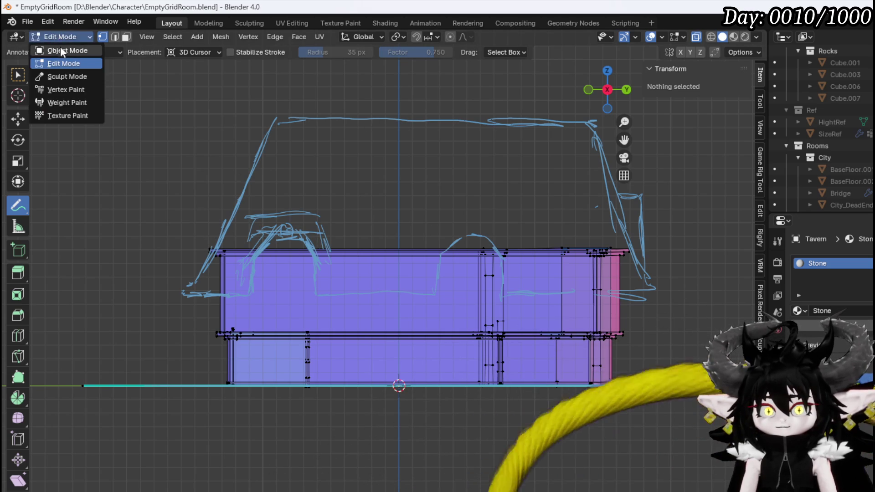
pyautogui.click(62, 52)
pyautogui.moveTo(437, 256)
pyautogui.mouseDown(button='middle')
pyautogui.moveTo(452, 234)
pyautogui.moveTo(425, 248)
pyautogui.moveTo(577, 201)
pyautogui.mouseUp(button='middle')
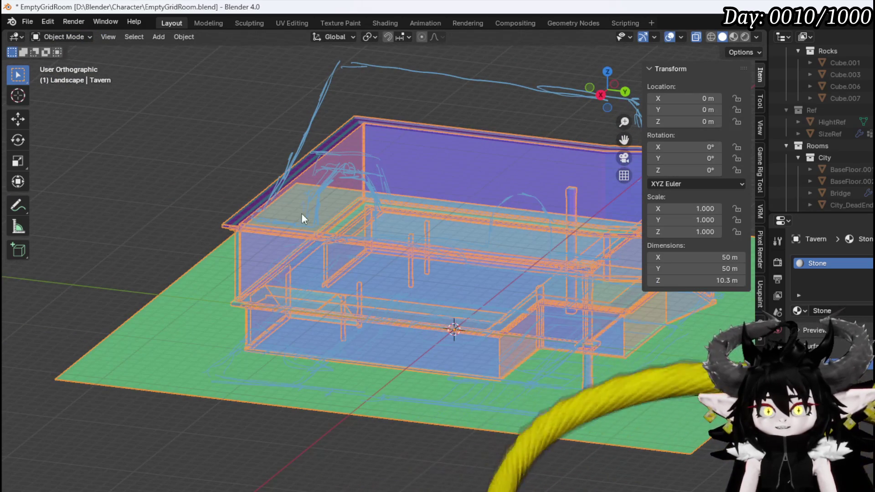
# - Put the tavern mesh in Edit Mode with Select Box and edge selection
pyautogui.click(53, 39)
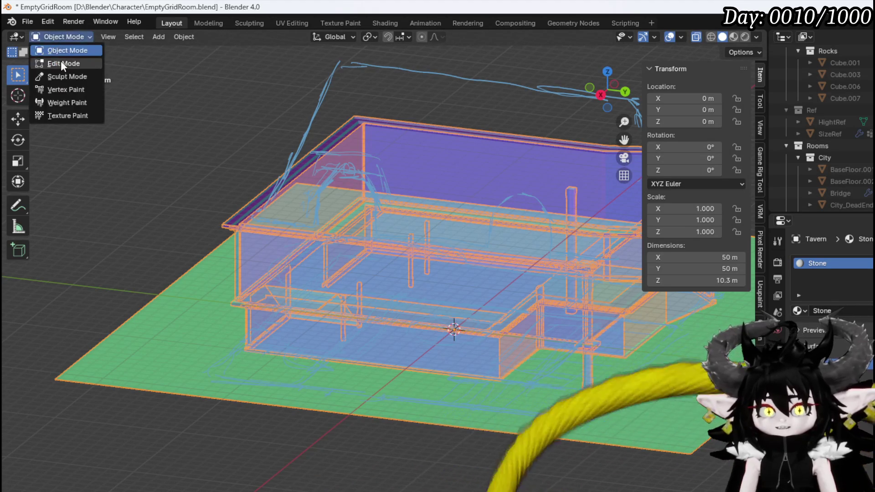
pyautogui.click(61, 61)
pyautogui.scroll(4, 201, 150)
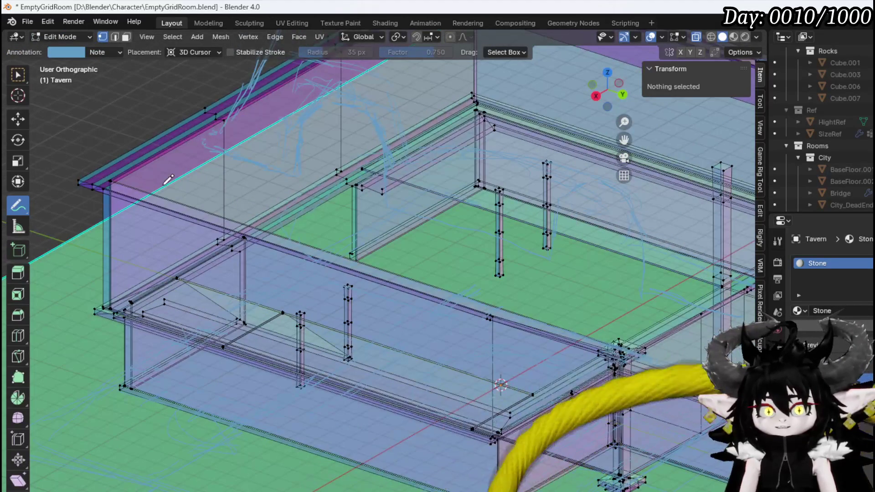
pyautogui.click(18, 74)
pyautogui.moveTo(91, 123)
pyautogui.mouseDown(button='middle')
pyautogui.moveTo(100, 154)
pyautogui.moveTo(92, 156)
pyautogui.mouseUp(button='middle')
pyautogui.press('2')
# - Select the upper walls' top edges and turn on proportional editing, viewing from the front
pyautogui.click(63, 174)
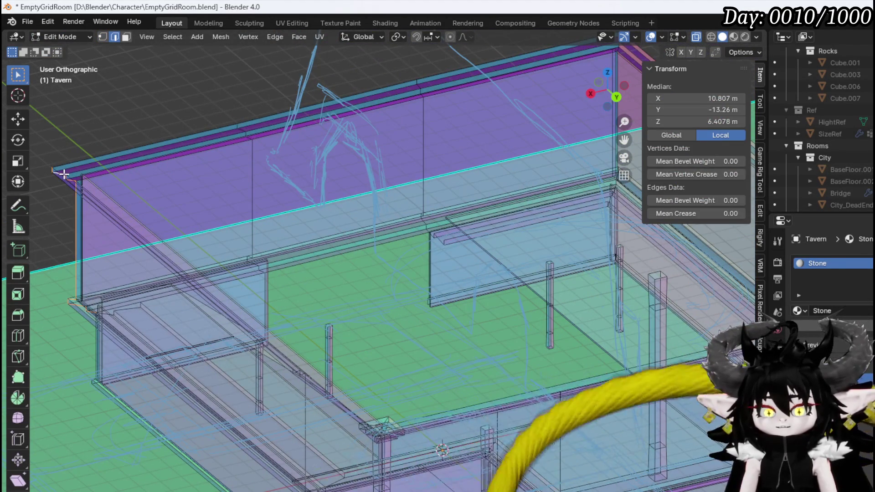
pyautogui.click(76, 185)
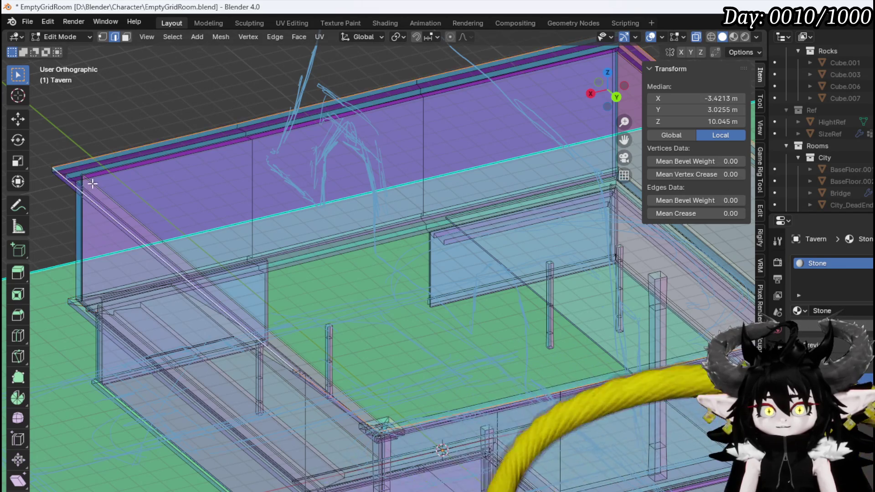
pyautogui.moveTo(92, 184)
pyautogui.mouseDown(button='middle')
pyautogui.moveTo(240, 205)
pyautogui.moveTo(207, 185)
pyautogui.mouseUp(button='middle')
pyautogui.scroll(3, 240, 206)
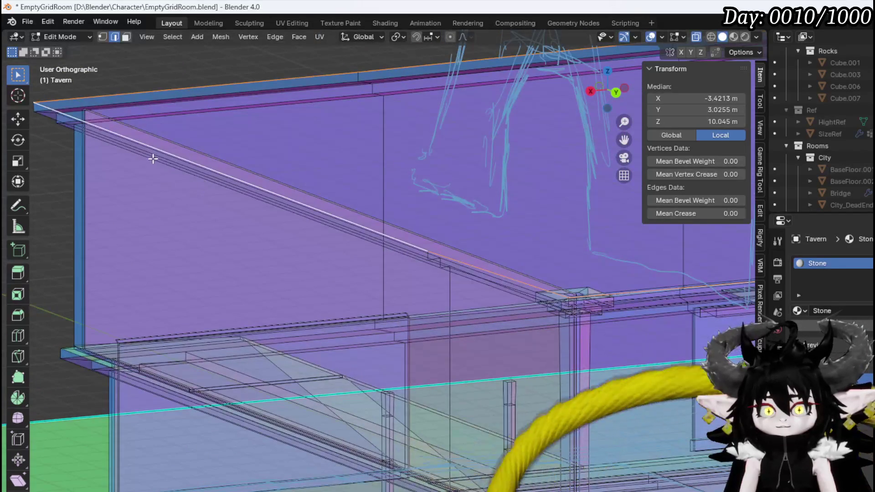
pyautogui.moveTo(121, 143); pyautogui.dragTo(109, 130, button='middle')
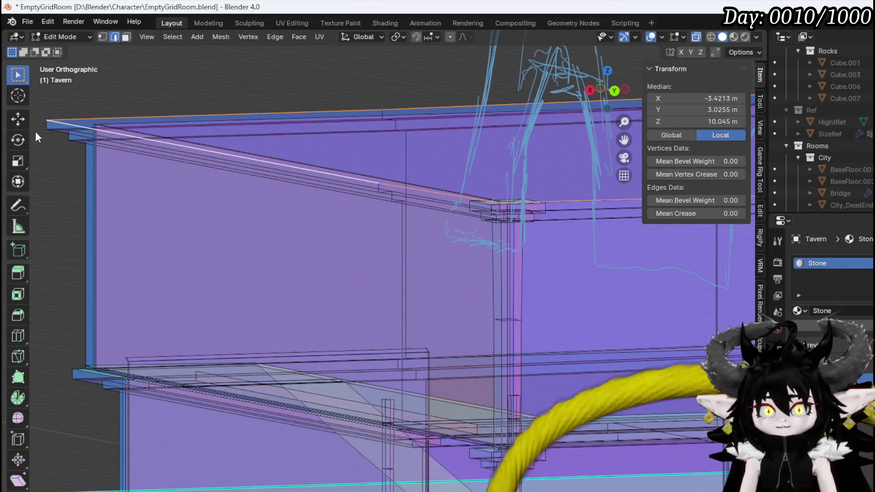
pyautogui.keyDown('shift'); pyautogui.click(56, 132); pyautogui.keyUp('shift')
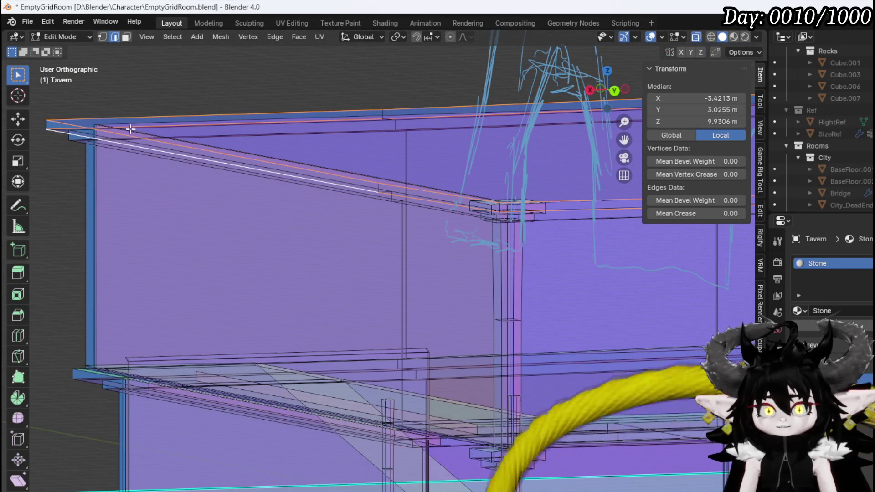
pyautogui.moveTo(131, 129)
pyautogui.mouseDown(button='middle')
pyautogui.moveTo(134, 152)
pyautogui.moveTo(139, 136)
pyautogui.moveTo(128, 148)
pyautogui.moveTo(237, 128)
pyautogui.mouseUp(button='middle')
pyautogui.click(449, 37)
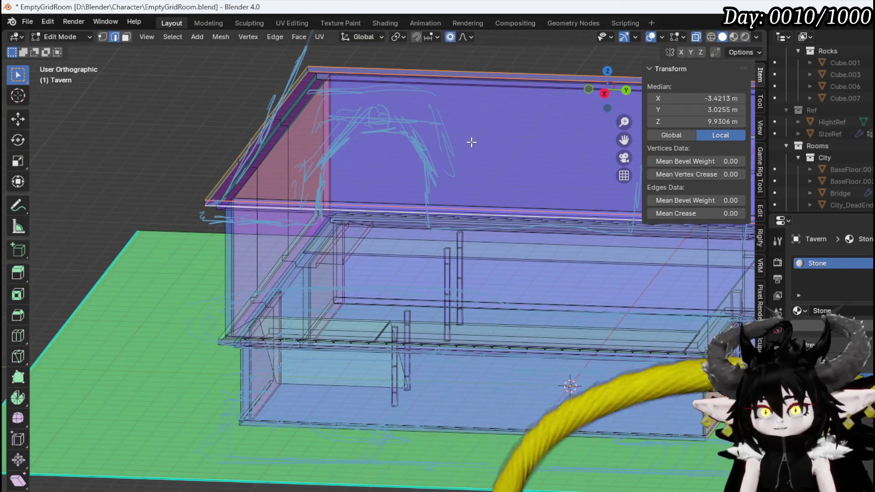
pyautogui.press('KP_1')
pyautogui.scroll(3, 385, 163)
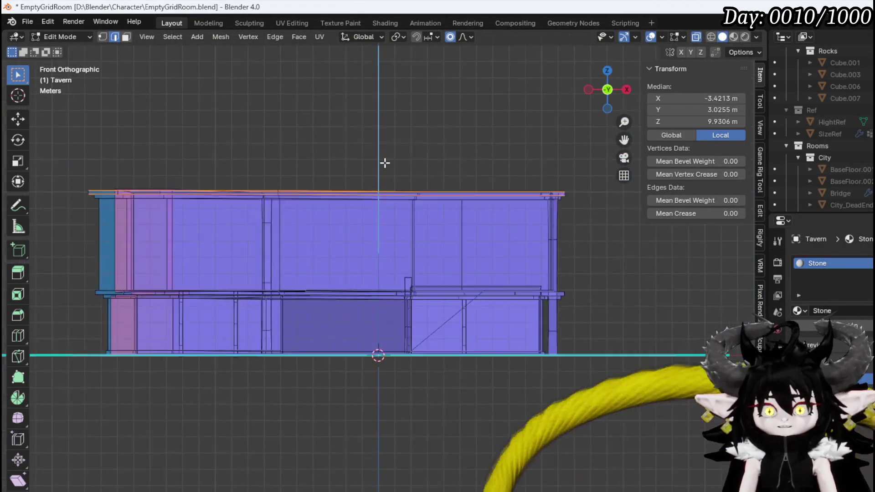
pyautogui.scroll(-1, 385, 162)
pyautogui.press('g')
pyautogui.press('z')
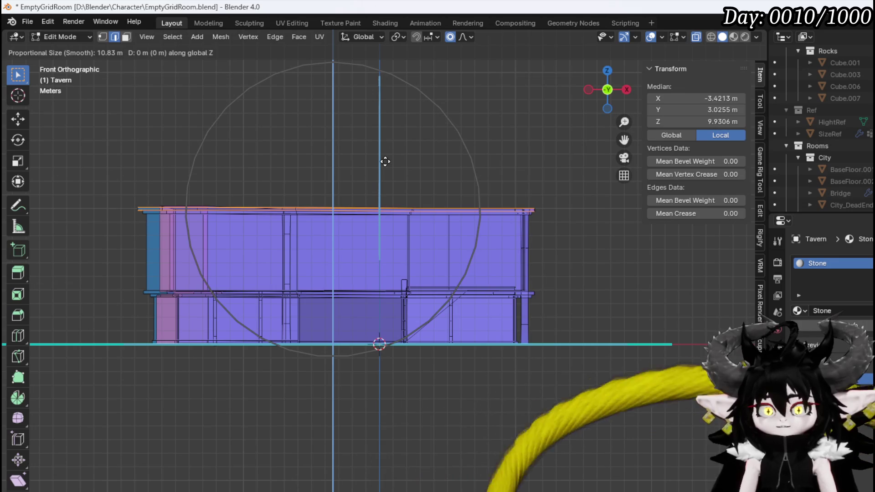
pyautogui.scroll(4, 385, 165)
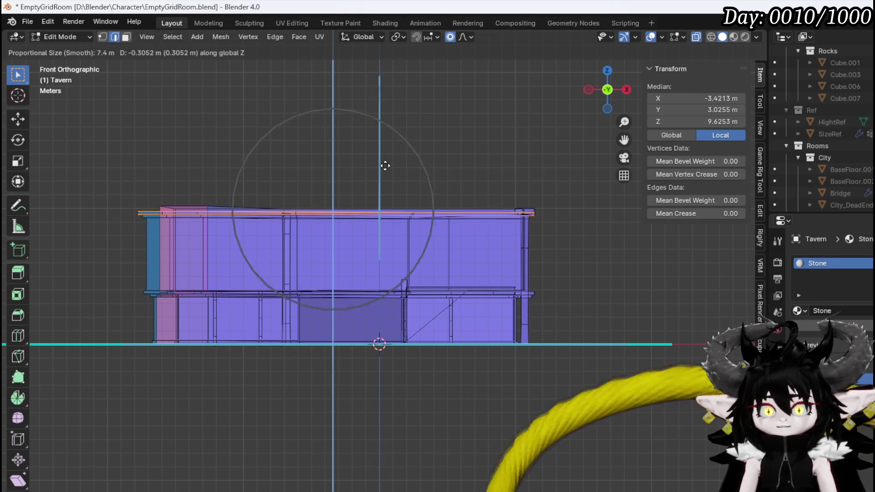
pyautogui.scroll(5, 385, 166)
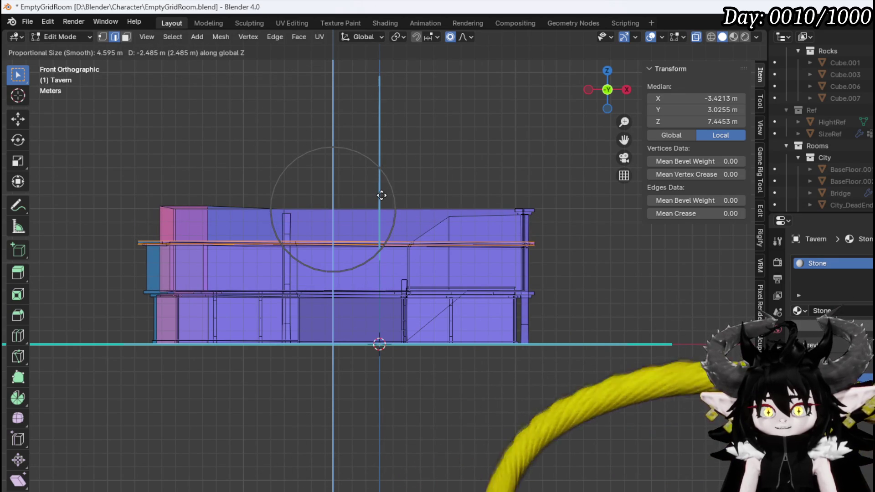
pyautogui.press('Escape')
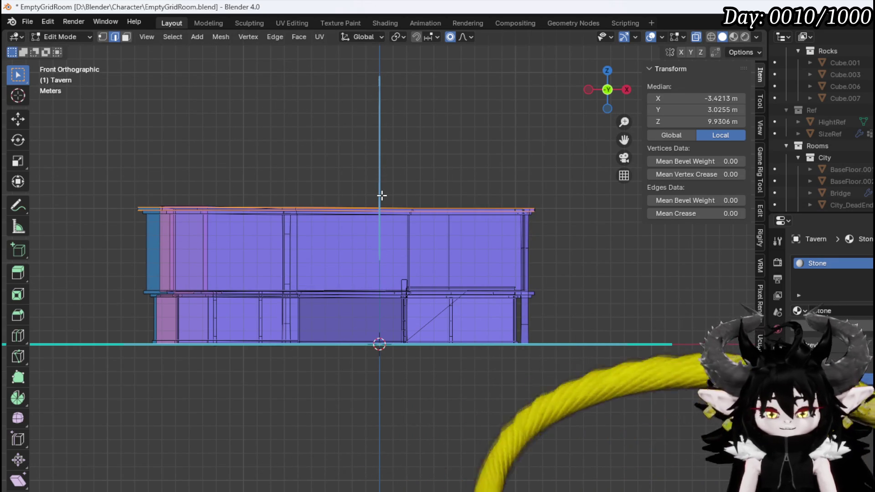
pyautogui.press('KP_3')
pyautogui.keyDown('shift'); pyautogui.moveTo(401, 194); pyautogui.dragTo(255, 181, button='middle'); pyautogui.keyUp('shift')
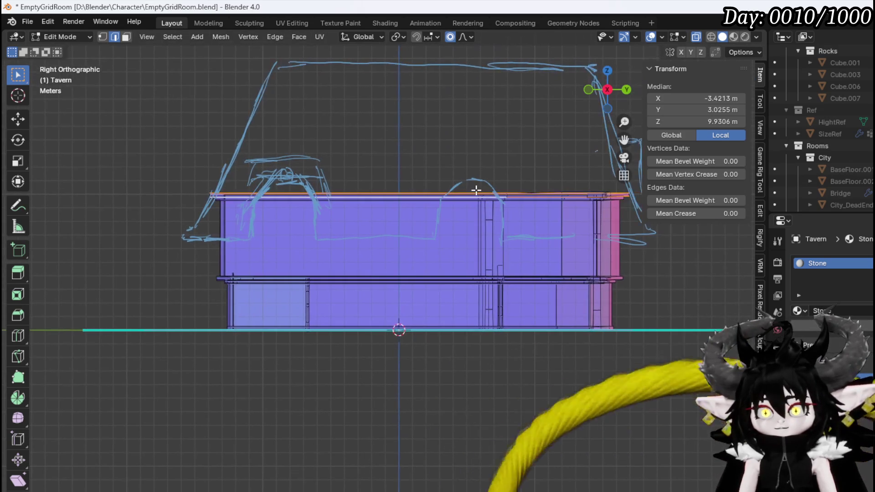
pyautogui.press('g')
pyautogui.press('z')
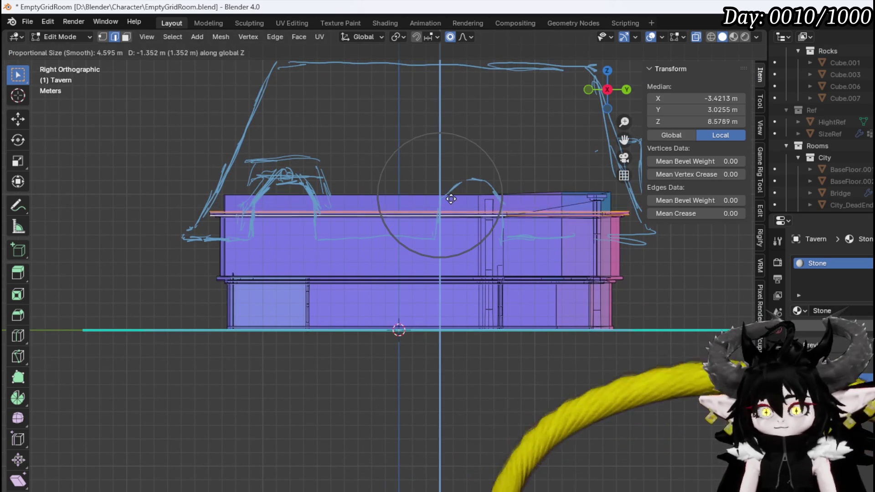
pyautogui.click(448, 227)
pyautogui.moveTo(406, 207)
pyautogui.mouseDown(button='middle')
pyautogui.moveTo(354, 221)
pyautogui.moveTo(334, 242)
pyautogui.moveTo(310, 229)
pyautogui.moveTo(476, 235)
pyautogui.moveTo(269, 211)
pyautogui.moveTo(319, 206)
pyautogui.moveTo(542, 238)
pyautogui.mouseUp(button='middle')
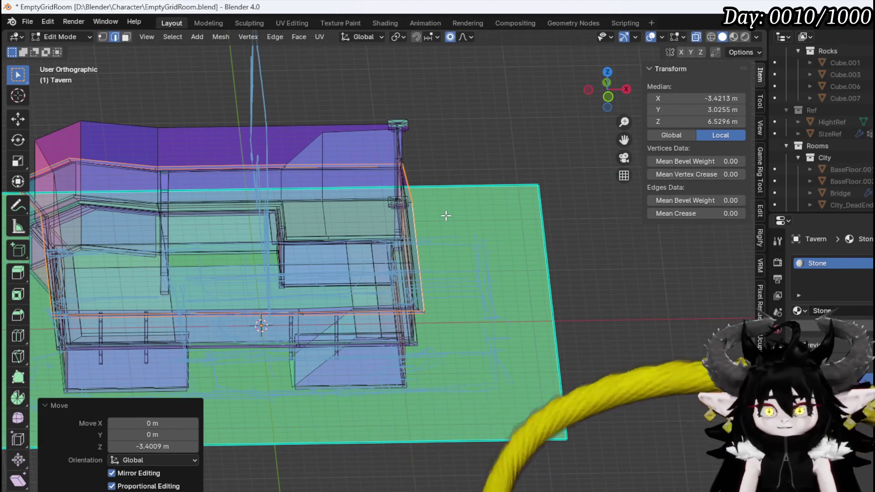
pyautogui.hotkey('ctrl', 'z')
pyautogui.moveTo(434, 212)
pyautogui.mouseDown(button='middle')
pyautogui.moveTo(377, 185)
pyautogui.moveTo(312, 123)
pyautogui.moveTo(390, 244)
pyautogui.moveTo(426, 273)
pyautogui.moveTo(461, 264)
pyautogui.moveTo(298, 207)
pyautogui.moveTo(283, 221)
pyautogui.moveTo(446, 260)
pyautogui.moveTo(347, 241)
pyautogui.moveTo(208, 190)
pyautogui.moveTo(261, 184)
pyautogui.mouseUp(button='middle')
pyautogui.scroll(5, 391, 244)
pyautogui.scroll(-3, 347, 241)
pyautogui.press('KP_1')
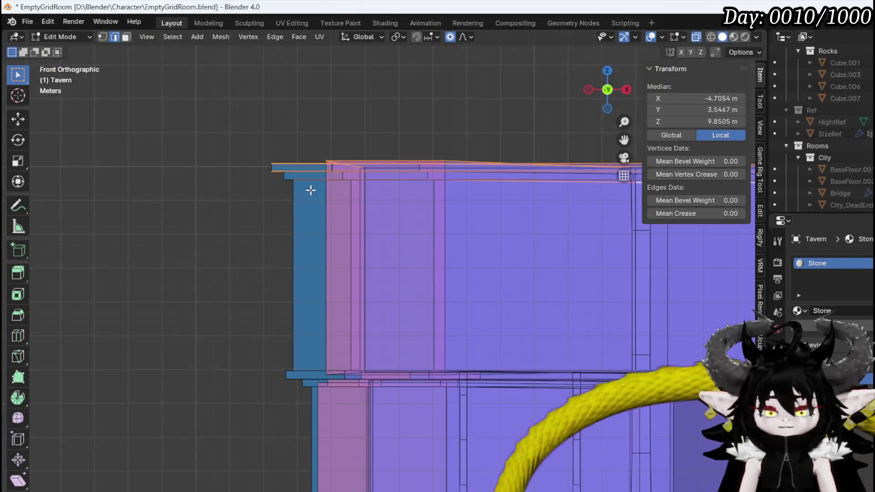
pyautogui.press('KP_3')
pyautogui.keyDown('shift'); pyautogui.moveTo(353, 198); pyautogui.dragTo(518, 215, button='middle'); pyautogui.keyUp('shift')
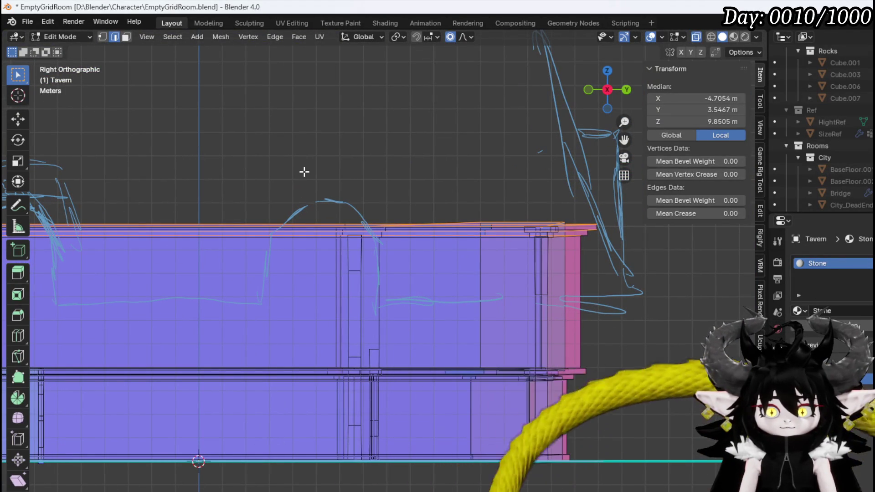
pyautogui.scroll(-2, 286, 169)
pyautogui.keyDown('shift'); pyautogui.moveTo(287, 170); pyautogui.dragTo(355, 181, button='middle'); pyautogui.keyUp('shift')
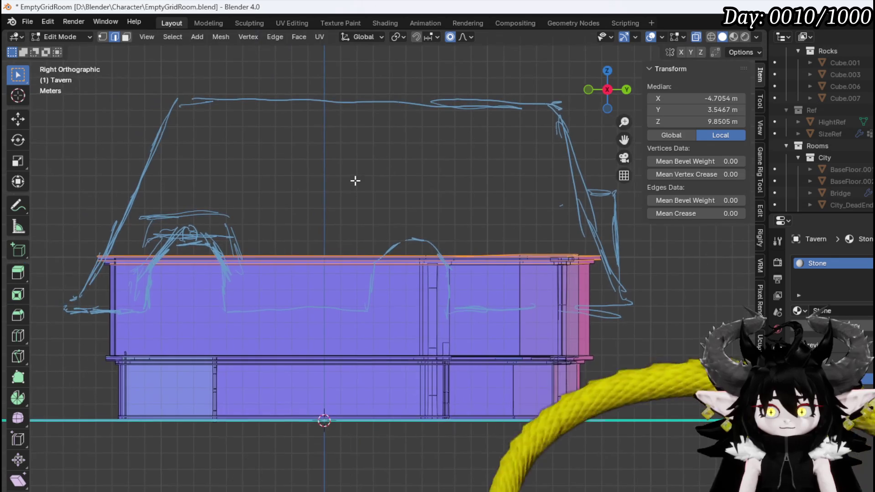
pyautogui.press('g')
pyautogui.press('z')
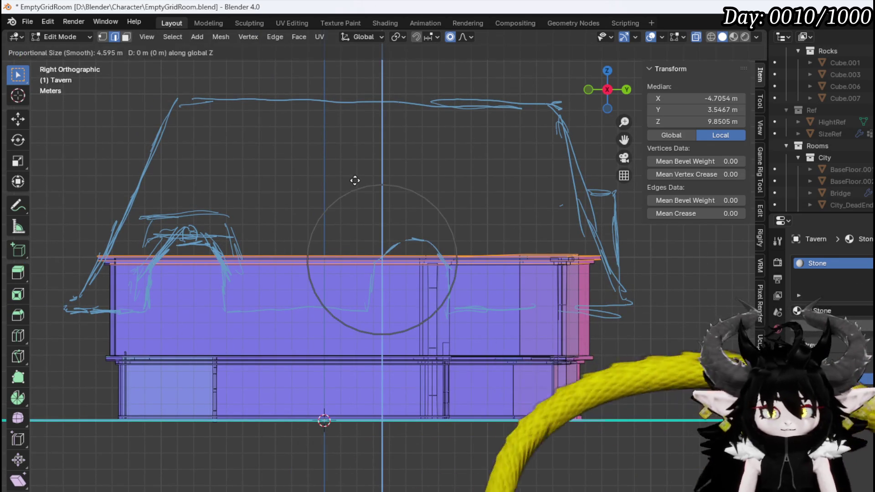
pyautogui.rightClick(355, 213)
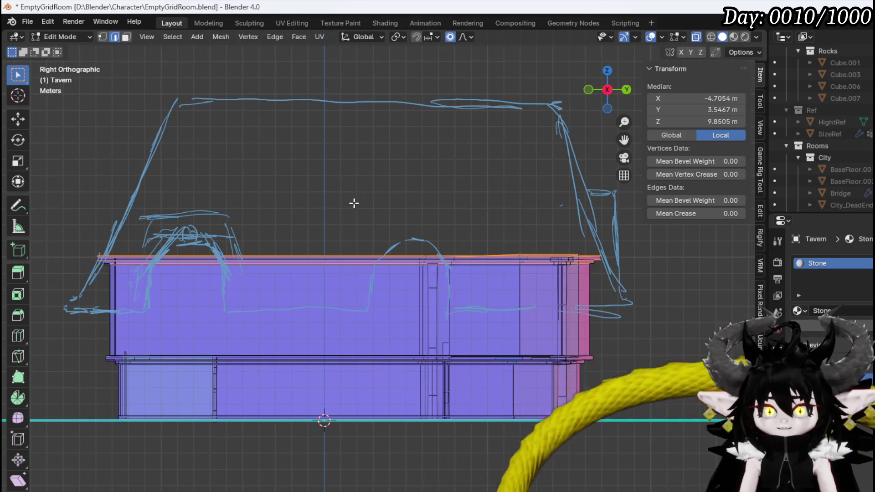
pyautogui.moveTo(354, 203); pyautogui.dragTo(318, 250, button='middle')
pyautogui.scroll(2, 309, 224)
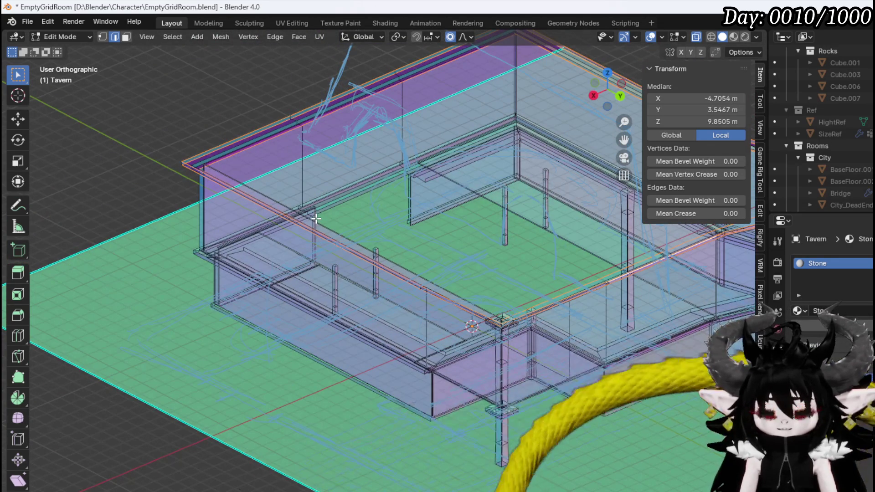
# - Start a vertical move of the top edges, cancel it, and frame the tavern in side view
pyautogui.press('g')
pyautogui.press('z')
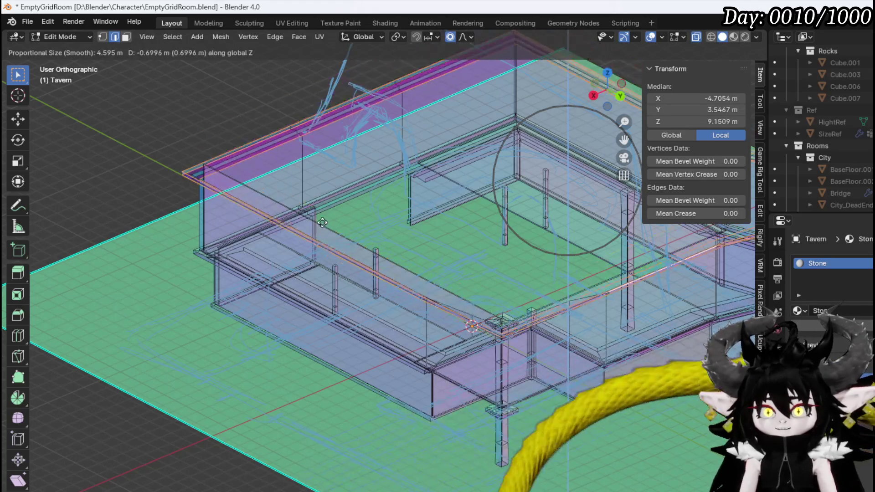
pyautogui.rightClick(321, 224)
pyautogui.scroll(2, 386, 217)
pyautogui.moveTo(320, 225)
pyautogui.mouseDown(button='middle')
pyautogui.moveTo(386, 217)
pyautogui.moveTo(365, 287)
pyautogui.moveTo(411, 238)
pyautogui.moveTo(517, 257)
pyautogui.moveTo(210, 244)
pyautogui.moveTo(389, 235)
pyautogui.moveTo(443, 195)
pyautogui.mouseUp(button='middle')
pyautogui.scroll(2, 396, 248)
pyautogui.scroll(2, 322, 254)
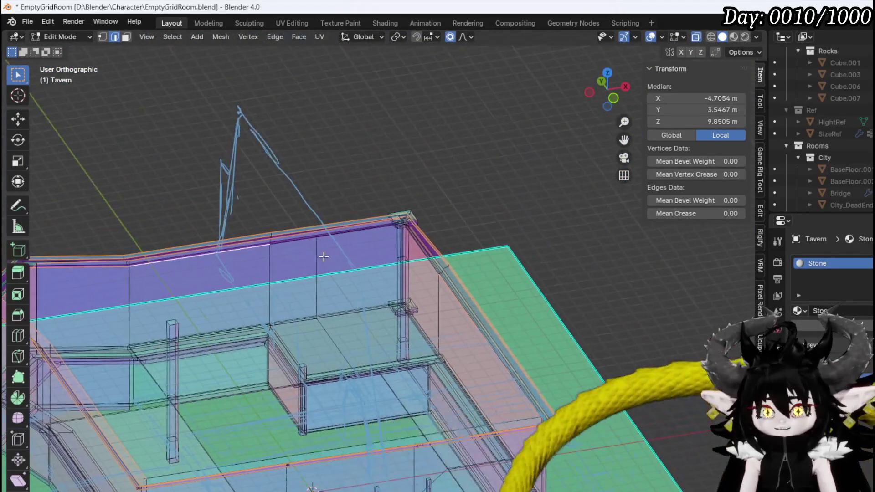
pyautogui.scroll(3, 382, 201)
pyautogui.scroll(2, 376, 206)
pyautogui.moveTo(376, 206)
pyautogui.mouseDown(button='middle')
pyautogui.moveTo(344, 182)
pyautogui.moveTo(351, 197)
pyautogui.moveTo(430, 201)
pyautogui.moveTo(382, 224)
pyautogui.moveTo(338, 221)
pyautogui.moveTo(393, 206)
pyautogui.moveTo(410, 178)
pyautogui.moveTo(385, 182)
pyautogui.mouseUp(button='middle')
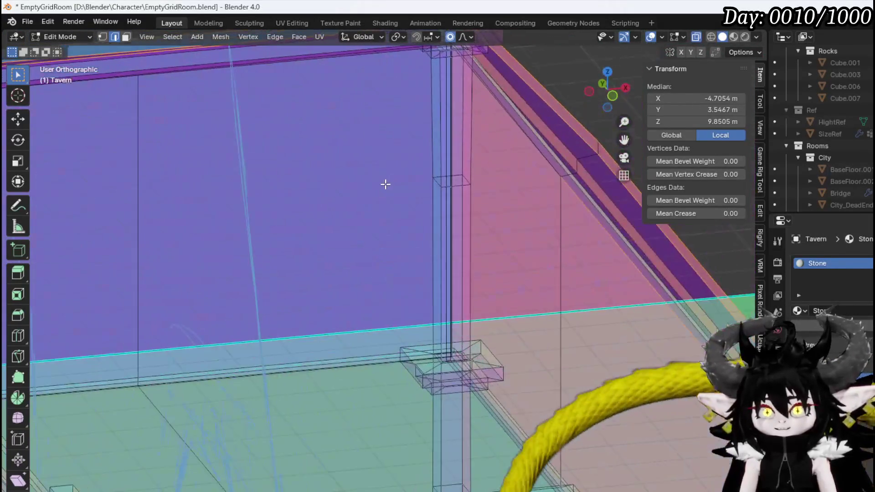
pyautogui.scroll(-4, 385, 181)
pyautogui.press('KP_3')
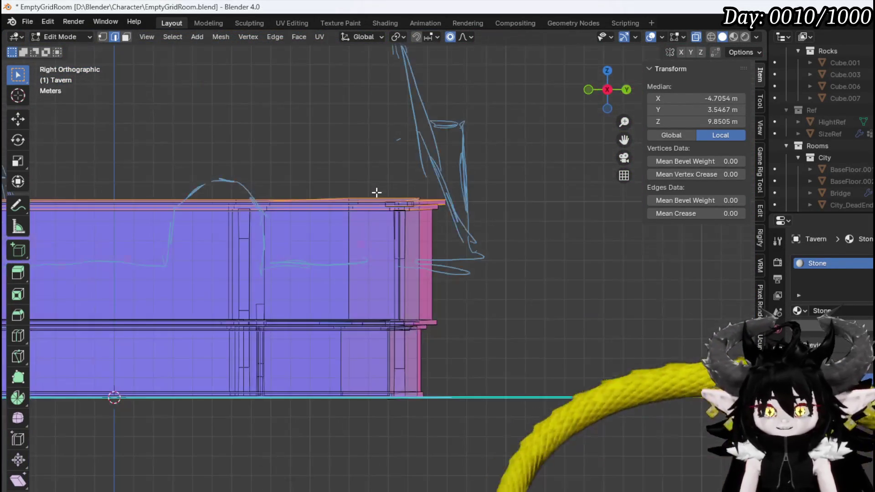
pyautogui.keyDown('shift'); pyautogui.moveTo(327, 193); pyautogui.dragTo(349, 209, button='middle'); pyautogui.keyUp('shift')
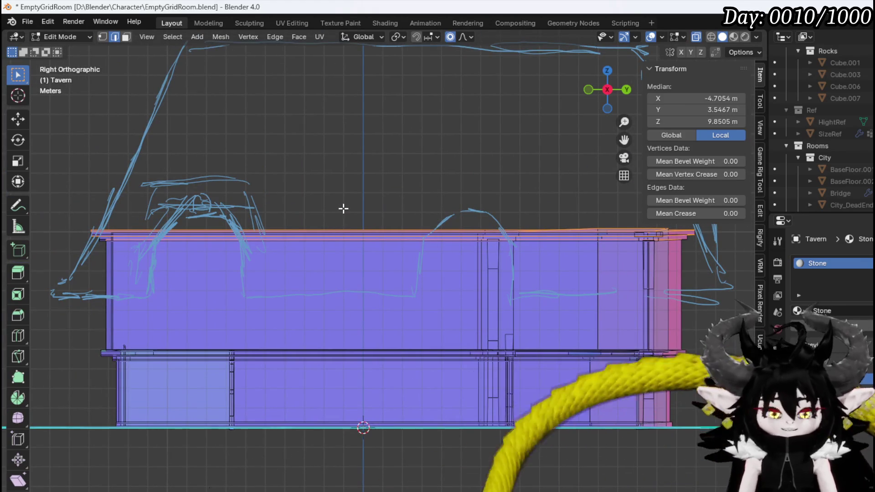
# - Lower the selected top wall edge about 3.42 m along Z with proportional editing
pyautogui.press('g')
pyautogui.press('z')
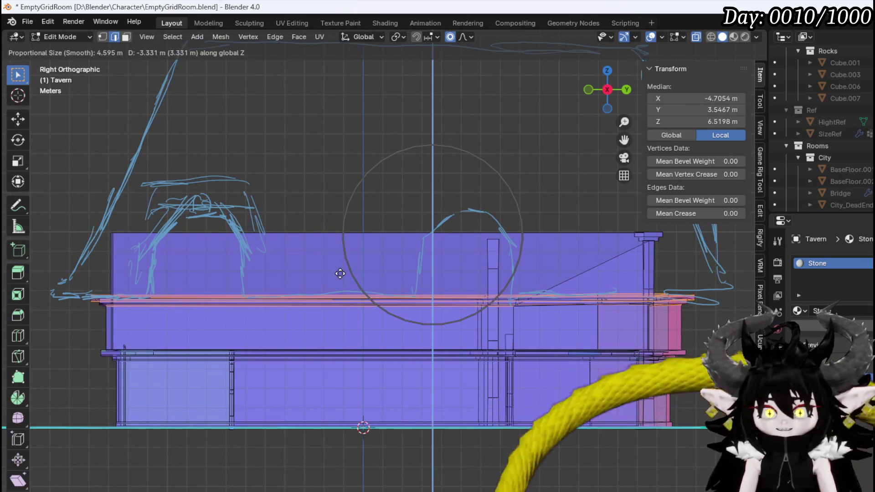
pyautogui.click(339, 275)
pyautogui.moveTo(339, 275)
pyautogui.mouseDown(button='middle')
pyautogui.moveTo(477, 286)
pyautogui.moveTo(447, 276)
pyautogui.mouseUp(button='middle')
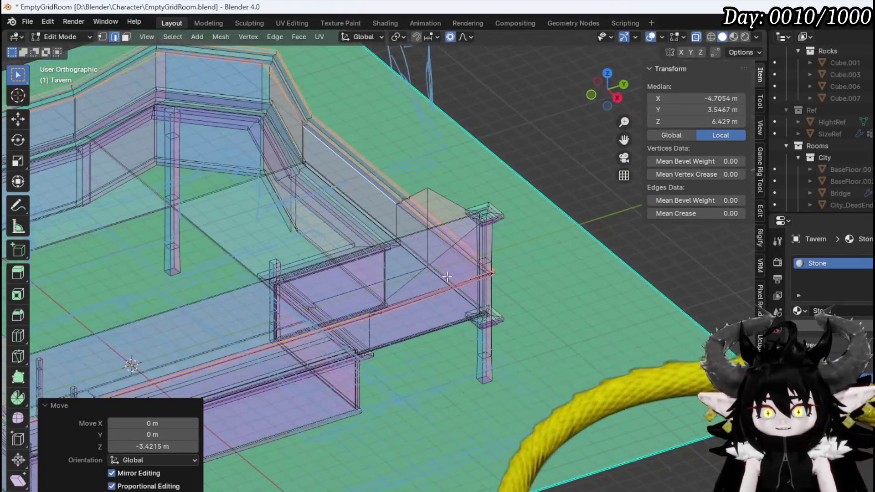
# - Select the wall's corner vertex in vertex mode and return to the side view
pyautogui.press('1')
pyautogui.click(477, 258)
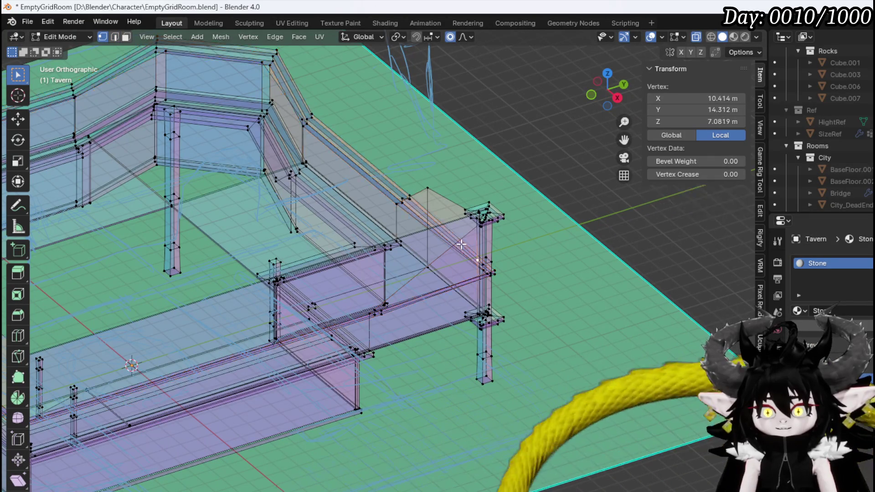
pyautogui.scroll(3, 449, 242)
pyautogui.moveTo(388, 286); pyautogui.dragTo(266, 158, button='middle')
pyautogui.scroll(3, 358, 253)
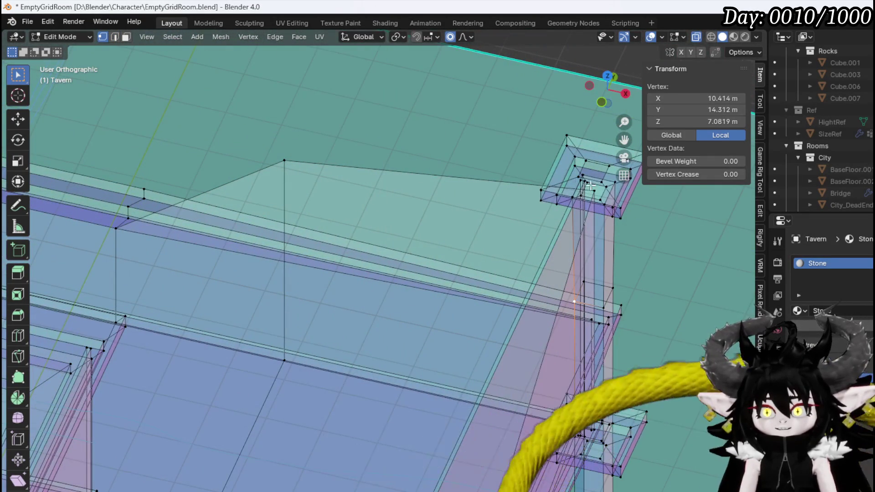
pyautogui.moveTo(590, 186)
pyautogui.mouseDown(button='middle')
pyautogui.moveTo(504, 182)
pyautogui.moveTo(480, 169)
pyautogui.moveTo(456, 205)
pyautogui.moveTo(466, 200)
pyautogui.moveTo(445, 210)
pyautogui.mouseUp(button='middle')
pyautogui.moveTo(524, 196); pyautogui.dragTo(479, 177, button='middle')
pyautogui.press('KP_1')
pyautogui.scroll(-1, 454, 169)
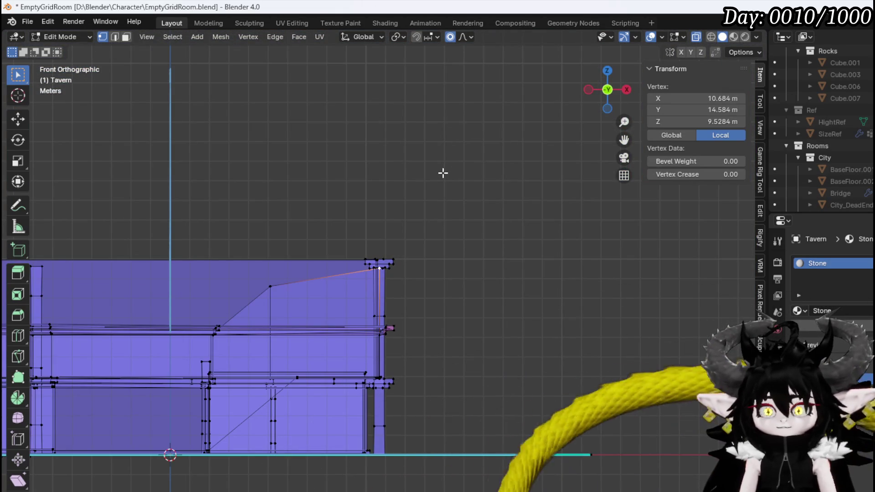
pyautogui.moveTo(443, 172)
pyautogui.mouseDown(button='middle')
pyautogui.moveTo(391, 190)
pyautogui.moveTo(299, 194)
pyautogui.moveTo(346, 214)
pyautogui.moveTo(485, 235)
pyautogui.moveTo(263, 207)
pyautogui.moveTo(318, 212)
pyautogui.mouseUp(button='middle')
pyautogui.press('KP_3')
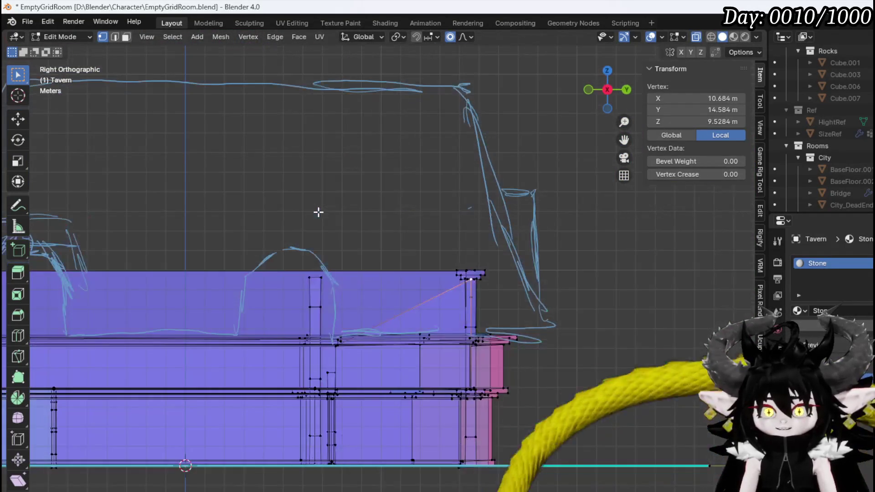
pyautogui.scroll(3, 402, 223)
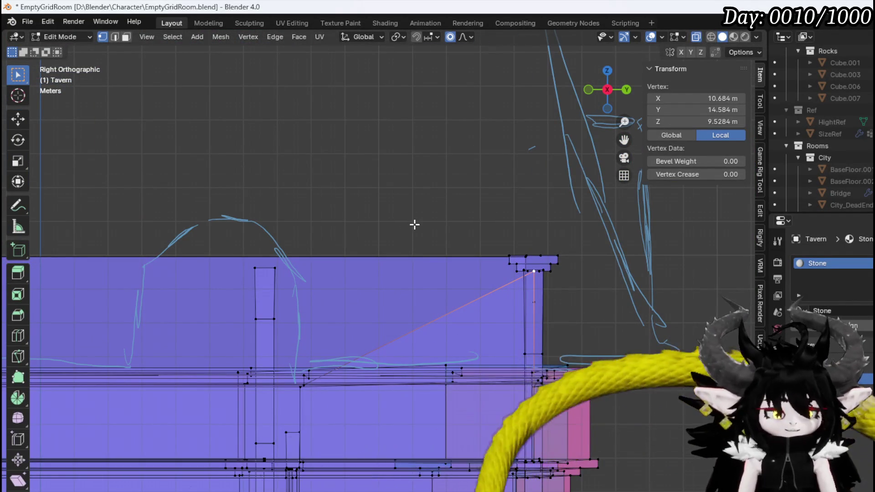
# - Lower the corner vertex about 3.14 m along Z and check the result
pyautogui.press('g')
pyautogui.press('z')
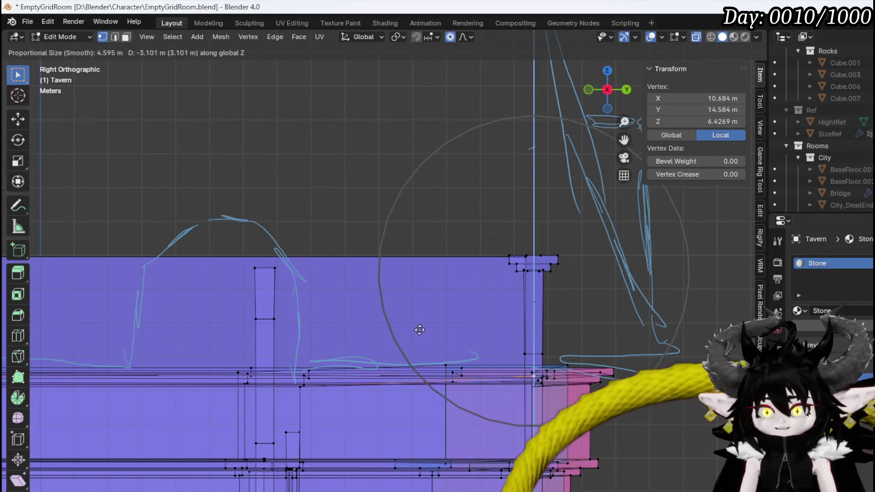
pyautogui.click(420, 331)
pyautogui.moveTo(356, 244)
pyautogui.mouseDown(button='middle')
pyautogui.moveTo(461, 233)
pyautogui.moveTo(523, 208)
pyautogui.moveTo(333, 211)
pyautogui.mouseUp(button='middle')
pyautogui.press('3')
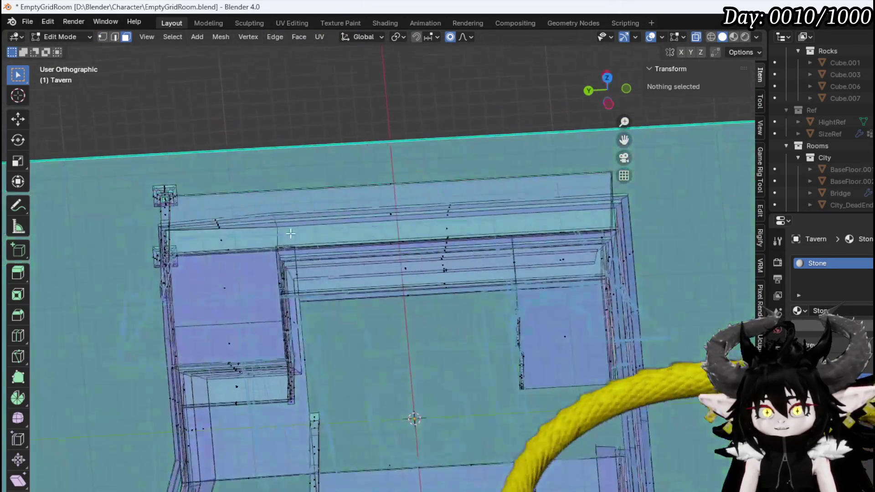
pyautogui.scroll(3, 377, 168)
pyautogui.click(395, 106)
pyautogui.scroll(-3, 410, 132)
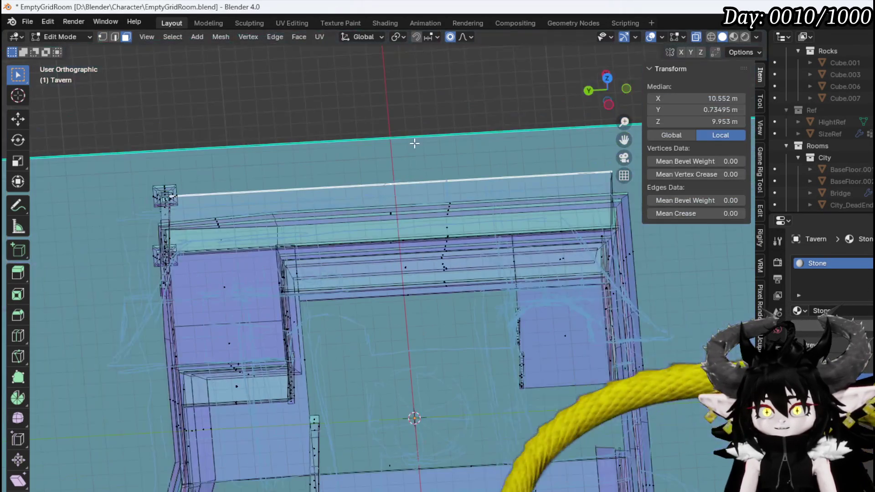
pyautogui.moveTo(416, 143)
pyautogui.mouseDown(button='middle')
pyautogui.moveTo(365, 170)
pyautogui.moveTo(397, 195)
pyautogui.moveTo(567, 191)
pyautogui.moveTo(303, 180)
pyautogui.moveTo(255, 164)
pyautogui.moveTo(323, 181)
pyautogui.moveTo(167, 204)
pyautogui.moveTo(191, 214)
pyautogui.moveTo(122, 206)
pyautogui.moveTo(148, 233)
pyautogui.moveTo(405, 186)
pyautogui.moveTo(188, 254)
pyautogui.mouseUp(button='middle')
pyautogui.scroll(3, 256, 191)
pyautogui.scroll(-5, 149, 233)
pyautogui.hotkey('alt', 'a')
pyautogui.press('KP_1')
pyautogui.scroll(-3, 403, 186)
pyautogui.scroll(3, 392, 184)
pyautogui.scroll(3, 265, 220)
pyautogui.keyDown('shift'); pyautogui.moveTo(264, 220); pyautogui.dragTo(237, 275, button='middle'); pyautogui.keyUp('shift')
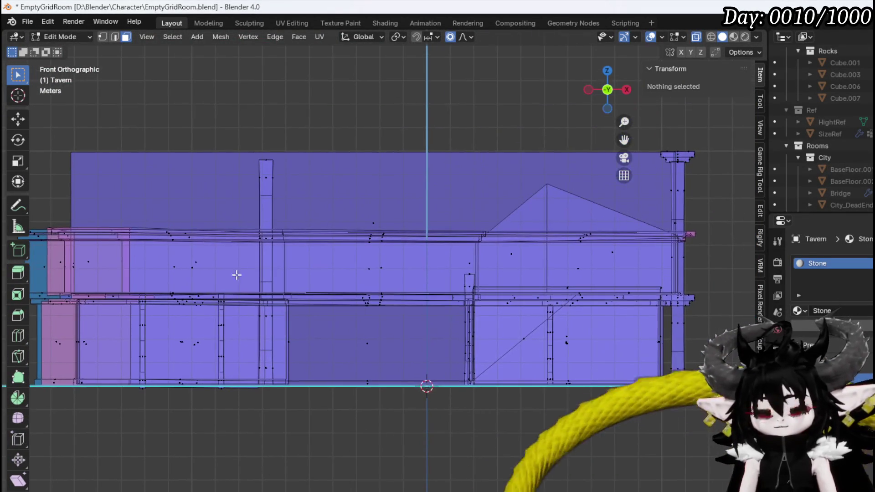
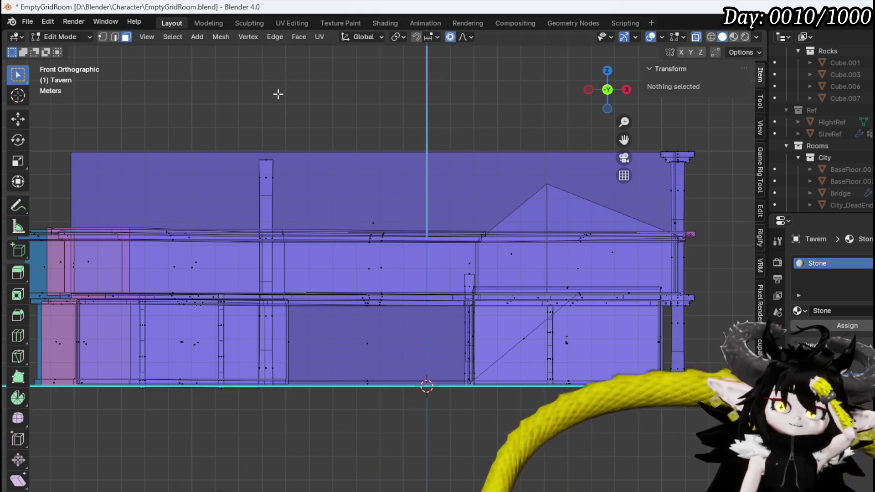
# - Add a cube to the Tavern mesh and bring it into close view
pyautogui.click(197, 37)
pyautogui.click(214, 62)
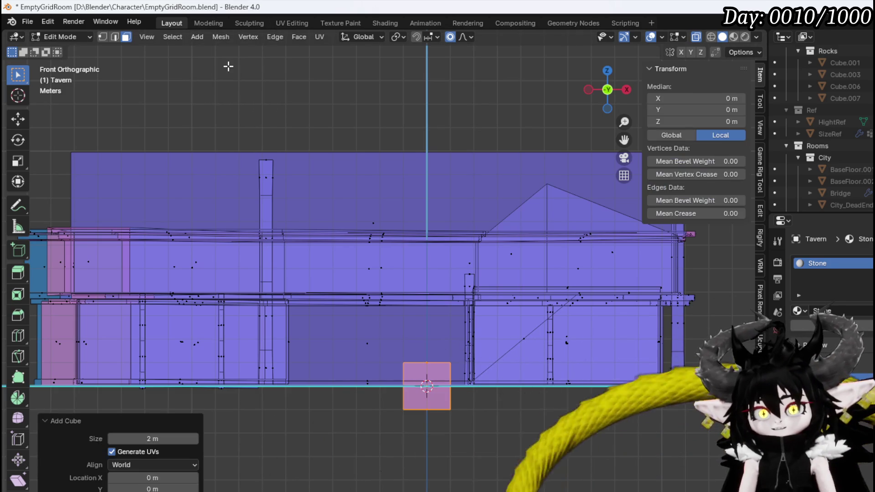
pyautogui.scroll(-2, 429, 344)
pyautogui.scroll(3, 429, 338)
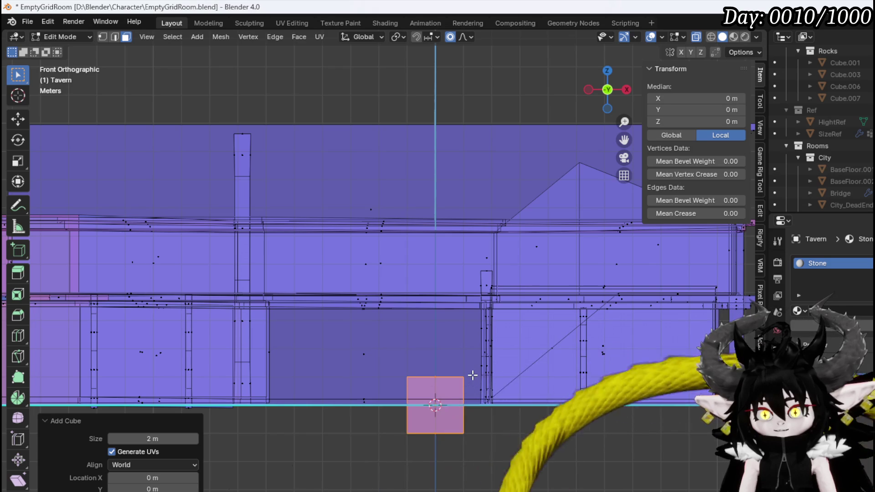
pyautogui.keyDown('shift'); pyautogui.moveTo(473, 375); pyautogui.dragTo(401, 264, button='middle'); pyautogui.keyUp('shift')
pyautogui.scroll(5, 401, 263)
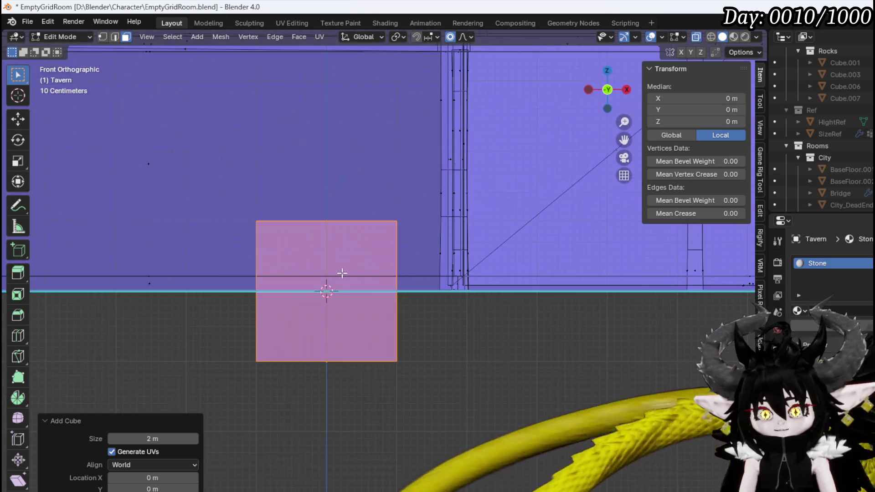
# - Loop-cut the cube down the middle and raise its centre line about 0.89 m into a gable peak
pyautogui.click(309, 221)
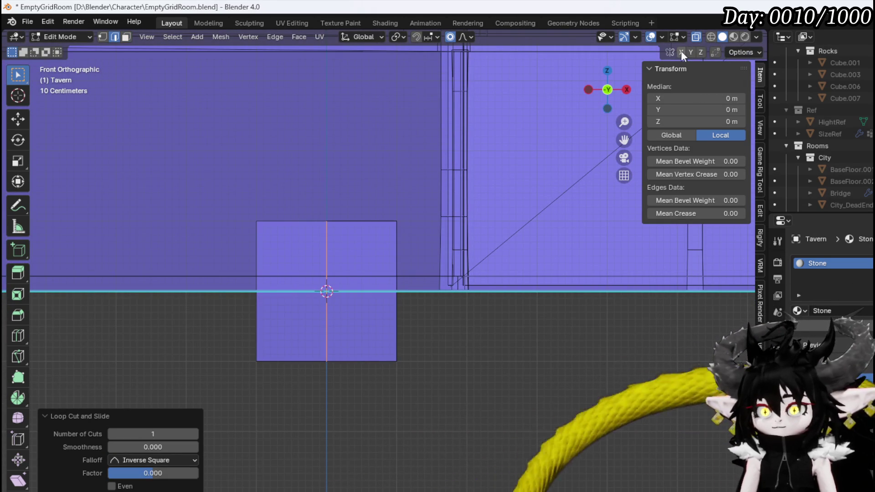
pyautogui.press('1')
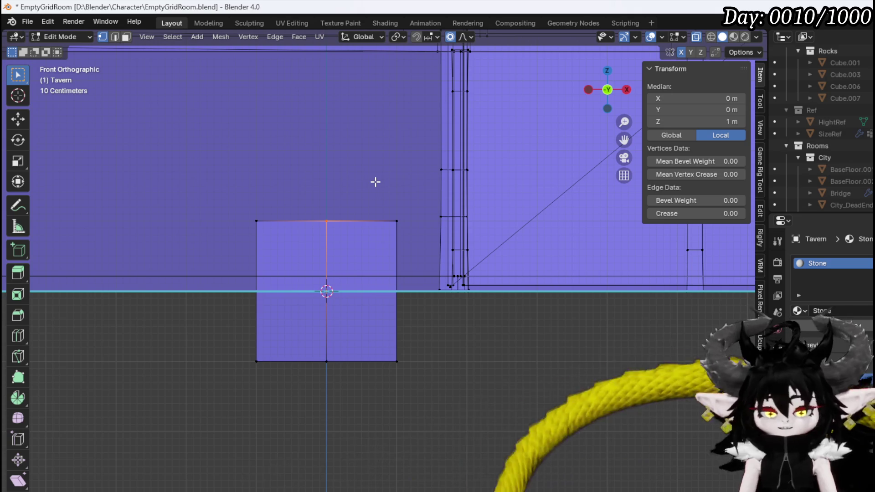
pyautogui.press('g')
pyautogui.press('z')
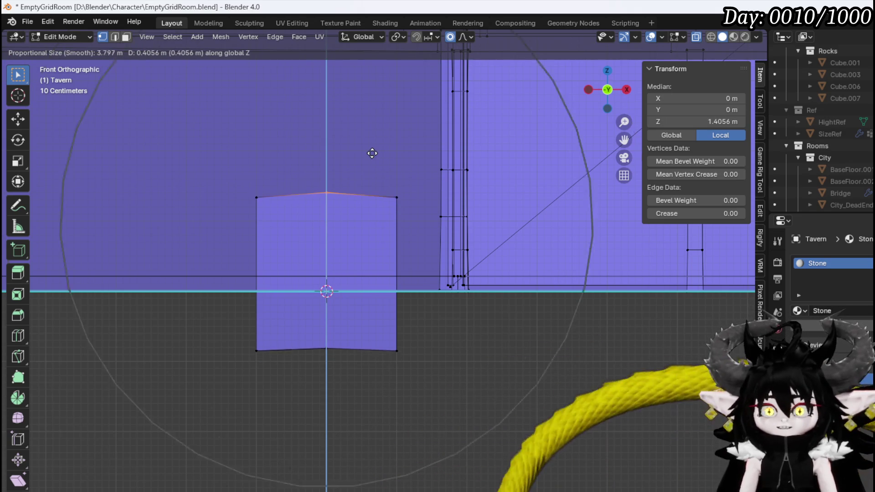
pyautogui.scroll(8, 372, 153)
pyautogui.click(365, 119)
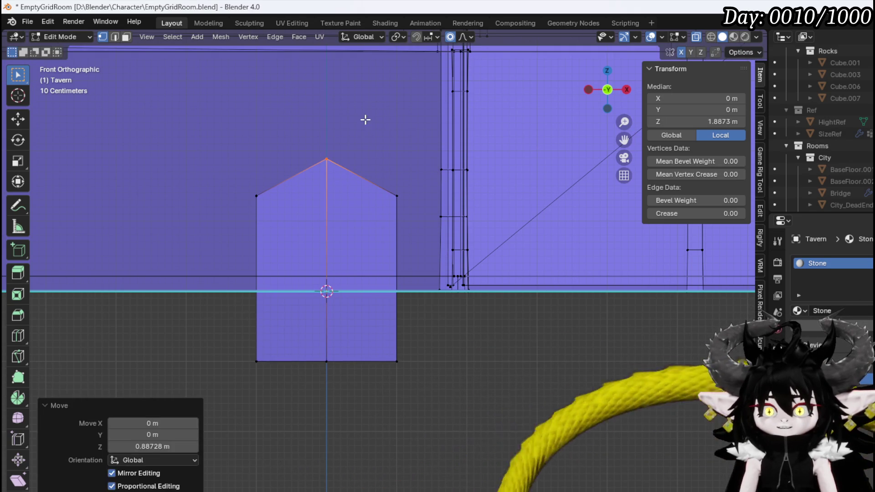
pyautogui.moveTo(356, 243)
pyautogui.mouseDown(button='middle')
pyautogui.moveTo(434, 260)
pyautogui.moveTo(344, 258)
pyautogui.moveTo(316, 269)
pyautogui.moveTo(260, 260)
pyautogui.moveTo(365, 289)
pyautogui.mouseUp(button='middle')
# - Shrink the left lower face and extrude it about 0.24 m
pyautogui.press('3')
pyautogui.click(344, 259)
pyautogui.keyDown('shift'); pyautogui.click(317, 269); pyautogui.keyUp('shift')
pyautogui.click(289, 255)
pyautogui.press('s')
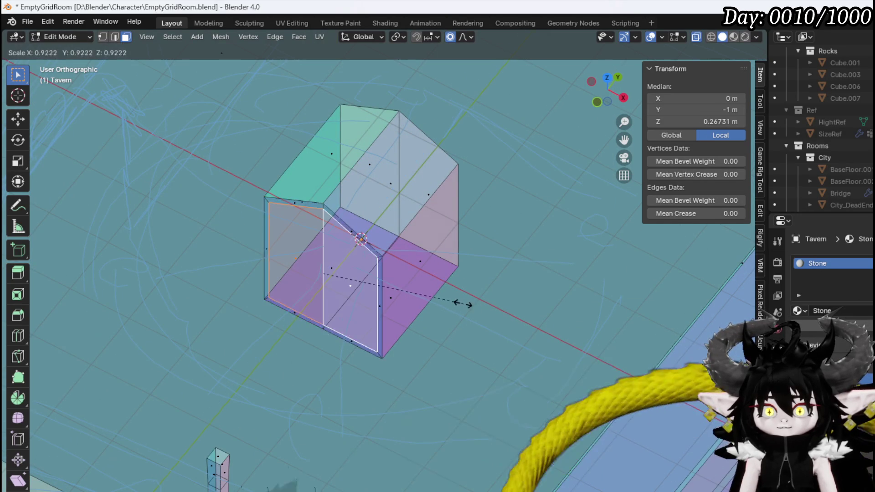
pyautogui.click(454, 302)
pyautogui.press('e')
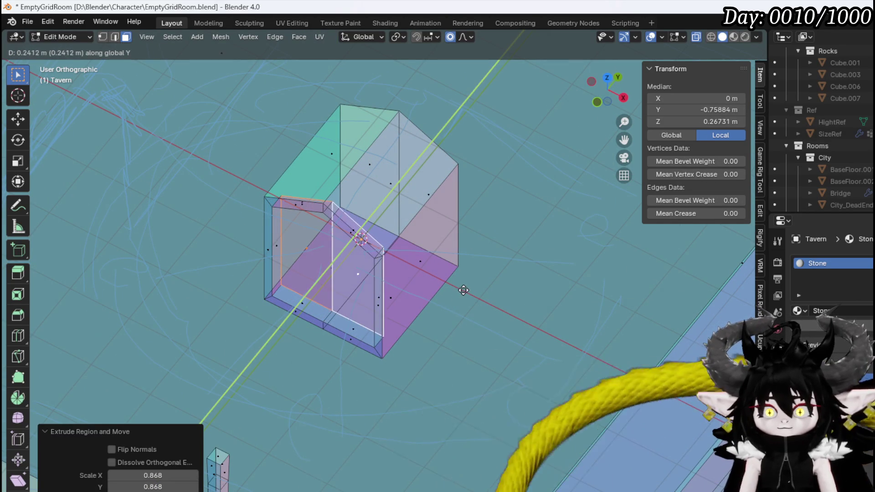
pyautogui.click(464, 290)
# - Pull the front-right and right side faces in 1.507 m along Y, flattening the block
pyautogui.moveTo(463, 290)
pyautogui.mouseDown(button='middle')
pyautogui.moveTo(289, 244)
pyautogui.moveTo(522, 255)
pyautogui.moveTo(482, 256)
pyautogui.moveTo(493, 271)
pyautogui.mouseUp(button='middle')
pyautogui.click(494, 271)
pyautogui.keyDown('shift'); pyautogui.click(542, 243); pyautogui.keyUp('shift')
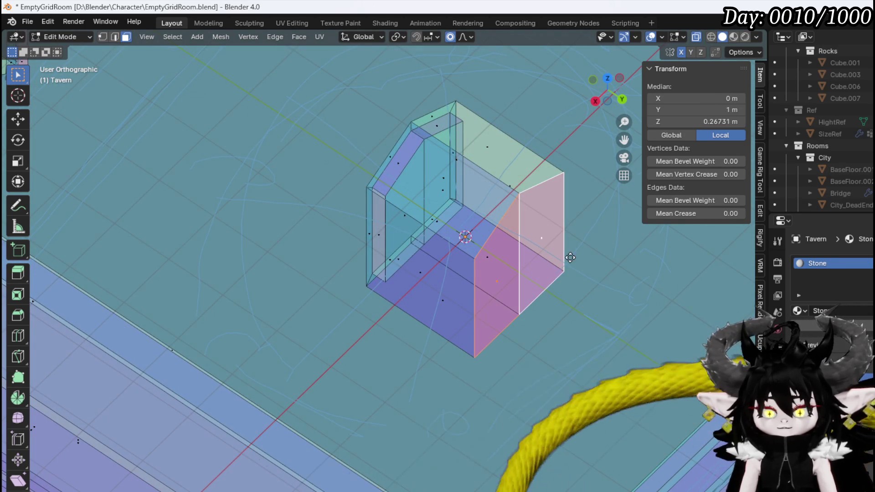
pyautogui.press('g')
pyautogui.press('y')
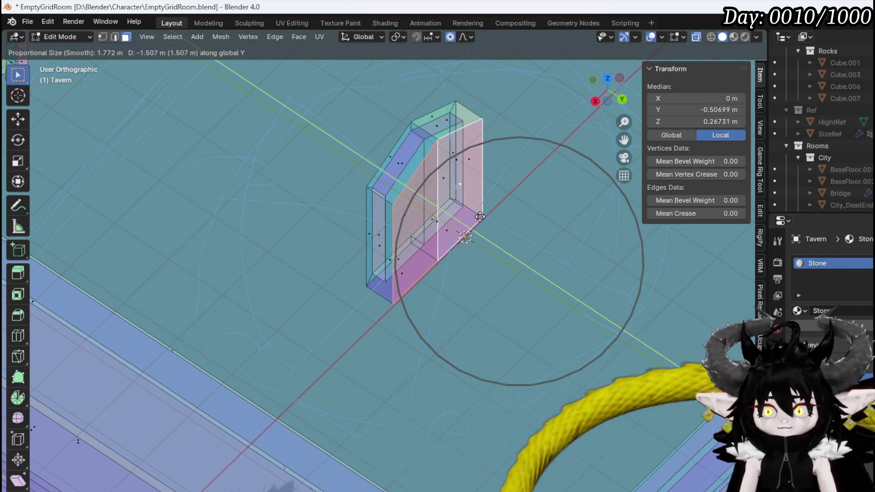
pyautogui.click(480, 216)
# - Scale the front faces inward to 0.867 without proportional editing, leaving an inset border
pyautogui.moveTo(480, 217); pyautogui.dragTo(340, 201, button='middle')
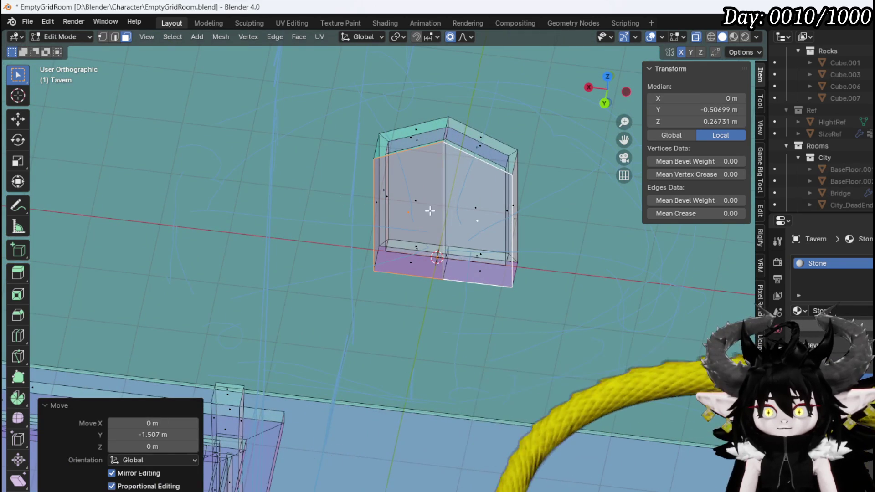
pyautogui.click(399, 199)
pyautogui.click(412, 215)
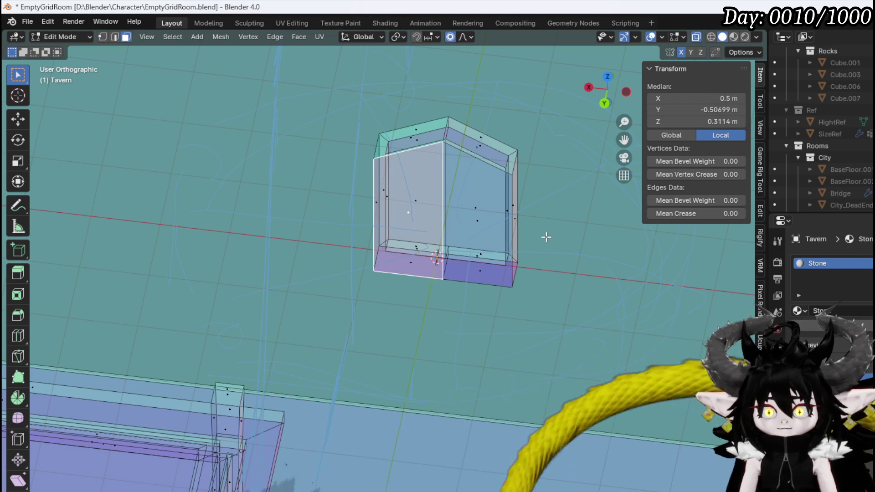
pyautogui.press('e')
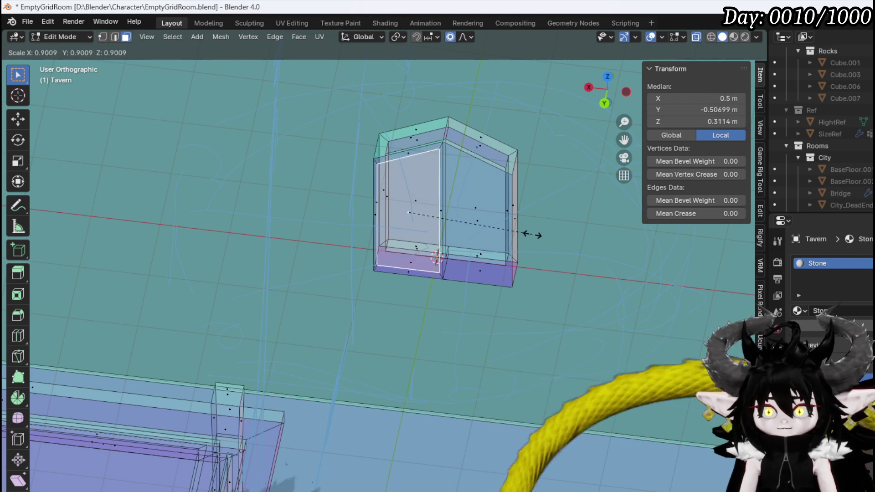
pyautogui.press('Escape')
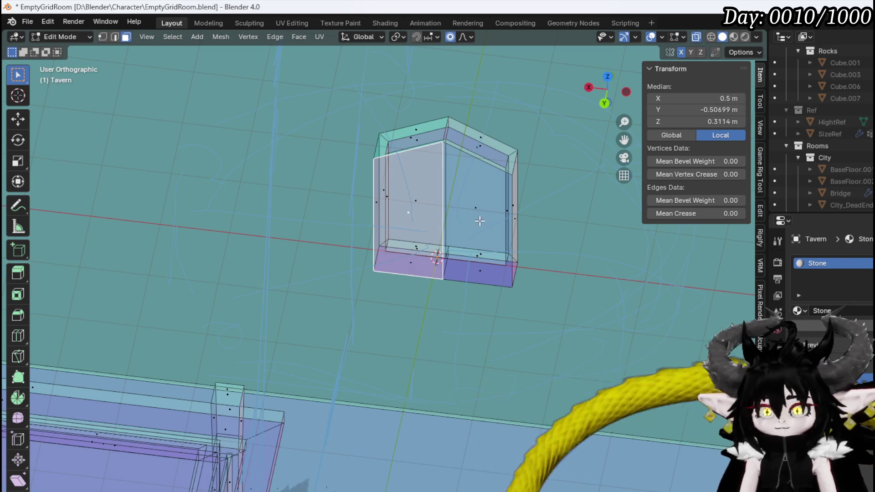
pyautogui.keyDown('shift'); pyautogui.click(480, 224); pyautogui.keyUp('shift')
pyautogui.press('s')
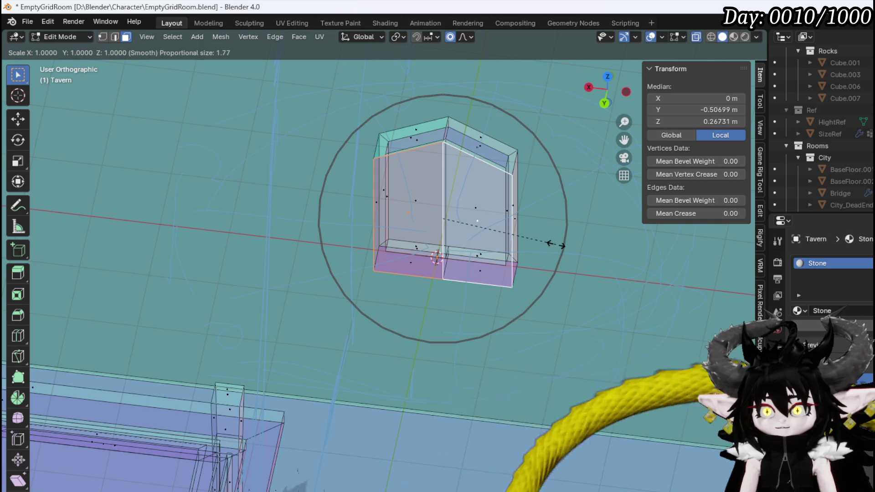
pyautogui.press('o')
pyautogui.scroll(3, 517, 228)
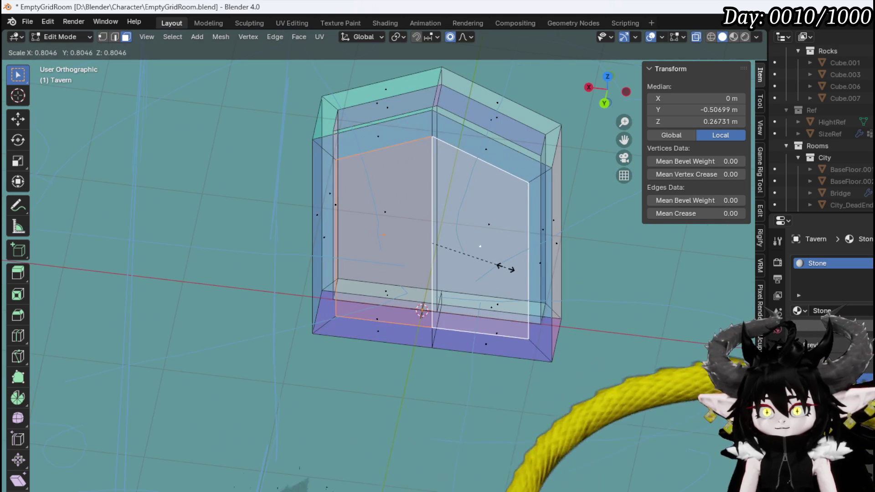
pyautogui.click(511, 269)
pyautogui.moveTo(510, 269); pyautogui.dragTo(383, 285, button='middle')
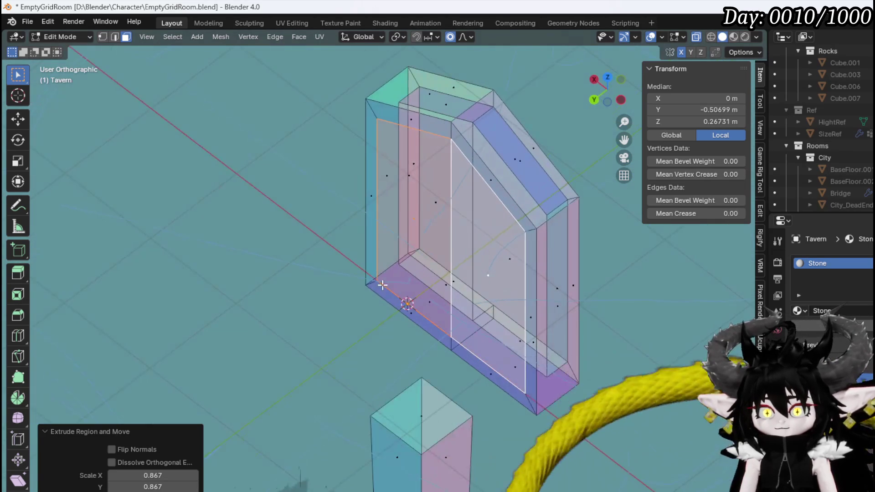
# - Delete the inset front faces to hollow the frame, then select the sill's edges
pyautogui.press('x')
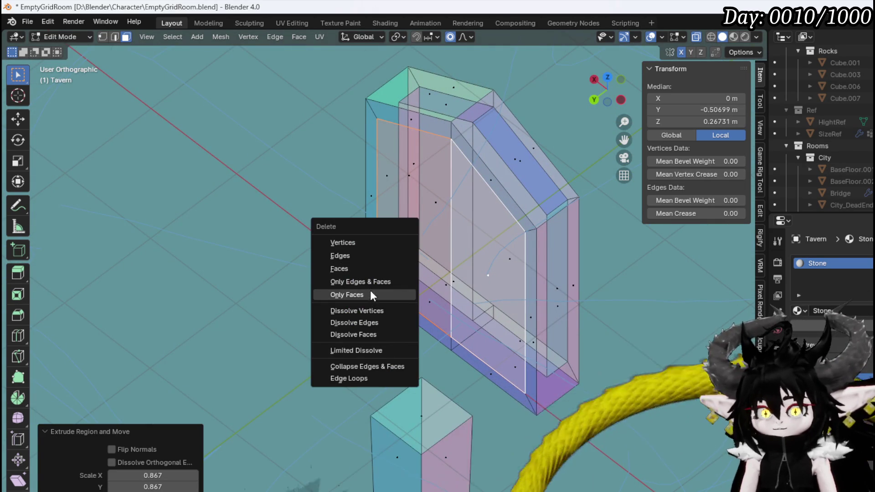
pyautogui.click(365, 269)
pyautogui.scroll(4, 444, 287)
pyautogui.moveTo(444, 287); pyautogui.dragTo(401, 301, button='middle')
pyautogui.press('2')
pyautogui.click(421, 292)
pyautogui.keyDown('alt'); pyautogui.click(433, 249); pyautogui.keyUp('alt')
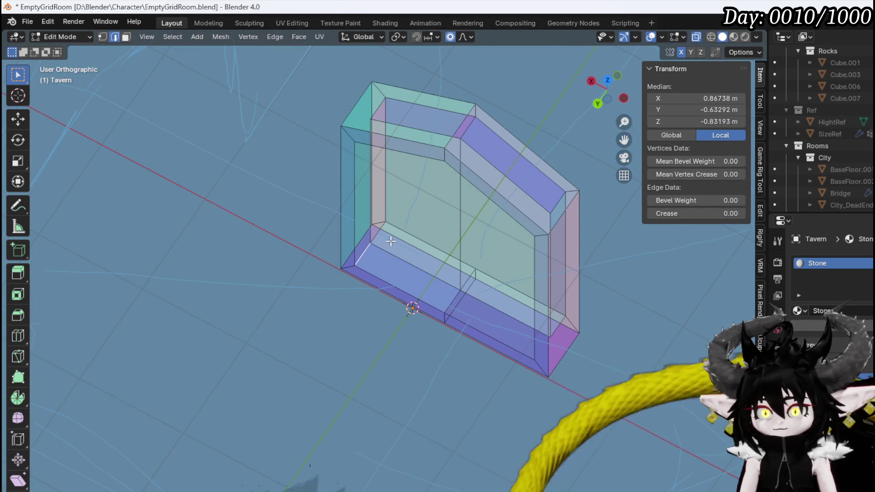
# - Select two frame edges and turn off see-through display to view the inner faces
pyautogui.moveTo(446, 298)
pyautogui.mouseDown(button='middle')
pyautogui.moveTo(399, 306)
pyautogui.moveTo(345, 261)
pyautogui.moveTo(398, 267)
pyautogui.mouseUp(button='middle')
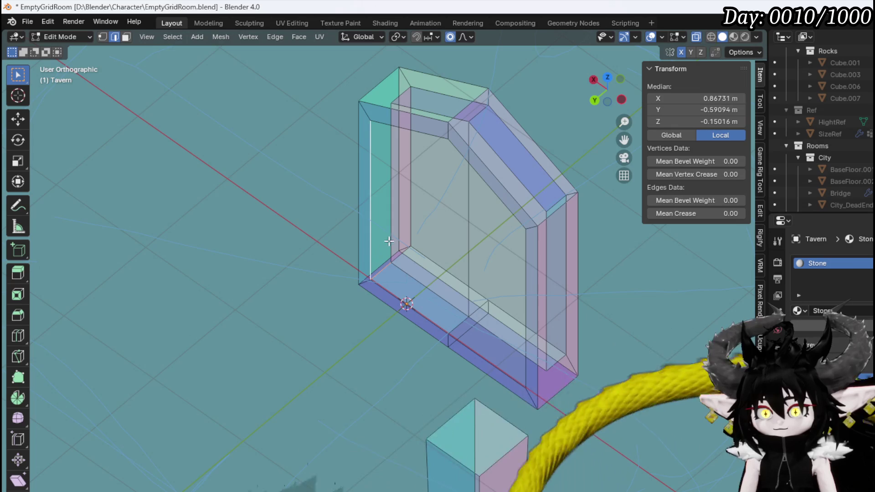
pyautogui.moveTo(392, 104); pyautogui.dragTo(364, 147, button='middle')
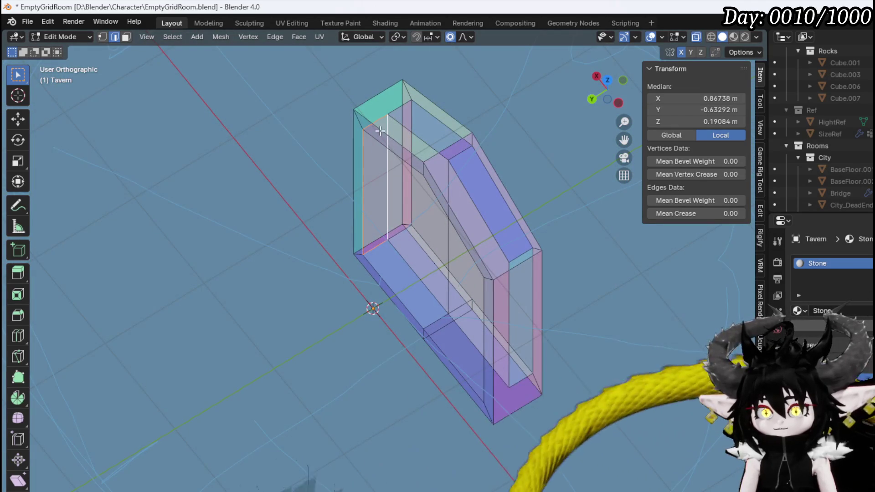
pyautogui.click(380, 118)
pyautogui.moveTo(380, 117); pyautogui.dragTo(504, 128, button='middle')
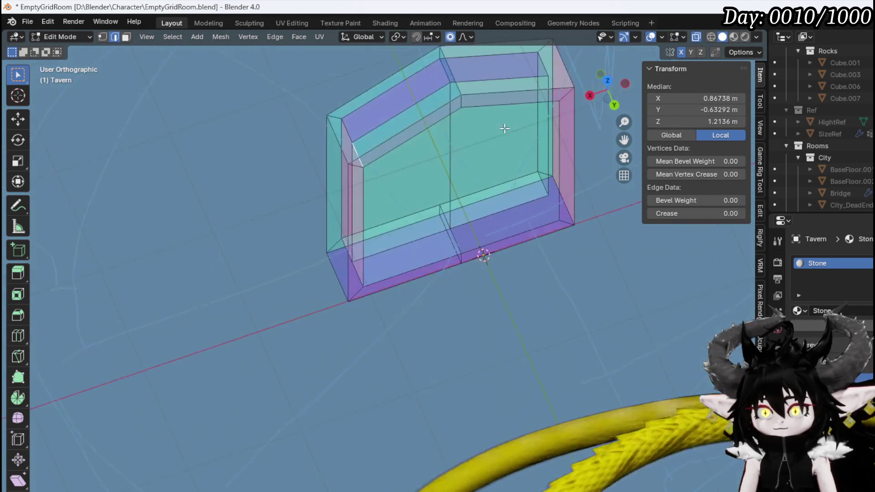
pyautogui.keyDown('shift'); pyautogui.click(404, 103); pyautogui.keyUp('shift')
pyautogui.moveTo(424, 109)
pyautogui.mouseDown(button='middle')
pyautogui.moveTo(416, 142)
pyautogui.moveTo(512, 156)
pyautogui.moveTo(455, 134)
pyautogui.moveTo(425, 285)
pyautogui.moveTo(306, 92)
pyautogui.moveTo(416, 242)
pyautogui.moveTo(412, 214)
pyautogui.moveTo(382, 237)
pyautogui.moveTo(415, 230)
pyautogui.mouseUp(button='middle')
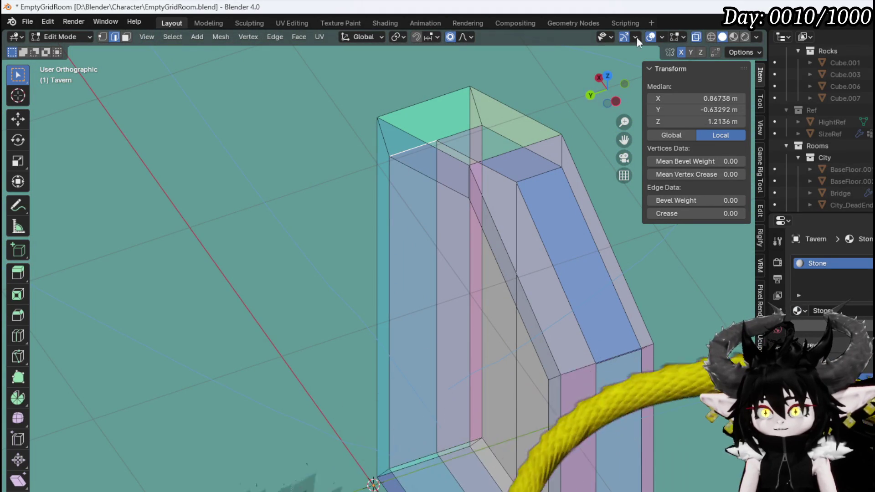
pyautogui.click(696, 37)
pyautogui.moveTo(437, 234)
pyautogui.mouseDown(button='middle')
pyautogui.moveTo(348, 176)
pyautogui.moveTo(377, 150)
pyautogui.moveTo(357, 145)
pyautogui.moveTo(348, 203)
pyautogui.moveTo(362, 192)
pyautogui.mouseUp(button='middle')
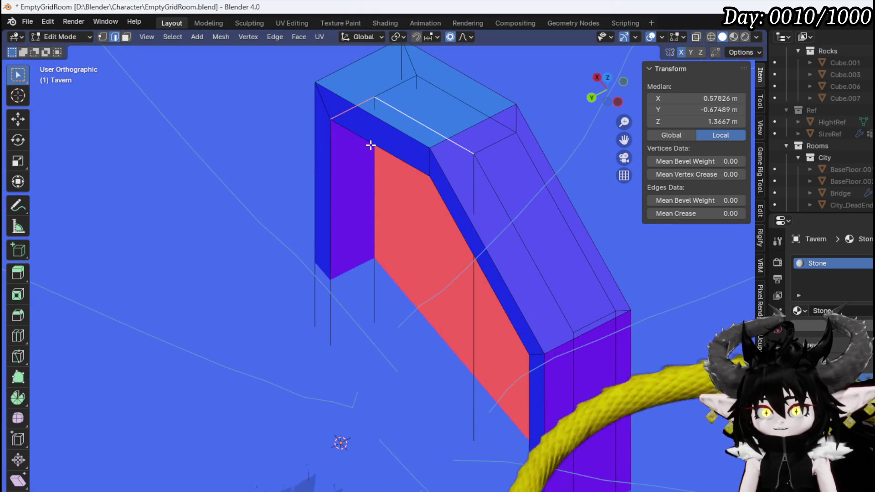
pyautogui.keyDown('ctrl'); pyautogui.scroll(-4, 377, 196); pyautogui.keyUp('ctrl')
# - Select the short top edge, the red face's top edge, the vertical and diagonal edges
pyautogui.click(363, 172)
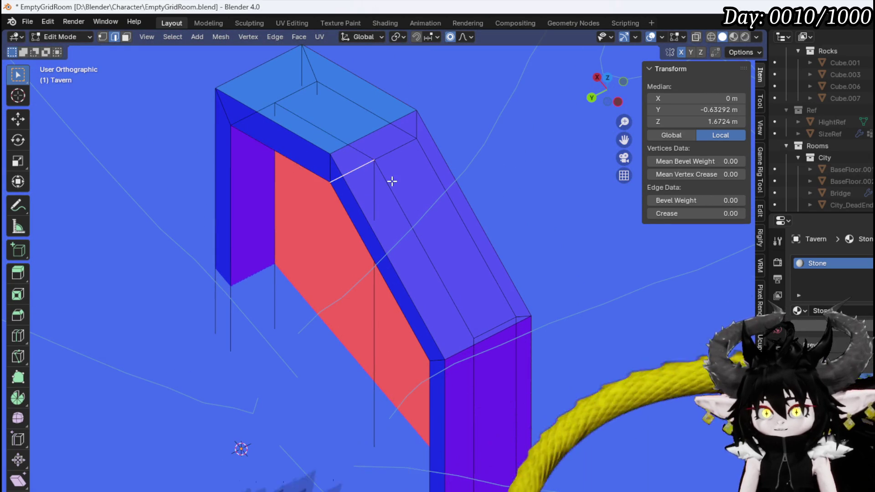
pyautogui.moveTo(376, 205)
pyautogui.mouseDown(button='middle')
pyautogui.moveTo(368, 215)
pyautogui.moveTo(412, 190)
pyautogui.moveTo(353, 232)
pyautogui.mouseUp(button='middle')
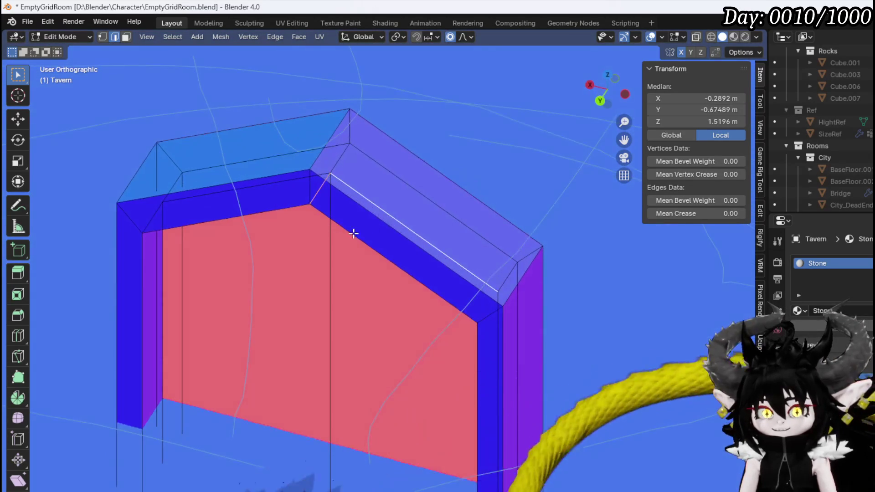
pyautogui.click(354, 233)
pyautogui.moveTo(383, 264)
pyautogui.mouseDown(button='middle')
pyautogui.moveTo(406, 232)
pyautogui.moveTo(392, 232)
pyautogui.moveTo(462, 211)
pyautogui.moveTo(499, 228)
pyautogui.moveTo(437, 220)
pyautogui.moveTo(614, 219)
pyautogui.moveTo(529, 215)
pyautogui.moveTo(445, 230)
pyautogui.moveTo(436, 250)
pyautogui.moveTo(454, 245)
pyautogui.mouseUp(button='middle')
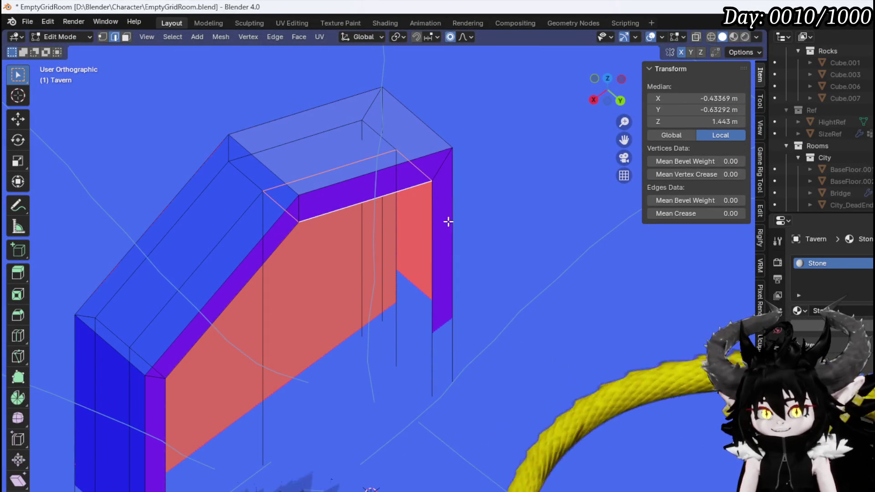
pyautogui.click(392, 230)
pyautogui.keyDown('shift'); pyautogui.click(410, 166); pyautogui.keyUp('shift')
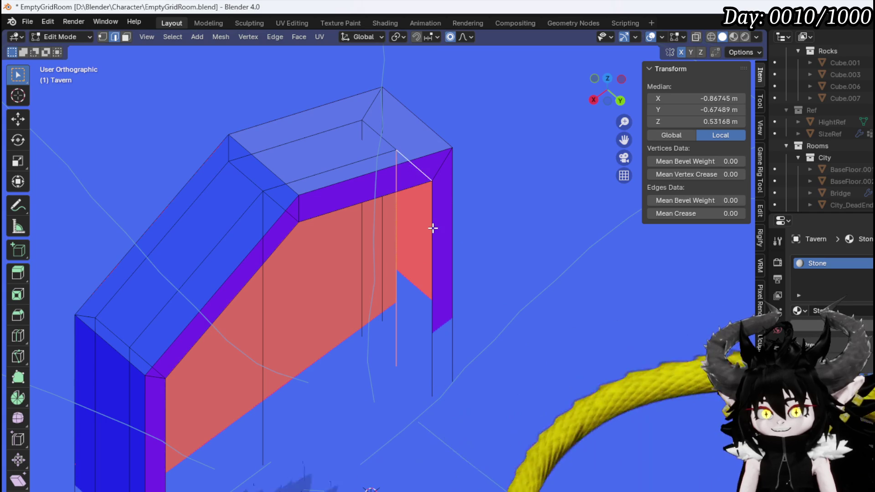
# - In see-through mode, select the diagonal, long upper, long lower and short left edges
pyautogui.keyDown('shift'); pyautogui.moveTo(419, 306); pyautogui.dragTo(449, 205, button='middle'); pyautogui.keyUp('shift')
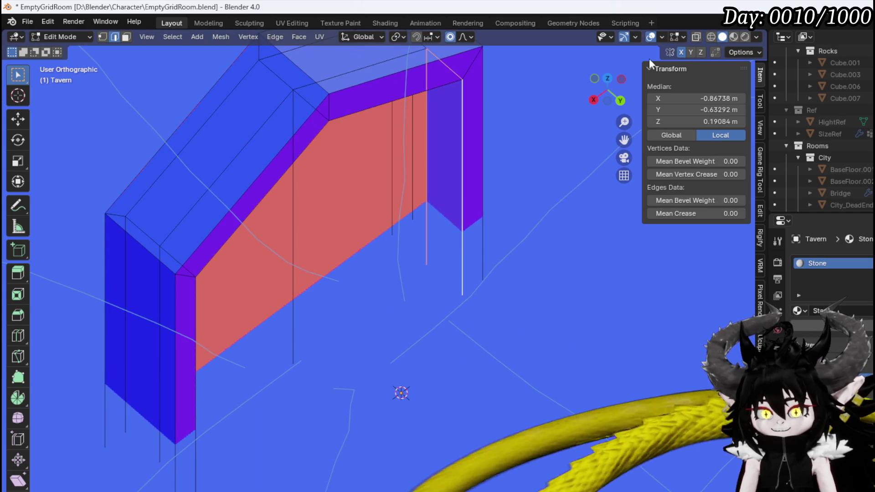
pyautogui.click(696, 37)
pyautogui.click(440, 315)
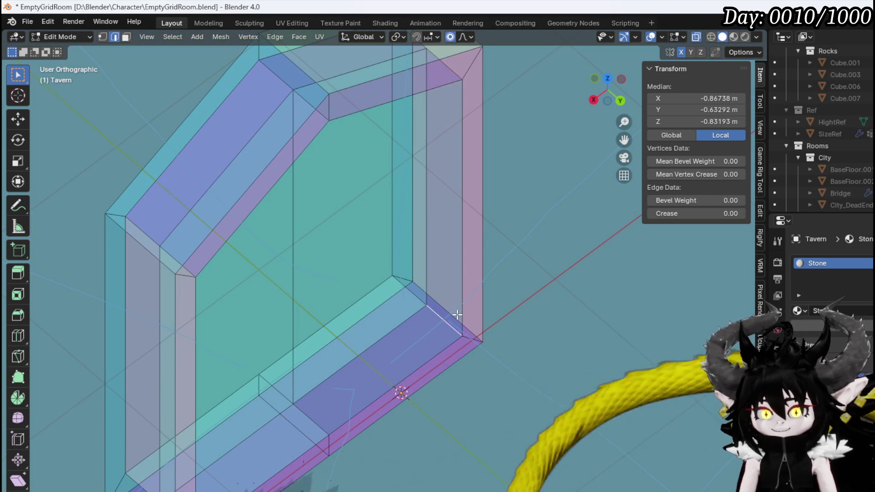
pyautogui.keyDown('shift'); pyautogui.click(368, 348); pyautogui.keyUp('shift')
pyautogui.keyDown('shift'); pyautogui.click(358, 401); pyautogui.keyUp('shift')
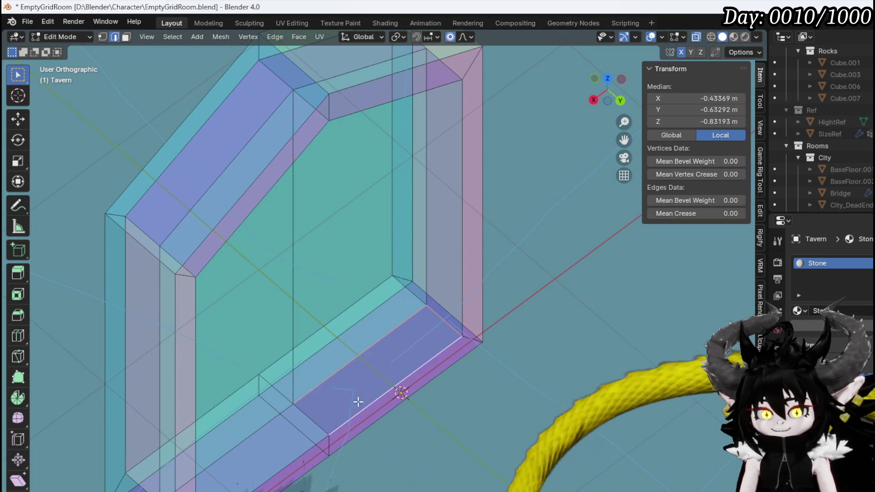
pyautogui.keyDown('shift'); pyautogui.click(313, 415); pyautogui.keyUp('shift')
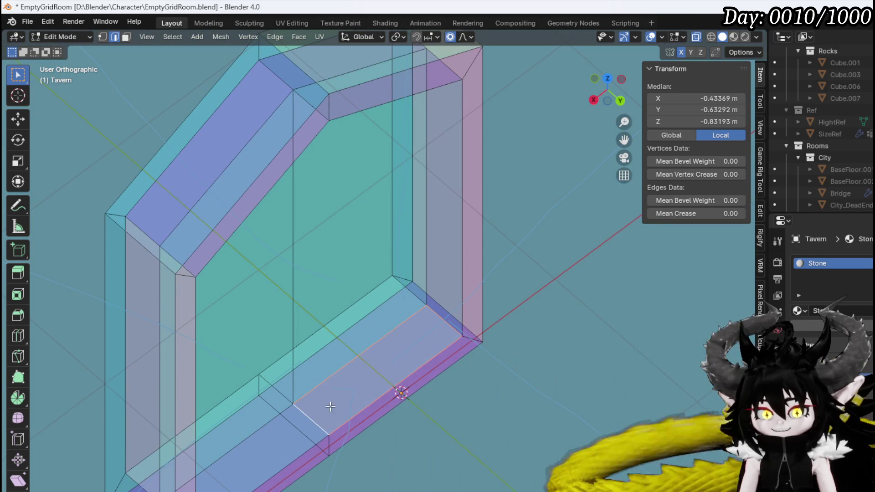
pyautogui.click(695, 37)
# - Select the entire linked window piece and view it from the right and top
pyautogui.scroll(-5, 440, 201)
pyautogui.click(351, 227)
pyautogui.scroll(-4, 358, 224)
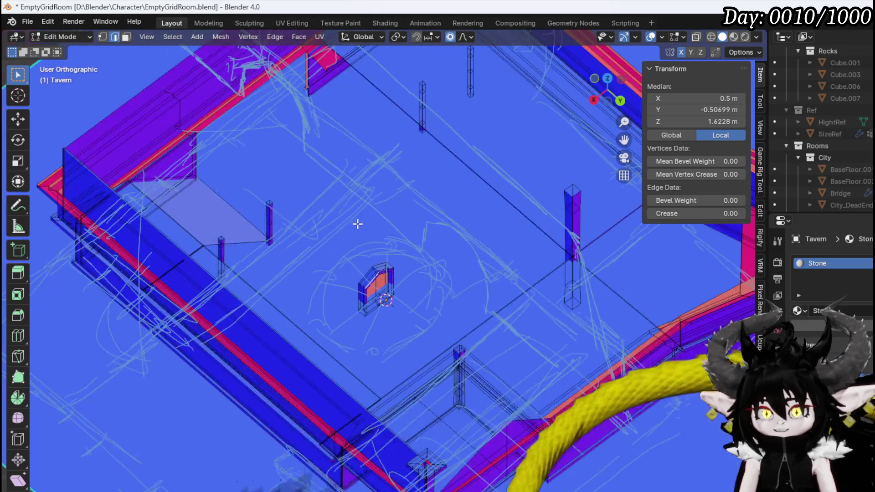
pyautogui.press('1')
pyautogui.hotkey('ctrl', 'l')
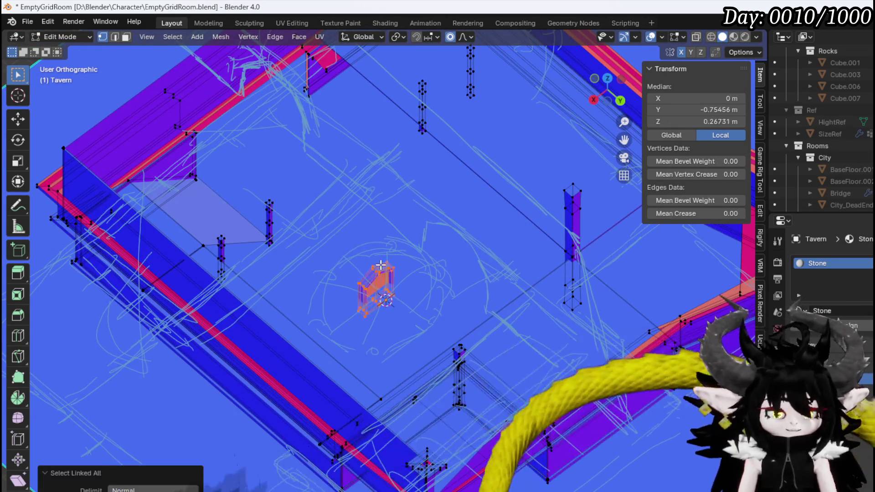
pyautogui.scroll(-3, 386, 262)
pyautogui.press('KP_3')
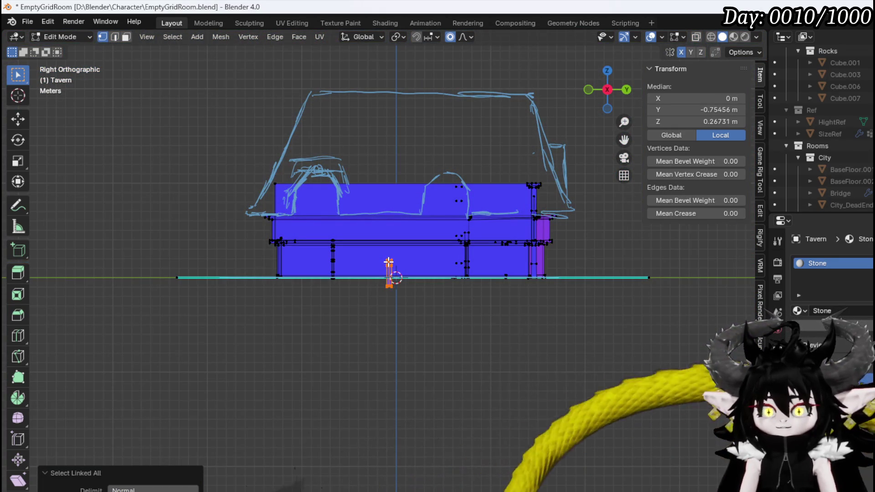
pyautogui.press('KP_7')
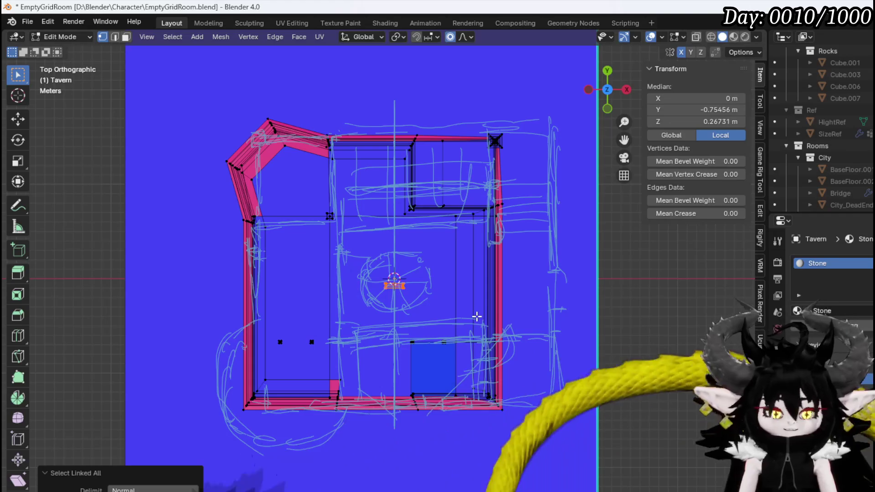
# - Try a 90° rotation, inspect it from several angles, then undo it
pyautogui.write('r90')
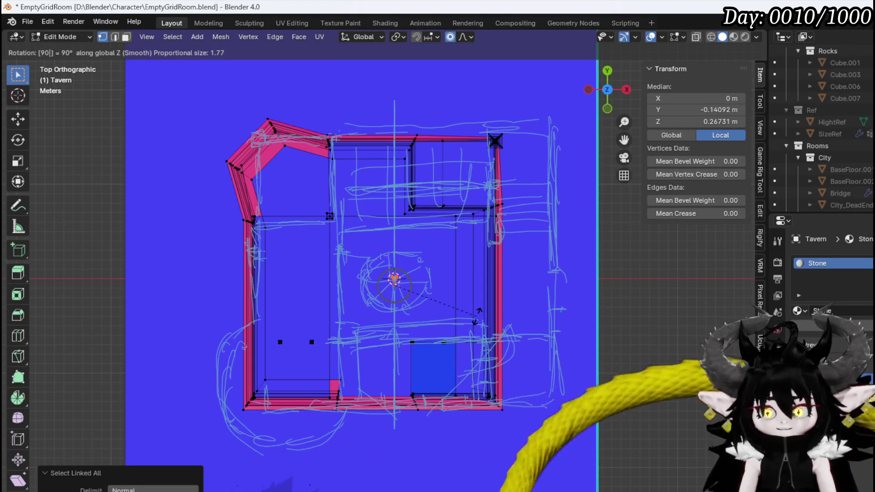
pyautogui.press('Return')
pyautogui.press('KP_3')
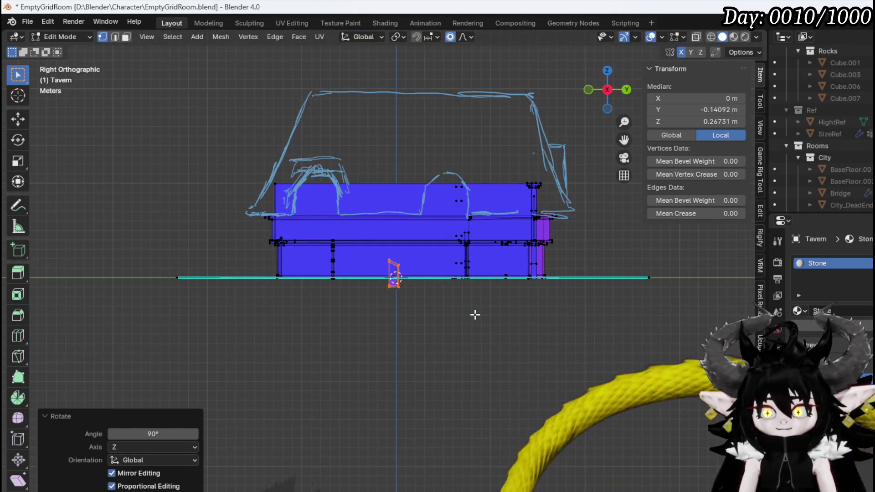
pyautogui.moveTo(425, 303); pyautogui.dragTo(421, 322, button='middle')
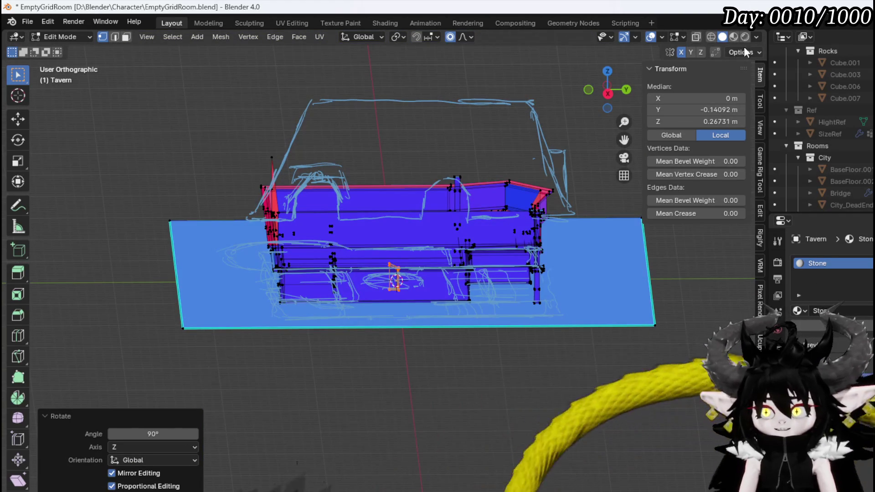
pyautogui.scroll(-3, 370, 255)
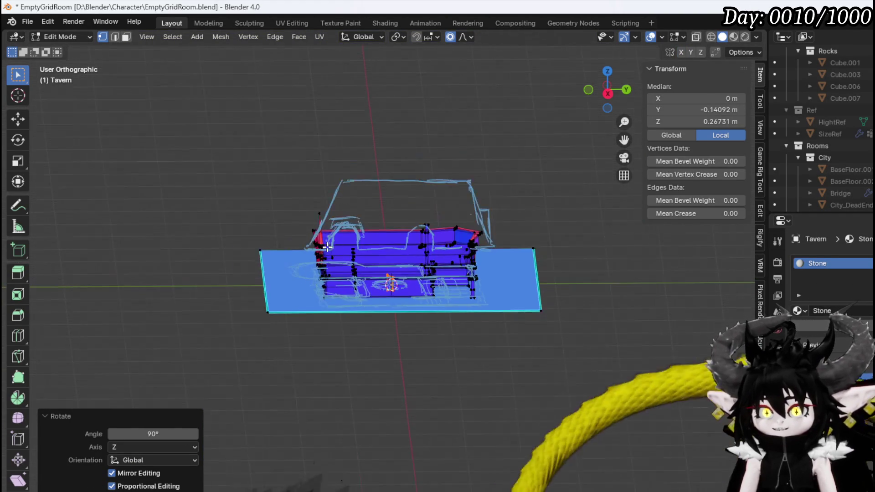
pyautogui.moveTo(369, 255)
pyautogui.mouseDown(button='middle')
pyautogui.moveTo(369, 279)
pyautogui.moveTo(385, 295)
pyautogui.mouseUp(button='middle')
pyautogui.scroll(3, 369, 279)
pyautogui.hotkey('ctrl', 'z')
pyautogui.press('KP_7')
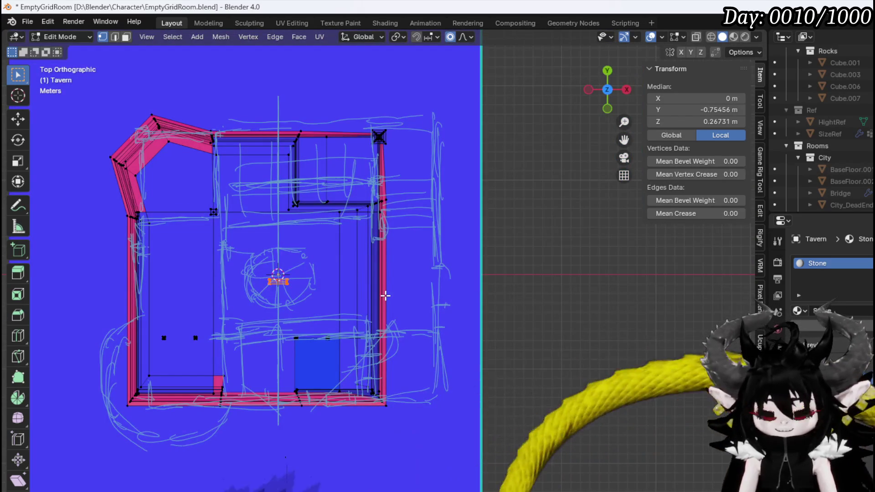
# - Rotate the window piece 90° around Z and check it from the right view
pyautogui.write('r')
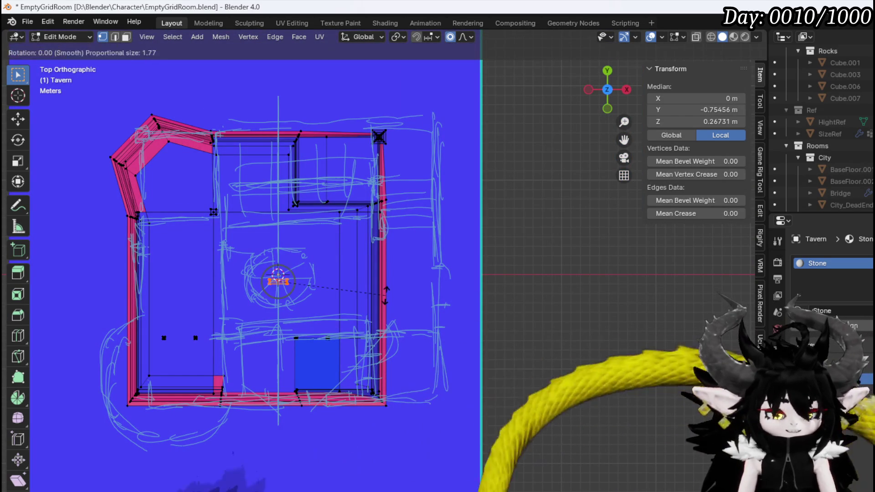
pyautogui.write('z90')
pyautogui.press('Return')
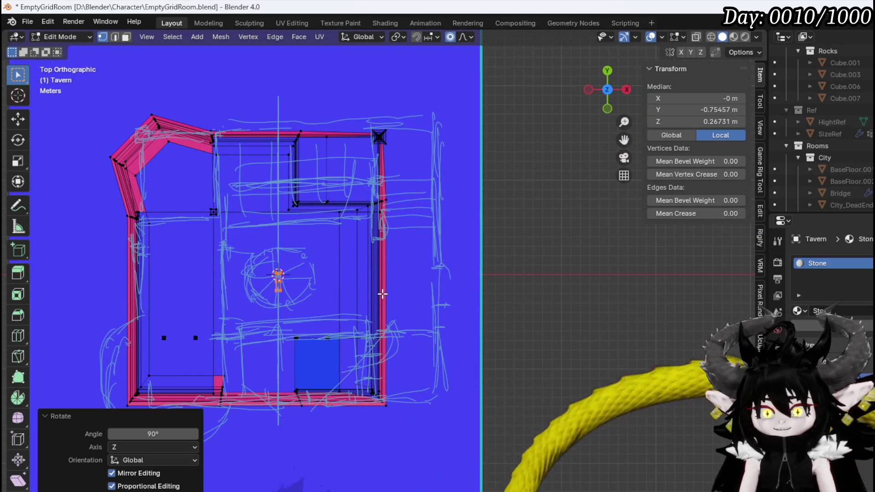
pyautogui.press('KP_3')
pyautogui.scroll(3, 383, 294)
# - Lift the window piece to roof height and scale it to about twice its size
pyautogui.press('g')
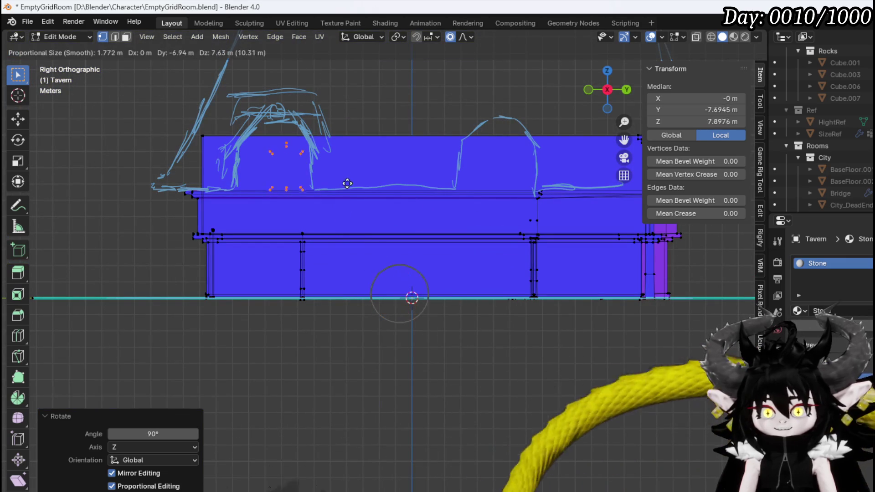
pyautogui.click(335, 164)
pyautogui.press('s')
pyautogui.click(493, 250)
pyautogui.press('g')
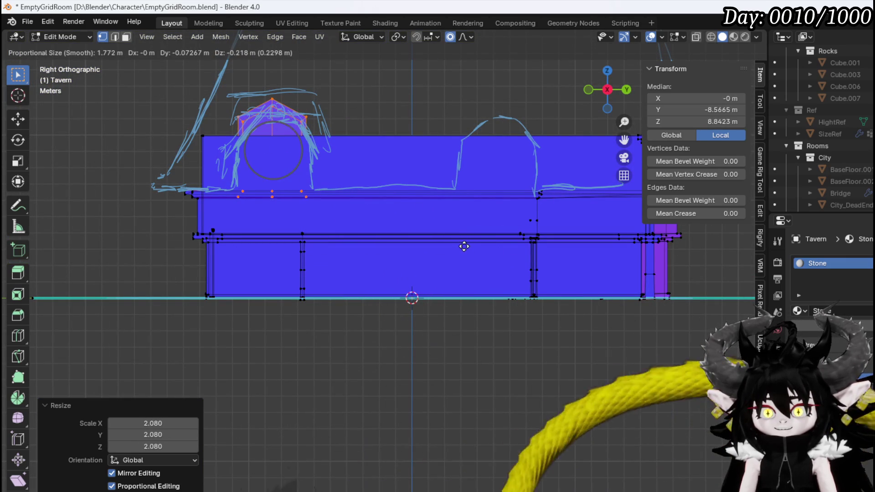
pyautogui.click(465, 248)
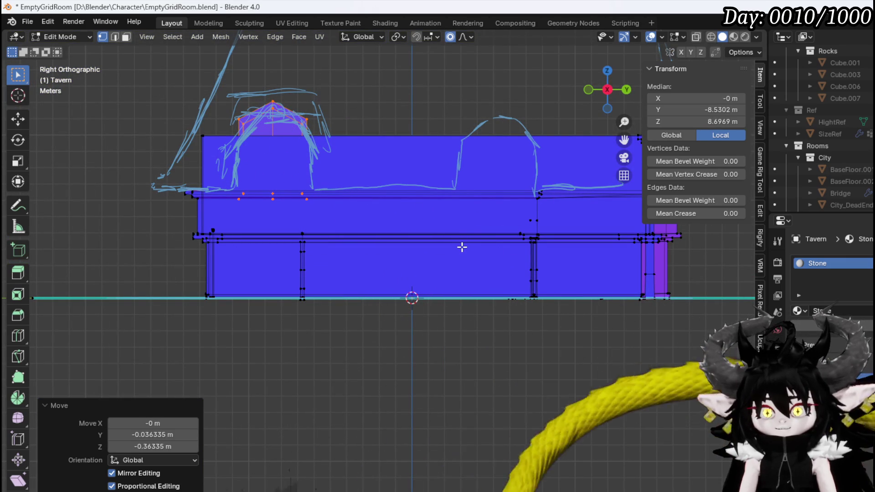
# - Move the piece toward the right side in front view and inspect it from side and top
pyautogui.press('KP_1')
pyautogui.press('g')
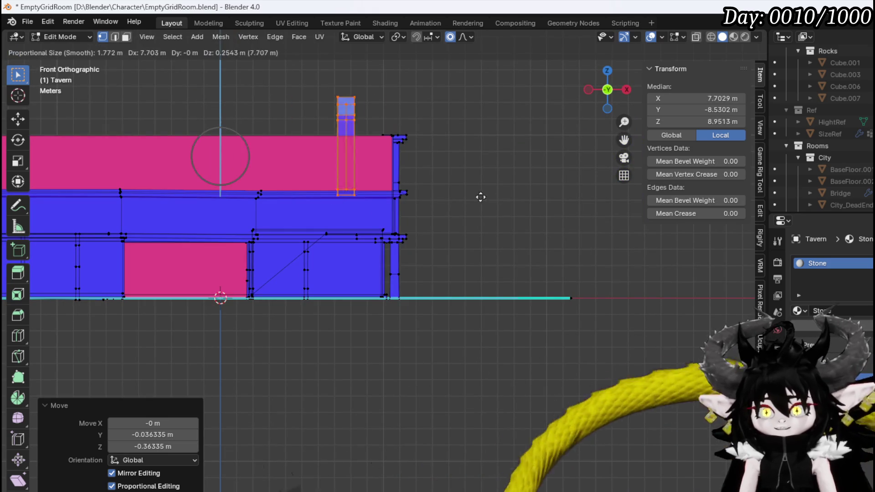
pyautogui.click(491, 195)
pyautogui.moveTo(491, 195)
pyautogui.mouseDown(button='middle')
pyautogui.moveTo(457, 258)
pyautogui.moveTo(454, 231)
pyautogui.mouseUp(button='middle')
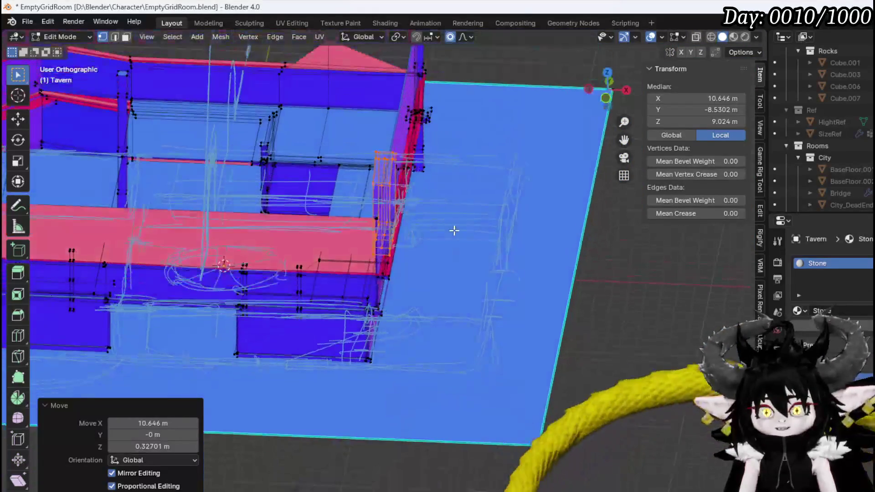
pyautogui.press('KP_3')
pyautogui.moveTo(334, 217); pyautogui.dragTo(459, 224, button='middle')
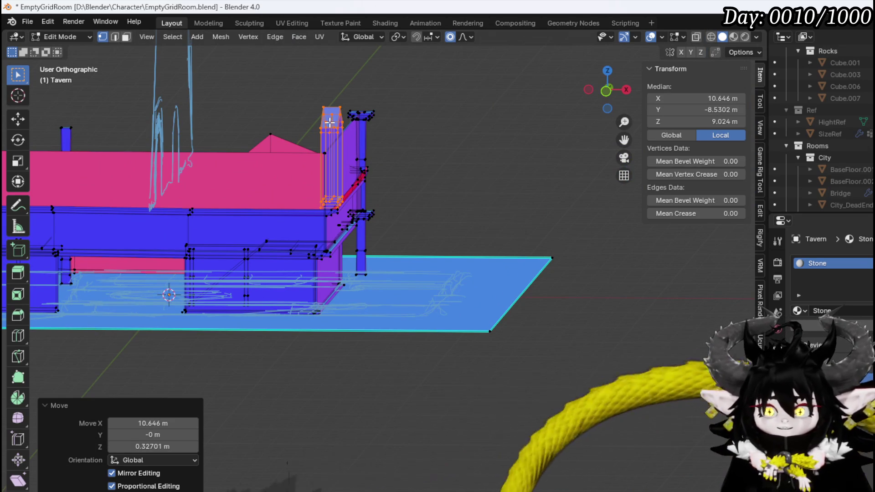
pyautogui.moveTo(329, 122); pyautogui.dragTo(277, 150, button='middle')
pyautogui.scroll(2, 276, 150)
pyautogui.press('KP_7')
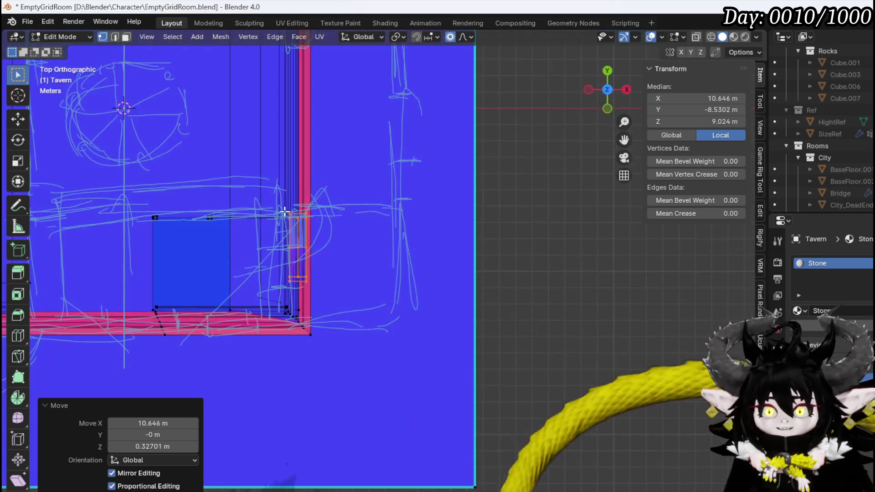
pyautogui.scroll(2, 287, 219)
# - Place the piece against the tavern's right wall at X 11.95 m
pyautogui.press('g')
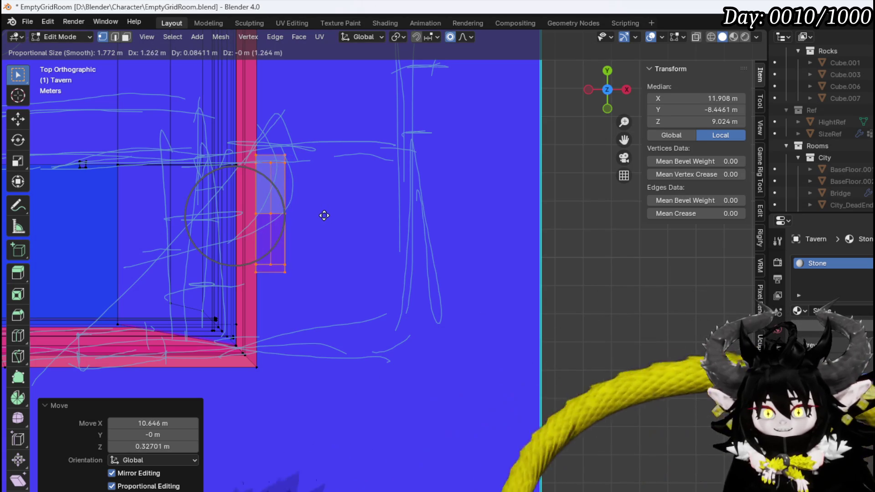
pyautogui.click(338, 216)
pyautogui.moveTo(338, 217)
pyautogui.mouseDown(button='middle')
pyautogui.moveTo(270, 133)
pyautogui.moveTo(352, 303)
pyautogui.moveTo(250, 283)
pyautogui.moveTo(189, 313)
pyautogui.moveTo(228, 300)
pyautogui.moveTo(333, 322)
pyautogui.mouseUp(button='middle')
pyautogui.scroll(-5, 269, 133)
pyautogui.press('KP_7')
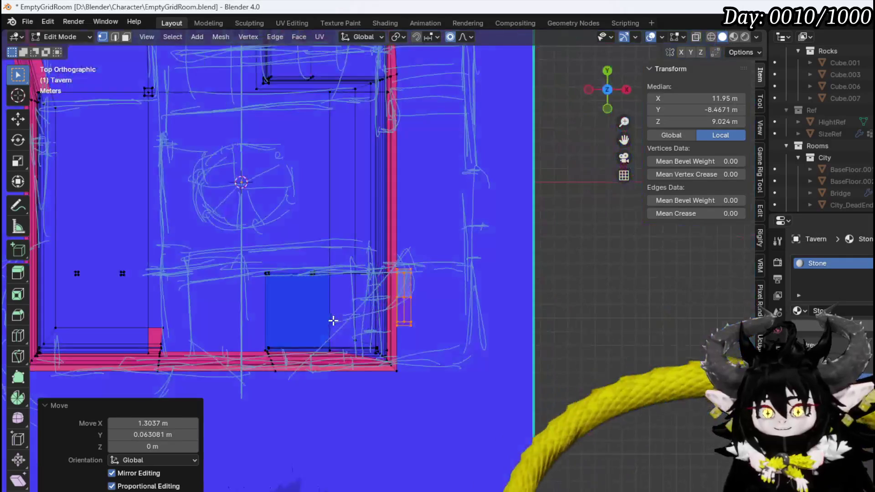
pyautogui.keyDown('shift'); pyautogui.moveTo(405, 270); pyautogui.dragTo(383, 417, button='middle'); pyautogui.keyUp('shift')
pyautogui.press('g')
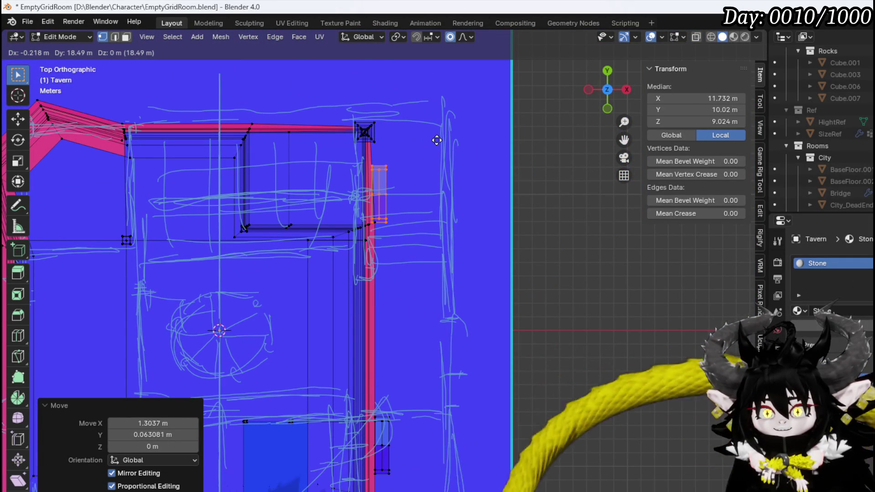
# - Place two more window-piece copies along the right wall and drop a third near the room centre
pyautogui.click(437, 143)
pyautogui.hotkey('shift', 'd')
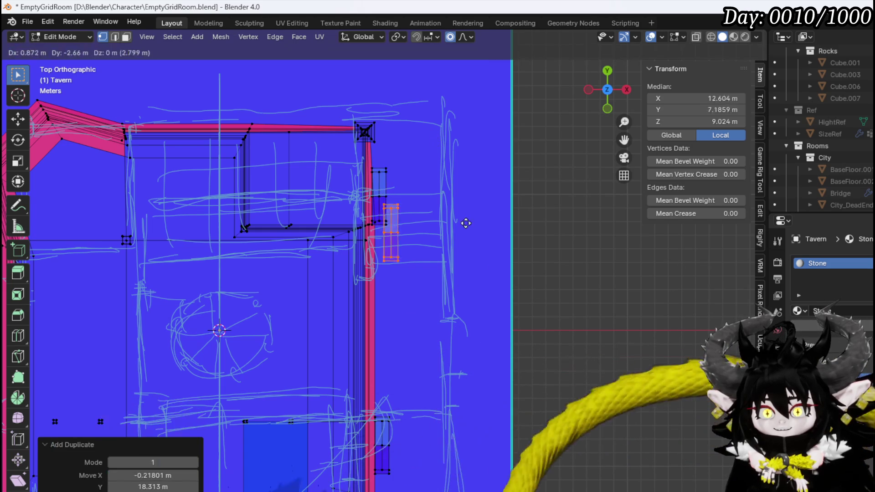
pyautogui.click(450, 293)
pyautogui.keyDown('shift'); pyautogui.moveTo(365, 247); pyautogui.dragTo(506, 288, button='middle'); pyautogui.keyUp('shift')
pyautogui.hotkey('shift', 'd')
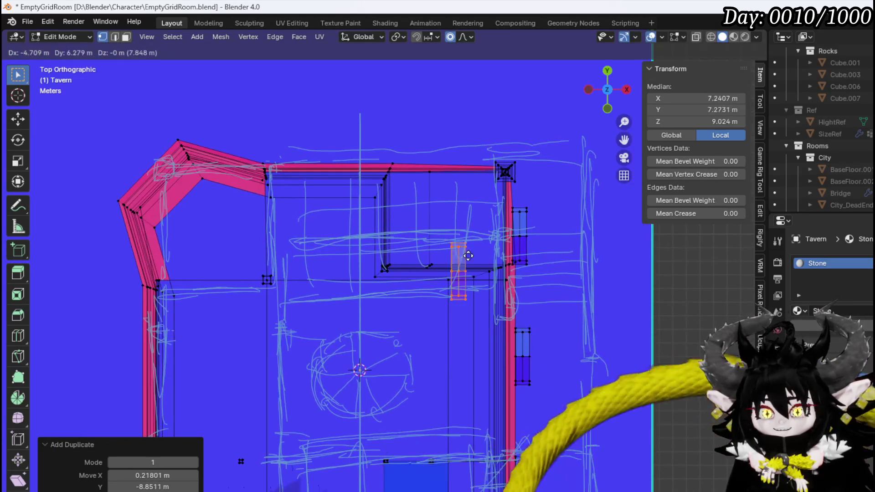
pyautogui.click(378, 351)
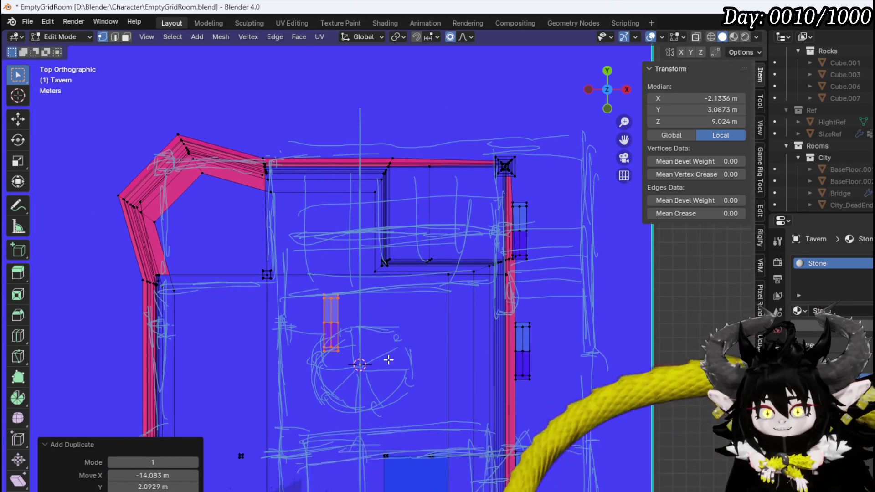
# - Move the centre copy against the front wall, turned 90° to face front
pyautogui.keyDown('shift'); pyautogui.moveTo(389, 384); pyautogui.dragTo(389, 65, button='middle'); pyautogui.keyUp('shift')
pyautogui.press('g')
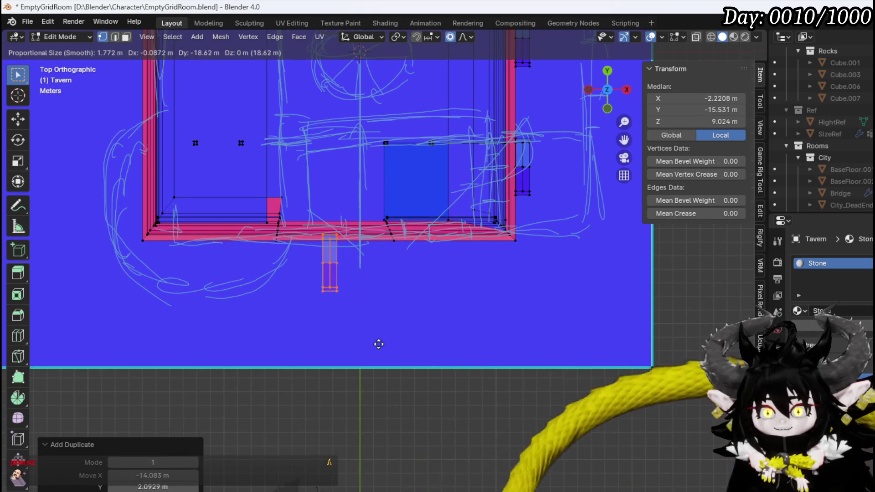
pyautogui.click(377, 289)
pyautogui.write('r')
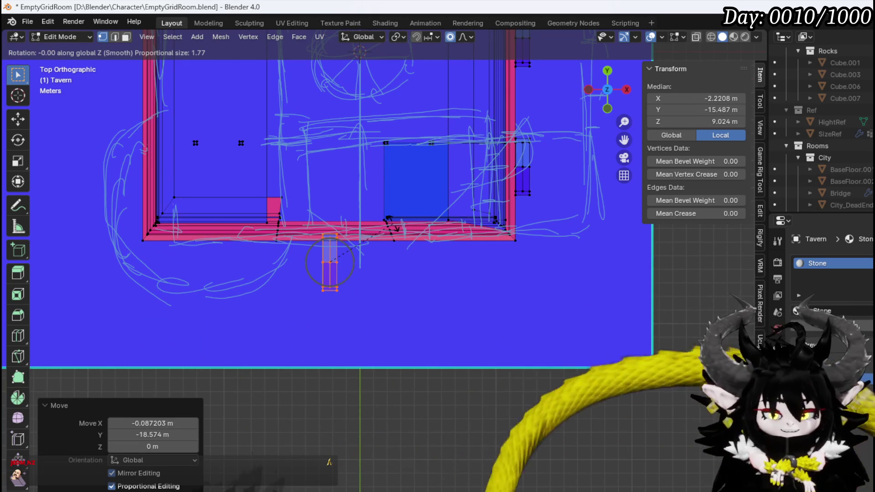
pyautogui.write('90')
pyautogui.press('Return')
pyautogui.moveTo(366, 269); pyautogui.dragTo(364, 184, button='middle')
pyautogui.press('KP_7')
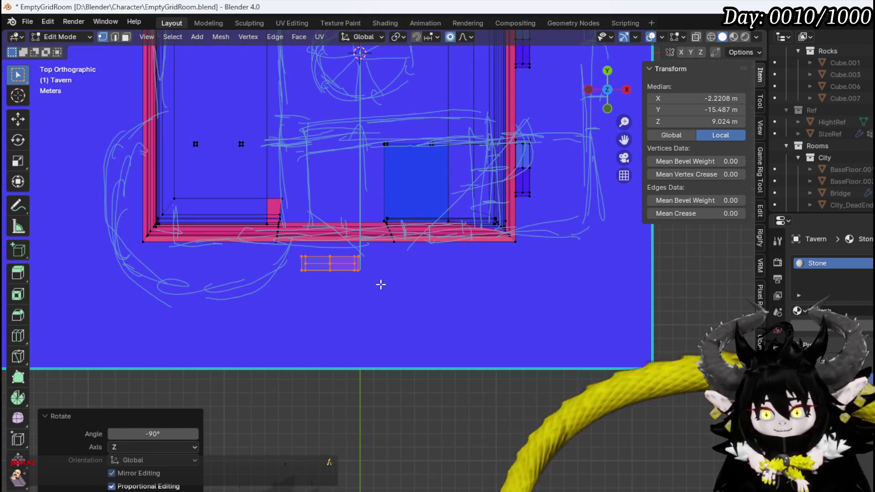
pyautogui.press('g')
pyautogui.click(377, 259)
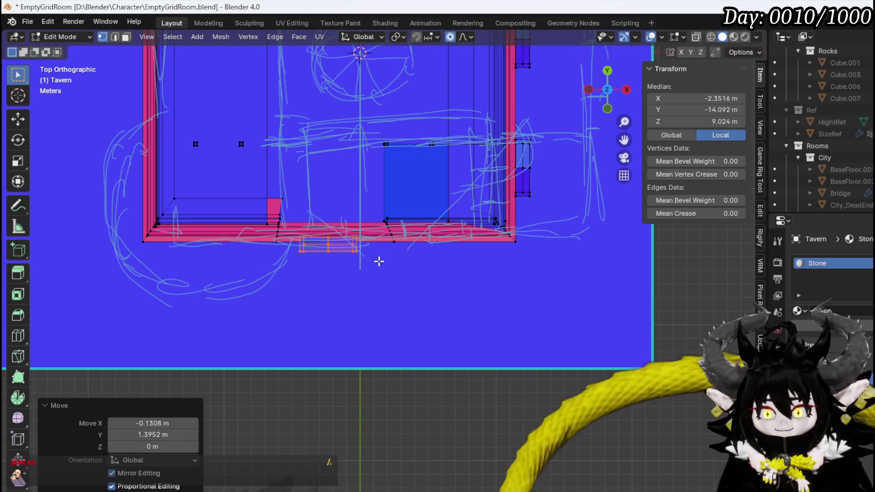
pyautogui.moveTo(377, 260)
pyautogui.mouseDown(button='middle')
pyautogui.moveTo(358, 112)
pyautogui.moveTo(371, 128)
pyautogui.moveTo(376, 177)
pyautogui.moveTo(501, 184)
pyautogui.mouseUp(button='middle')
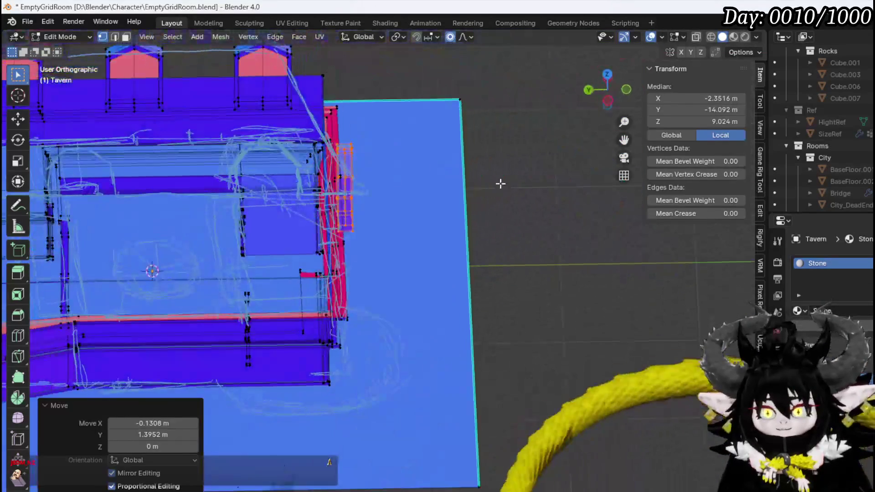
pyautogui.press('KP_7')
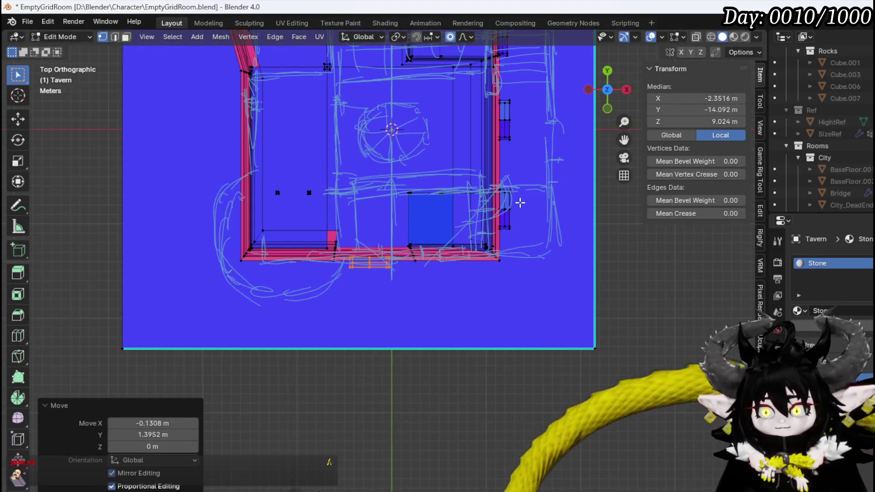
# - Duplicate the right-wall window frames onto the left wall, flipped 180° to face outward
pyautogui.click(506, 210)
pyautogui.keyDown('shift'); pyautogui.scroll(3, 521, 205); pyautogui.keyUp('shift')
pyautogui.keyDown('shift'); pyautogui.click(504, 174); pyautogui.keyUp('shift')
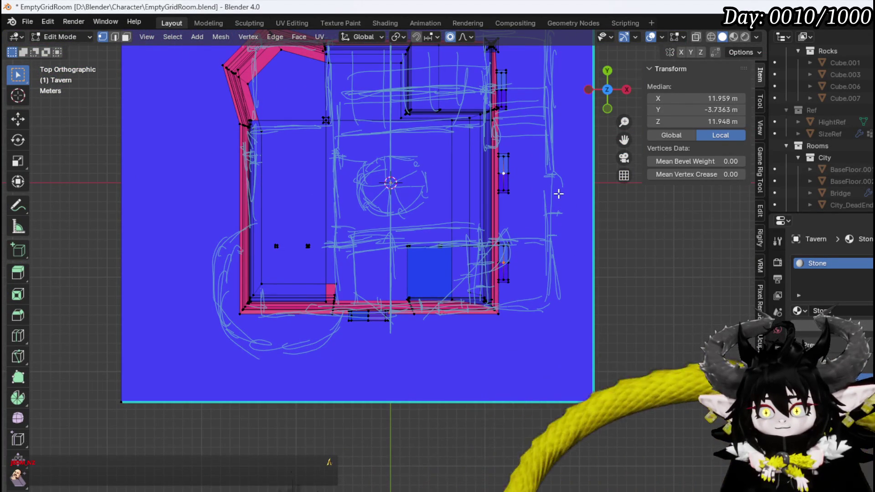
pyautogui.hotkey('ctrl', 'l')
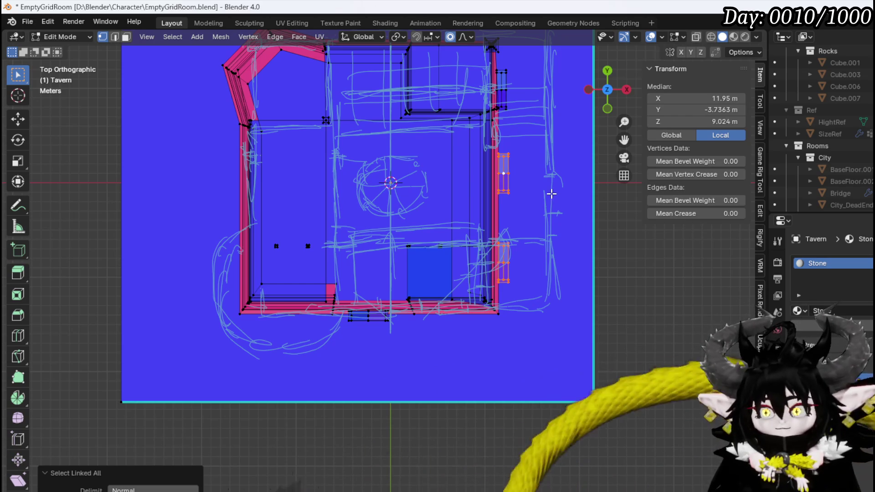
pyautogui.hotkey('shift', 'd')
pyautogui.click(271, 194)
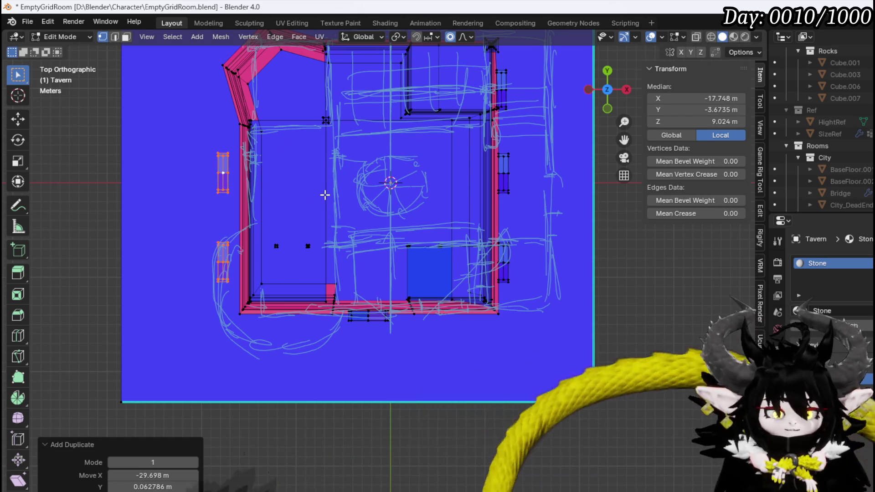
pyautogui.write('r180')
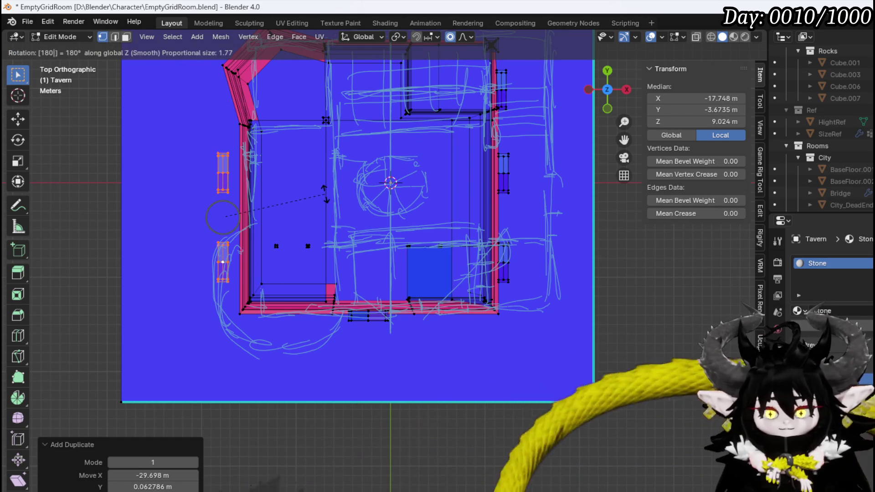
pyautogui.press('Return')
pyautogui.press('g')
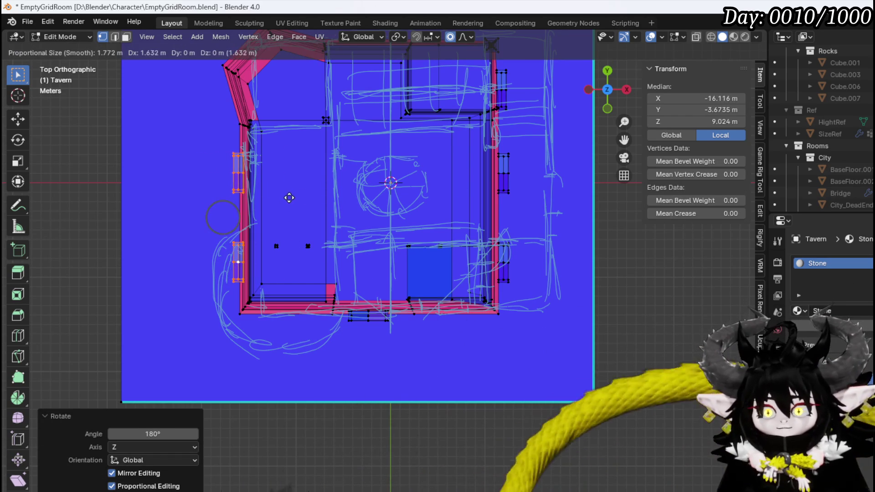
pyautogui.click(287, 198)
# - Duplicate a left-wall window frame and rotate it to match the angled upper-left wall
pyautogui.keyDown('shift'); pyautogui.moveTo(245, 166); pyautogui.dragTo(391, 289, button='middle'); pyautogui.keyUp('shift')
pyautogui.click(391, 289)
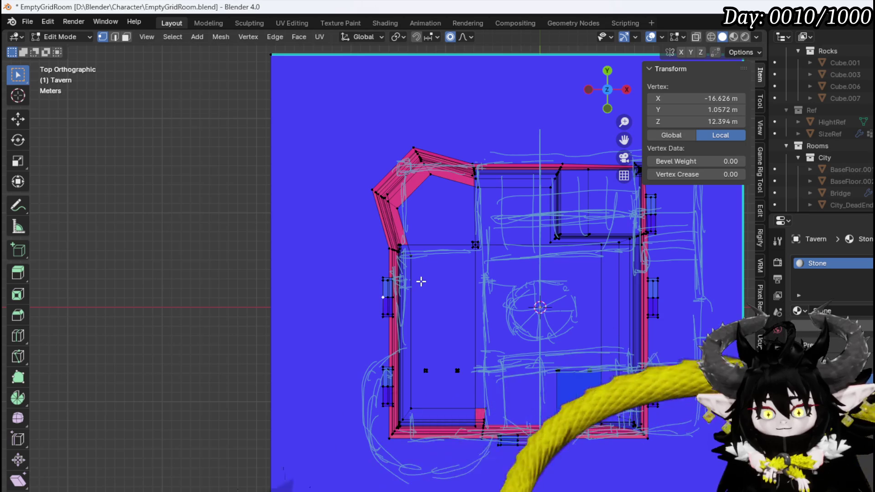
pyautogui.hotkey('ctrl', 'l')
pyautogui.hotkey('shift', 'd')
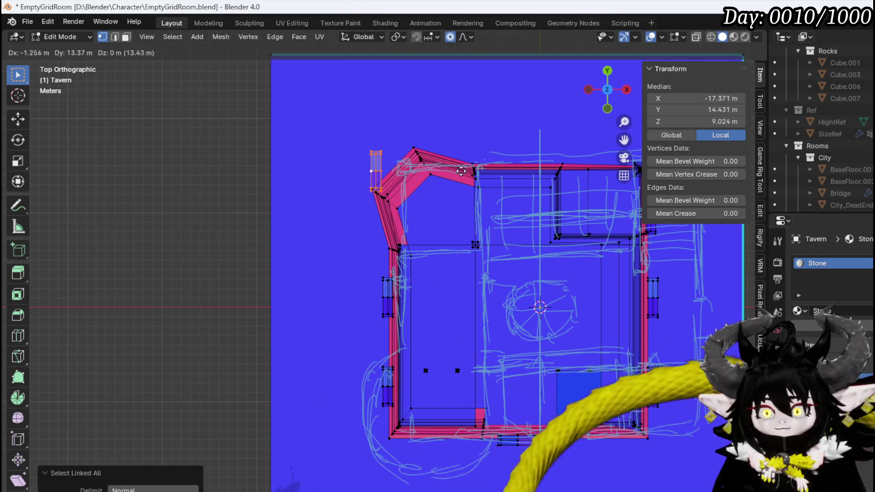
pyautogui.click(479, 182)
pyautogui.scroll(4, 454, 123)
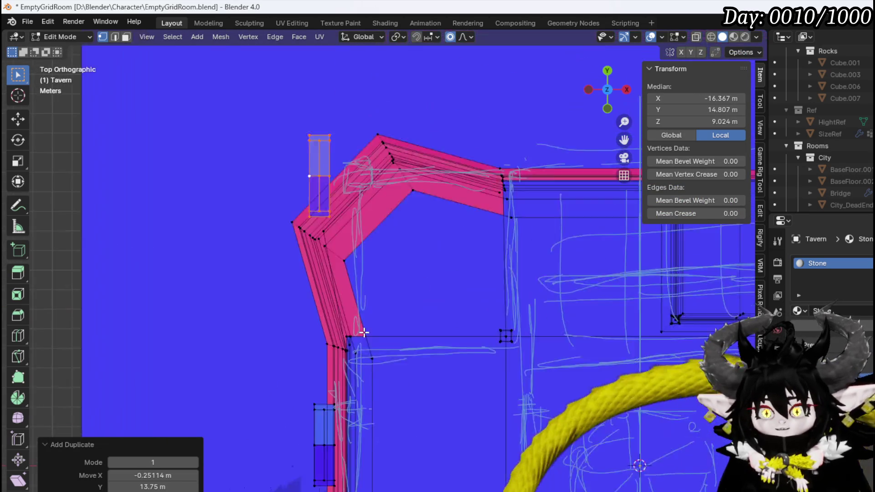
pyautogui.press('r')
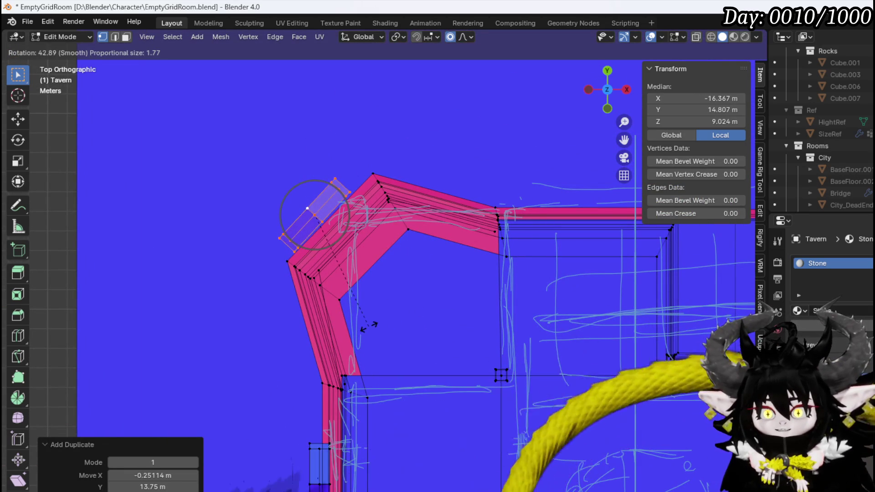
pyautogui.click(368, 326)
# - Seat the angled frame onto the upper-left wall with a small Y-only shift
pyautogui.press('g')
pyautogui.click(392, 319)
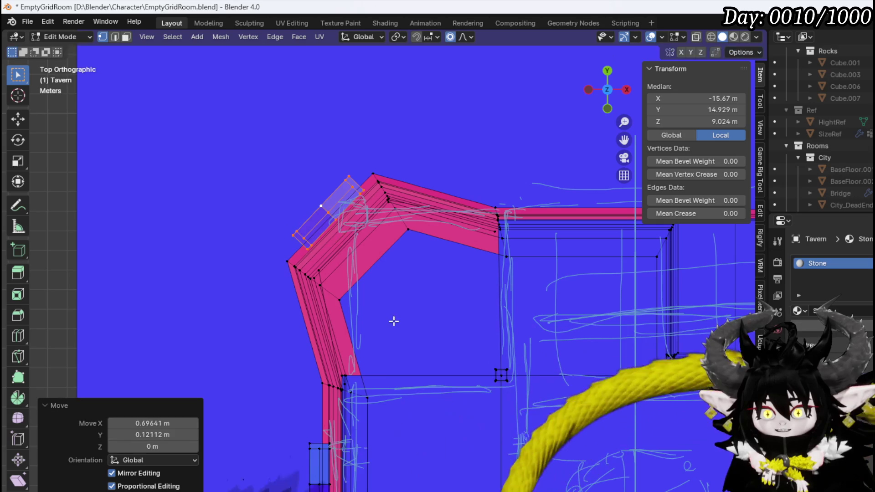
pyautogui.press('r')
pyautogui.rightClick(392, 324)
pyautogui.press('g')
pyautogui.press('y')
pyautogui.click(426, 317)
pyautogui.scroll(-4, 426, 317)
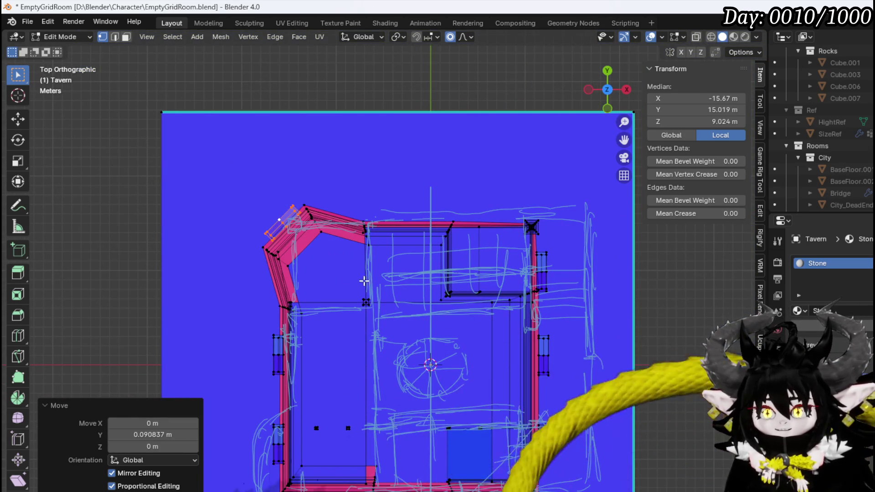
# - Duplicate the angled-wall frame, then delete the misplaced copy
pyautogui.hotkey('shift', 'd')
pyautogui.click(485, 261)
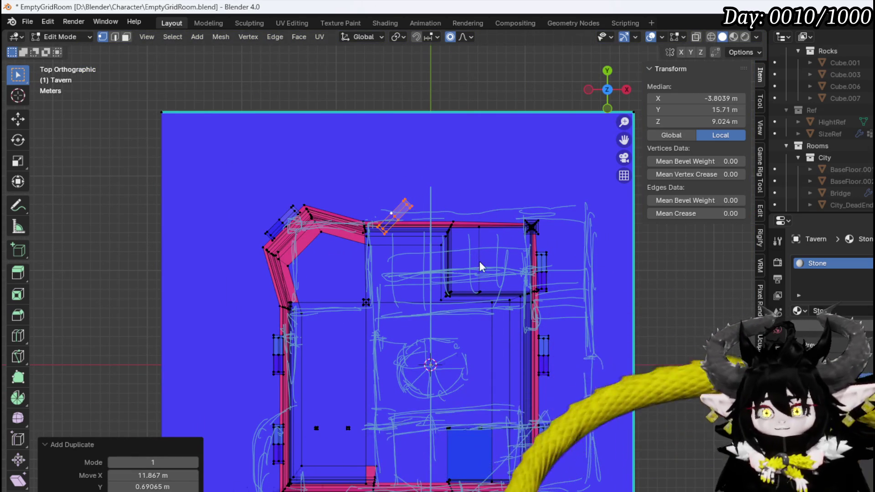
pyautogui.press('x')
pyautogui.click(421, 182)
# - Bring a bottom-wall window frame up onto the top wall, turned 180° to face outward
pyautogui.click(470, 456)
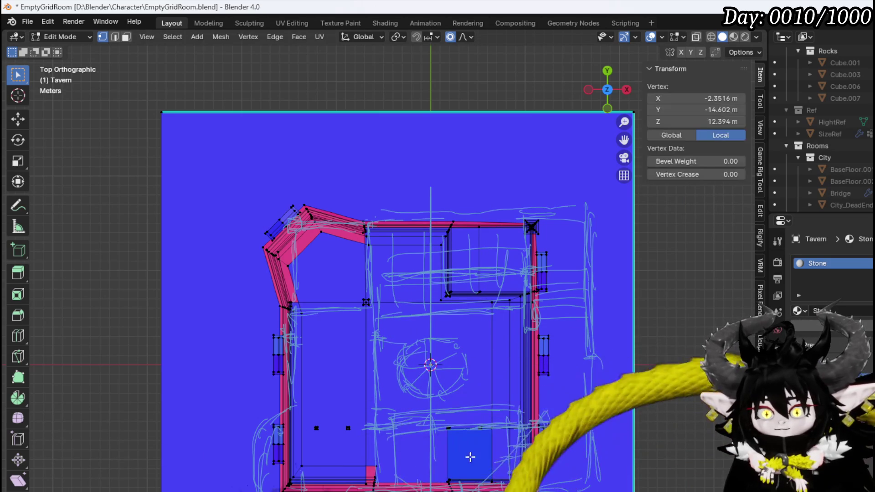
pyautogui.hotkey('ctrl', 'l')
pyautogui.press('g')
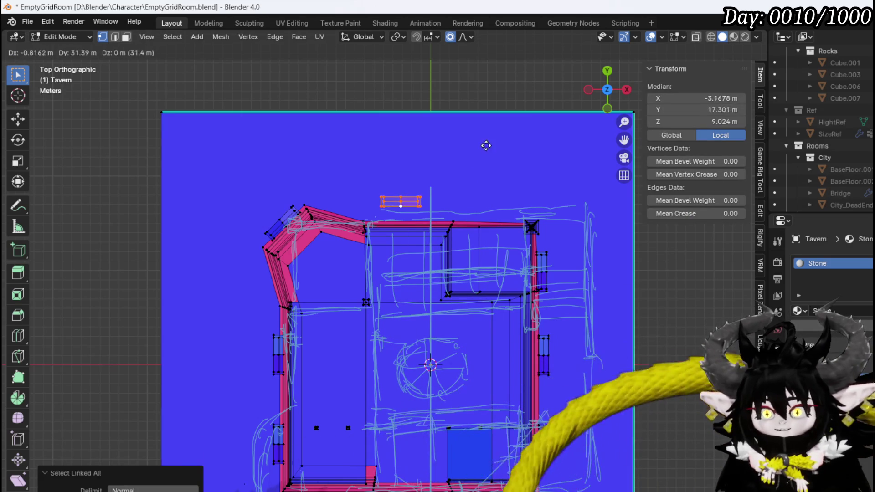
pyautogui.click(492, 153)
pyautogui.press('r')
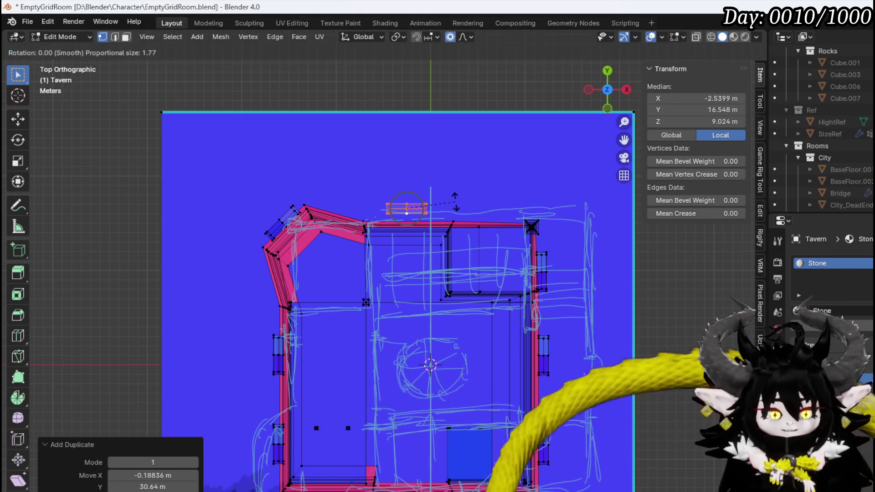
pyautogui.write('180')
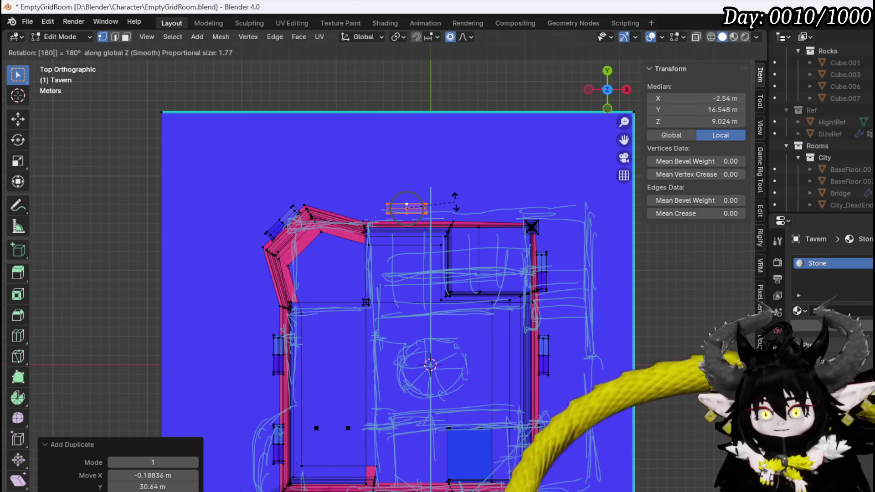
pyautogui.press('Return')
pyautogui.press('g')
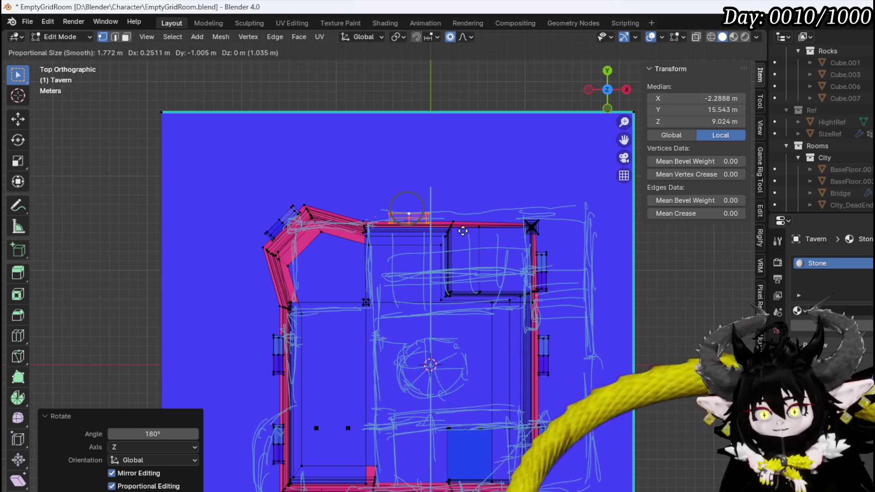
pyautogui.click(461, 231)
pyautogui.moveTo(392, 245)
pyautogui.mouseDown(button='middle')
pyautogui.moveTo(504, 152)
pyautogui.moveTo(510, 164)
pyautogui.moveTo(433, 178)
pyautogui.moveTo(208, 204)
pyautogui.moveTo(214, 165)
pyautogui.moveTo(274, 191)
pyautogui.moveTo(451, 215)
pyautogui.moveTo(483, 230)
pyautogui.moveTo(469, 233)
pyautogui.mouseUp(button='middle')
# - Switch to face select and front view, then add a cube at the tavern's base
pyautogui.press('3')
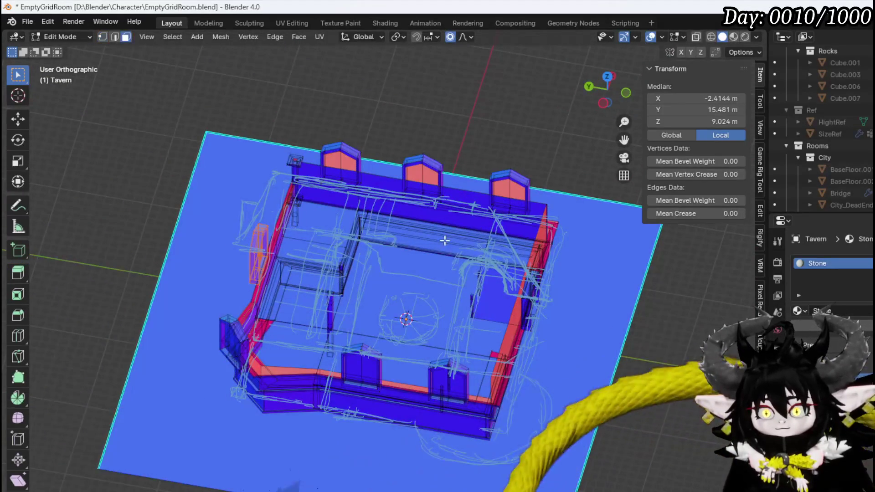
pyautogui.scroll(3, 469, 233)
pyautogui.moveTo(395, 242)
pyautogui.mouseDown(button='middle')
pyautogui.moveTo(421, 222)
pyautogui.moveTo(283, 201)
pyautogui.moveTo(307, 207)
pyautogui.mouseUp(button='middle')
pyautogui.scroll(-2, 421, 222)
pyautogui.scroll(-2, 308, 207)
pyautogui.press('KP_1')
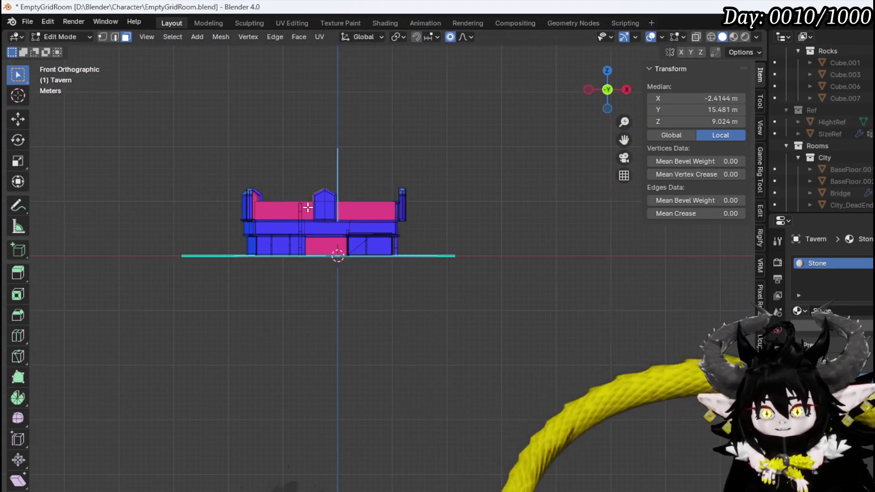
pyautogui.scroll(3, 409, 232)
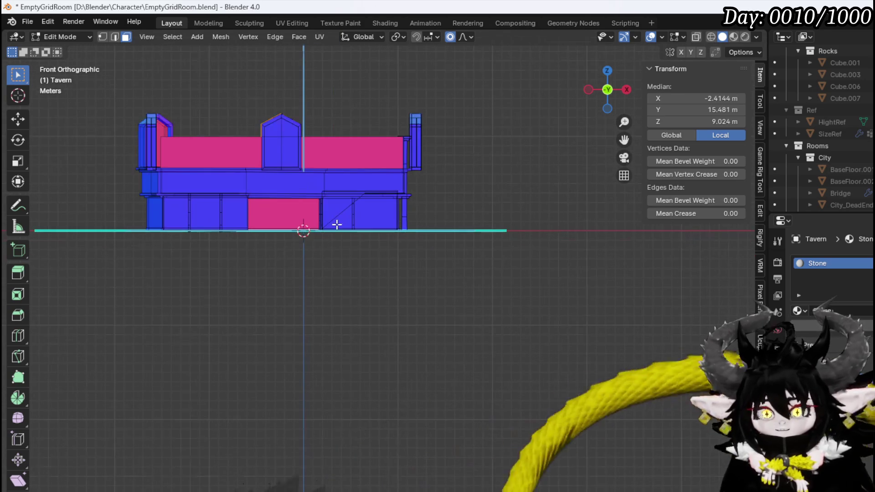
pyautogui.click(204, 40)
pyautogui.click(220, 64)
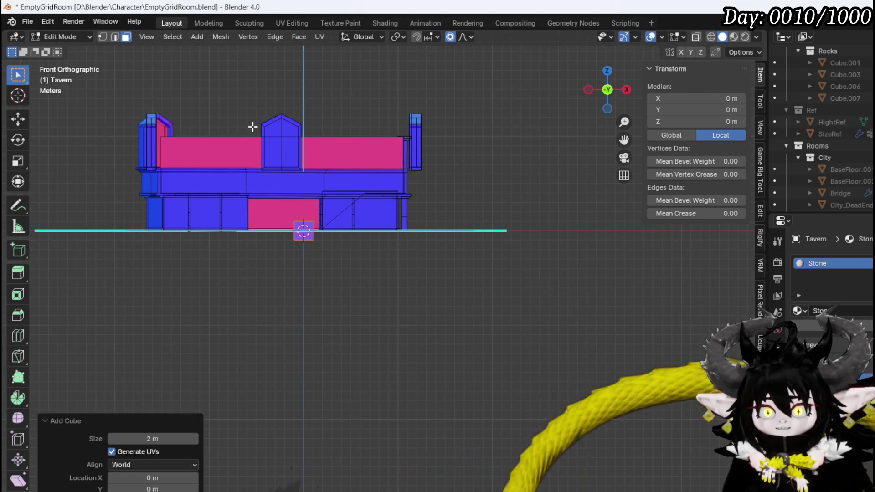
pyautogui.scroll(3, 306, 233)
pyautogui.moveTo(306, 234)
pyautogui.keyDown('shift'); pyautogui.mouseDown(button='middle')
pyautogui.moveTo(436, 329)
pyautogui.moveTo(445, 374)
pyautogui.mouseUp(button='middle'); pyautogui.keyUp('shift')
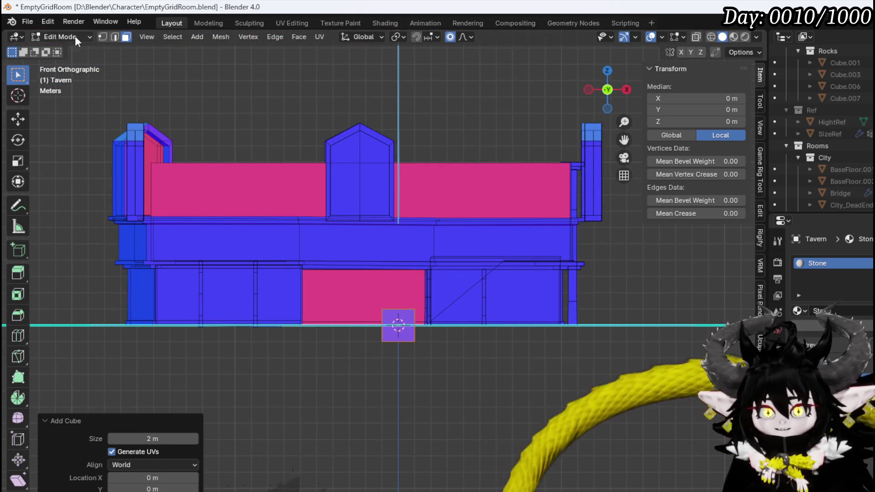
# - Cut a centred loop around the new cube
pyautogui.click(53, 33)
pyautogui.click(65, 58)
pyautogui.scroll(1, 395, 312)
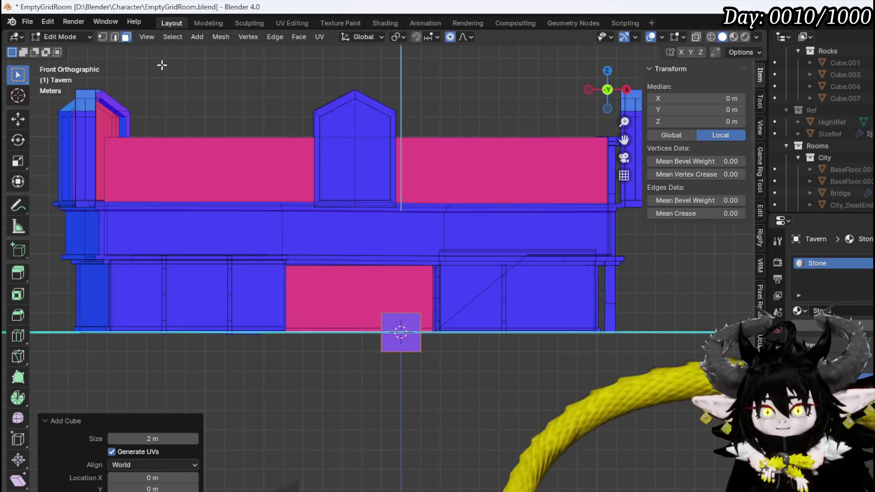
pyautogui.scroll(2, 162, 65)
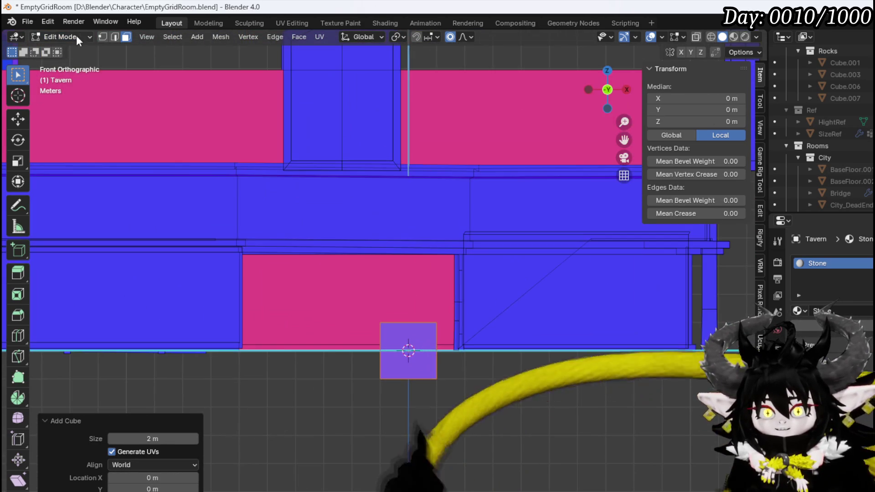
pyautogui.hotkey('ctrl', 'r')
pyautogui.click(414, 318)
pyautogui.rightClick(444, 372)
# - Select one cube edge and try stretching it along X, then undo the stretch
pyautogui.moveTo(419, 393)
pyautogui.mouseDown(button='middle')
pyautogui.moveTo(368, 405)
pyautogui.moveTo(418, 396)
pyautogui.mouseUp(button='middle')
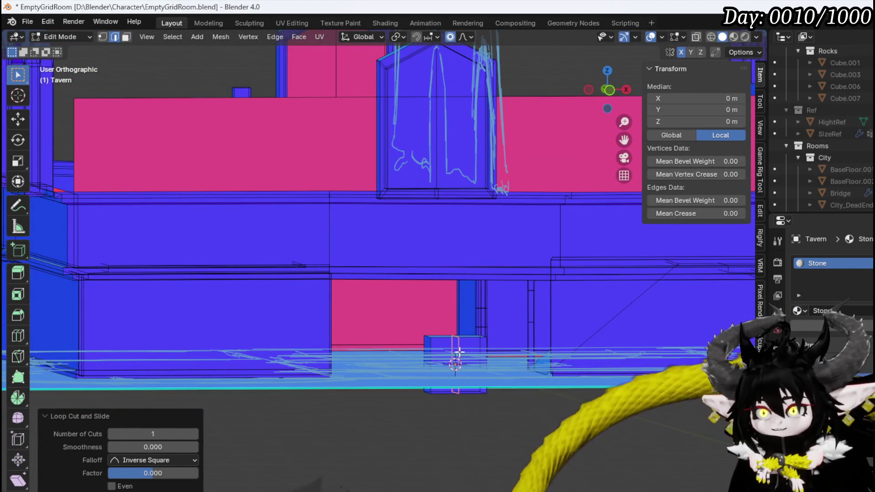
pyautogui.moveTo(459, 351)
pyautogui.mouseDown(button='middle')
pyautogui.moveTo(342, 404)
pyautogui.moveTo(459, 279)
pyautogui.moveTo(449, 381)
pyautogui.mouseUp(button='middle')
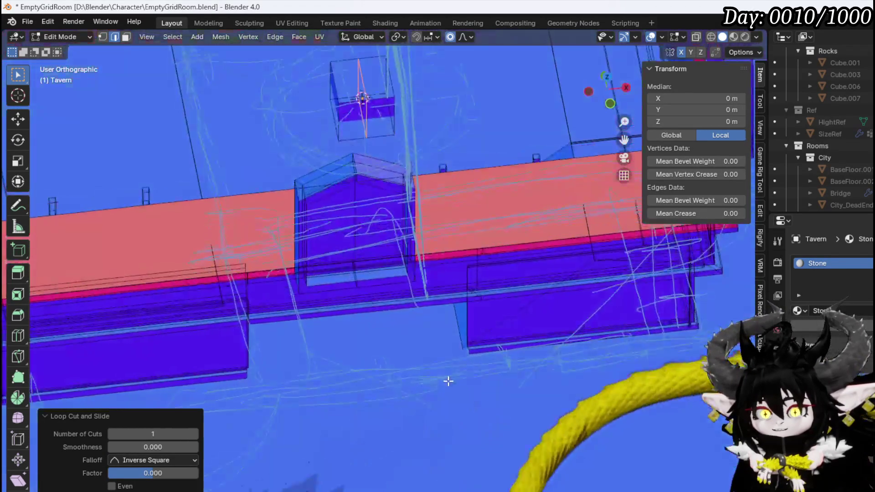
pyautogui.moveTo(433, 109)
pyautogui.keyDown('shift'); pyautogui.mouseDown(button='middle')
pyautogui.moveTo(433, 182)
pyautogui.moveTo(385, 250)
pyautogui.mouseUp(button='middle'); pyautogui.keyUp('shift')
pyautogui.click(395, 254)
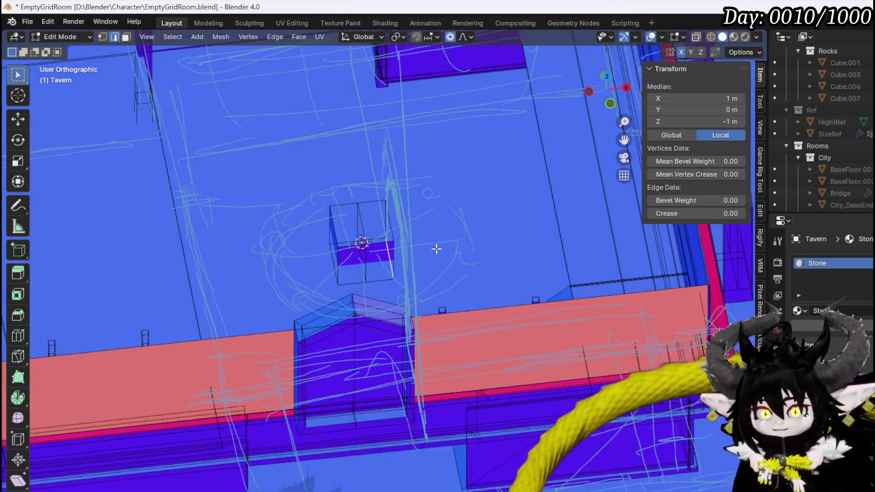
pyautogui.press('KP_7')
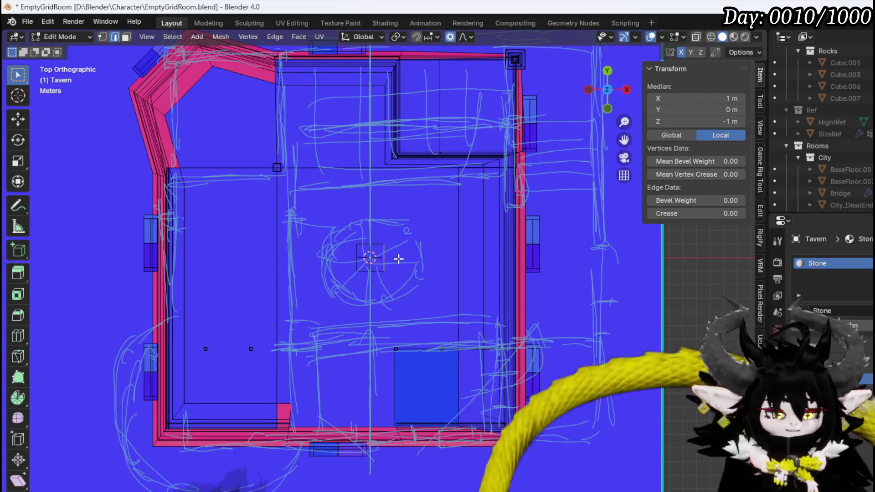
pyautogui.press('g')
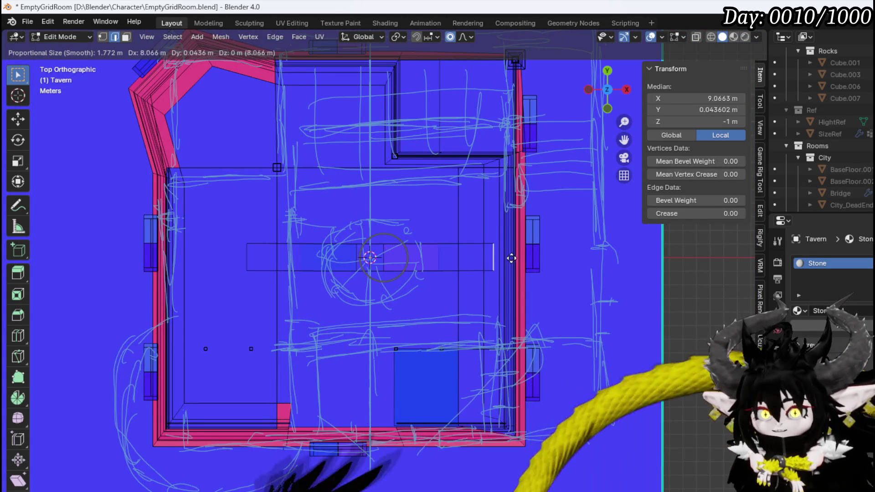
pyautogui.press('x')
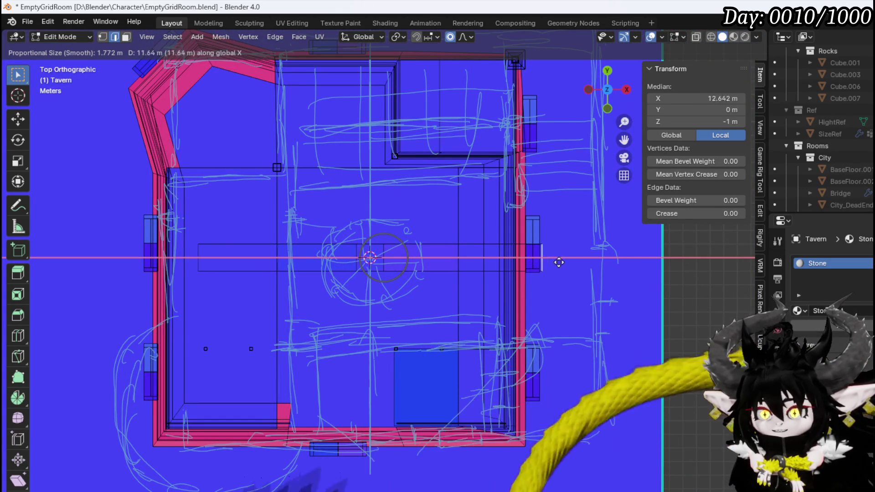
pyautogui.click(584, 262)
pyautogui.hotkey('ctrl', 'z')
# - In front view, raise the roof peak 9 m straight up along Z, then select the whole roof mesh
pyautogui.press('KP_1')
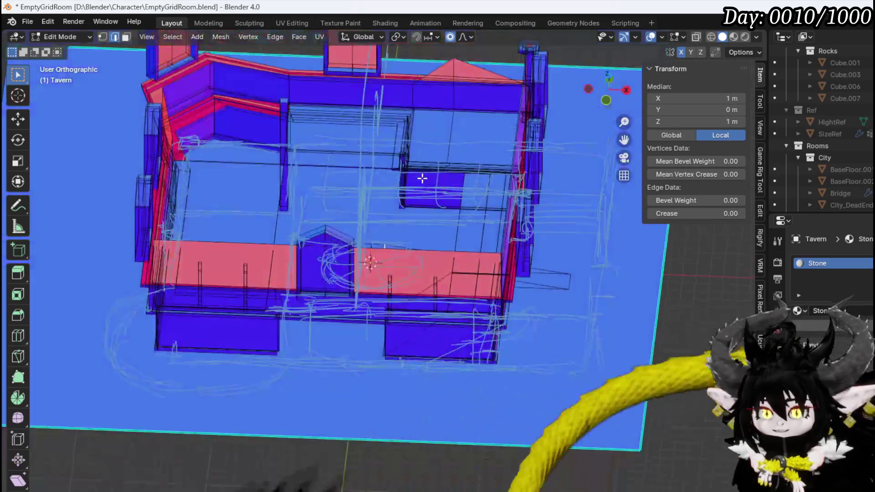
pyautogui.press('g')
pyautogui.press('z')
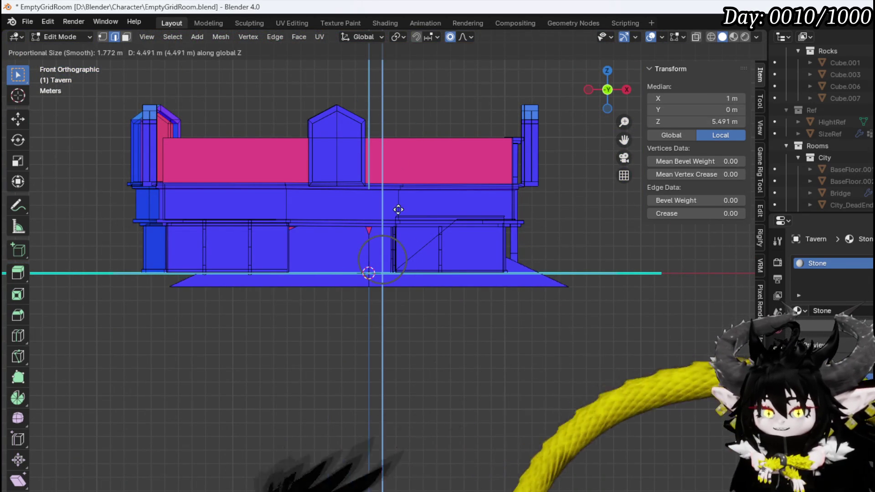
pyautogui.press('Escape')
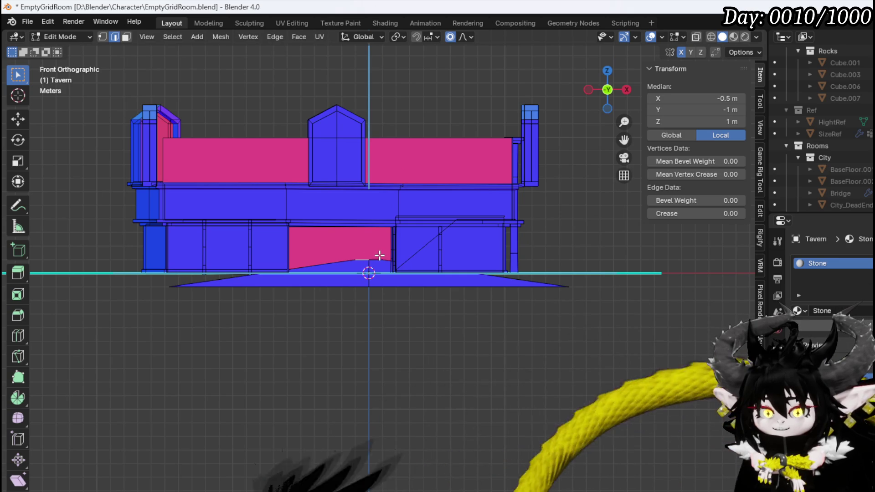
pyautogui.moveTo(382, 256); pyautogui.dragTo(382, 265, button='middle')
pyautogui.scroll(8, 392, 293)
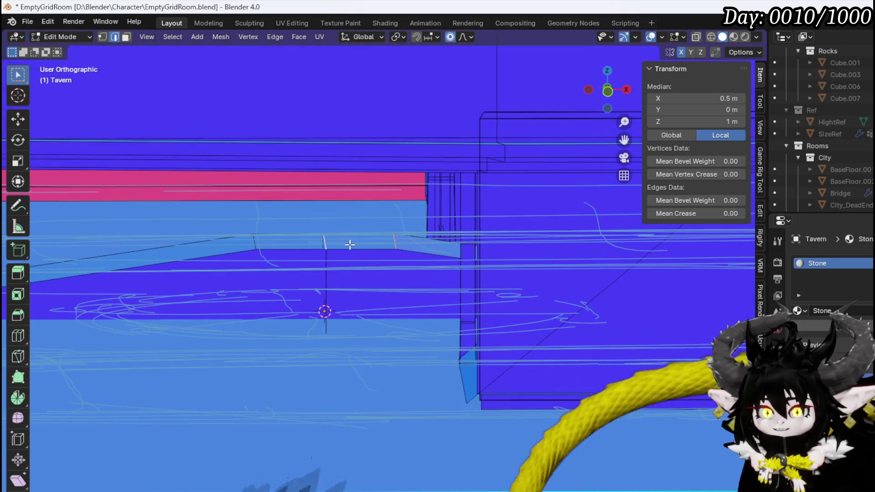
pyautogui.scroll(-2, 349, 244)
pyautogui.press('KP_1')
pyautogui.scroll(-8, 371, 269)
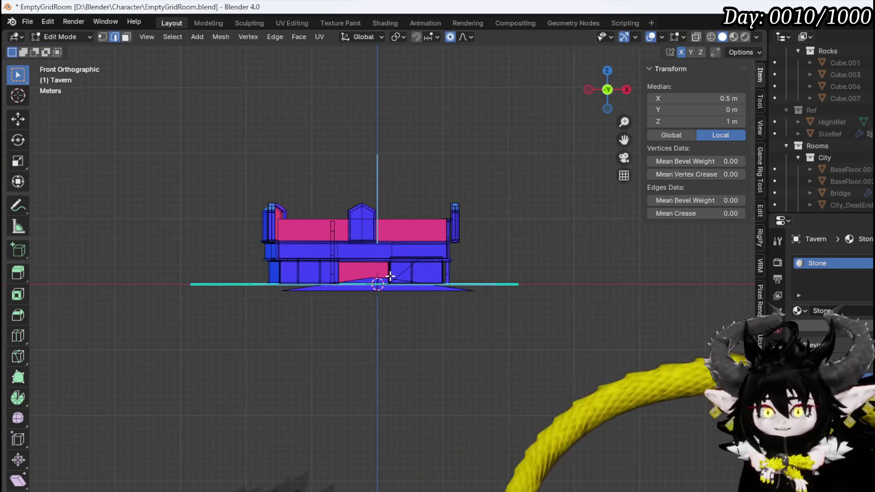
pyautogui.keyDown('shift'); pyautogui.moveTo(390, 275); pyautogui.dragTo(390, 339, button='middle'); pyautogui.keyUp('shift')
pyautogui.press('g')
pyautogui.press('z')
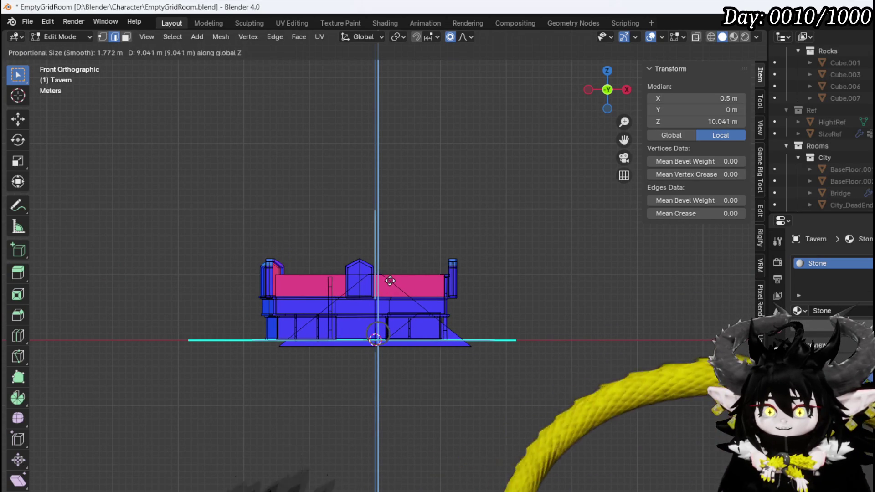
pyautogui.click(390, 281)
pyautogui.click(463, 349)
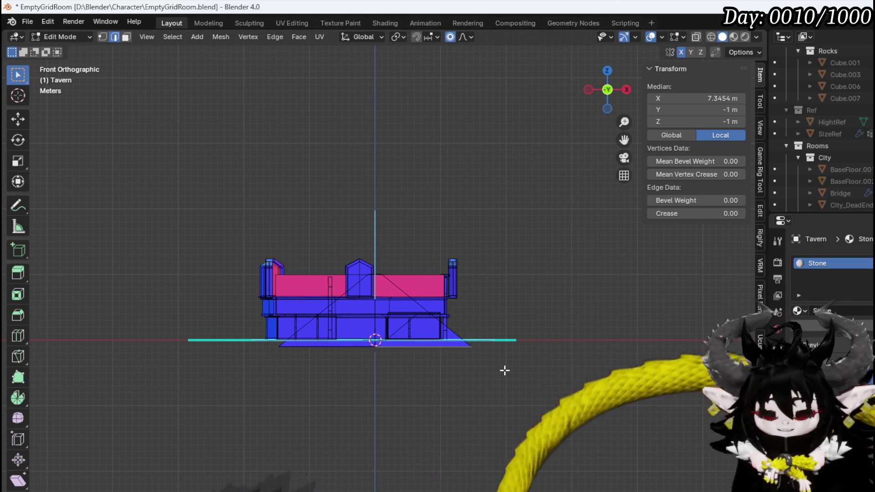
pyautogui.hotkey('ctrl', 'l')
# - Move the whole roof up to sit on top of the tavern
pyautogui.press('g')
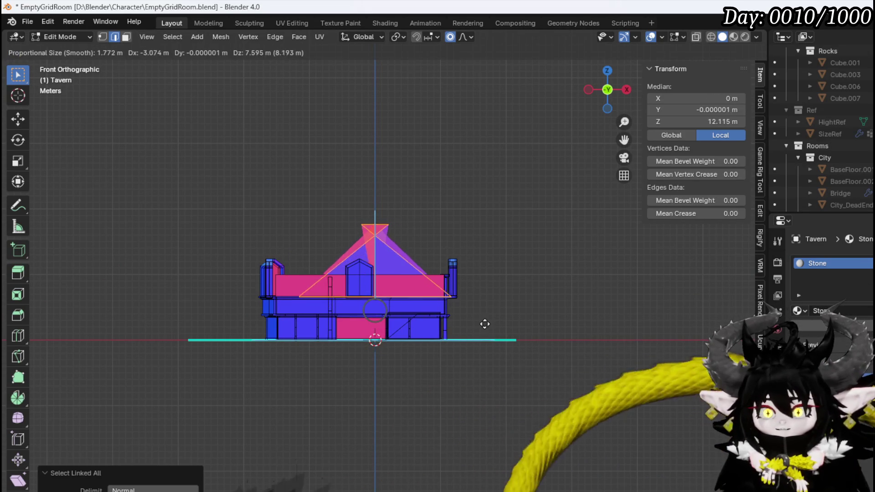
pyautogui.rightClick(499, 337)
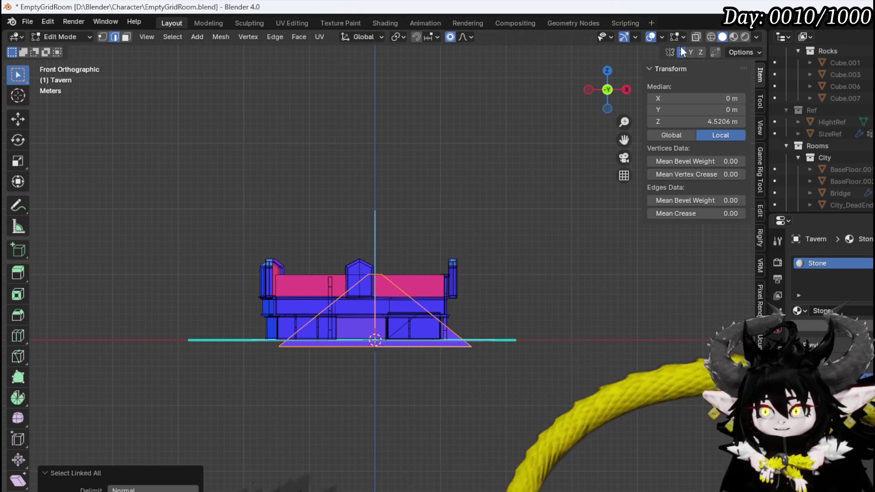
pyautogui.press('g')
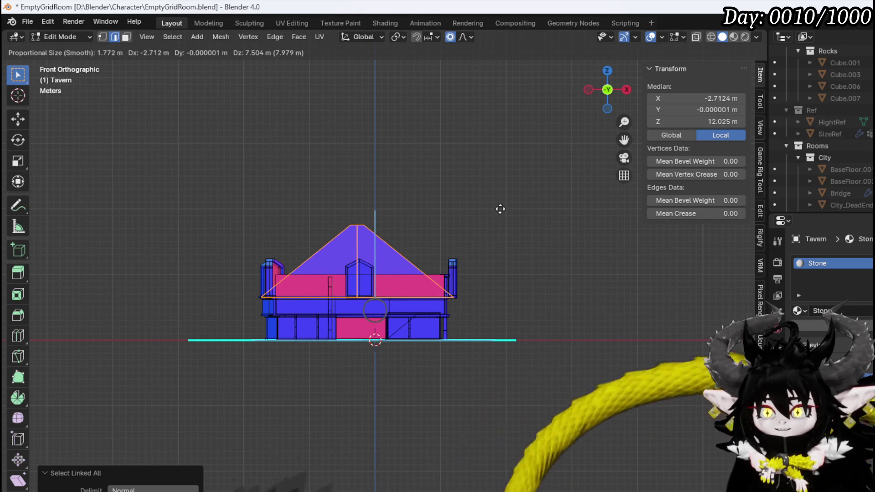
pyautogui.click(500, 209)
pyautogui.scroll(4, 331, 241)
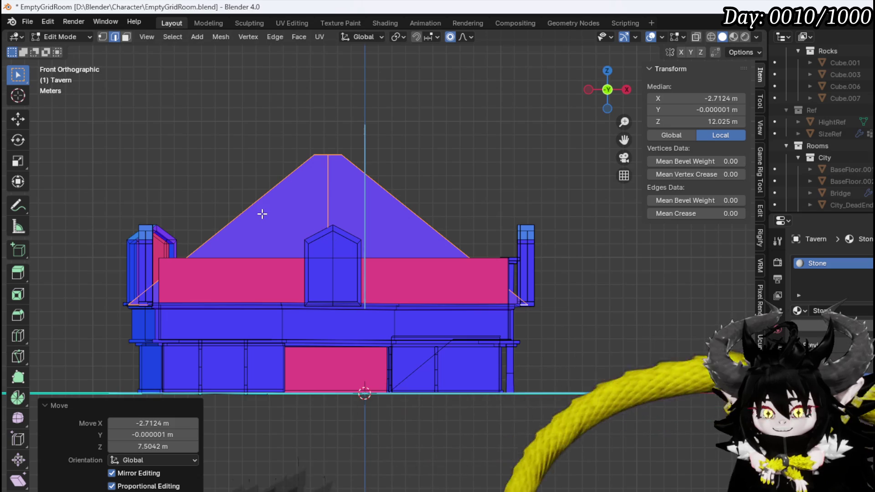
pyautogui.moveTo(394, 236)
pyautogui.mouseDown(button='middle')
pyautogui.moveTo(379, 261)
pyautogui.moveTo(381, 250)
pyautogui.moveTo(363, 248)
pyautogui.mouseUp(button='middle')
pyautogui.press('1')
# - With X-ray on, box-select the front and back ridge vertices and raise them 6.4 m along Z
pyautogui.moveTo(256, 175); pyautogui.dragTo(400, 122)
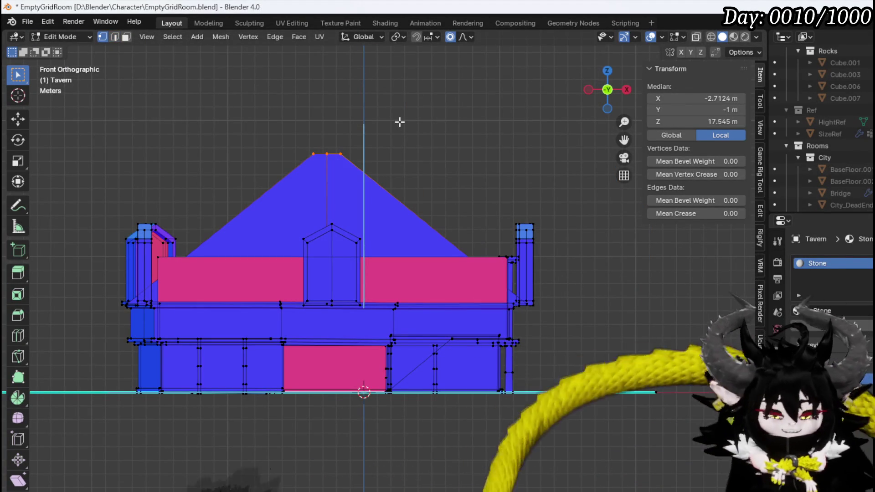
pyautogui.press('g')
pyautogui.press('z')
pyautogui.press('Escape')
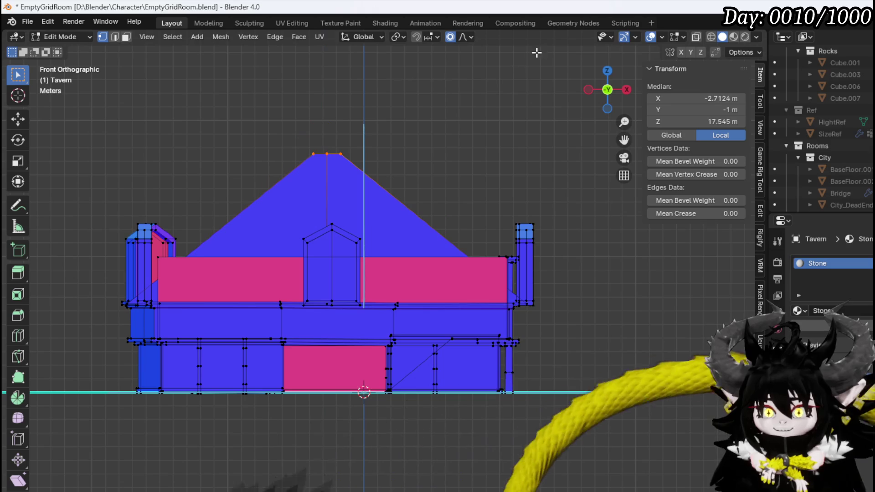
pyautogui.click(696, 39)
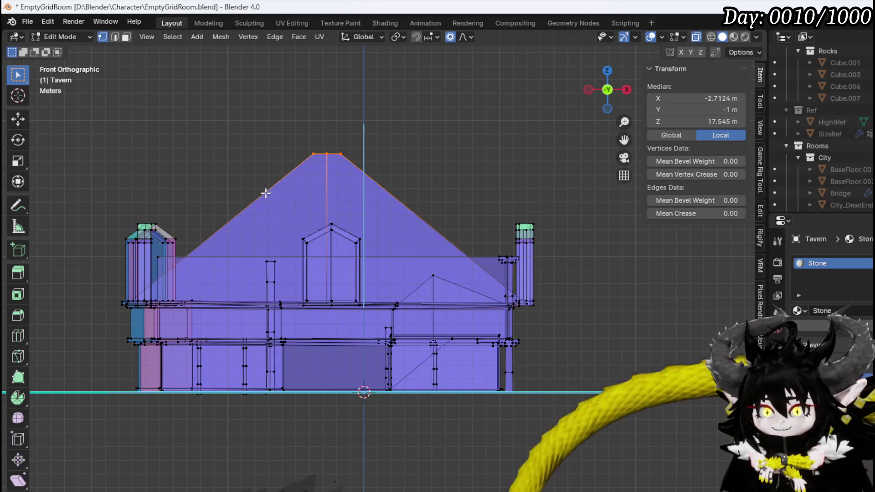
pyautogui.moveTo(255, 192); pyautogui.dragTo(459, 107)
pyautogui.scroll(-3, 433, 232)
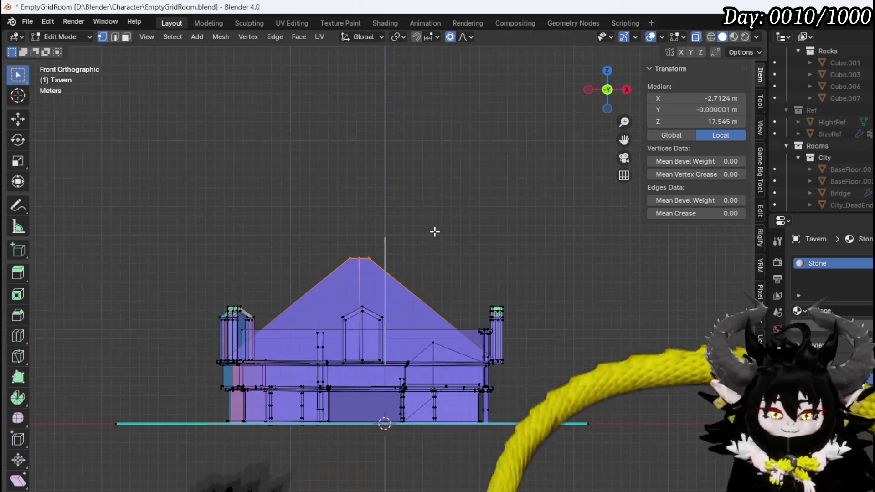
pyautogui.press('g')
pyautogui.press('z')
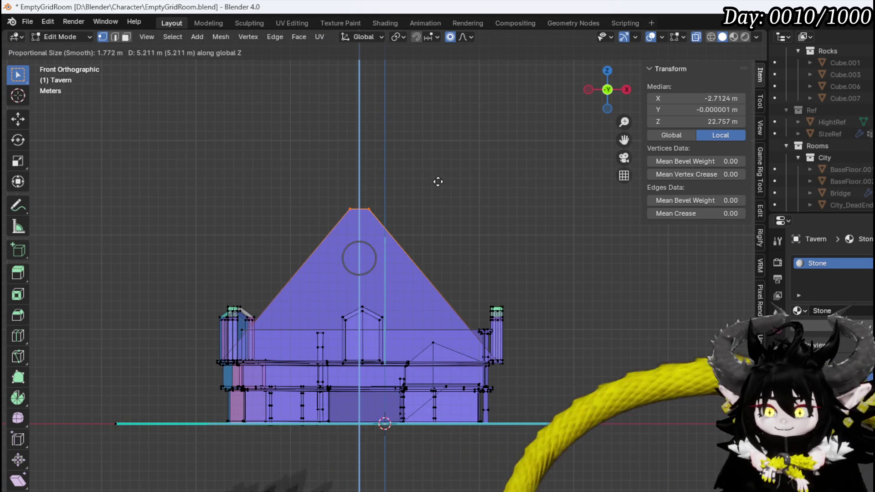
pyautogui.click(439, 170)
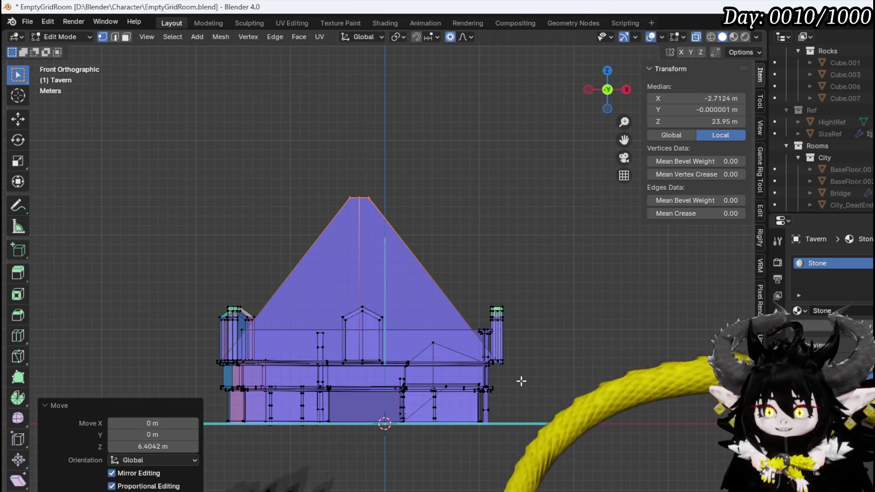
pyautogui.moveTo(516, 373)
pyautogui.mouseDown(button='middle')
pyautogui.moveTo(374, 294)
pyautogui.moveTo(299, 268)
pyautogui.mouseUp(button='middle')
pyautogui.scroll(5, 374, 294)
# - Switch to edge selection and select a tavern wall edge in front view, cancelling a trial move
pyautogui.scroll(-5, 309, 285)
pyautogui.press('2')
pyautogui.hotkey('alt', 'a')
pyautogui.scroll(4, 431, 296)
pyautogui.scroll(3, 431, 295)
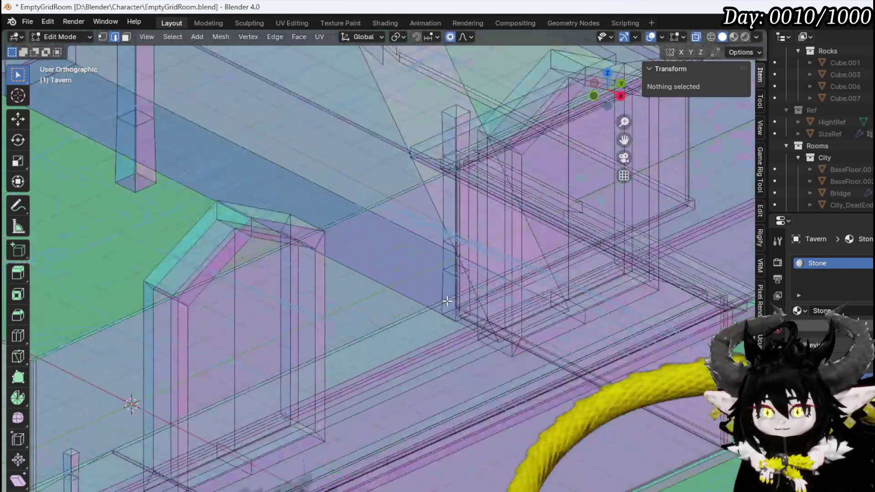
pyautogui.click(526, 331)
pyautogui.scroll(-4, 534, 327)
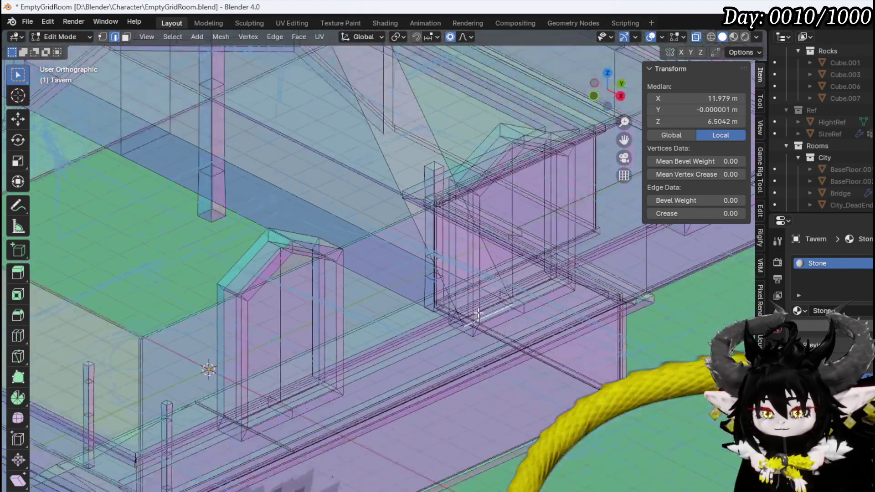
pyautogui.press('KP_1')
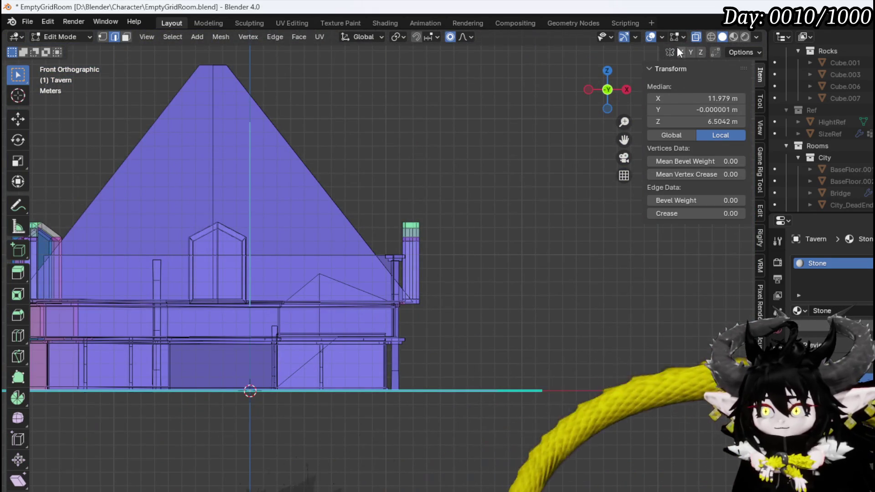
pyautogui.scroll(-4, 386, 171)
pyautogui.press('g')
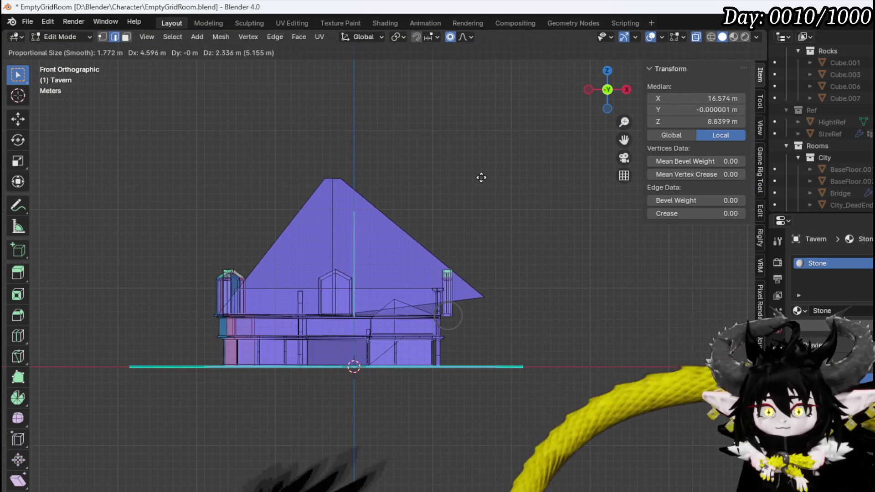
pyautogui.rightClick(473, 196)
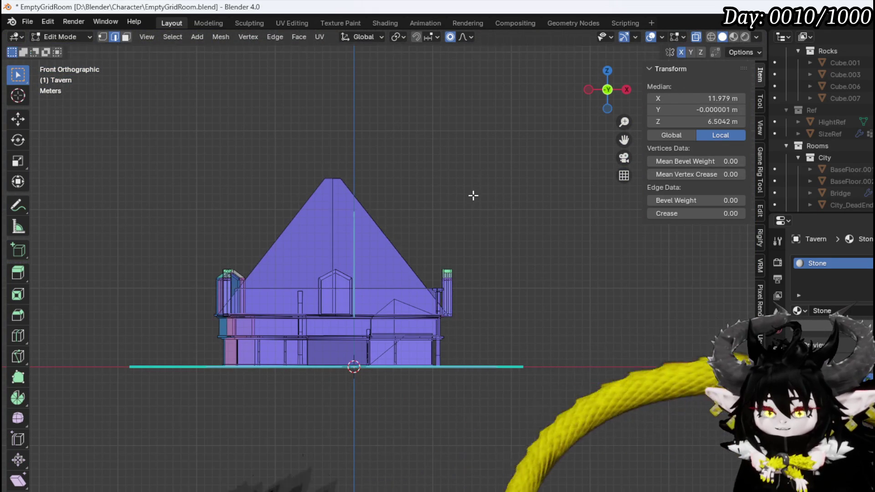
# - Recentre the front view and start scaling the roof out to about 1.261 with proportional editing
pyautogui.moveTo(473, 196); pyautogui.dragTo(459, 244, button='middle')
pyautogui.scroll(8, 459, 245)
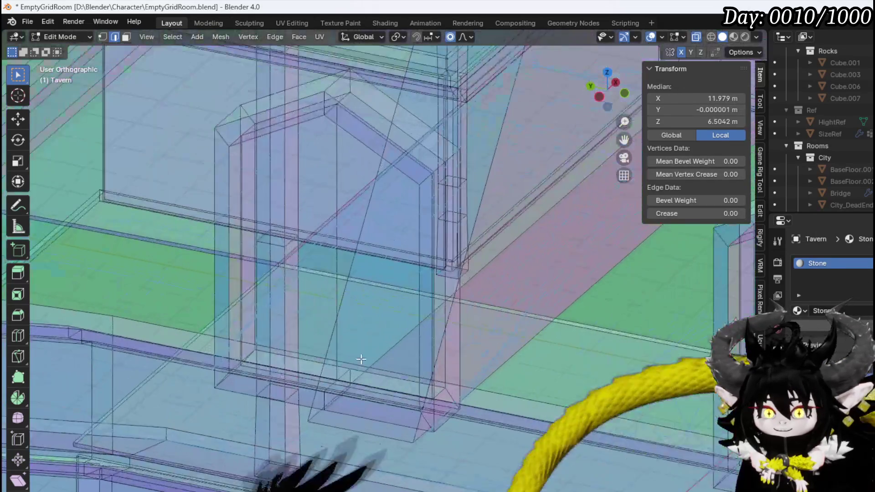
pyautogui.scroll(-8, 448, 380)
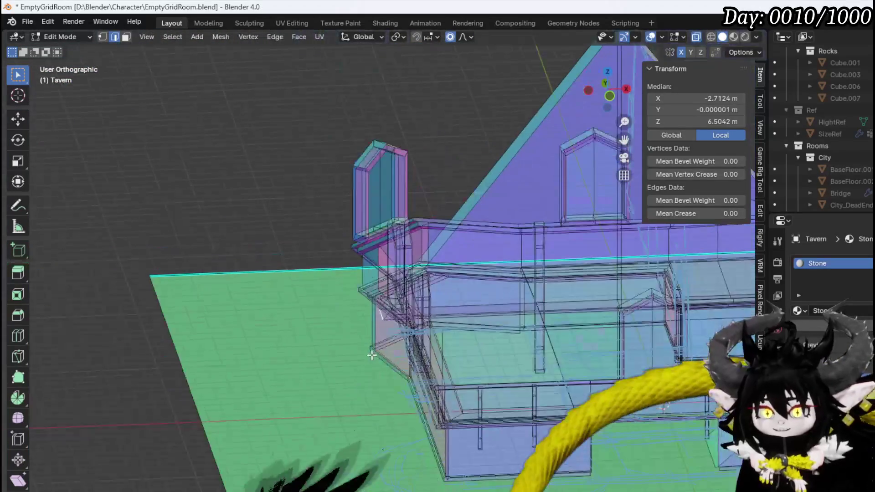
pyautogui.press('KP_3')
pyautogui.press('KP_1')
pyautogui.scroll(-3, 379, 349)
pyautogui.keyDown('shift'); pyautogui.moveTo(469, 280); pyautogui.dragTo(396, 344, button='middle'); pyautogui.keyUp('shift')
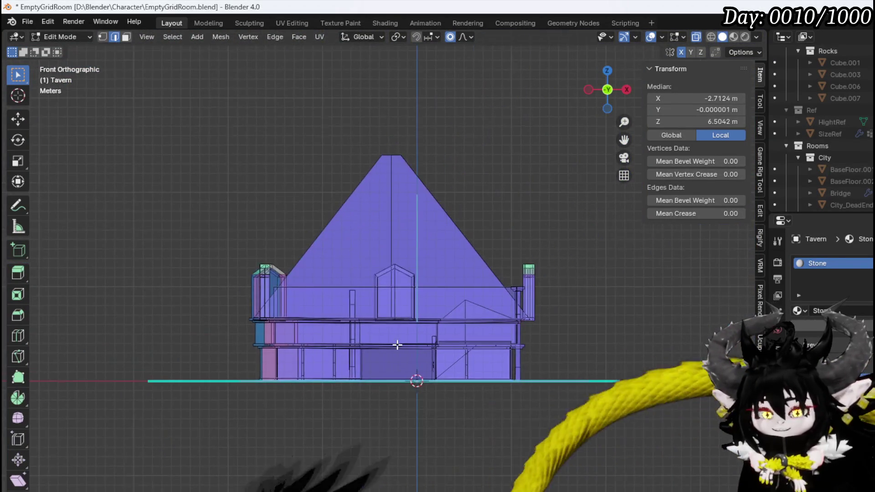
pyautogui.scroll(2, 397, 344)
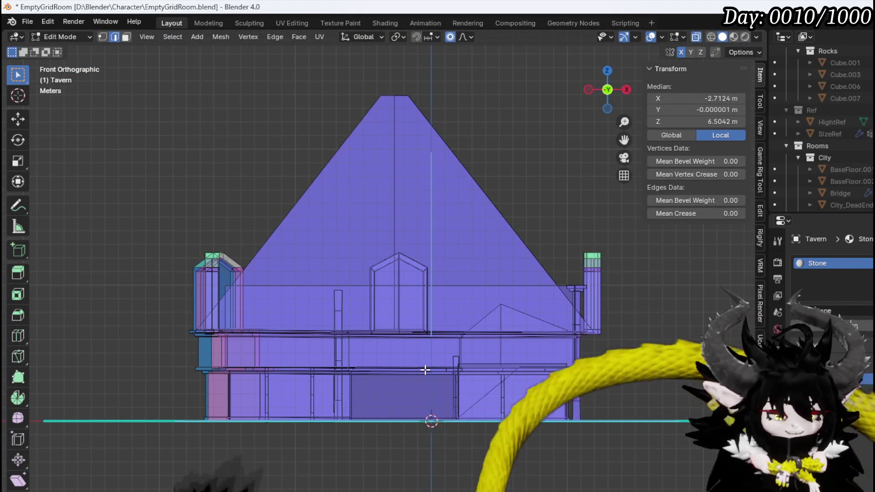
pyautogui.press('s')
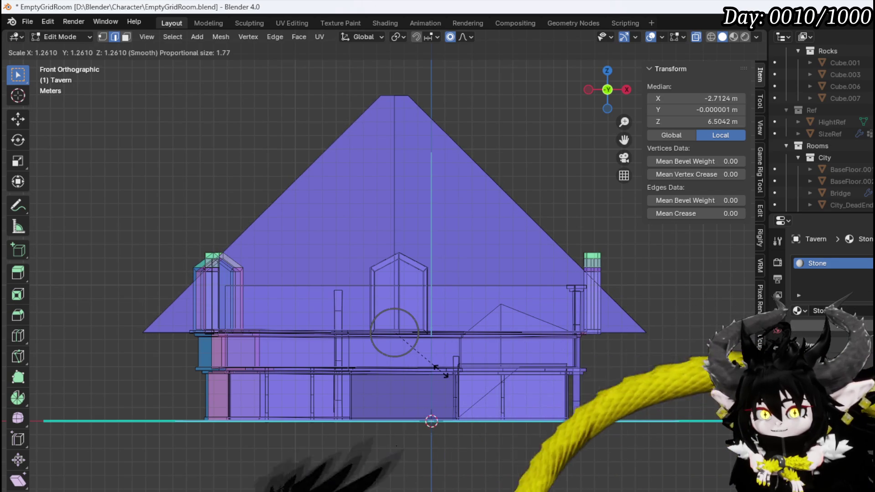
# - Confirm the roof widening at 1.261 and add a centered loop cut, selecting the new edge loop
pyautogui.click(439, 365)
pyautogui.hotkey('ctrl', 'r')
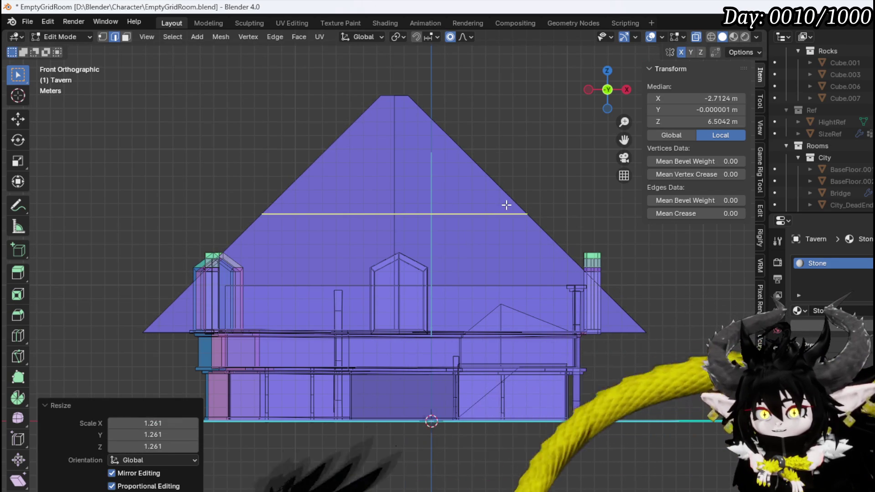
pyautogui.click(508, 203)
pyautogui.rightClick(510, 214)
pyautogui.press('1')
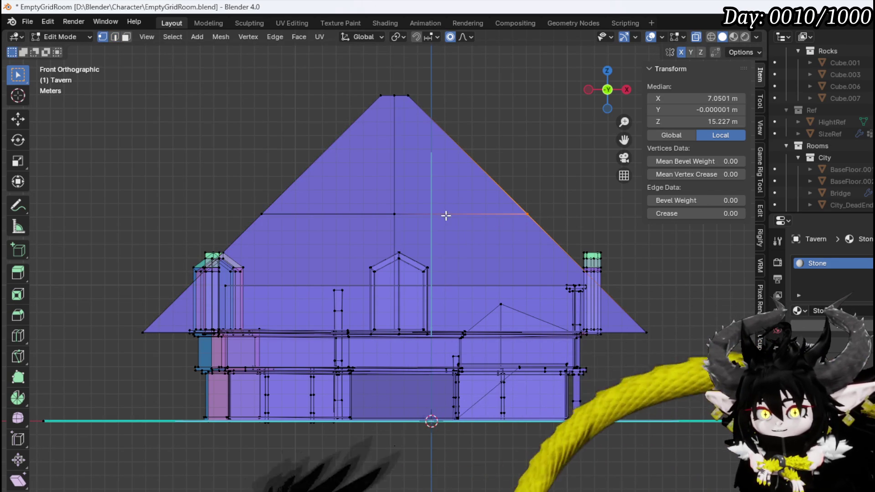
pyautogui.keyDown('shift'); pyautogui.click(258, 214); pyautogui.keyUp('shift')
# - Scale the middle roof edge loop sideways along X
pyautogui.press('s')
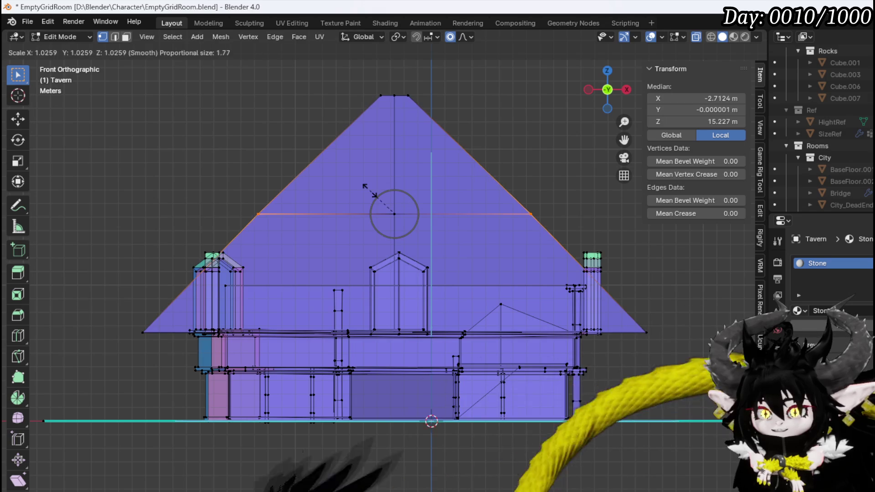
pyautogui.press('x')
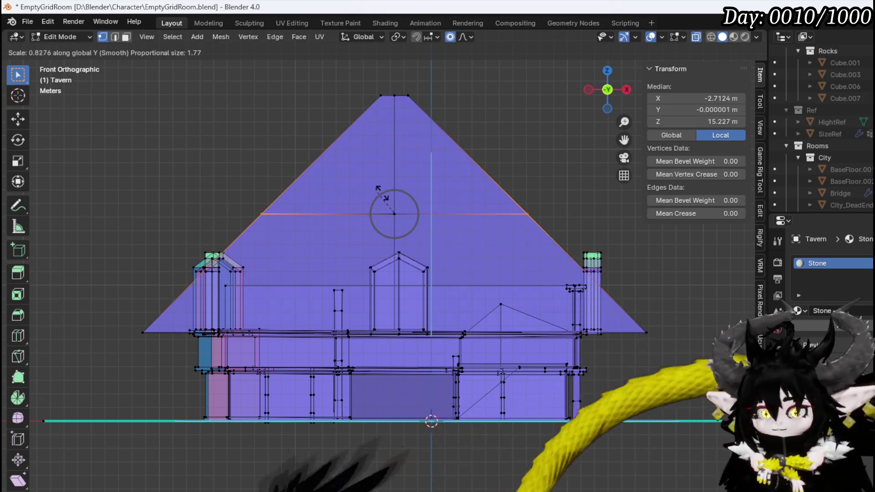
pyautogui.press('y')
pyautogui.press('Escape')
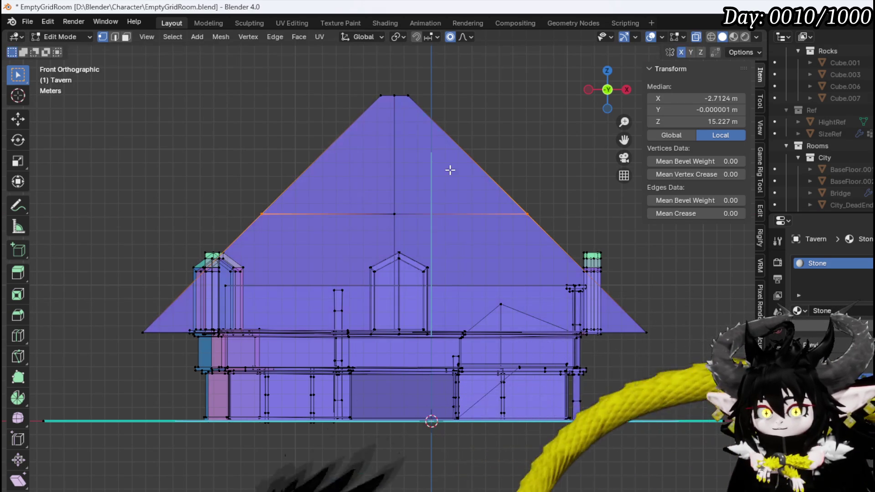
pyautogui.press('s')
pyautogui.press('y')
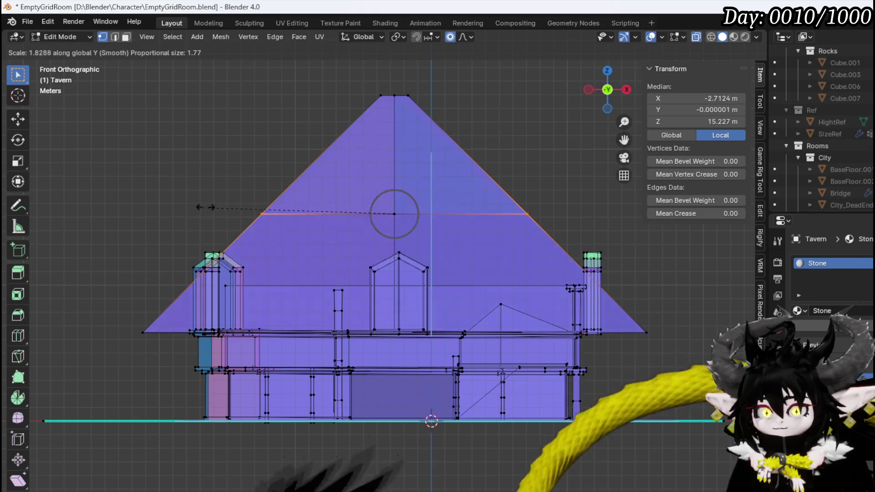
pyautogui.press('x')
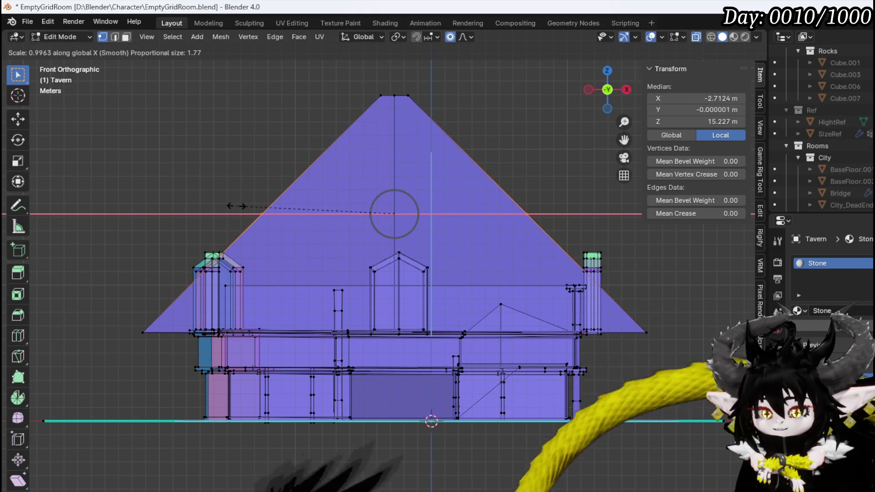
pyautogui.click(251, 215)
# - In Front view, shrink the middle roof loop to 0.801
pyautogui.moveTo(250, 215)
pyautogui.mouseDown(button='middle')
pyautogui.moveTo(273, 237)
pyautogui.moveTo(256, 255)
pyautogui.moveTo(261, 277)
pyautogui.moveTo(356, 255)
pyautogui.moveTo(496, 260)
pyautogui.moveTo(220, 258)
pyautogui.mouseUp(button='middle')
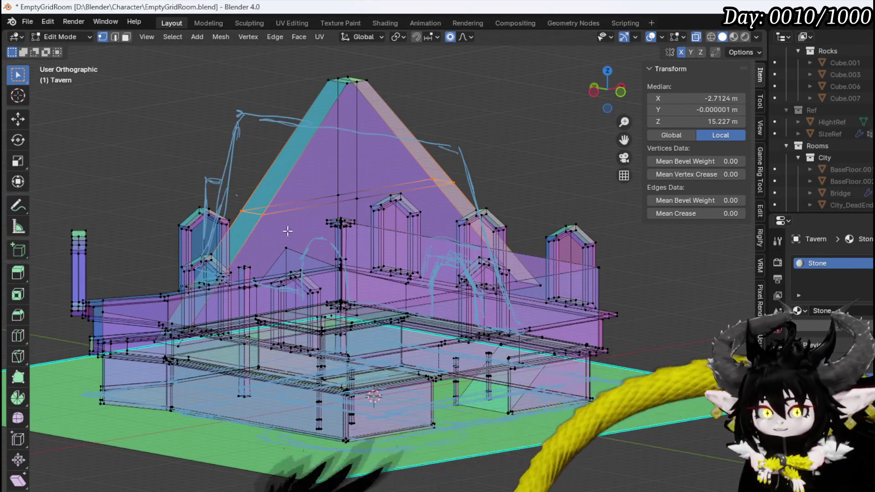
pyautogui.moveTo(288, 231)
pyautogui.mouseDown(button='middle')
pyautogui.moveTo(255, 240)
pyautogui.moveTo(245, 311)
pyautogui.mouseUp(button='middle')
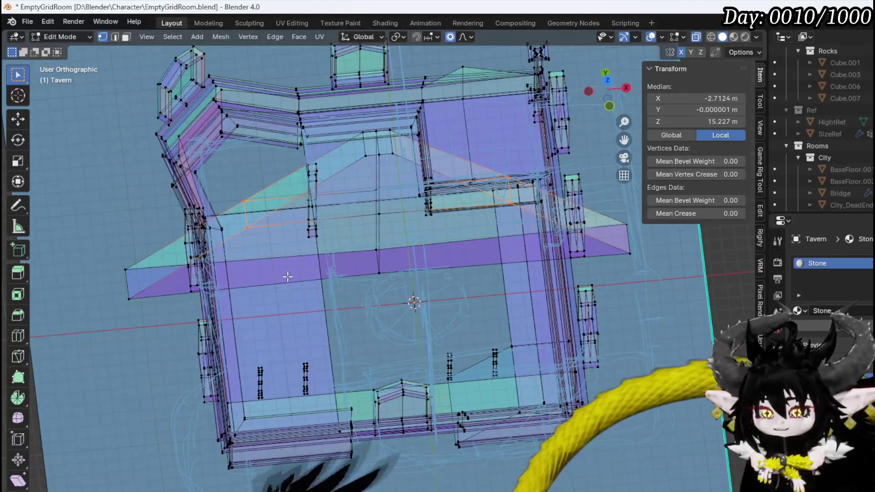
pyautogui.moveTo(287, 276); pyautogui.dragTo(280, 196, button='middle')
pyautogui.press('KP_1')
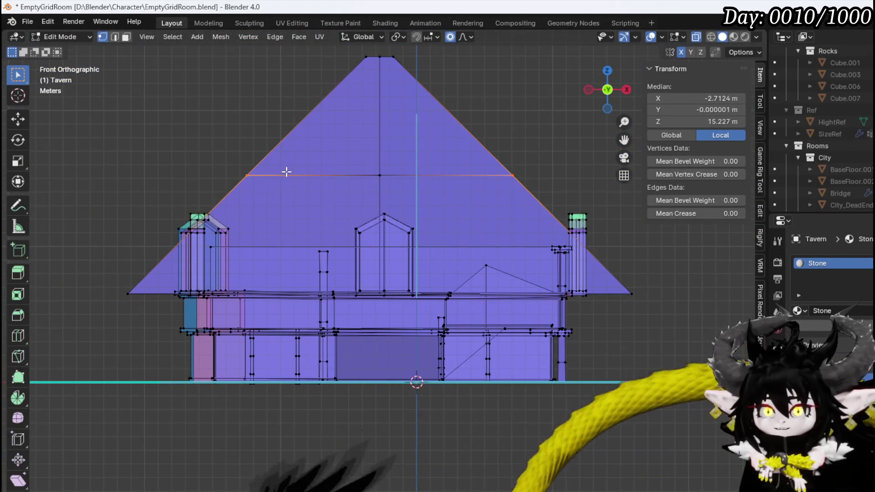
pyautogui.press('s')
pyautogui.click(464, 173)
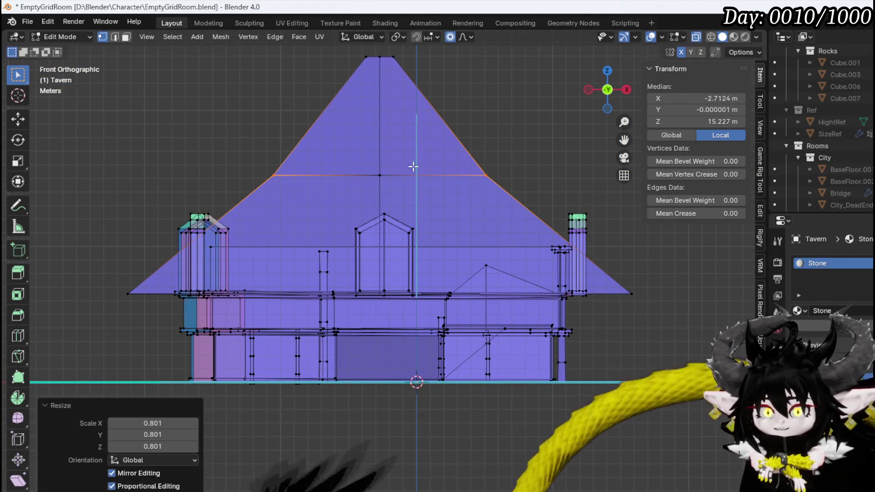
# - Box-select the roof's ridge vertices and narrow the peak by about 0.51
pyautogui.keyDown('shift'); pyautogui.moveTo(314, 105); pyautogui.dragTo(309, 201, button='middle'); pyautogui.keyUp('shift')
pyautogui.moveTo(351, 162); pyautogui.dragTo(512, 135)
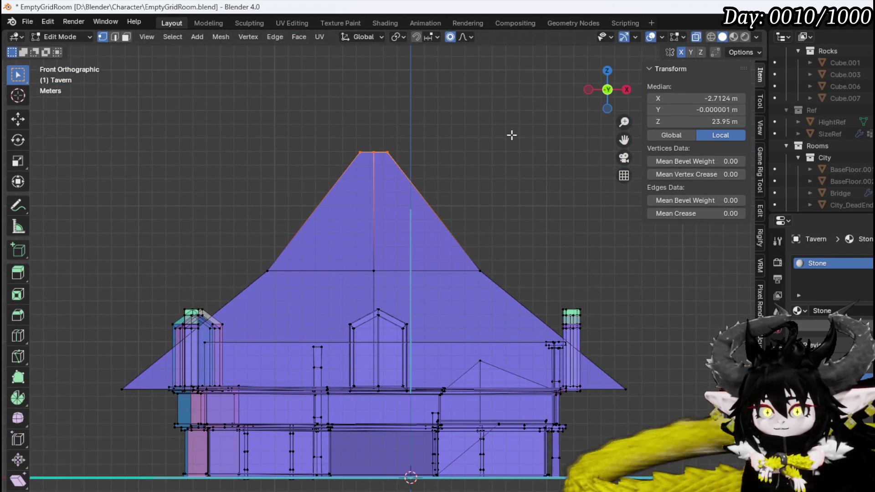
pyautogui.click(465, 169)
pyautogui.moveTo(465, 169)
pyautogui.mouseDown(button='middle')
pyautogui.moveTo(411, 205)
pyautogui.moveTo(402, 231)
pyautogui.moveTo(718, 128)
pyautogui.mouseUp(button='middle')
pyautogui.press('3')
pyautogui.click(402, 231)
# - Enable Y mirroring and select the roof's end faces
pyautogui.moveTo(491, 144)
pyautogui.mouseDown(button='middle')
pyautogui.moveTo(456, 211)
pyautogui.moveTo(438, 204)
pyautogui.mouseUp(button='middle')
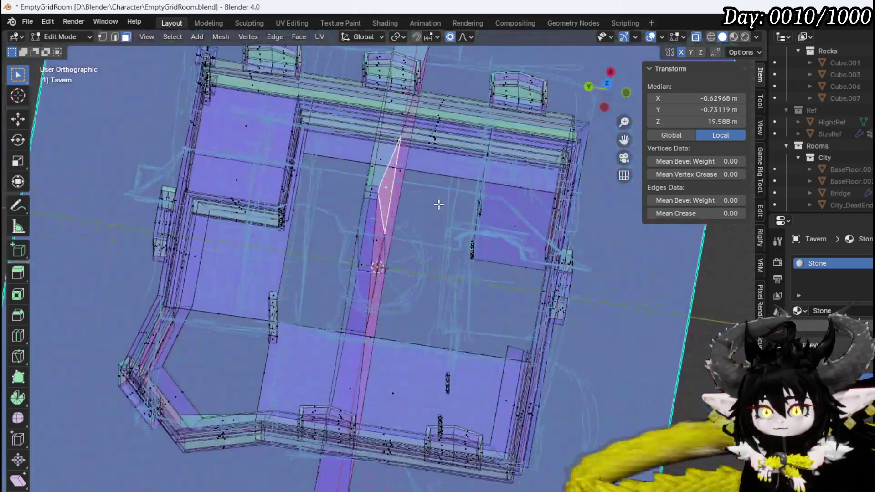
pyautogui.click(689, 53)
pyautogui.moveTo(410, 160); pyautogui.dragTo(359, 171, button='middle')
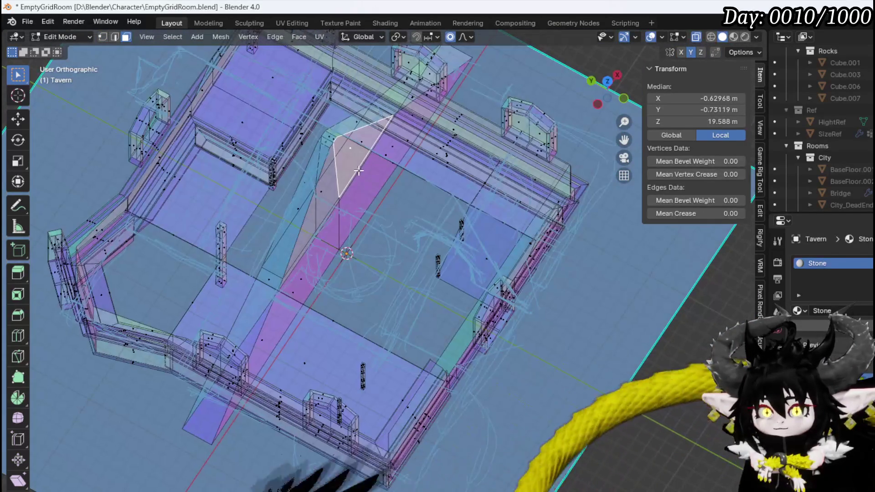
pyautogui.click(320, 193)
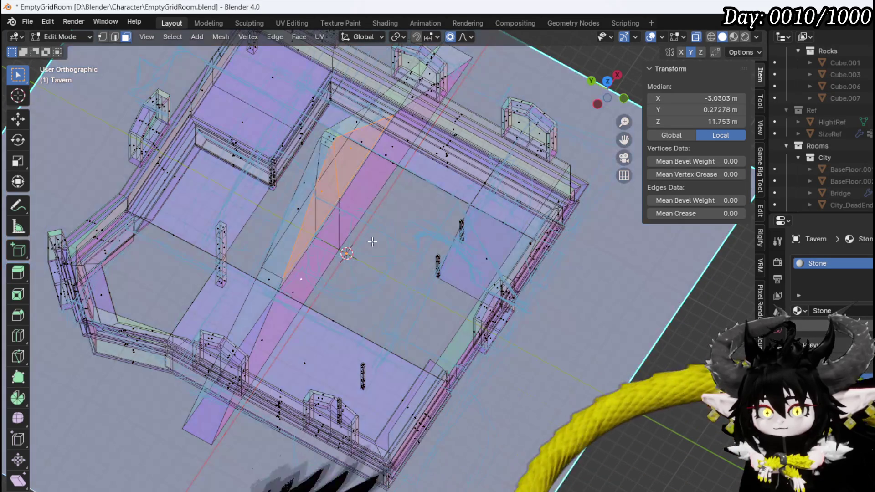
pyautogui.moveTo(395, 168); pyautogui.dragTo(346, 127, button='middle')
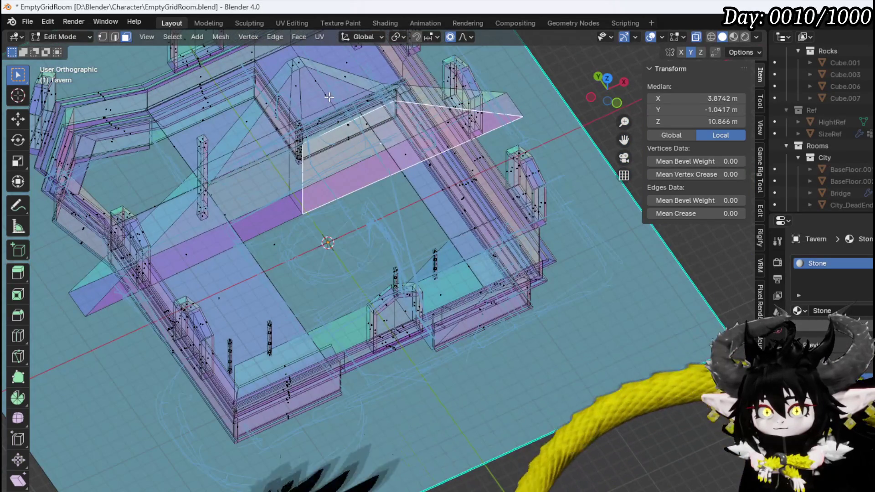
pyautogui.click(453, 187)
pyautogui.moveTo(453, 186); pyautogui.dragTo(278, 169, button='middle')
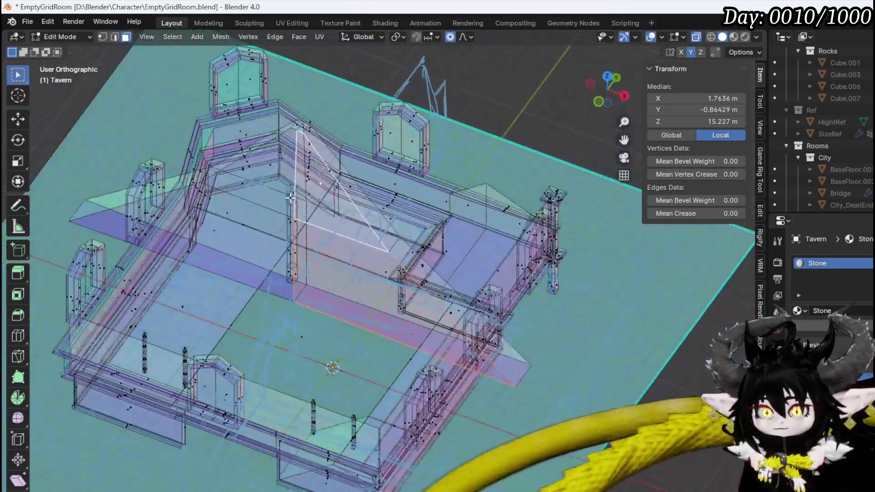
pyautogui.click(270, 164)
pyautogui.click(209, 233)
# - From Top view, stretch the roof ends along Y and turn off X-ray
pyautogui.moveTo(250, 231); pyautogui.dragTo(412, 245, button='middle')
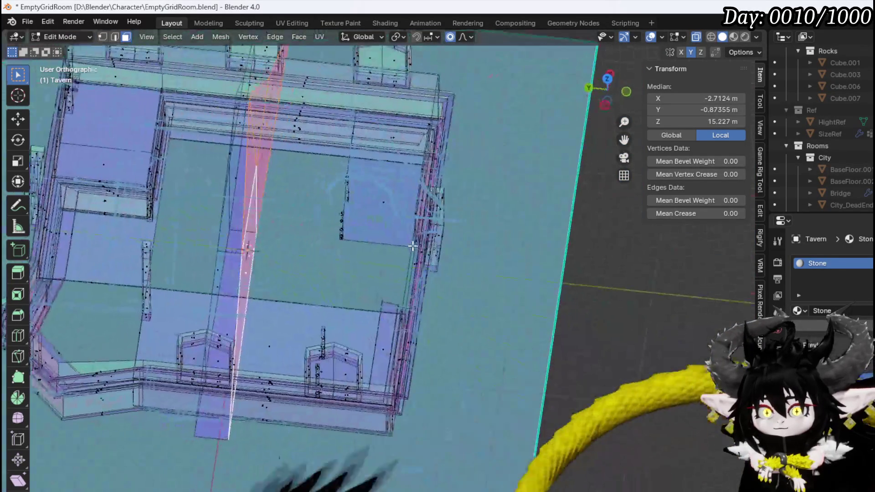
pyautogui.press('KP_7')
pyautogui.press('g')
pyautogui.press('y')
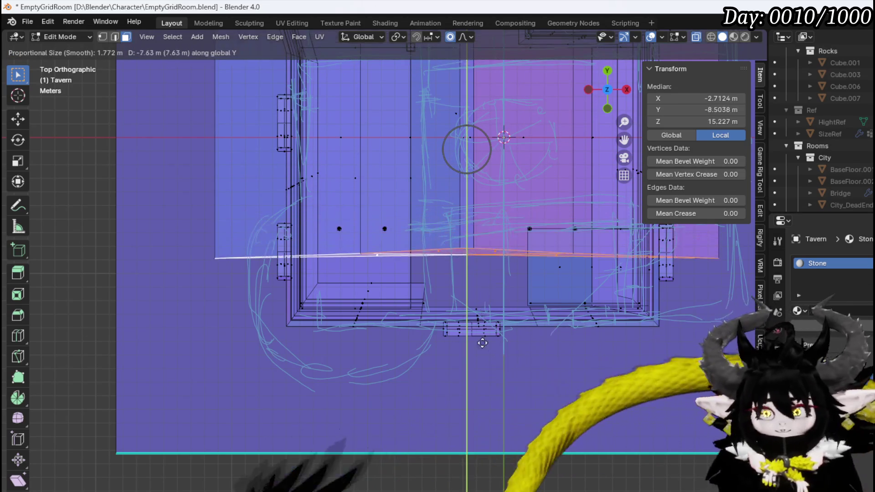
pyautogui.click(484, 410)
pyautogui.moveTo(484, 410)
pyautogui.mouseDown(button='middle')
pyautogui.moveTo(432, 292)
pyautogui.moveTo(570, 211)
pyautogui.moveTo(650, 86)
pyautogui.mouseUp(button='middle')
pyautogui.click(696, 37)
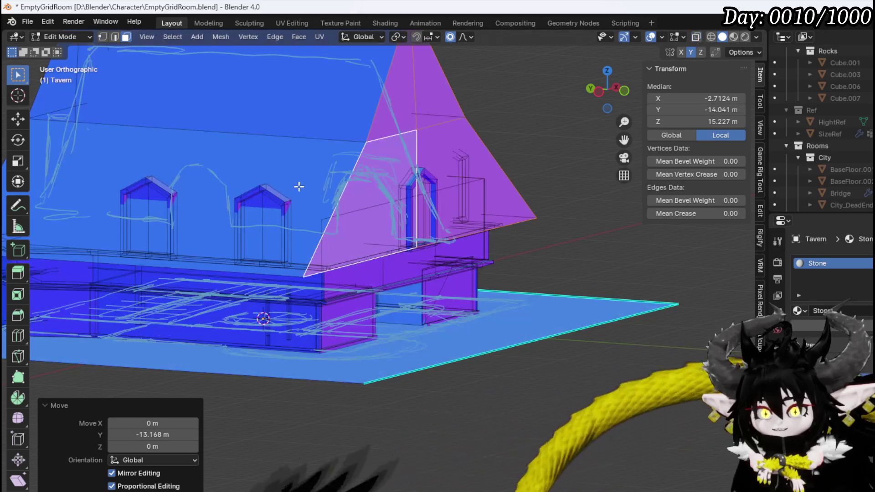
# - Select the whole connected roof mesh and move it vertically along Z
pyautogui.moveTo(501, 191)
pyautogui.mouseDown(button='middle')
pyautogui.moveTo(346, 195)
pyautogui.moveTo(512, 190)
pyautogui.moveTo(310, 197)
pyautogui.moveTo(436, 230)
pyautogui.moveTo(414, 259)
pyautogui.moveTo(528, 198)
pyautogui.moveTo(398, 194)
pyautogui.moveTo(441, 192)
pyautogui.moveTo(389, 217)
pyautogui.moveTo(423, 208)
pyautogui.moveTo(206, 215)
pyautogui.mouseUp(button='middle')
pyautogui.scroll(3, 346, 195)
pyautogui.moveTo(324, 208)
pyautogui.mouseDown(button='middle')
pyautogui.moveTo(463, 233)
pyautogui.moveTo(365, 227)
pyautogui.moveTo(279, 246)
pyautogui.moveTo(90, 166)
pyautogui.moveTo(345, 185)
pyautogui.moveTo(269, 172)
pyautogui.moveTo(196, 178)
pyautogui.moveTo(178, 189)
pyautogui.moveTo(238, 182)
pyautogui.moveTo(340, 203)
pyautogui.moveTo(308, 154)
pyautogui.mouseUp(button='middle')
pyautogui.scroll(3, 90, 166)
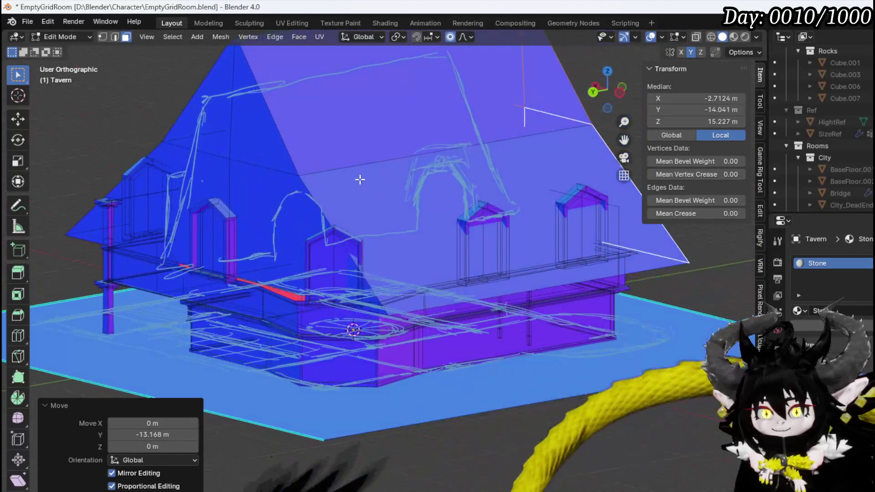
pyautogui.press('1')
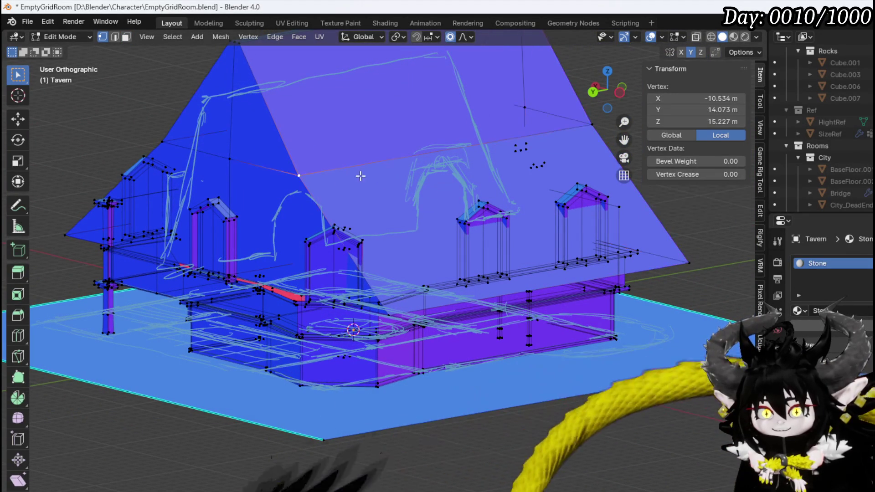
pyautogui.click(315, 183)
pyautogui.hotkey('ctrl', 'l')
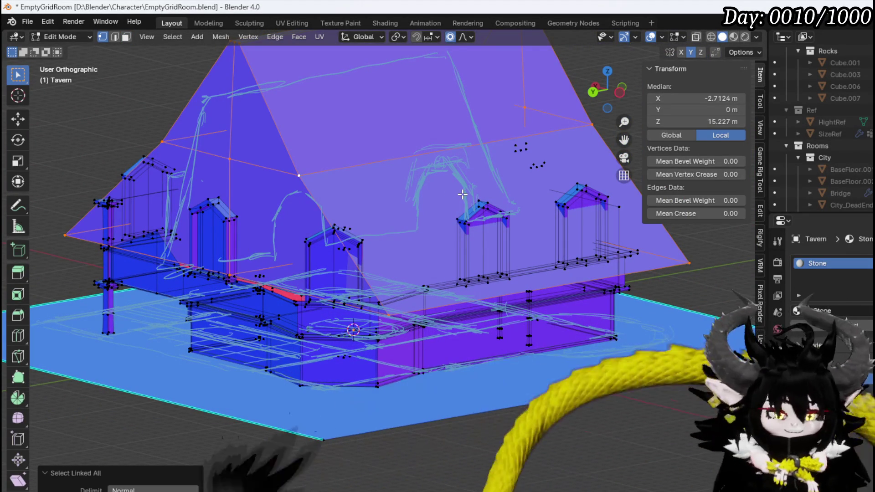
pyautogui.press('g')
pyautogui.press('z')
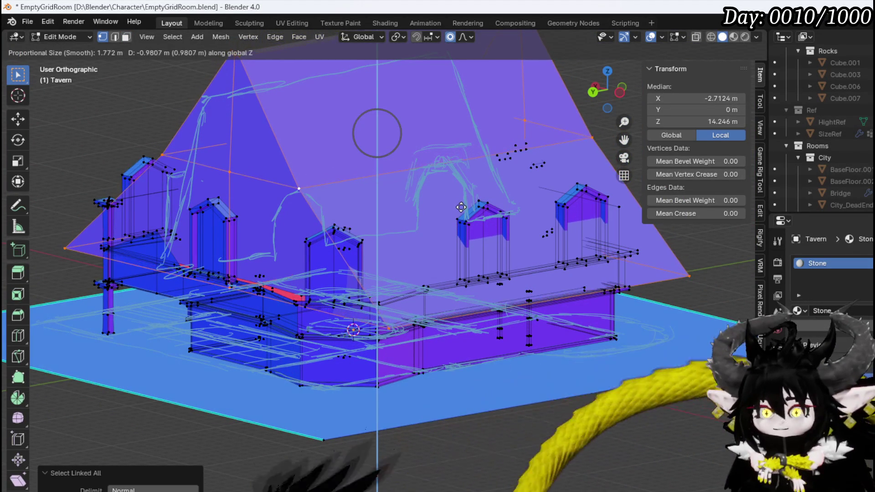
pyautogui.moveTo(453, 212)
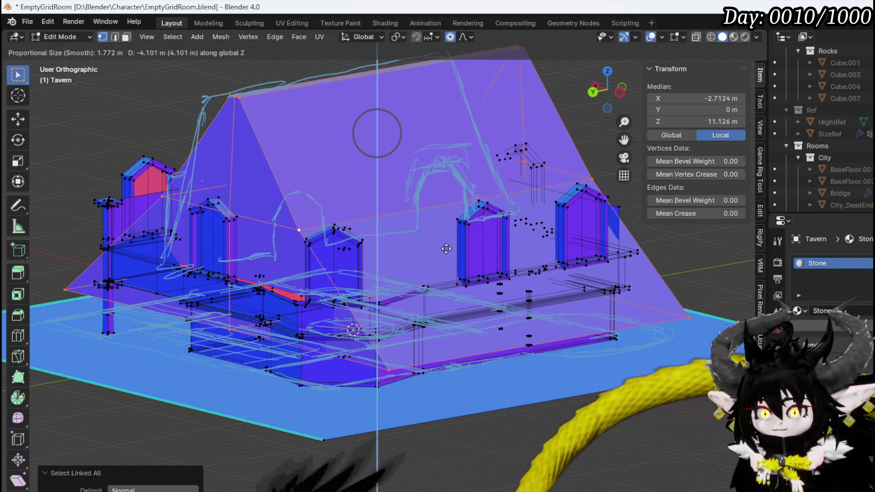
pyautogui.moveTo(447, 247)
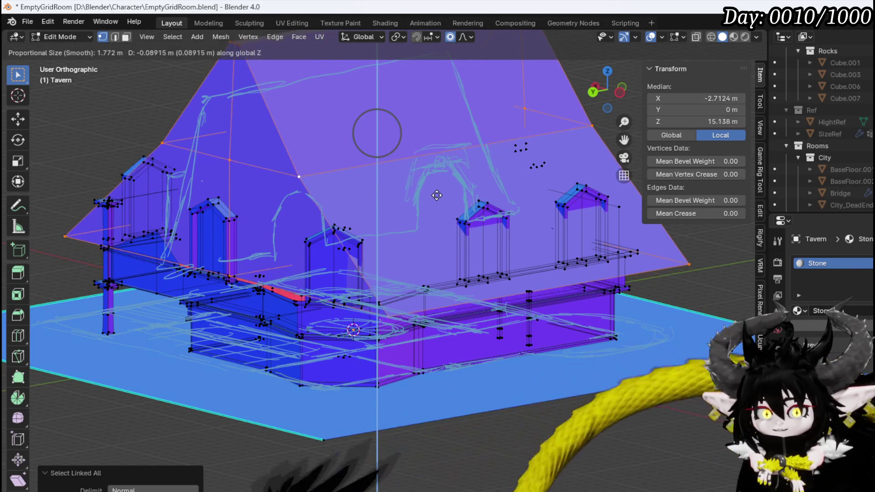
pyautogui.click(437, 197)
# - Select several roof vertices near the dormers plus a chimney vertex
pyautogui.moveTo(436, 197)
pyautogui.mouseDown(button='middle')
pyautogui.moveTo(323, 166)
pyautogui.moveTo(250, 175)
pyautogui.moveTo(440, 201)
pyautogui.mouseUp(button='middle')
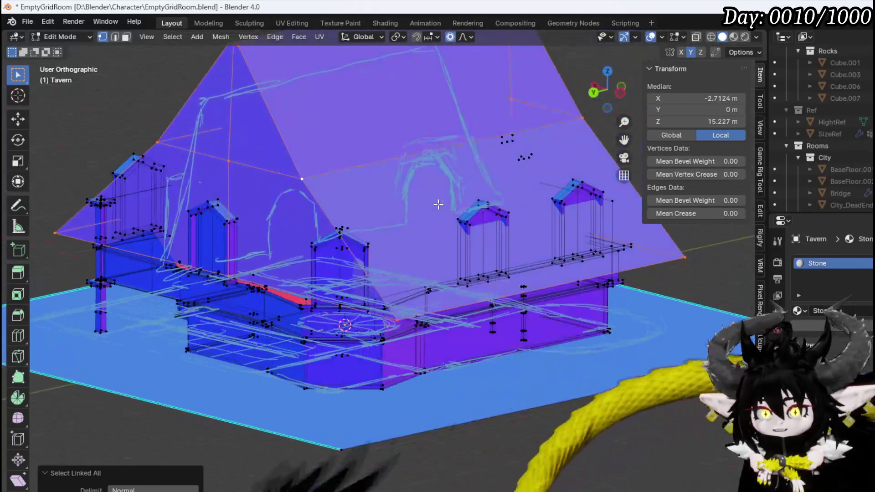
pyautogui.click(340, 233)
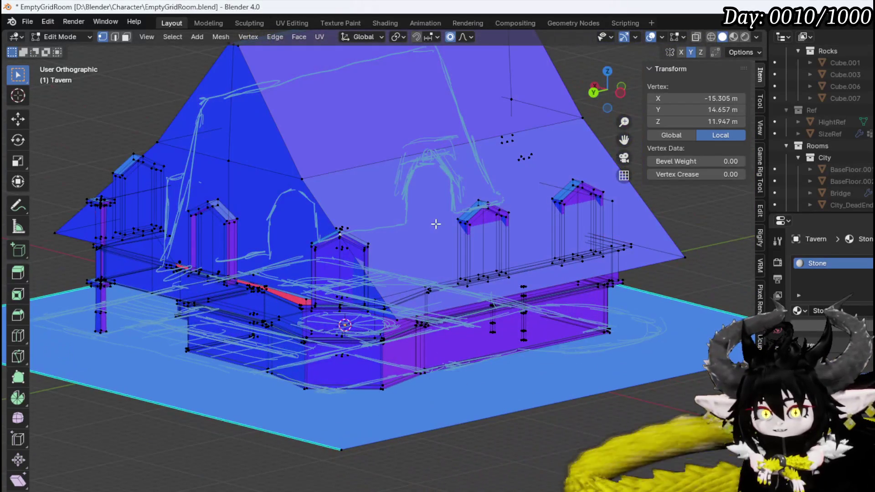
pyautogui.keyDown('shift'); pyautogui.click(576, 184); pyautogui.keyUp('shift')
pyautogui.moveTo(577, 184)
pyautogui.mouseDown(button='middle')
pyautogui.moveTo(458, 184)
pyautogui.moveTo(520, 187)
pyautogui.moveTo(311, 210)
pyautogui.moveTo(506, 247)
pyautogui.moveTo(353, 263)
pyautogui.moveTo(368, 232)
pyautogui.mouseUp(button='middle')
pyautogui.click(458, 184)
pyautogui.scroll(2, 365, 252)
pyautogui.press('KP_3')
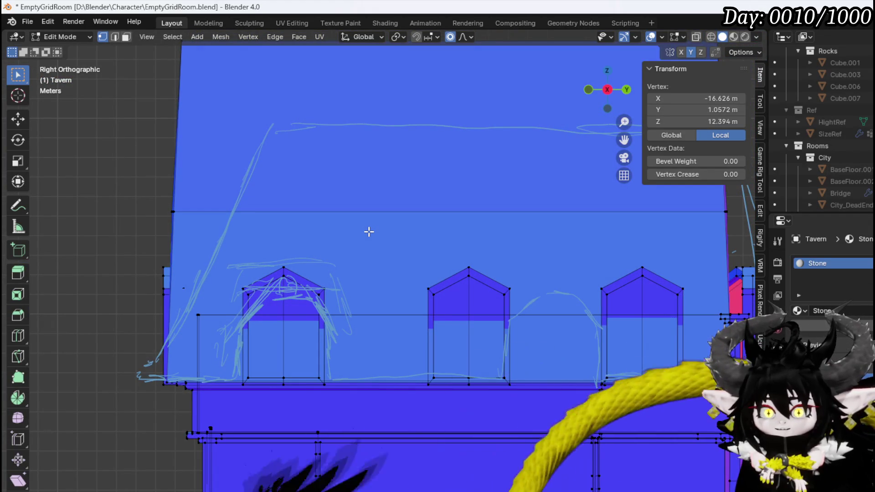
pyautogui.moveTo(342, 196); pyautogui.dragTo(318, 314, button='middle')
pyautogui.moveTo(416, 327)
pyautogui.mouseDown(button='middle')
pyautogui.moveTo(424, 298)
pyautogui.moveTo(416, 308)
pyautogui.moveTo(282, 283)
pyautogui.mouseUp(button='middle')
pyautogui.moveTo(364, 281); pyautogui.dragTo(234, 283, button='middle')
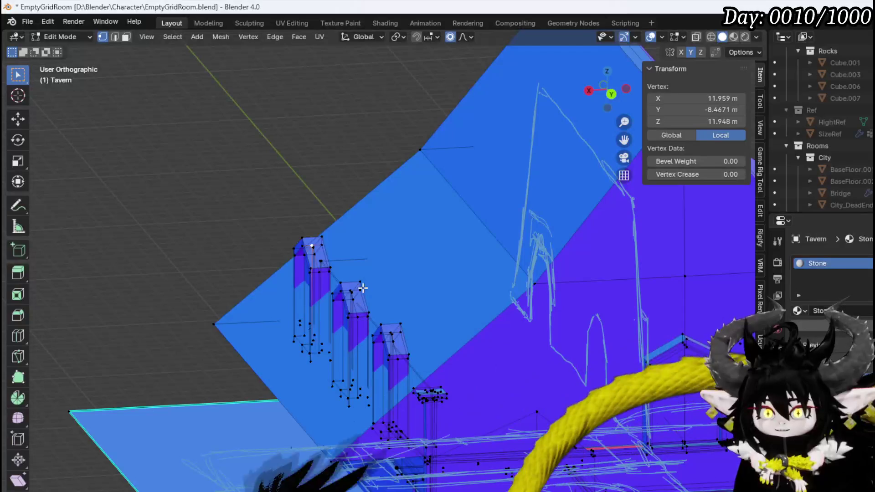
pyautogui.keyDown('shift'); pyautogui.click(341, 283); pyautogui.keyUp('shift')
pyautogui.moveTo(411, 330); pyautogui.dragTo(414, 306, button='middle')
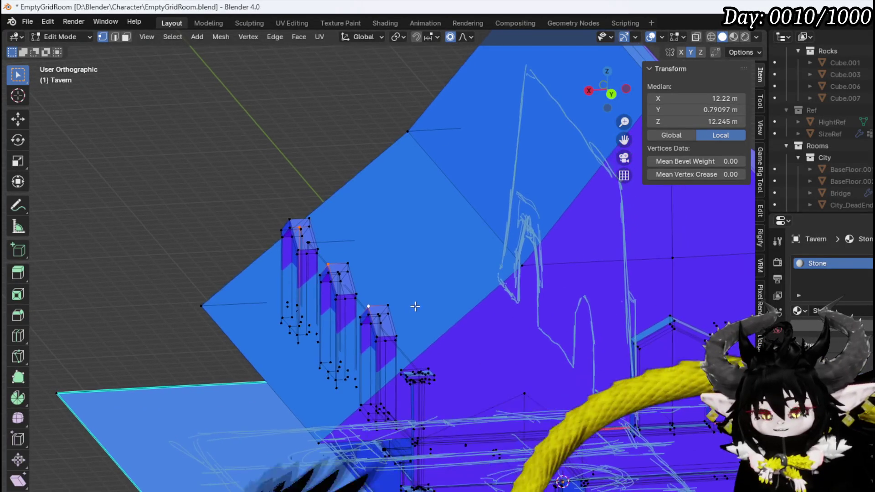
# - In Front view, move the whole side chimney out and about 1.88 m up, clear of the roof
pyautogui.press('KP_3')
pyautogui.press('KP_1')
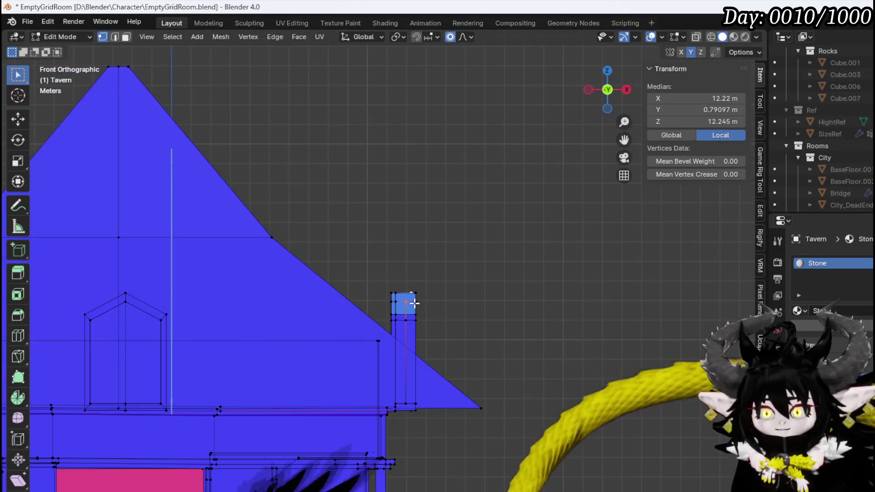
pyautogui.hotkey('ctrl', 'l')
pyautogui.press('g')
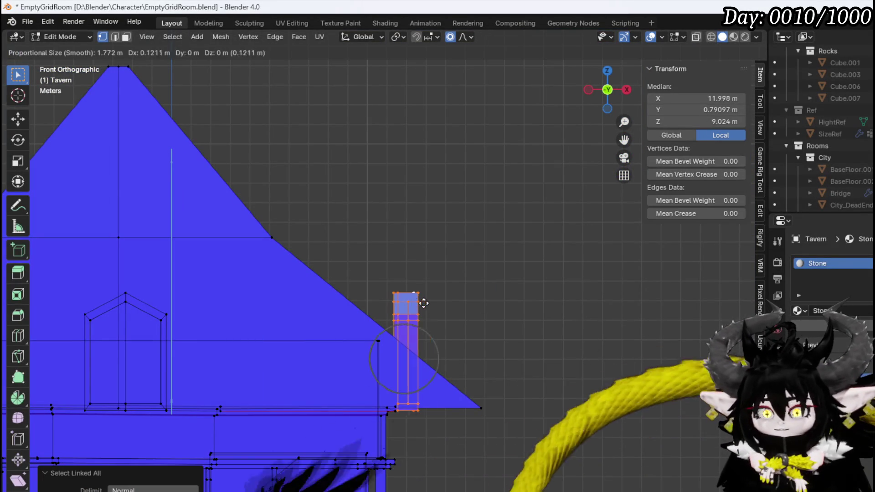
pyautogui.click(453, 296)
pyautogui.moveTo(453, 295)
pyautogui.mouseDown(button='middle')
pyautogui.moveTo(426, 297)
pyautogui.moveTo(431, 306)
pyautogui.mouseUp(button='middle')
pyautogui.press('KP_1')
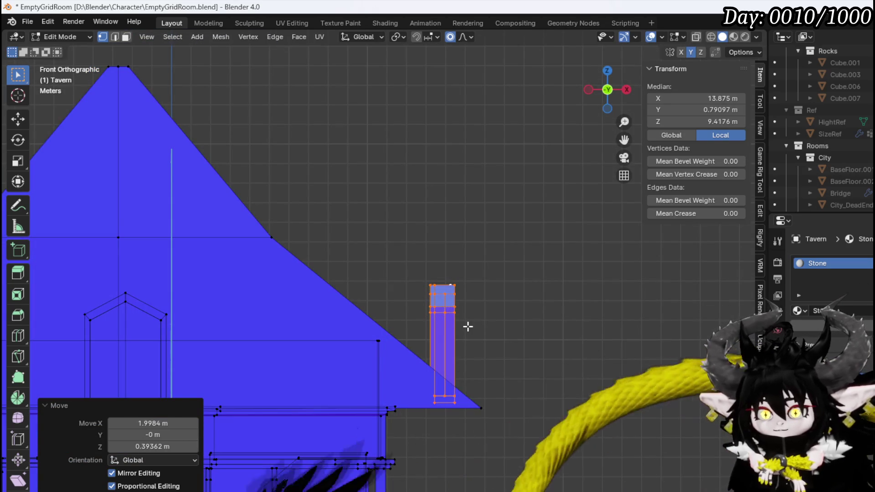
pyautogui.press('g')
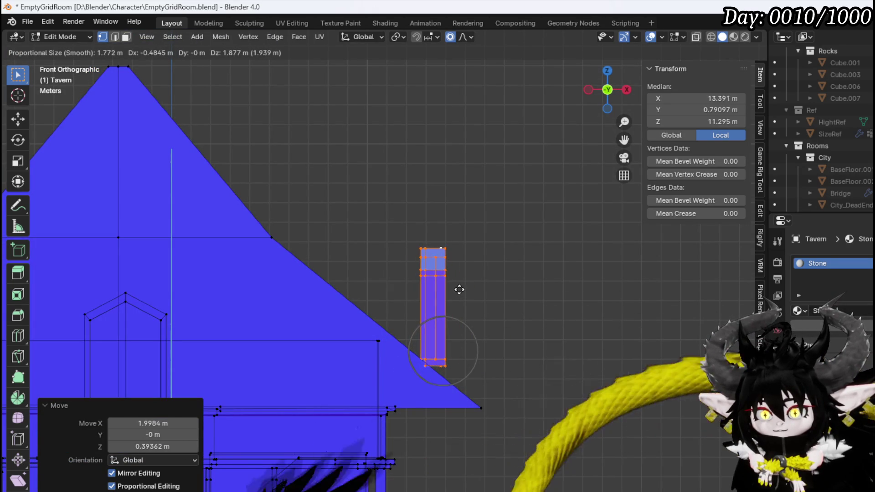
pyautogui.click(459, 290)
pyautogui.moveTo(459, 290)
pyautogui.mouseDown(button='middle')
pyautogui.moveTo(291, 309)
pyautogui.moveTo(365, 332)
pyautogui.mouseUp(button='middle')
pyautogui.scroll(-3, 287, 228)
# - Clear the selection and select the entire roof from its gable face
pyautogui.hotkey('alt', 'a')
pyautogui.press('3')
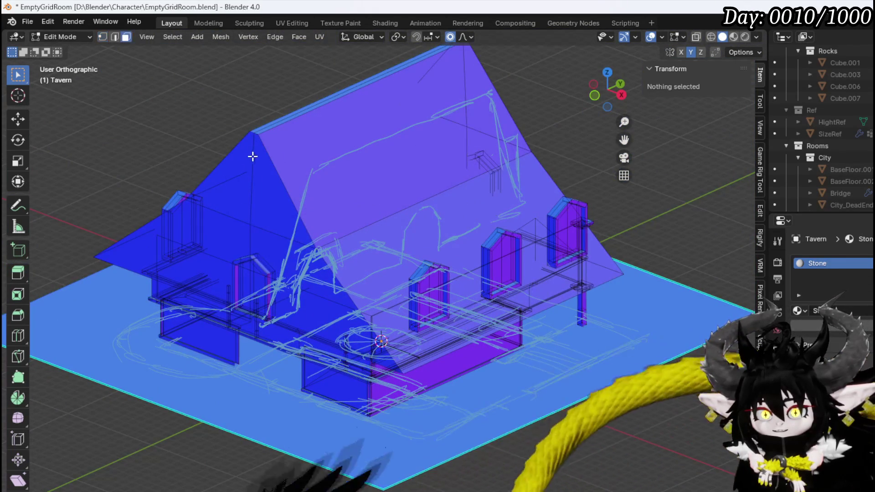
pyautogui.click(252, 153)
pyautogui.hotkey('ctrl', 'l')
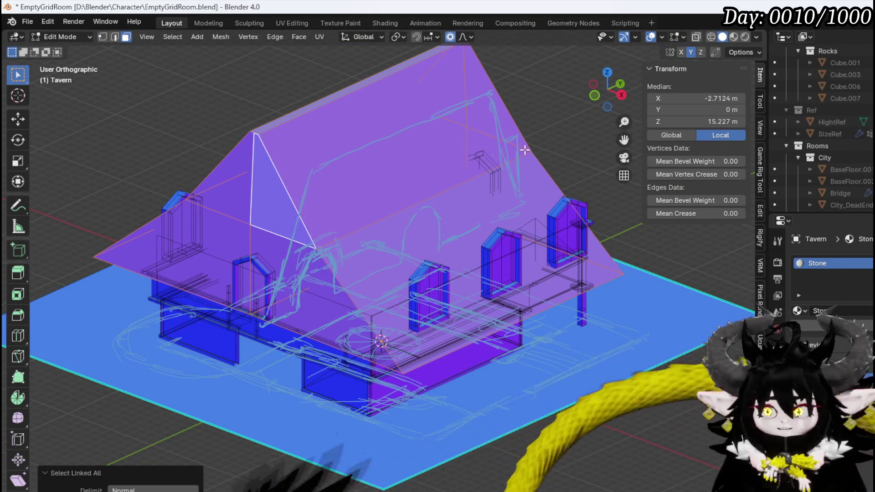
# - Duplicate the roof, rotate the copy 90° and shrink it to dormer size
pyautogui.press('KP_7')
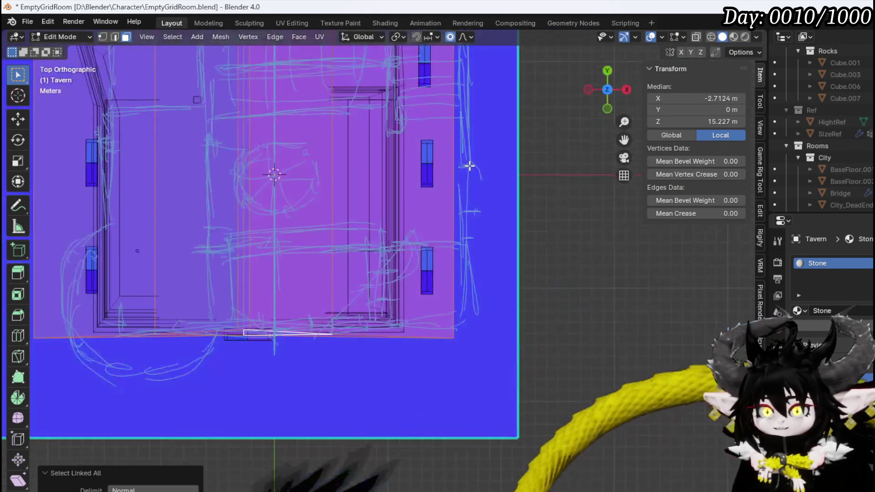
pyautogui.scroll(-4, 469, 165)
pyautogui.press('g')
pyautogui.click(513, 198)
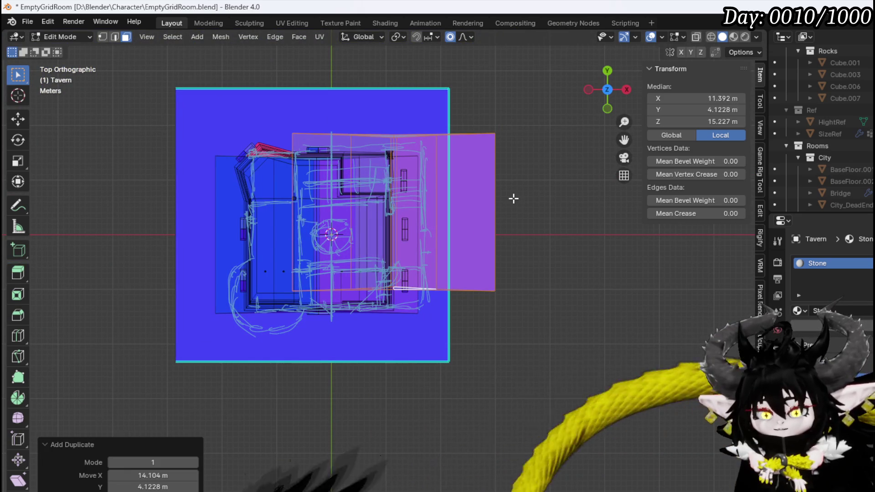
pyautogui.write('r90')
pyautogui.press('Return')
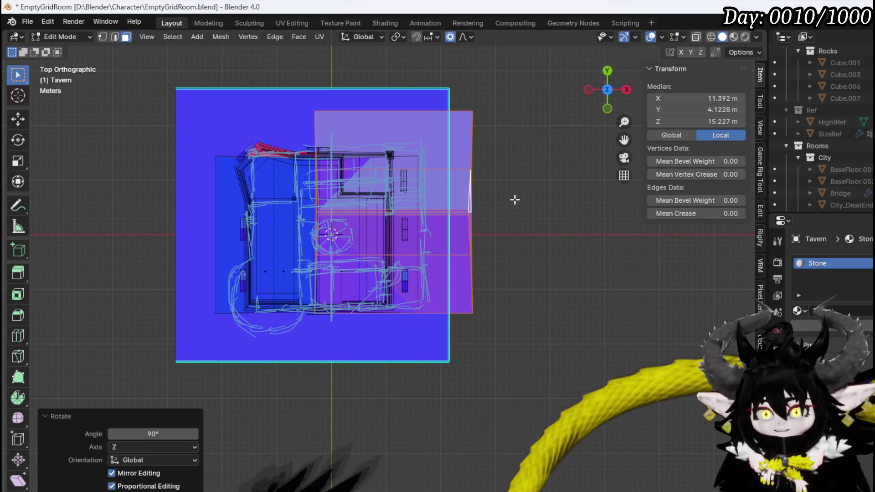
pyautogui.press('s')
pyautogui.click(432, 221)
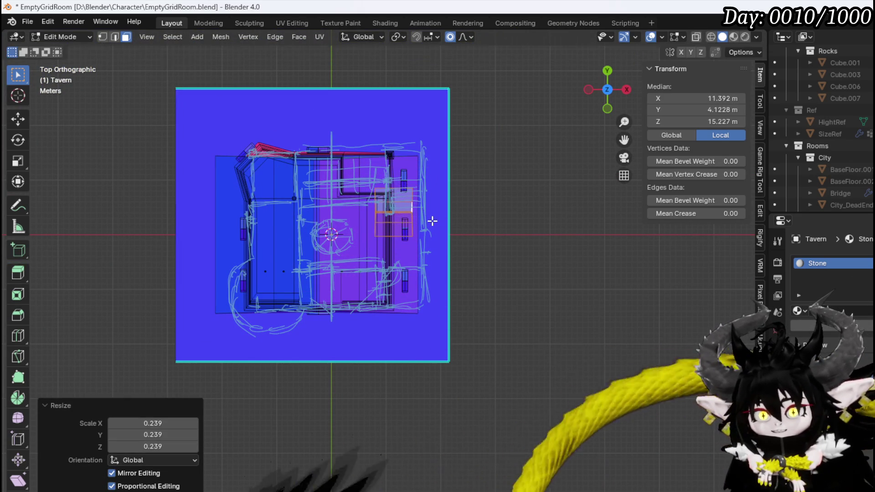
# - Place the small roof piece over a side window and lower it in side view
pyautogui.press('g')
pyautogui.click(419, 172)
pyautogui.moveTo(420, 172)
pyautogui.mouseDown(button='middle')
pyautogui.moveTo(428, 182)
pyautogui.moveTo(451, 149)
pyautogui.moveTo(380, 309)
pyautogui.moveTo(389, 253)
pyautogui.mouseUp(button='middle')
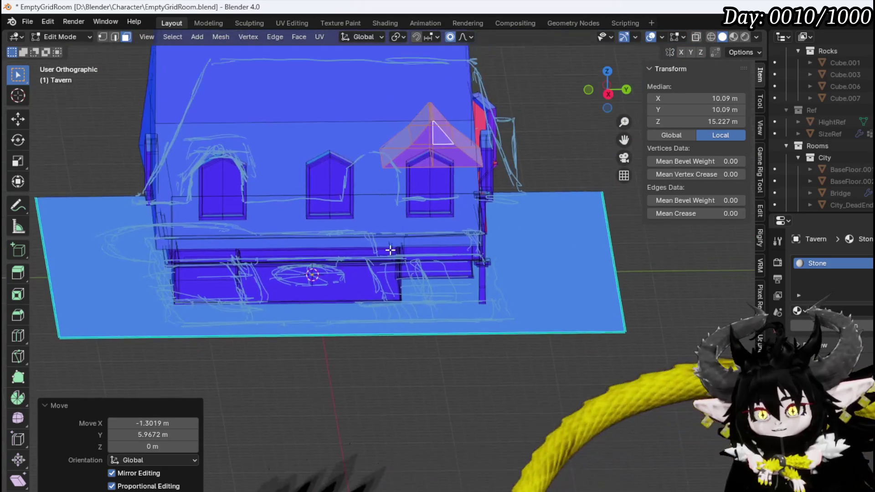
pyautogui.scroll(4, 389, 252)
pyautogui.press('KP_3')
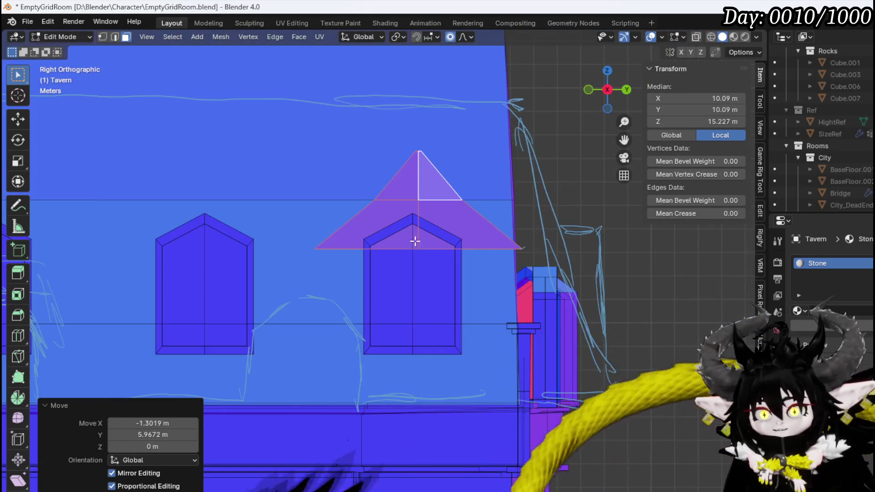
pyautogui.scroll(2, 415, 239)
pyautogui.press('g')
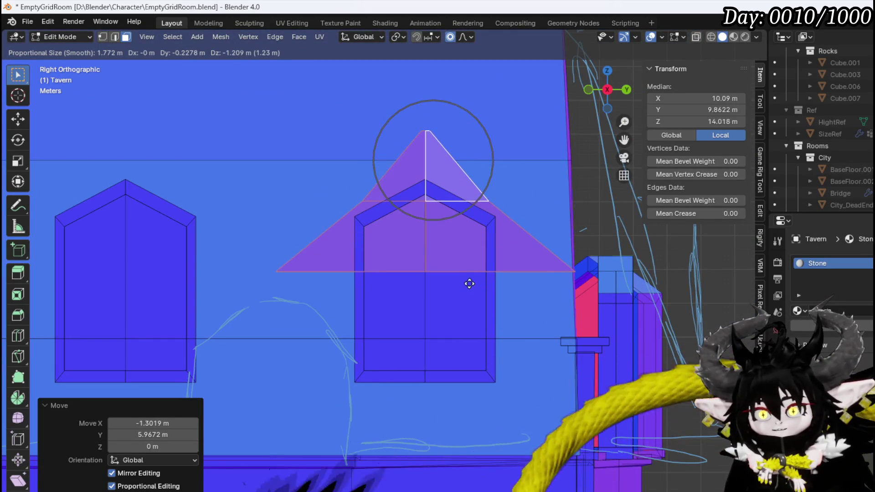
pyautogui.click(469, 289)
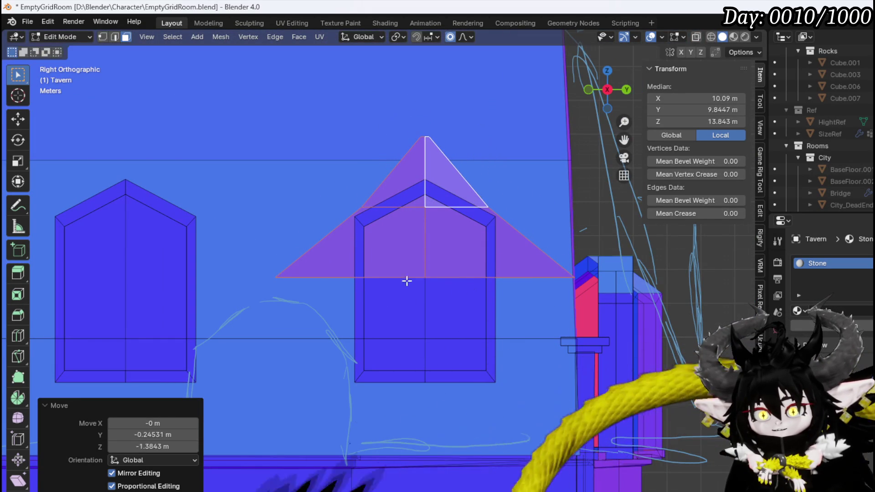
# - Select the dormer roof's base corner and middle vertices
pyautogui.press('1')
pyautogui.moveTo(308, 237); pyautogui.dragTo(302, 238)
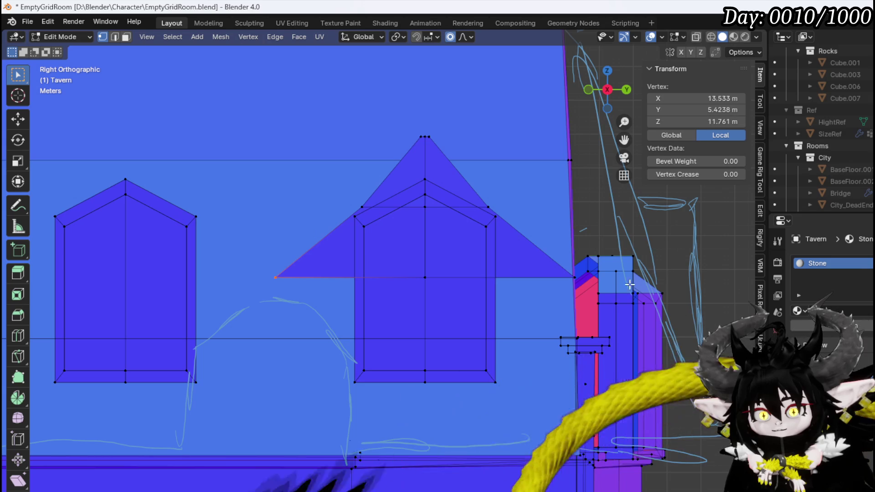
pyautogui.moveTo(558, 288); pyautogui.dragTo(577, 270)
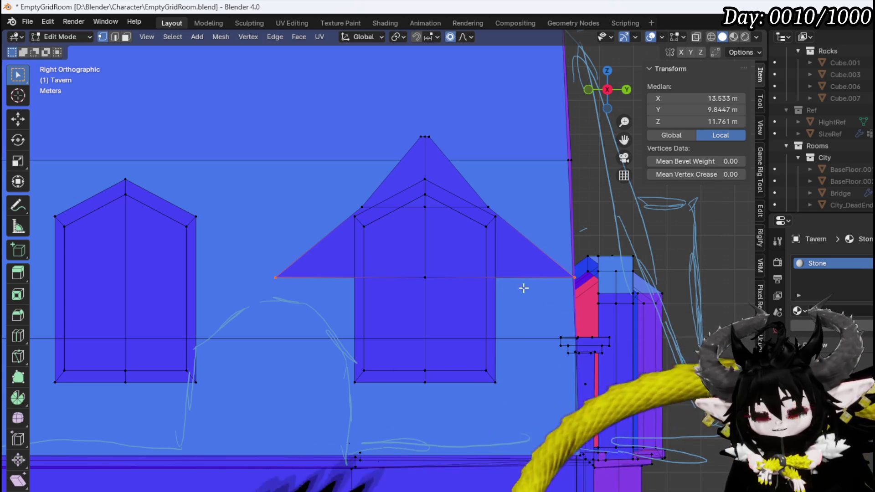
pyautogui.keyDown('shift'); pyautogui.moveTo(419, 292); pyautogui.dragTo(463, 254); pyautogui.keyUp('shift')
pyautogui.press('g')
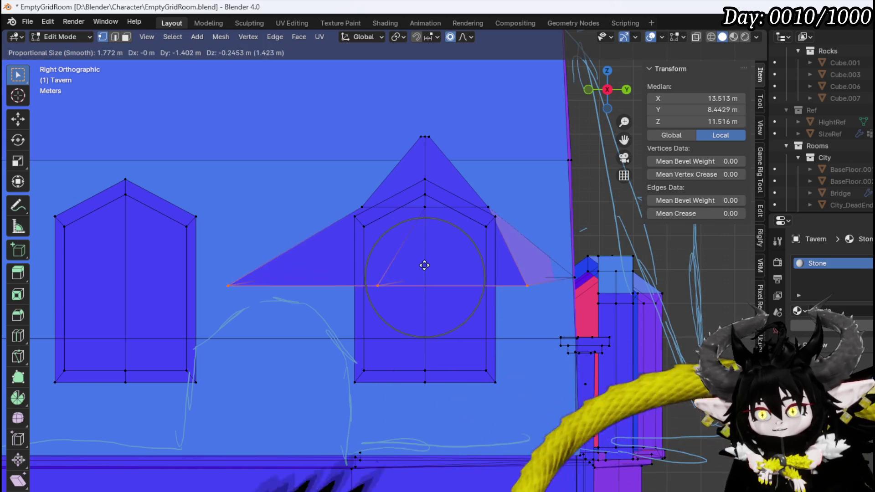
pyautogui.press('Escape')
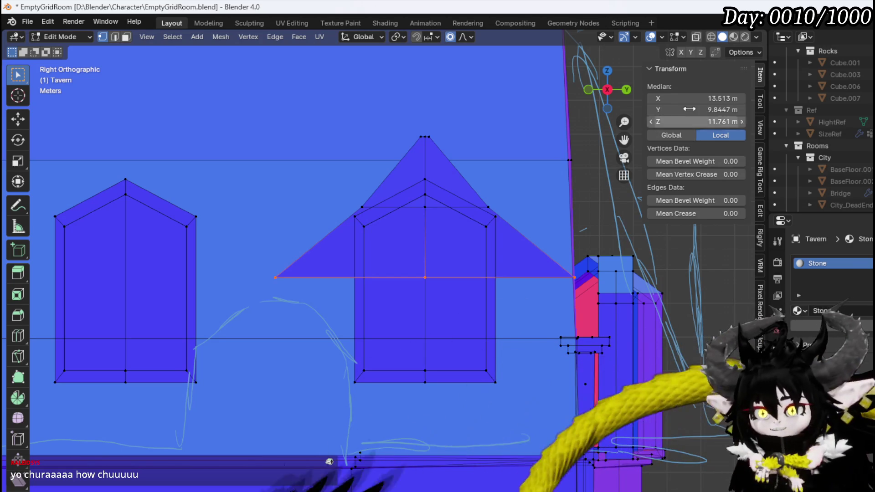
# - With X-ray on, lower the dormer roof's base edge straight down along Z
pyautogui.hotkey('alt', 'z')
pyautogui.scroll(2, 459, 263)
pyautogui.scroll(-2, 503, 282)
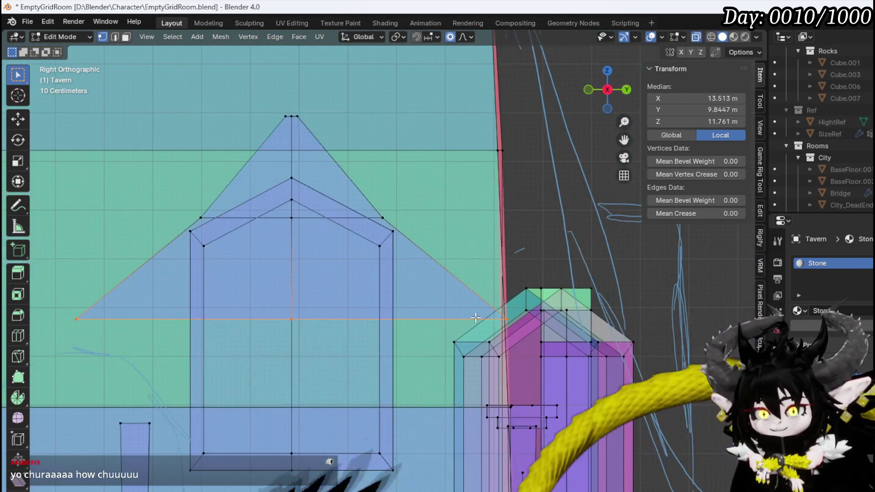
pyautogui.moveTo(503, 282)
pyautogui.mouseDown(button='middle')
pyautogui.moveTo(647, 248)
pyautogui.moveTo(572, 264)
pyautogui.moveTo(409, 265)
pyautogui.mouseUp(button='middle')
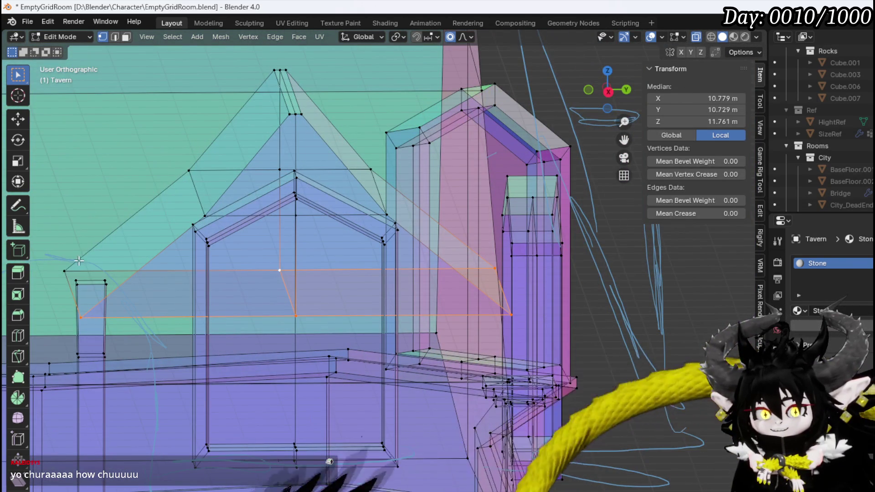
pyautogui.press('KP_1')
pyautogui.press('KP_3')
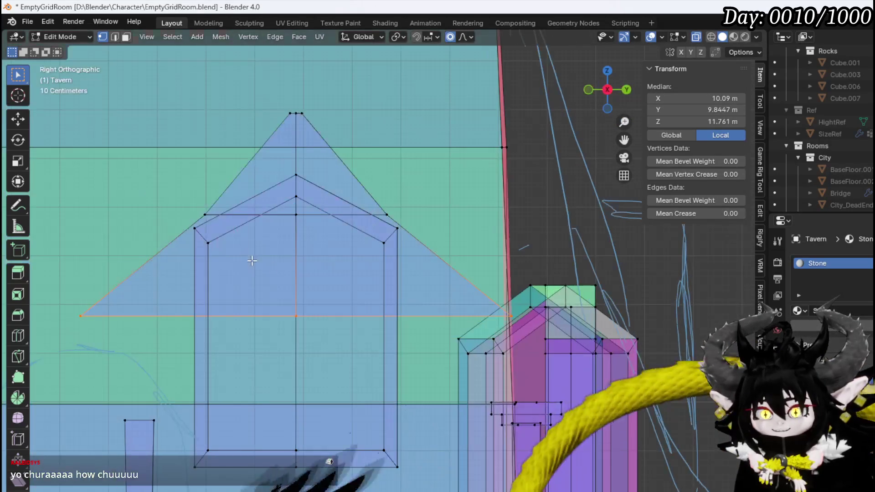
pyautogui.scroll(-3, 392, 292)
pyautogui.press('g')
pyautogui.press('z')
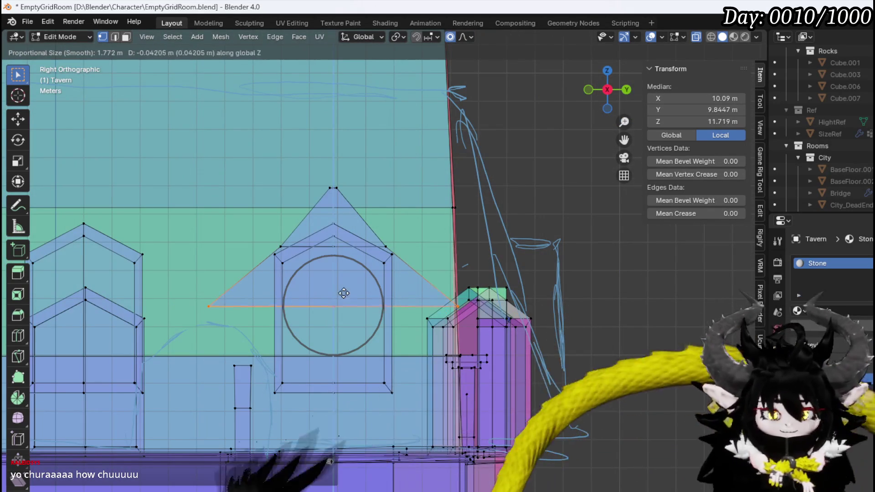
pyautogui.click(353, 374)
# - Select dormer roof edges and widen the roof along Y by 1.288
pyautogui.moveTo(355, 364)
pyautogui.mouseDown(button='middle')
pyautogui.moveTo(400, 242)
pyautogui.moveTo(364, 234)
pyautogui.moveTo(330, 253)
pyautogui.moveTo(500, 282)
pyautogui.moveTo(533, 264)
pyautogui.mouseUp(button='middle')
pyautogui.click(402, 219)
pyautogui.click(379, 257)
pyautogui.scroll(2, 536, 266)
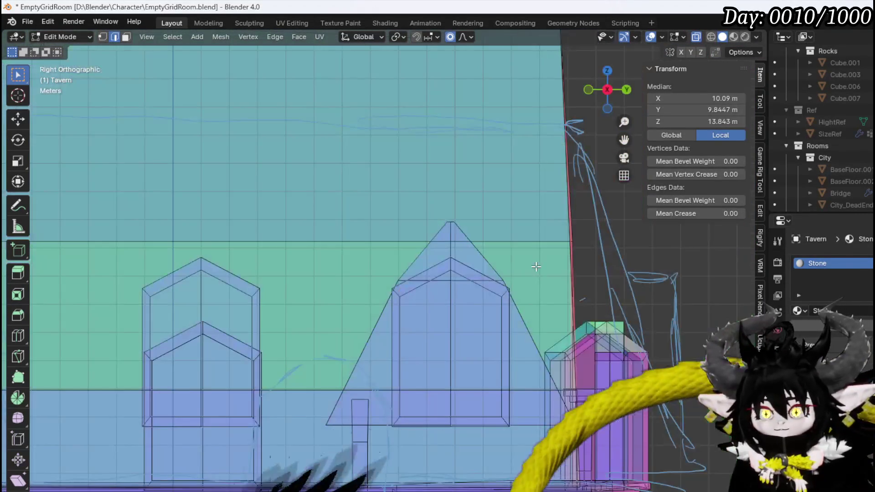
pyautogui.press('s')
pyautogui.press('x')
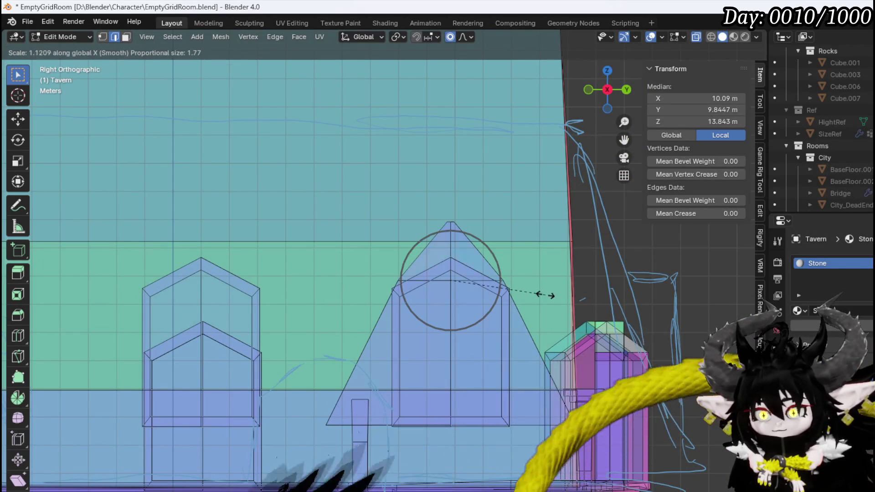
pyautogui.press('y')
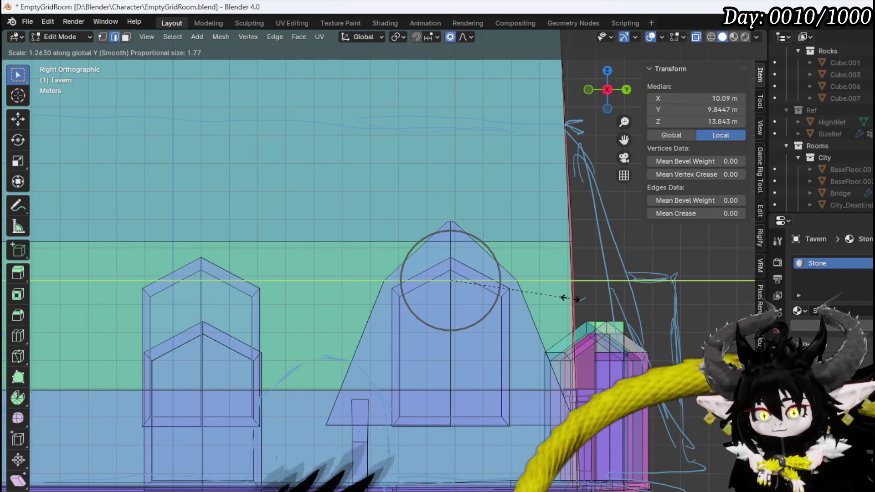
pyautogui.click(573, 299)
pyautogui.moveTo(574, 299)
pyautogui.mouseDown(button='middle')
pyautogui.moveTo(506, 309)
pyautogui.moveTo(629, 308)
pyautogui.moveTo(524, 301)
pyautogui.mouseUp(button='middle')
# - Turn off X-ray and shift the dormer's side face about 0.26 m in X
pyautogui.click(696, 36)
pyautogui.scroll(3, 447, 248)
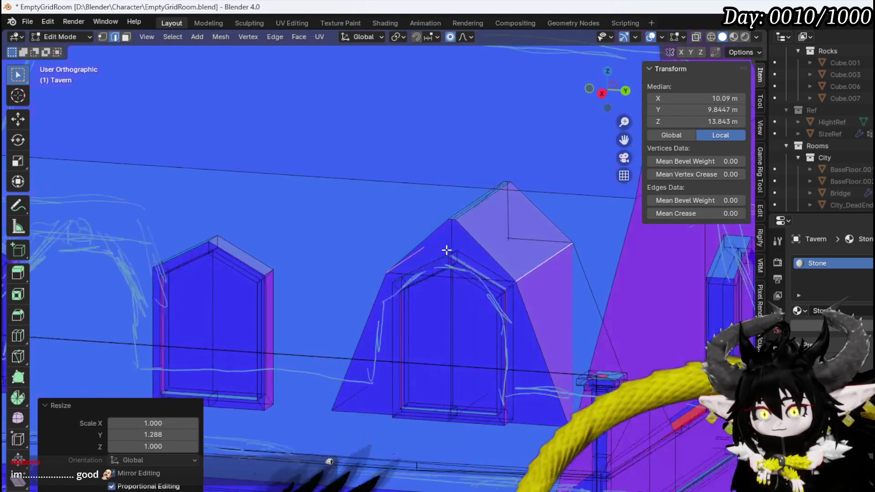
pyautogui.press('3')
pyautogui.click(484, 247)
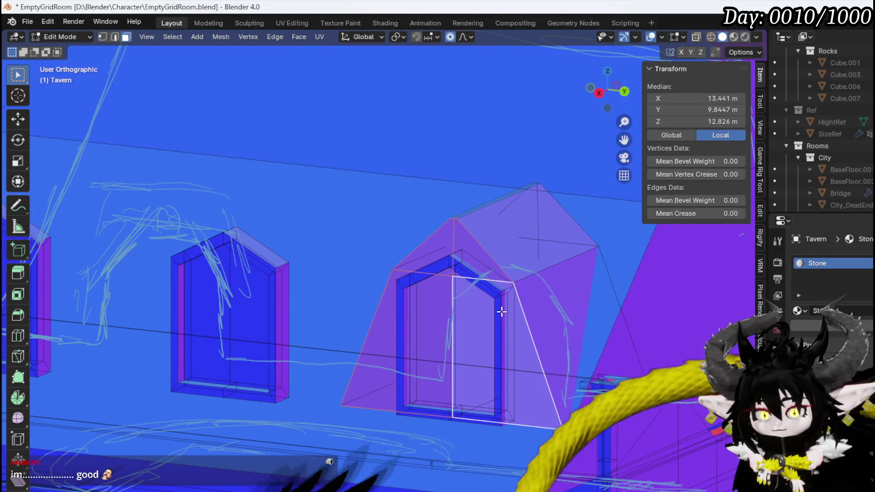
pyautogui.moveTo(501, 311); pyautogui.dragTo(480, 329, button='middle')
pyautogui.press('g')
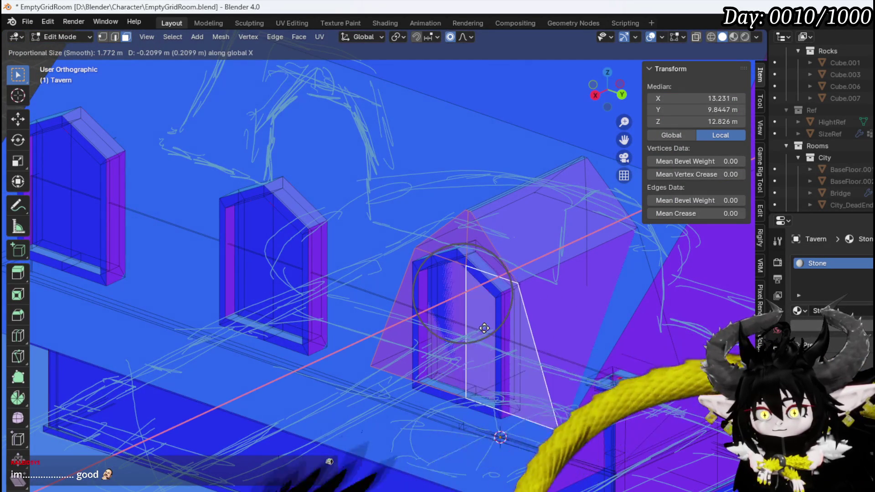
pyautogui.click(486, 328)
pyautogui.moveTo(485, 328)
pyautogui.mouseDown(button='middle')
pyautogui.moveTo(472, 312)
pyautogui.moveTo(549, 333)
pyautogui.mouseUp(button='middle')
# - Move the small triangular roof face along X to extend the gable slope
pyautogui.click(295, 258)
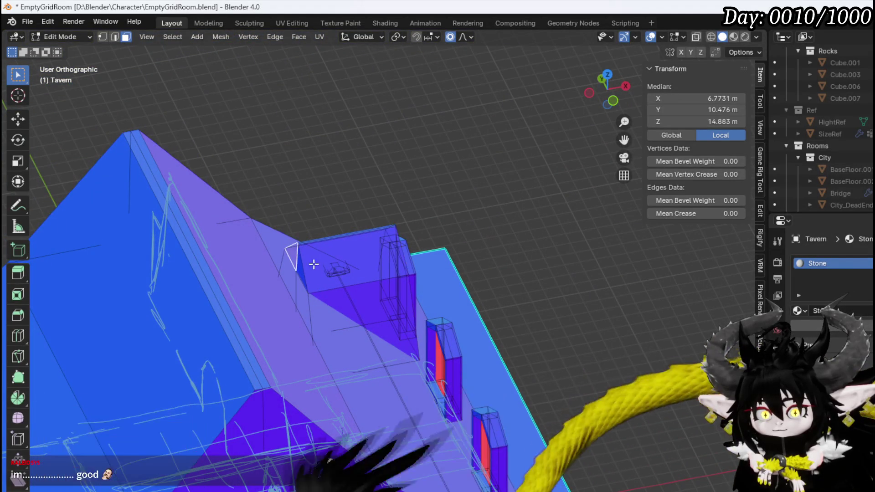
pyautogui.press('g')
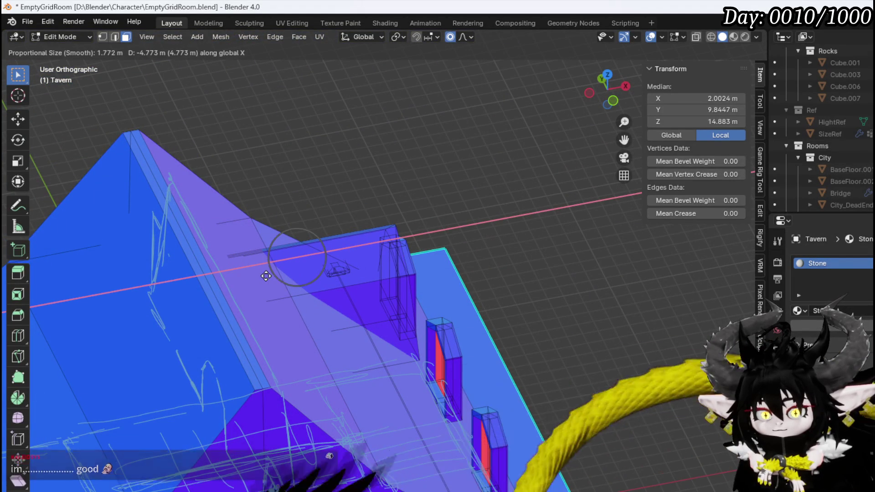
pyautogui.click(280, 246)
pyautogui.moveTo(293, 268)
pyautogui.mouseDown(button='middle')
pyautogui.moveTo(254, 231)
pyautogui.moveTo(313, 225)
pyautogui.moveTo(219, 249)
pyautogui.moveTo(61, 248)
pyautogui.moveTo(201, 272)
pyautogui.moveTo(303, 268)
pyautogui.moveTo(221, 283)
pyautogui.moveTo(270, 252)
pyautogui.mouseUp(button='middle')
# - In Front view, slide the main roof edge 4.51 m outward and 0.80 m higher
pyautogui.press('2')
pyautogui.moveTo(297, 306); pyautogui.dragTo(158, 279, button='middle')
pyautogui.press('KP_1')
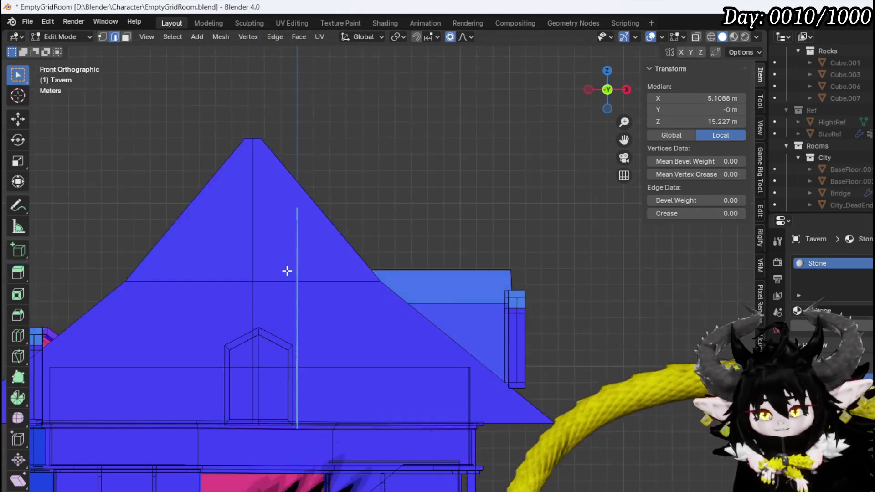
pyautogui.press('g')
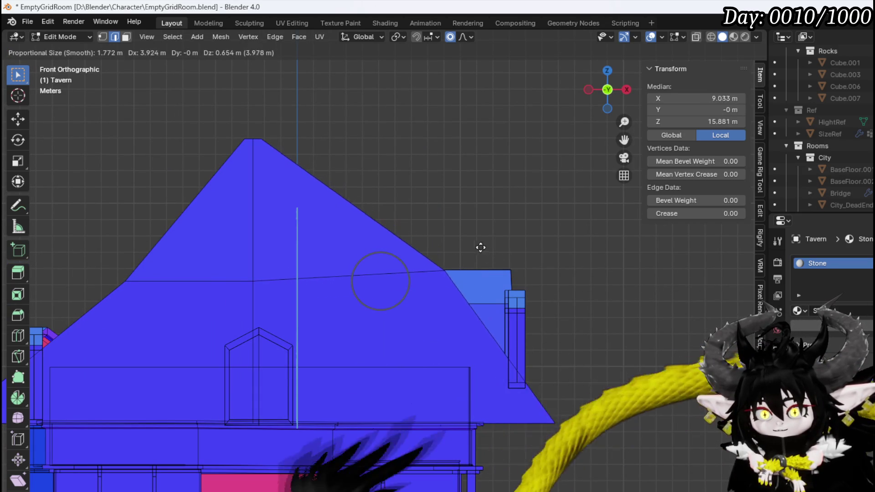
pyautogui.moveTo(465, 246)
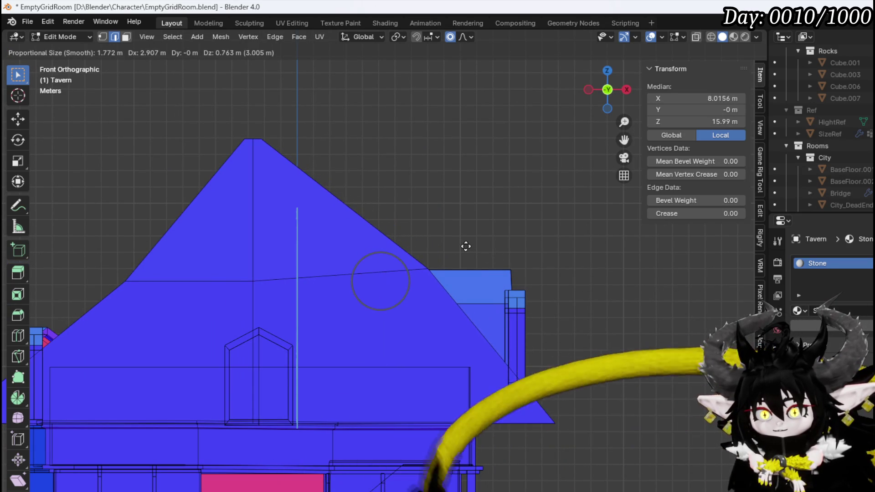
pyautogui.click(492, 246)
pyautogui.moveTo(463, 251)
pyautogui.mouseDown(button='middle')
pyautogui.moveTo(343, 281)
pyautogui.moveTo(221, 273)
pyautogui.moveTo(541, 307)
pyautogui.moveTo(497, 287)
pyautogui.mouseUp(button='middle')
pyautogui.moveTo(579, 305); pyautogui.dragTo(622, 304, button='middle')
# - With X-ray on, select the side roof face and start moving it about 8.68 m toward the main roof
pyautogui.press('3')
pyautogui.click(628, 288)
pyautogui.click(620, 309)
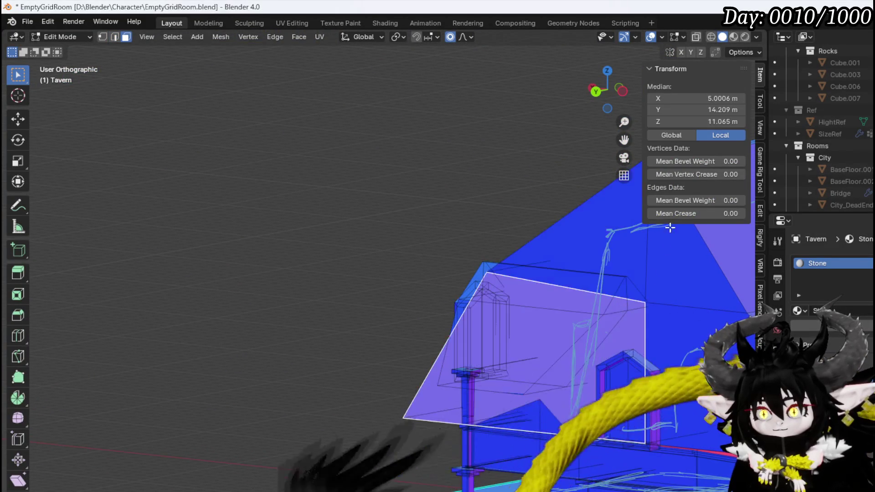
pyautogui.click(696, 37)
pyautogui.click(635, 289)
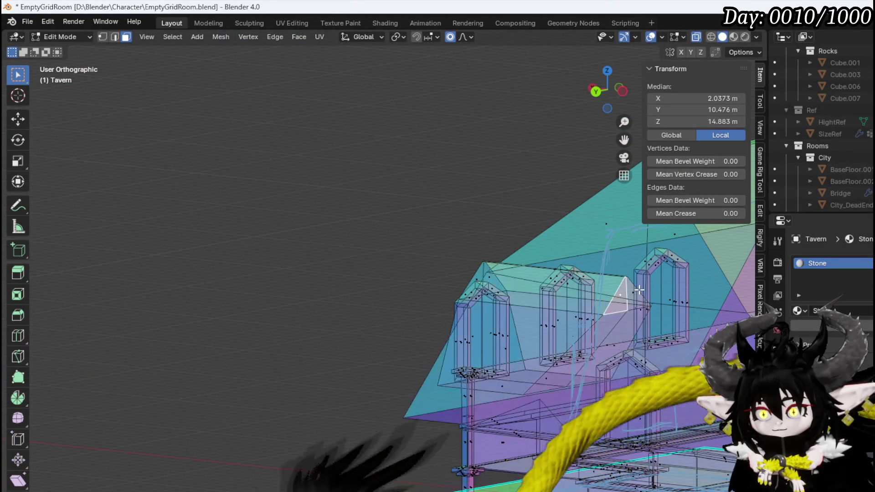
pyautogui.moveTo(629, 292)
pyautogui.mouseDown(button='middle')
pyautogui.moveTo(650, 306)
pyautogui.moveTo(625, 302)
pyautogui.moveTo(626, 291)
pyautogui.mouseUp(button='middle')
pyautogui.press('KP_3')
pyautogui.press('KP_1')
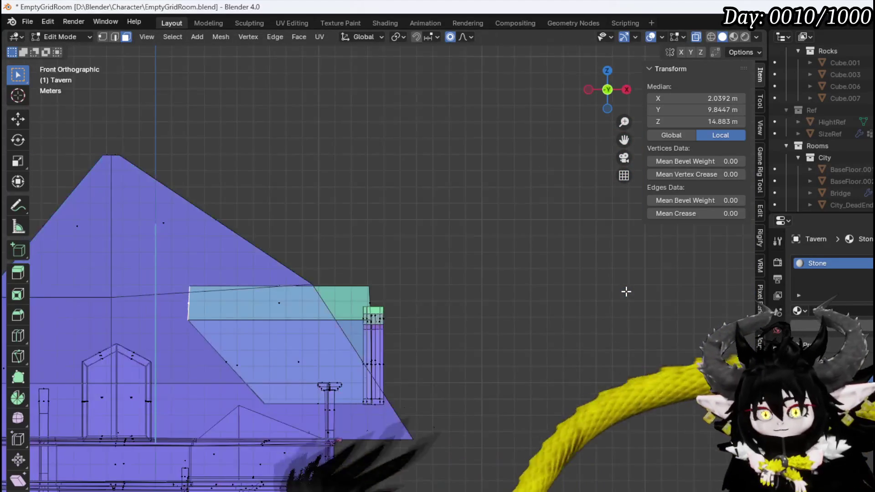
pyautogui.press('g')
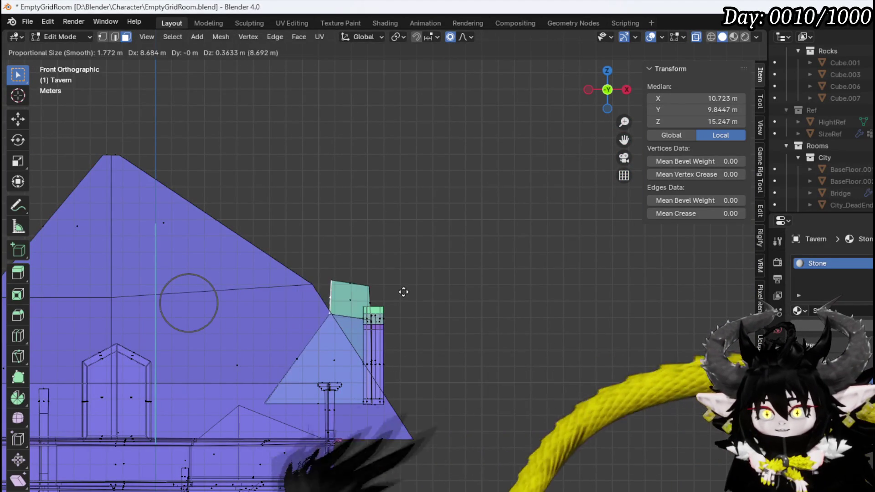
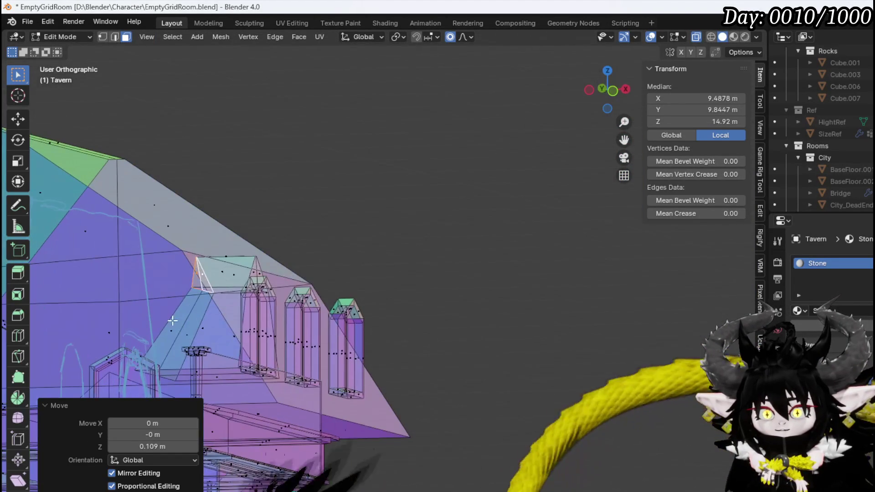
# - In front view, shift the selected dormer roof vertices sideways with proportional editing
pyautogui.click(168, 325)
pyautogui.click(147, 376)
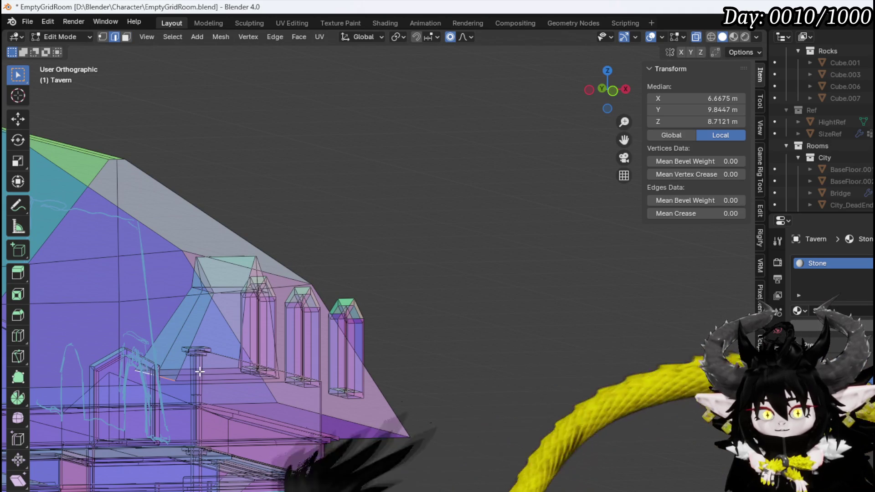
pyautogui.moveTo(199, 363); pyautogui.dragTo(173, 361, button='middle')
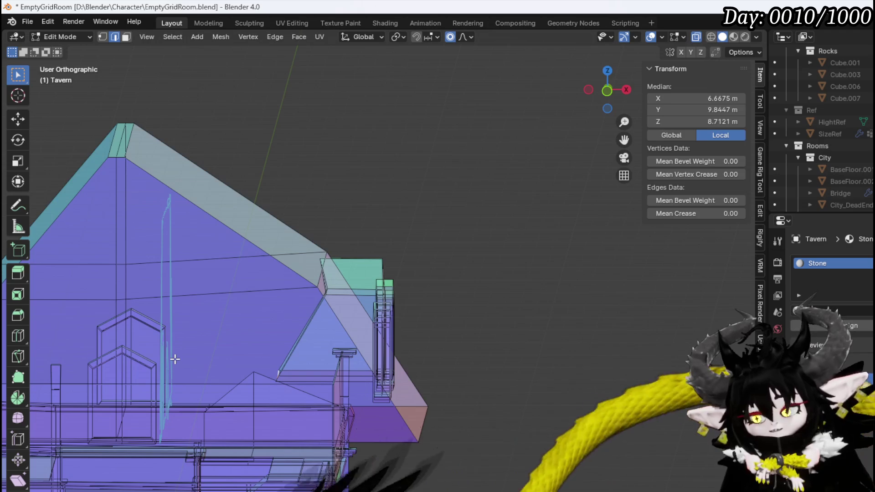
pyautogui.moveTo(197, 339); pyautogui.dragTo(221, 336, button='middle')
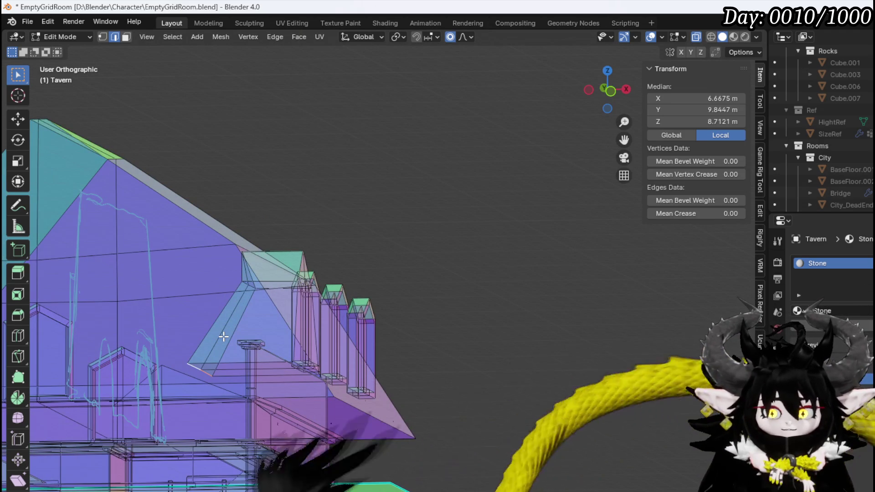
pyautogui.moveTo(223, 337); pyautogui.dragTo(225, 333, button='middle')
pyautogui.press('KP_3')
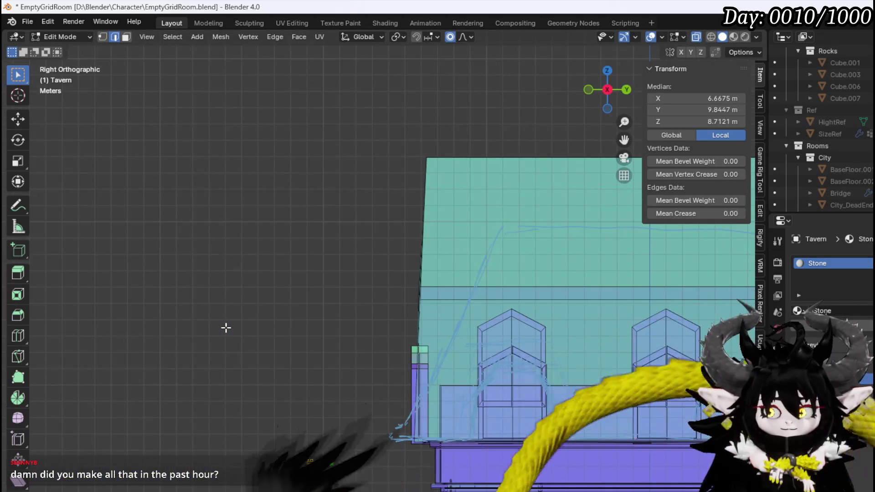
pyautogui.press('KP_1')
pyautogui.scroll(2, 258, 415)
pyautogui.keyDown('shift'); pyautogui.moveTo(259, 415); pyautogui.dragTo(287, 359, button='middle'); pyautogui.keyUp('shift')
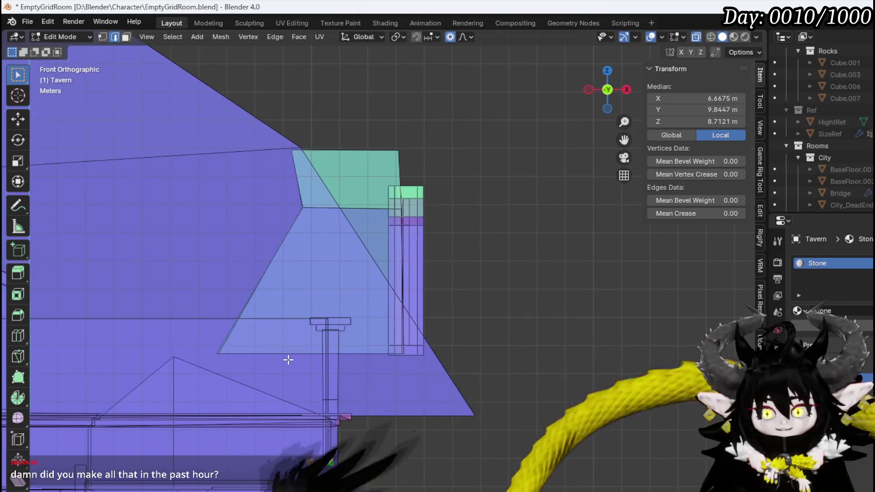
pyautogui.press('g')
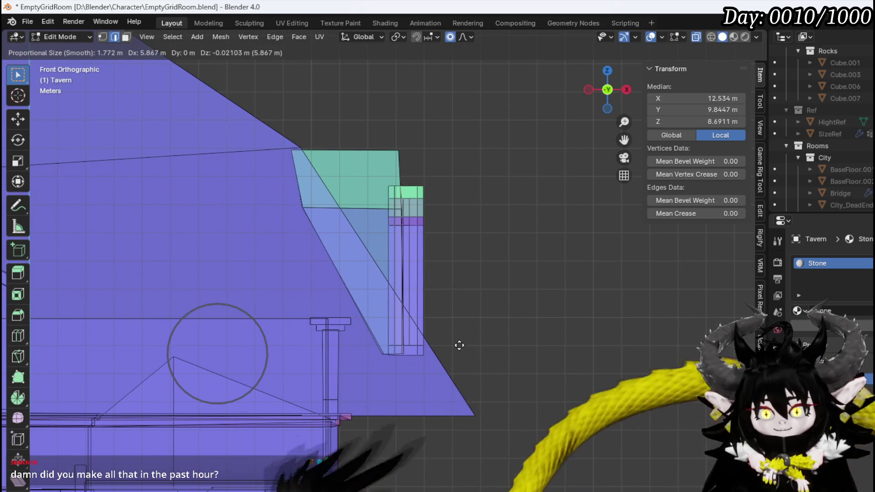
pyautogui.click(459, 345)
# - Move the dormer roof's gable corner vertex 0.75697 m in X to meet the slope
pyautogui.press('1')
pyautogui.moveTo(282, 216); pyautogui.dragTo(316, 200)
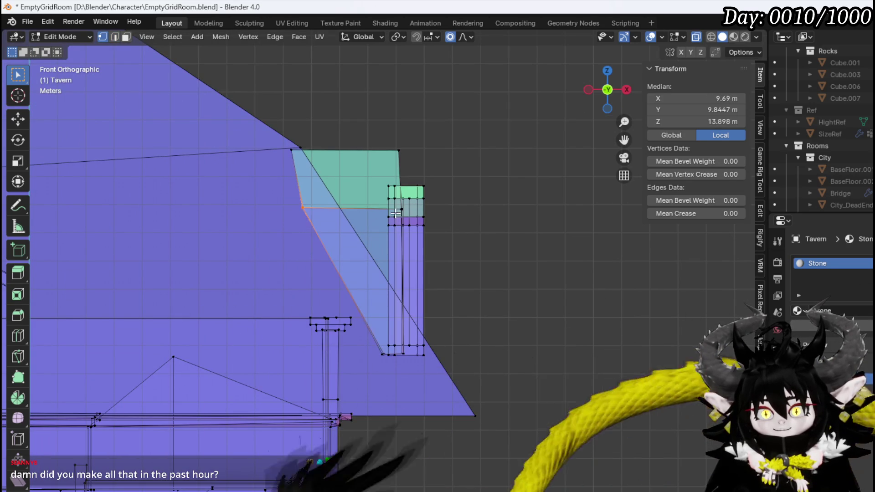
pyautogui.press('g')
pyautogui.click(319, 201)
pyautogui.moveTo(319, 201)
pyautogui.mouseDown(button='middle')
pyautogui.moveTo(237, 219)
pyautogui.moveTo(406, 241)
pyautogui.moveTo(410, 223)
pyautogui.mouseUp(button='middle')
pyautogui.scroll(2, 227, 226)
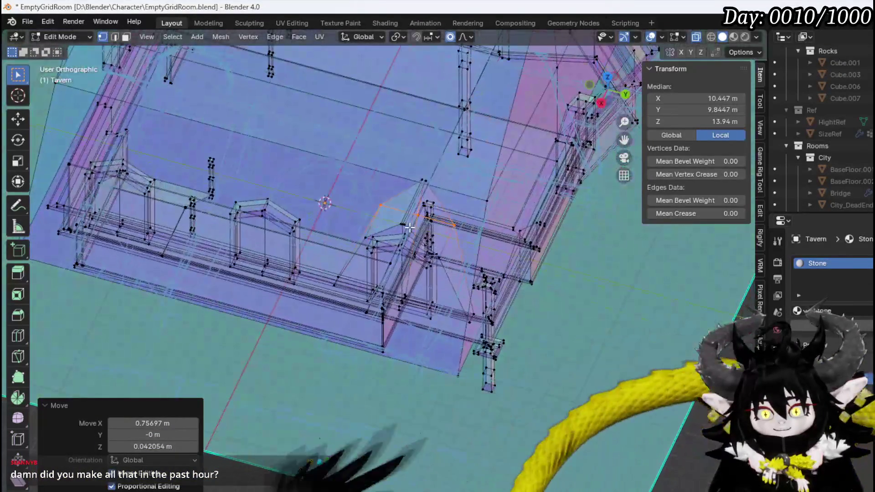
# - Select the whole dormer roof and place two copies along the wall
pyautogui.click(400, 229)
pyautogui.hotkey('ctrl', 'l')
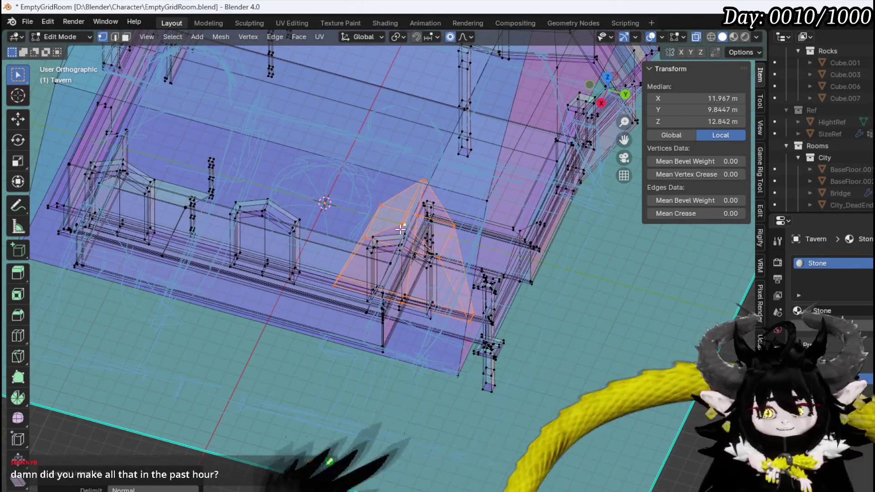
pyautogui.press('KP_7')
pyautogui.scroll(2, 434, 176)
pyautogui.keyDown('shift'); pyautogui.moveTo(434, 177); pyautogui.dragTo(439, 167, button='middle'); pyautogui.keyUp('shift')
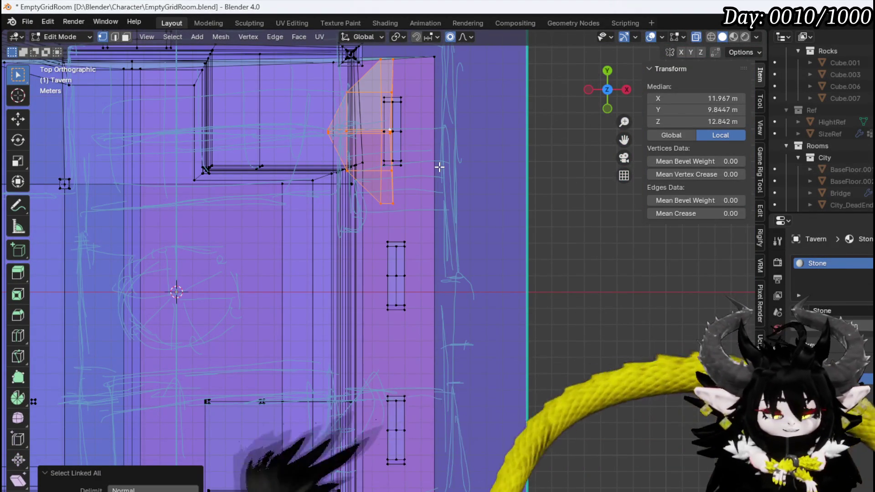
pyautogui.press('g')
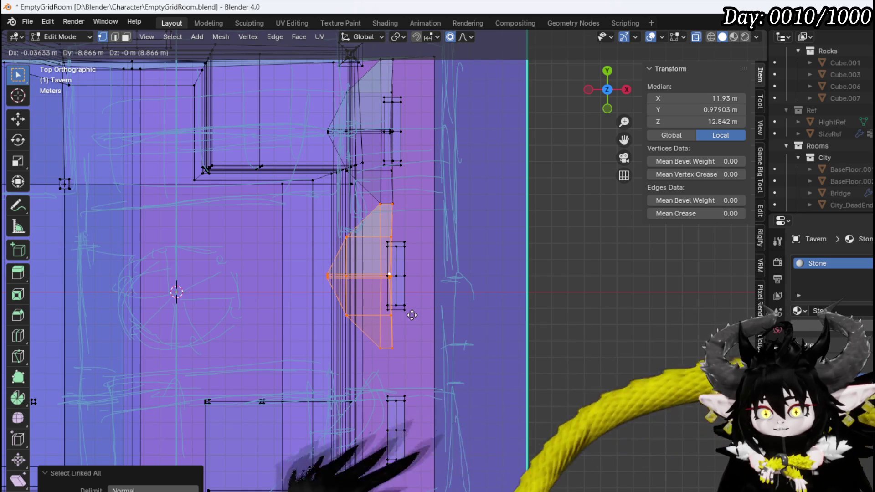
pyautogui.click(412, 315)
pyautogui.hotkey('shift', 'd')
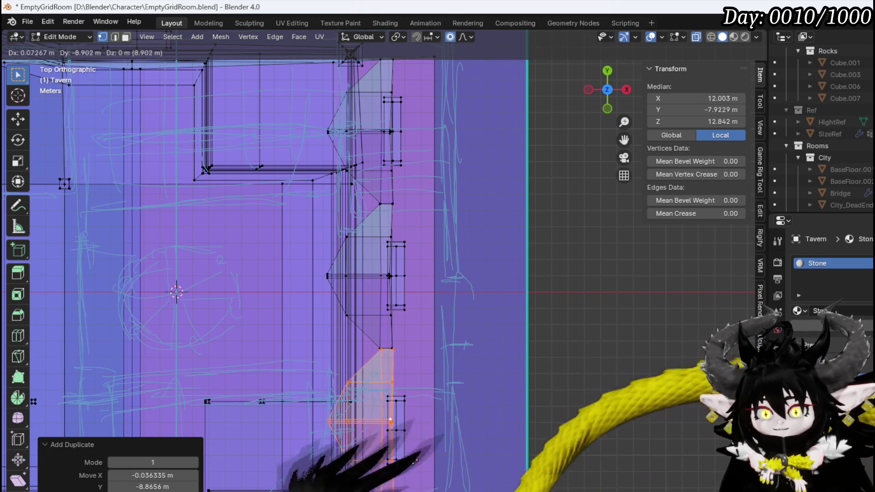
pyautogui.click(412, 460)
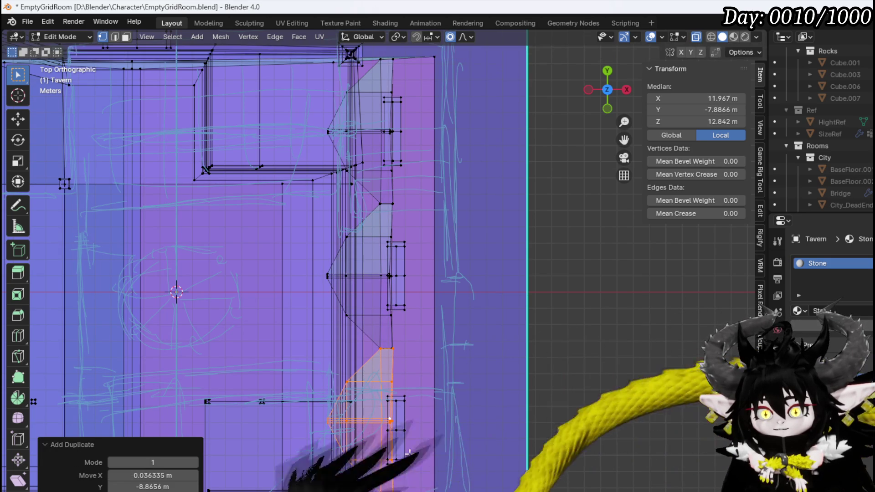
# - Copy the dormer roof to the opposite wall and rotate it 180° around Z
pyautogui.moveTo(412, 460)
pyautogui.mouseDown(button='middle')
pyautogui.moveTo(410, 337)
pyautogui.moveTo(252, 340)
pyautogui.moveTo(409, 319)
pyautogui.moveTo(323, 371)
pyautogui.moveTo(411, 363)
pyautogui.mouseUp(button='middle')
pyautogui.scroll(2, 462, 349)
pyautogui.moveTo(461, 349)
pyautogui.mouseDown(button='middle')
pyautogui.moveTo(439, 328)
pyautogui.moveTo(357, 359)
pyautogui.mouseUp(button='middle')
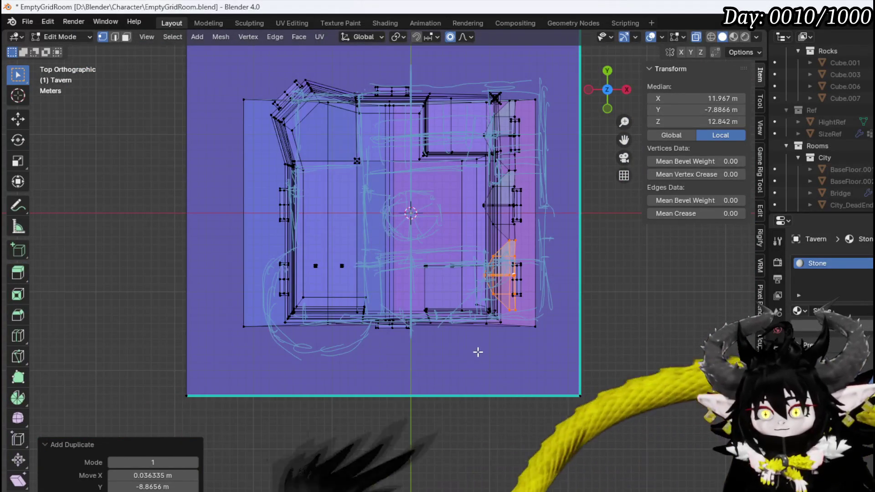
pyautogui.press('g')
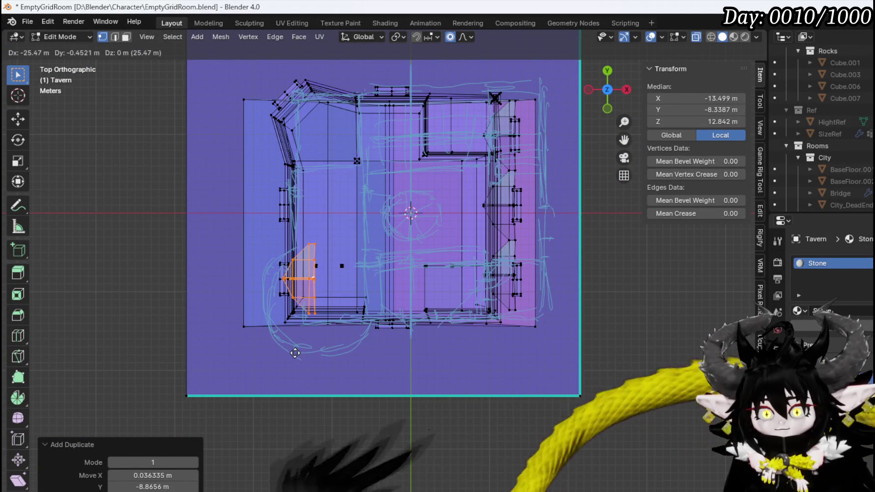
pyautogui.click(296, 353)
pyautogui.press('r')
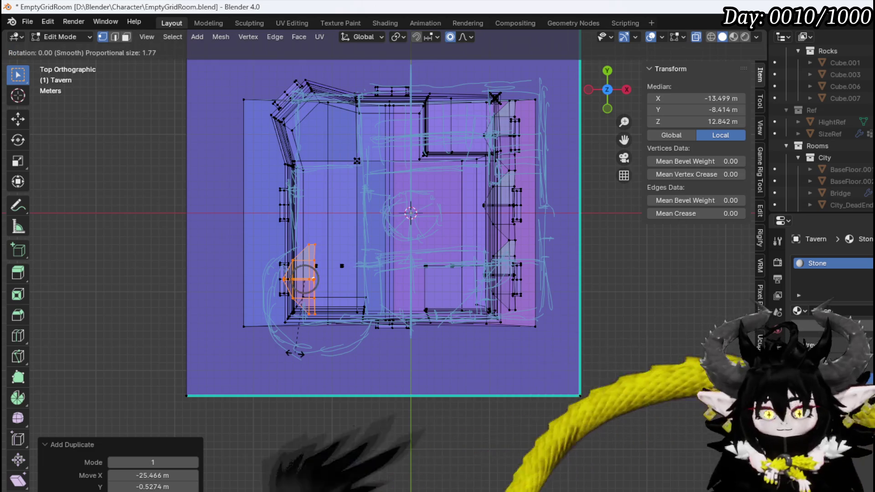
pyautogui.press('z')
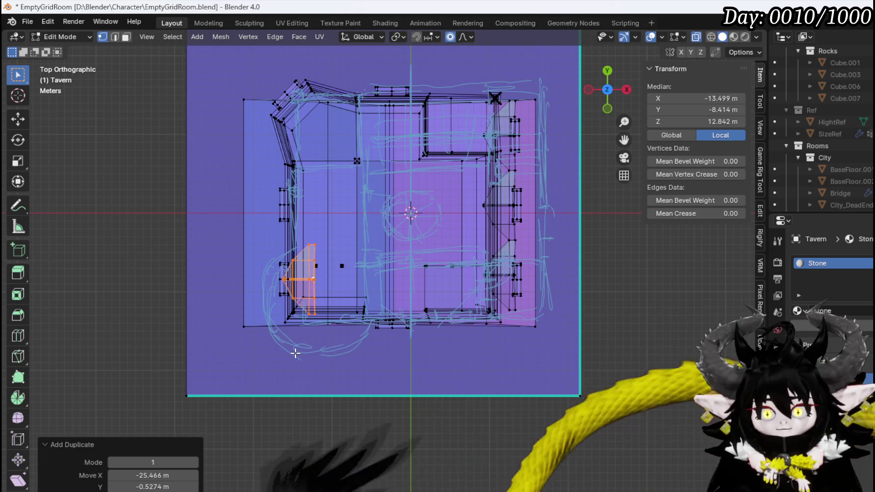
pyautogui.press('r')
pyautogui.write('180')
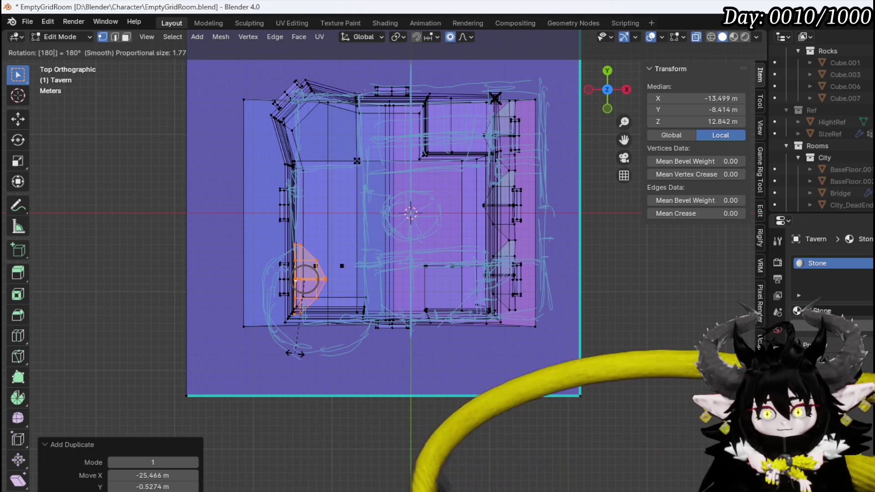
pyautogui.press('Return')
# - Slide the rotated roof along X against the wall and add a second copy further along
pyautogui.scroll(5, 319, 243)
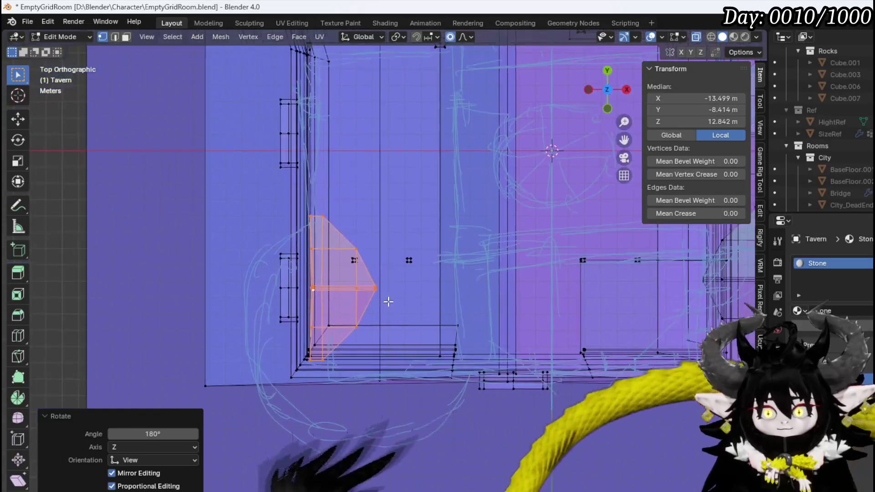
pyautogui.press('g')
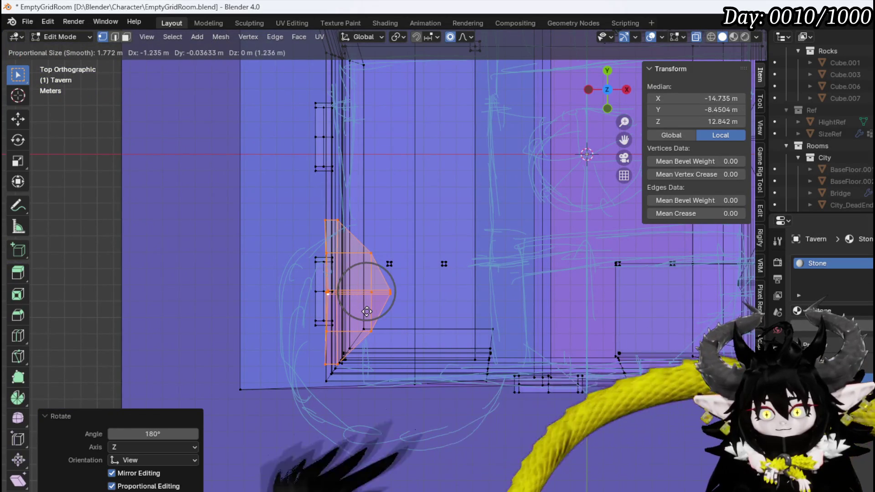
pyautogui.press('x')
pyautogui.click(363, 306)
pyautogui.hotkey('shift', 'd')
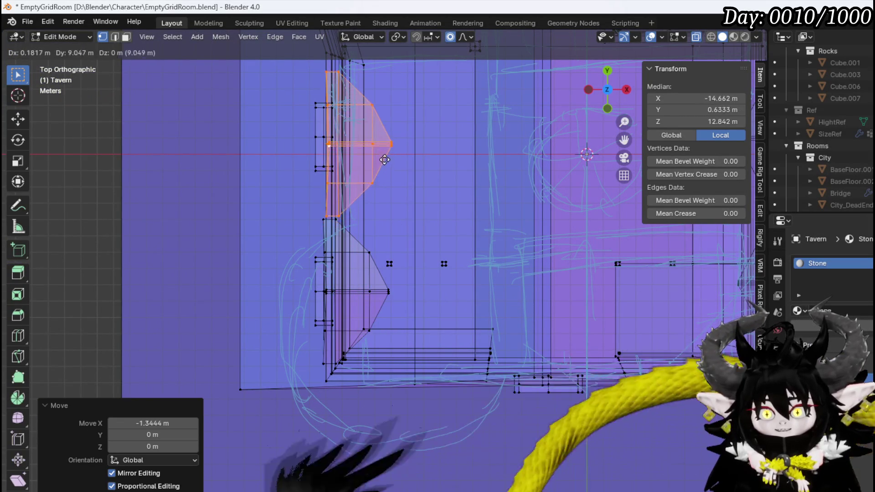
pyautogui.click(382, 155)
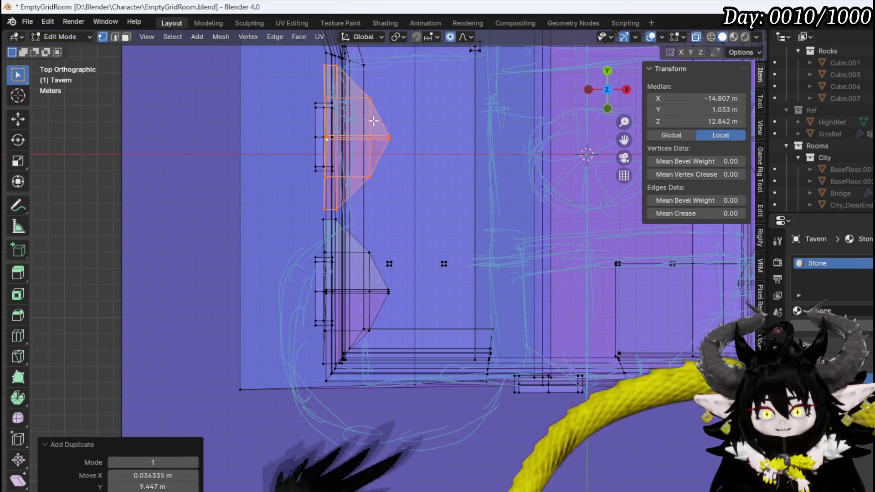
pyautogui.moveTo(372, 115)
pyautogui.keyDown('shift'); pyautogui.mouseDown(button='middle')
pyautogui.moveTo(379, 322)
pyautogui.moveTo(374, 257)
pyautogui.moveTo(533, 289)
pyautogui.moveTo(568, 276)
pyautogui.moveTo(453, 262)
pyautogui.moveTo(285, 274)
pyautogui.moveTo(629, 289)
pyautogui.moveTo(694, 269)
pyautogui.moveTo(381, 279)
pyautogui.moveTo(437, 303)
pyautogui.moveTo(461, 301)
pyautogui.moveTo(451, 273)
pyautogui.moveTo(426, 307)
pyautogui.moveTo(282, 228)
pyautogui.moveTo(456, 249)
pyautogui.moveTo(504, 205)
pyautogui.moveTo(412, 205)
pyautogui.moveTo(301, 220)
pyautogui.moveTo(347, 191)
pyautogui.mouseUp(button='middle'); pyautogui.keyUp('shift')
pyautogui.scroll(6, 273, 219)
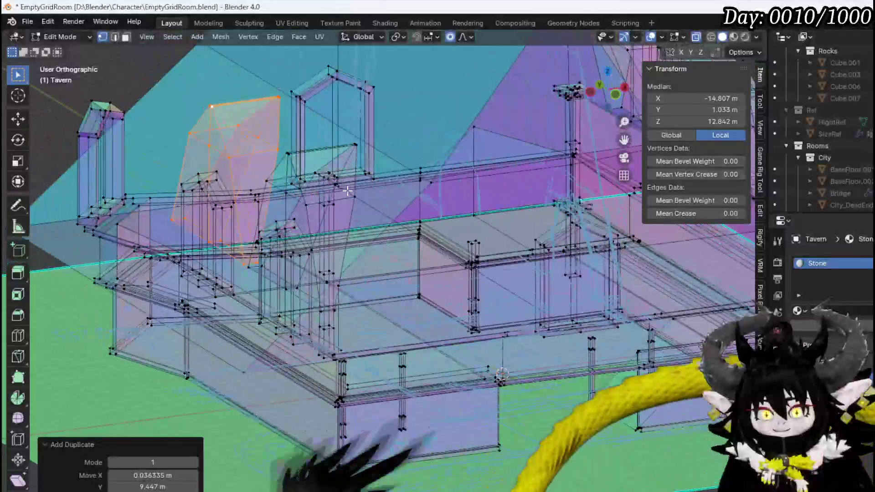
# - Turn off X-ray, select both window frames and raise them 2.92 m in Z
pyautogui.click(696, 37)
pyautogui.scroll(3, 245, 187)
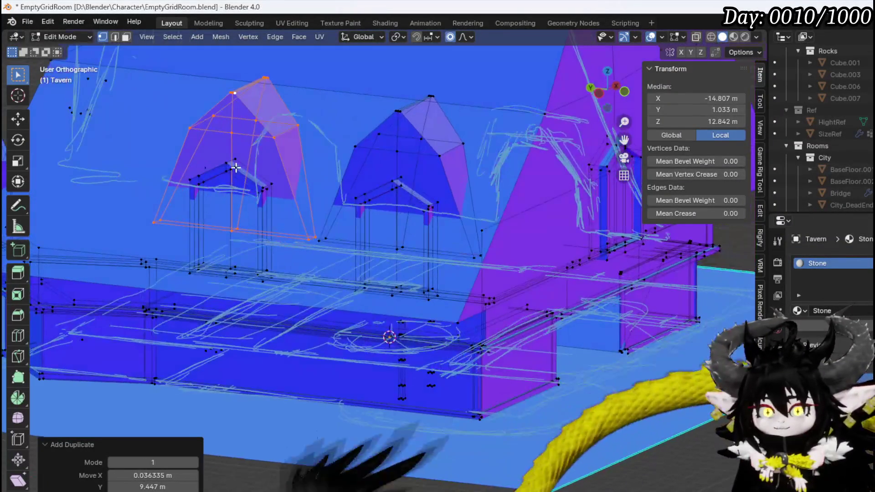
pyautogui.click(235, 168)
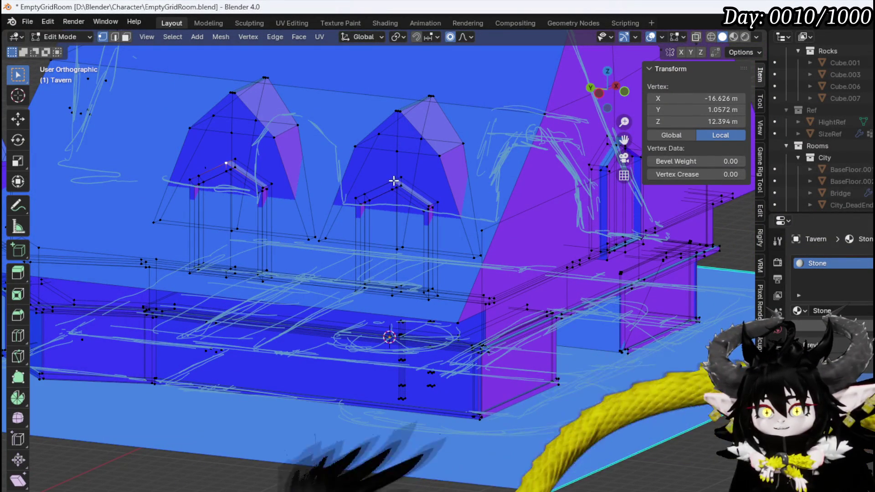
pyautogui.hotkey('ctrl', 'l')
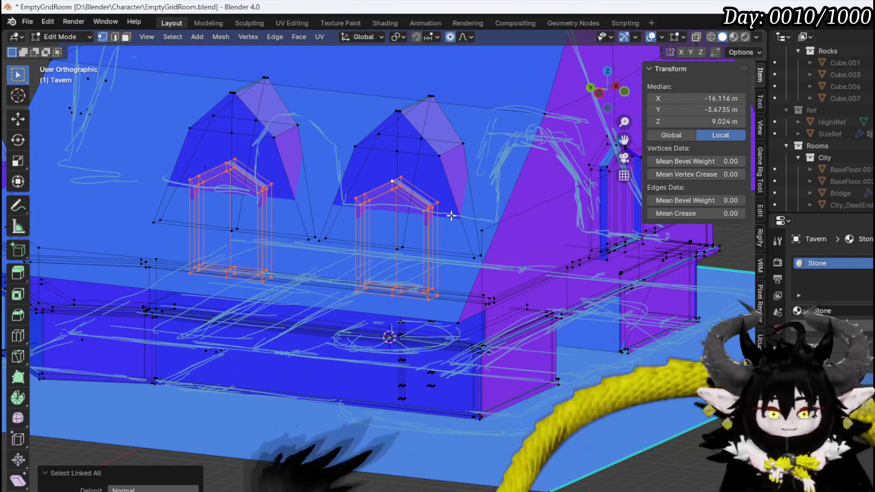
pyautogui.press('g')
pyautogui.press('z')
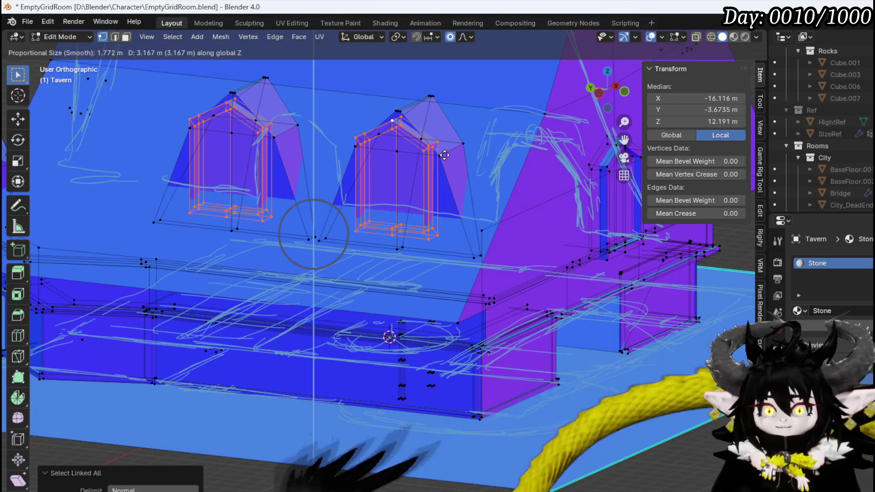
pyautogui.click(445, 159)
# - Lower the window frames about 0.3 m in Z
pyautogui.scroll(6, 447, 150)
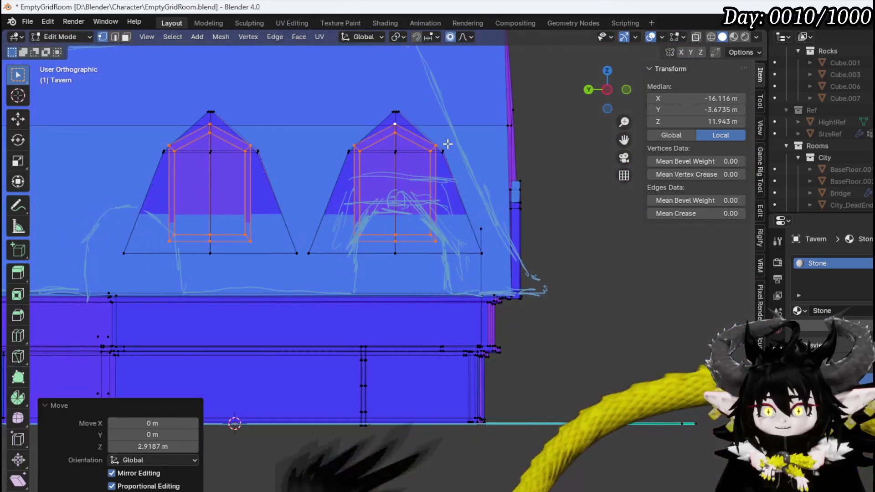
pyautogui.scroll(-3, 447, 145)
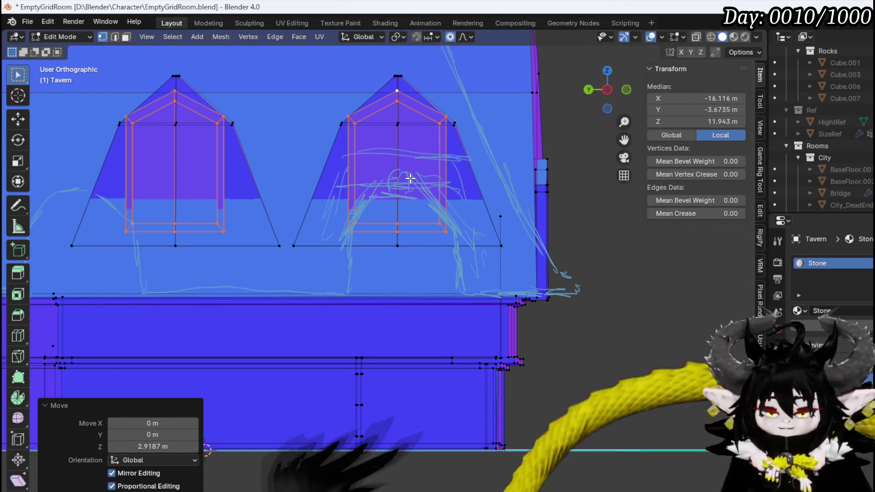
pyautogui.press('g')
pyautogui.press('z')
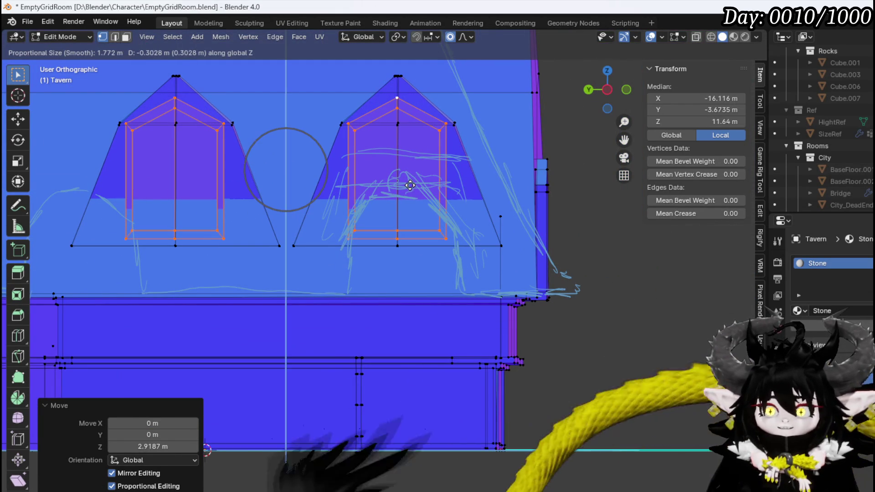
pyautogui.click(410, 185)
pyautogui.moveTo(354, 275)
pyautogui.mouseDown(button='middle')
pyautogui.moveTo(233, 287)
pyautogui.moveTo(452, 247)
pyautogui.mouseUp(button='middle')
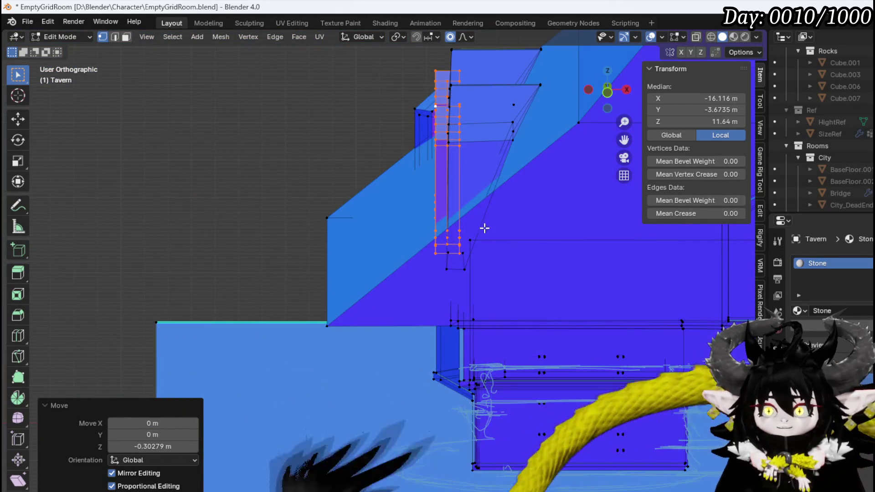
# - Pull the roof's corner edge outward with proportional editing in front view
pyautogui.scroll(-3, 484, 228)
pyautogui.scroll(3, 529, 122)
pyautogui.press('2')
pyautogui.click(535, 118)
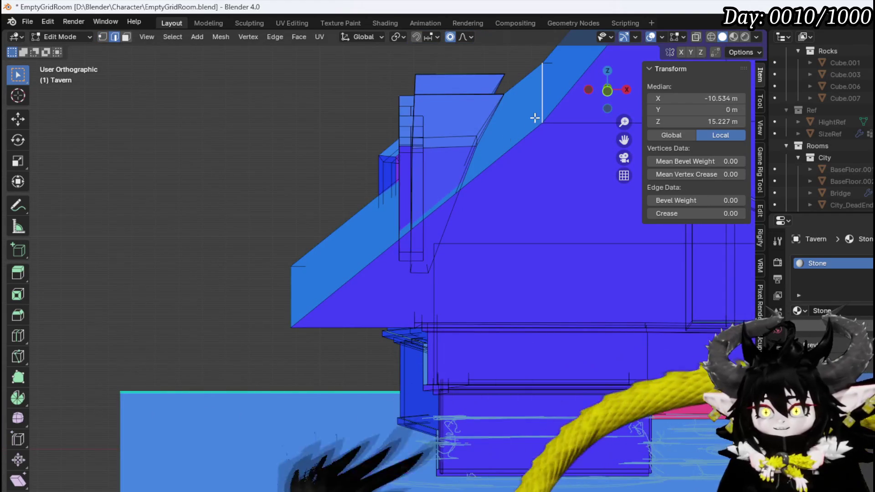
pyautogui.press('KP_1')
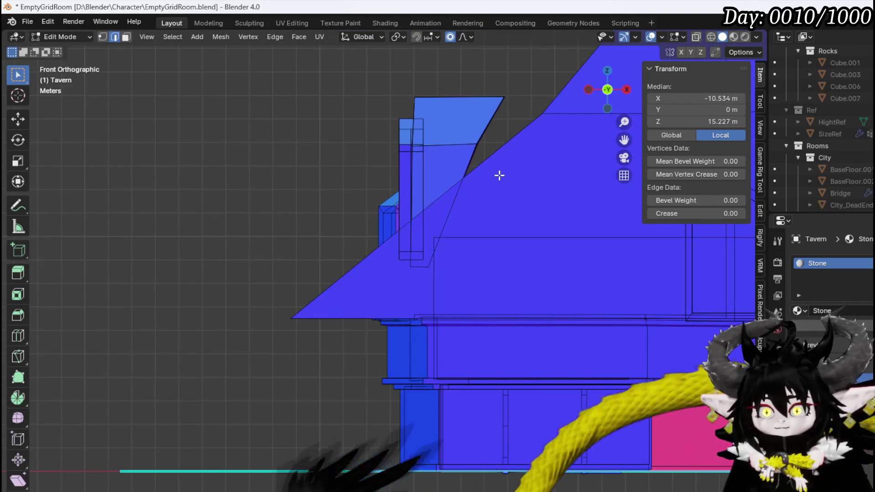
pyautogui.press('g')
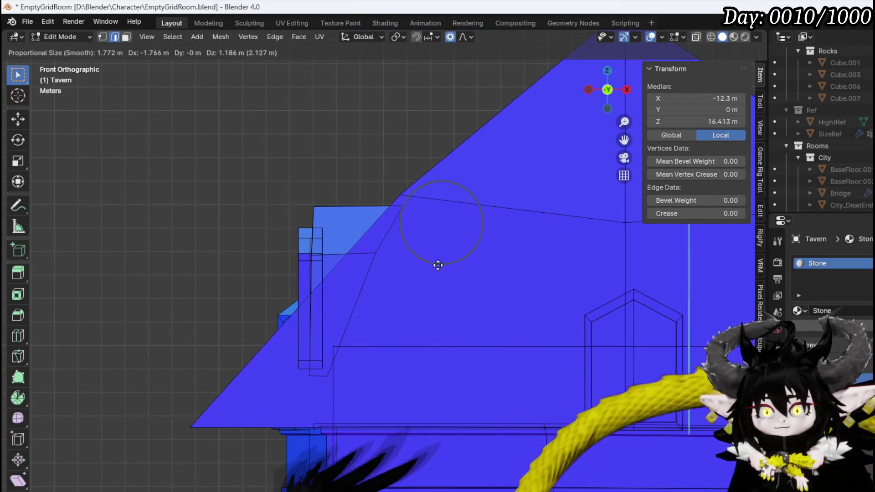
pyautogui.click(436, 272)
# - Add a loop cut on the eave and pull its edge down with proportional editing
pyautogui.moveTo(245, 332); pyautogui.dragTo(224, 337, button='middle')
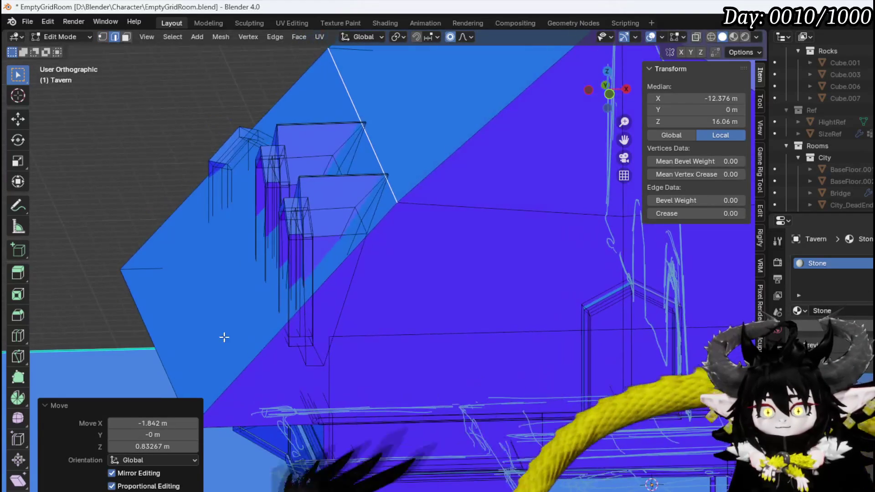
pyautogui.moveTo(219, 306); pyautogui.dragTo(245, 287, button='middle')
pyautogui.hotkey('ctrl', 'r')
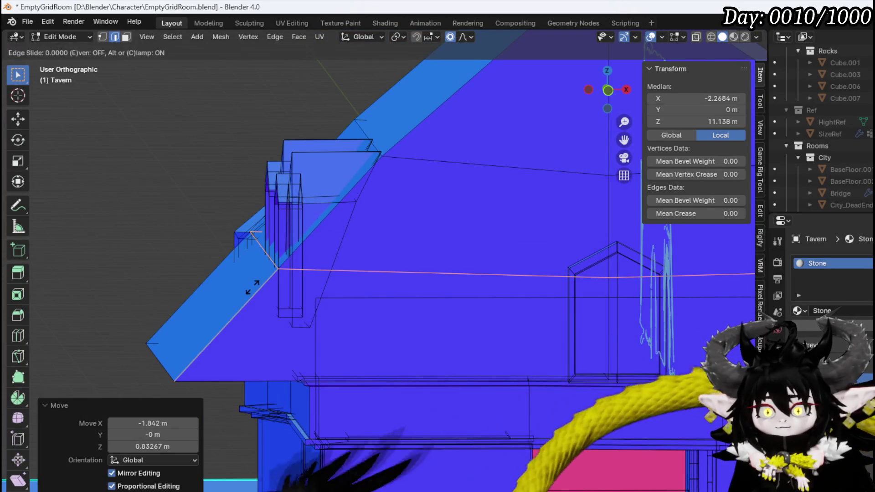
pyautogui.click(270, 255)
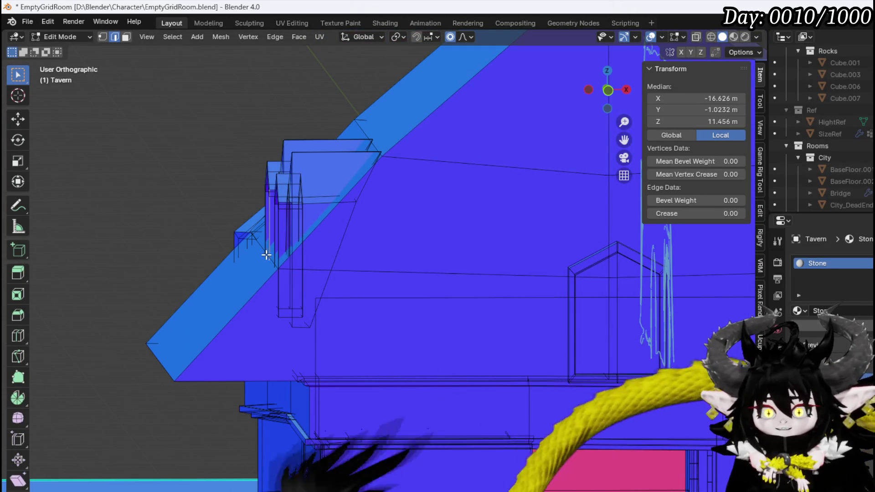
pyautogui.click(266, 258)
pyautogui.press('KP_1')
pyautogui.press('g')
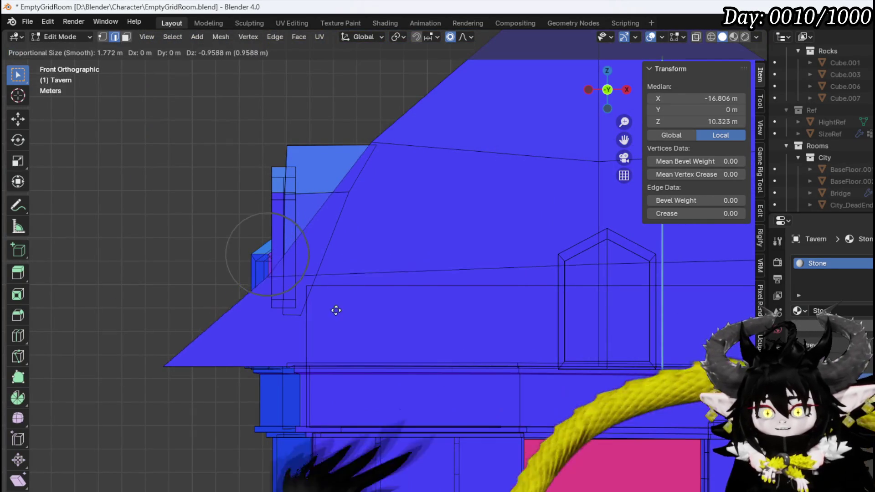
pyautogui.click(340, 337)
# - Add a loop cut on the opposite eave and flare it the same way
pyautogui.moveTo(309, 337)
pyautogui.mouseDown(button='middle')
pyautogui.moveTo(231, 339)
pyautogui.moveTo(291, 348)
pyautogui.moveTo(313, 346)
pyautogui.moveTo(197, 342)
pyautogui.moveTo(386, 322)
pyautogui.moveTo(401, 333)
pyautogui.moveTo(459, 336)
pyautogui.moveTo(456, 322)
pyautogui.moveTo(449, 360)
pyautogui.mouseUp(button='middle')
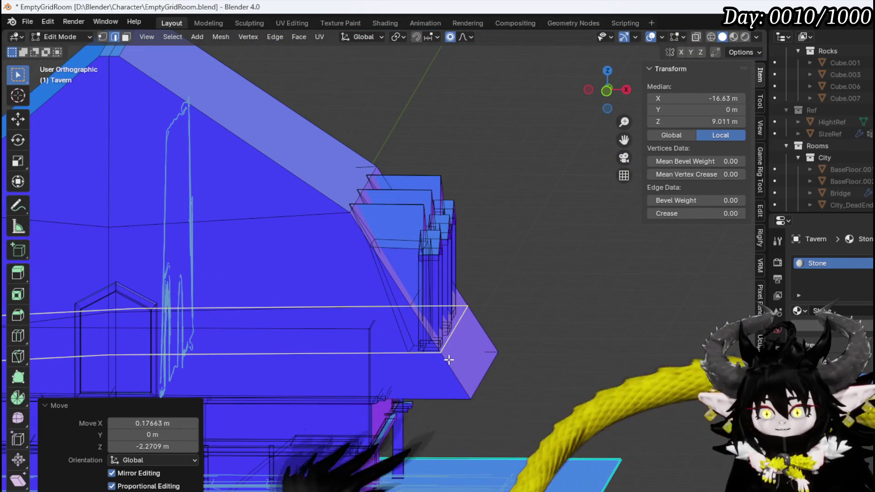
pyautogui.hotkey('ctrl', 'r')
pyautogui.click(456, 329)
pyautogui.click(472, 336)
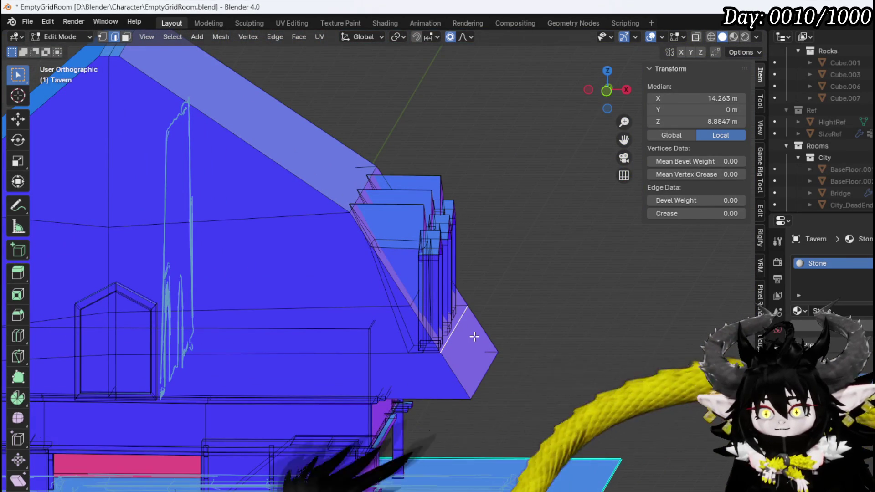
pyautogui.press('KP_3')
pyautogui.press('KP_1')
pyautogui.press('g')
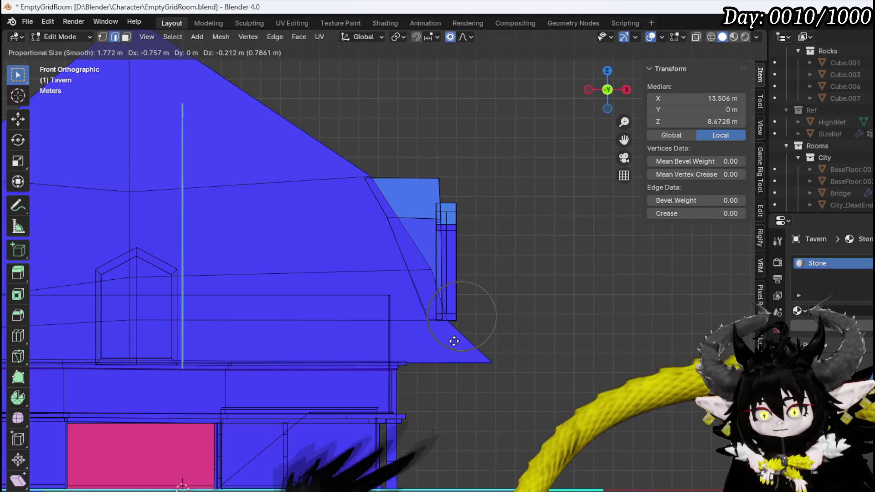
pyautogui.click(488, 354)
# - Cancel an unwanted extra adjustment to the opposite eave
pyautogui.moveTo(488, 353); pyautogui.dragTo(534, 348, button='middle')
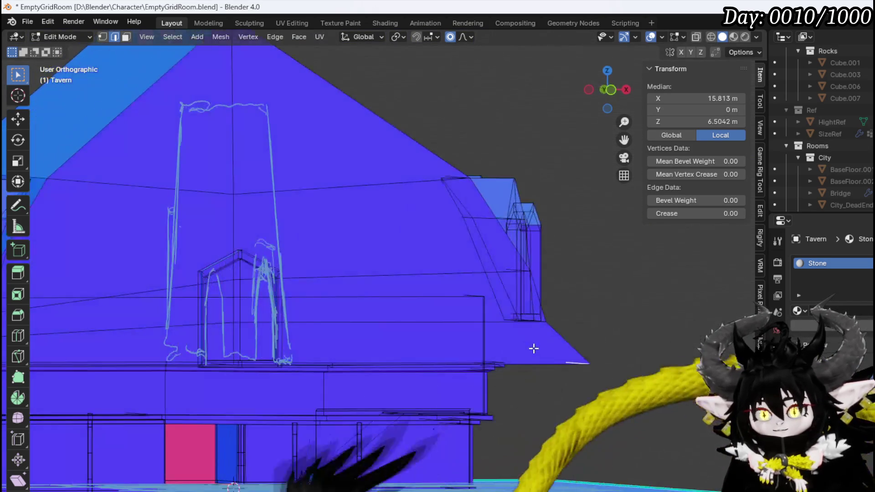
pyautogui.press('KP_1')
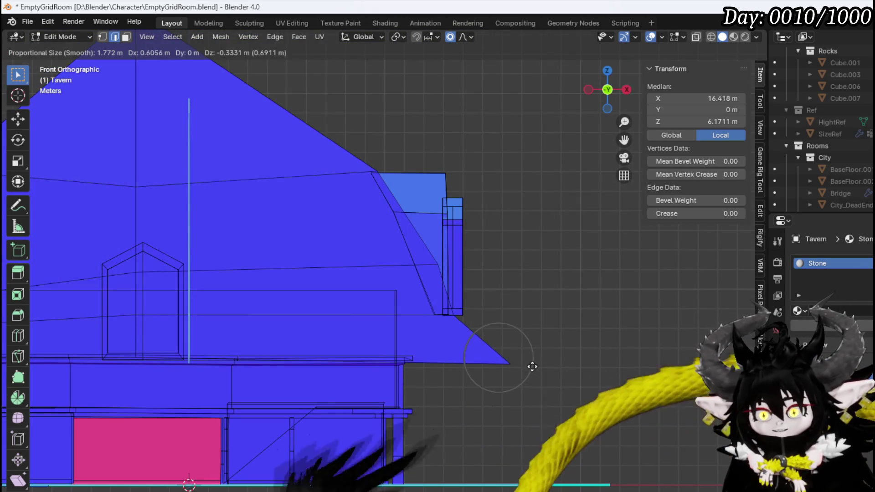
pyautogui.rightClick(541, 362)
pyautogui.scroll(-3, 394, 342)
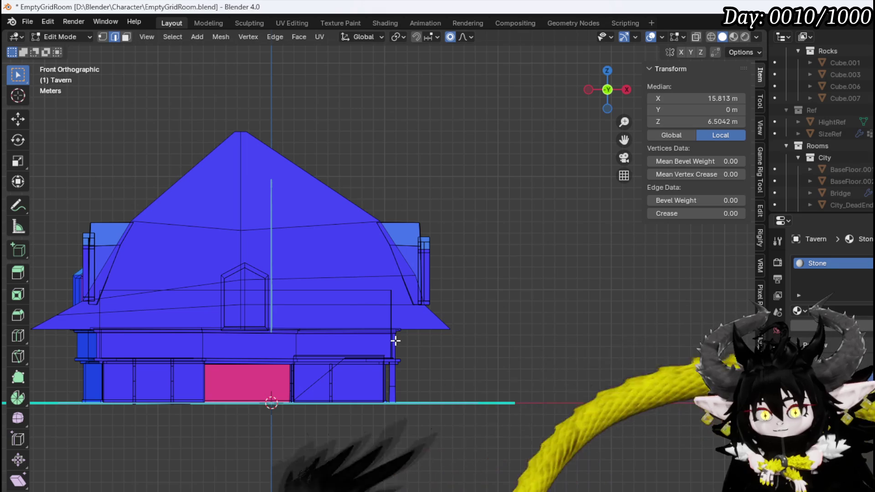
pyautogui.moveTo(317, 328)
pyautogui.mouseDown(button='middle')
pyautogui.moveTo(330, 346)
pyautogui.moveTo(229, 313)
pyautogui.moveTo(337, 318)
pyautogui.moveTo(314, 311)
pyautogui.moveTo(377, 293)
pyautogui.moveTo(409, 297)
pyautogui.moveTo(378, 351)
pyautogui.moveTo(283, 437)
pyautogui.moveTo(297, 412)
pyautogui.moveTo(229, 425)
pyautogui.moveTo(196, 479)
pyautogui.moveTo(319, 374)
pyautogui.mouseUp(button='middle')
# - In face mode, select the whole porch post and lower it
pyautogui.press('3')
pyautogui.scroll(5, 365, 322)
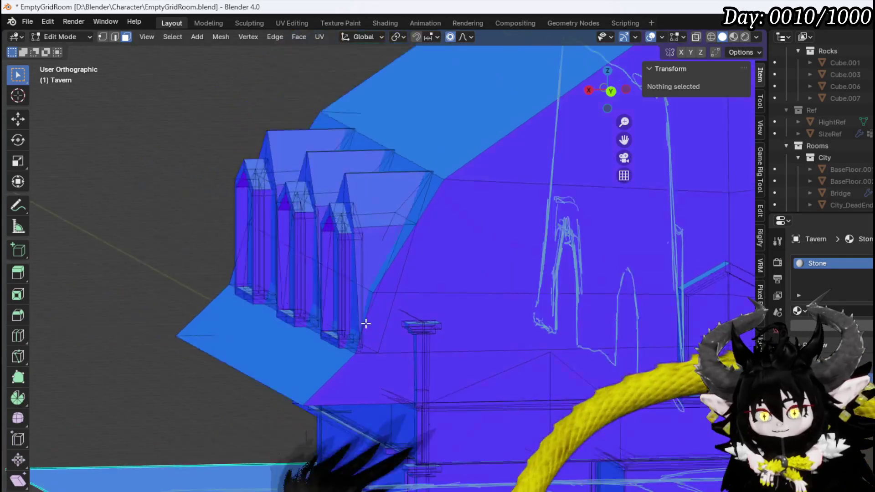
pyautogui.moveTo(339, 294)
pyautogui.mouseDown(button='middle')
pyautogui.moveTo(342, 326)
pyautogui.moveTo(401, 346)
pyautogui.moveTo(442, 346)
pyautogui.moveTo(383, 339)
pyautogui.moveTo(417, 324)
pyautogui.moveTo(410, 333)
pyautogui.moveTo(427, 347)
pyautogui.mouseUp(button='middle')
pyautogui.click(426, 337)
pyautogui.hotkey('ctrl', 'l')
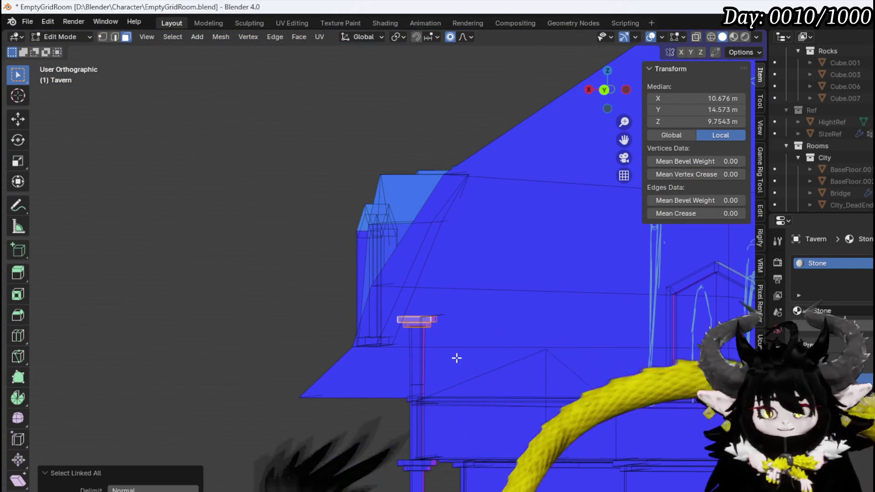
pyautogui.press('KP_1')
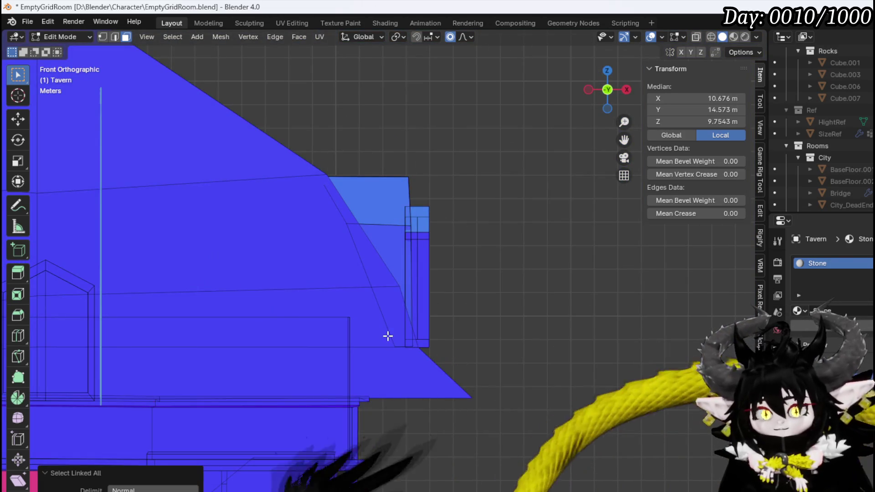
pyautogui.press('KP_3')
pyautogui.press('g')
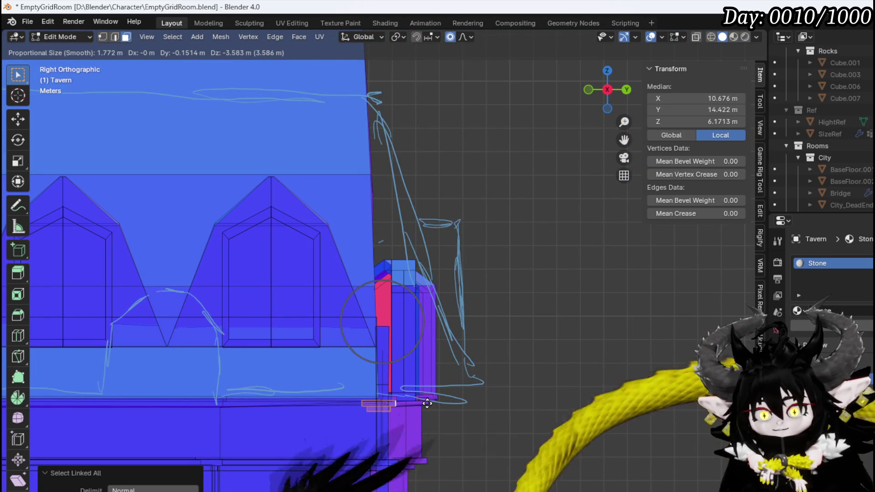
pyautogui.click(431, 403)
# - Lower the post's top face 3.1961 m in Z to sit under the eave
pyautogui.moveTo(391, 337)
pyautogui.mouseDown(button='middle')
pyautogui.moveTo(373, 361)
pyautogui.moveTo(441, 298)
pyautogui.mouseUp(button='middle')
pyautogui.press('2')
pyautogui.press('3')
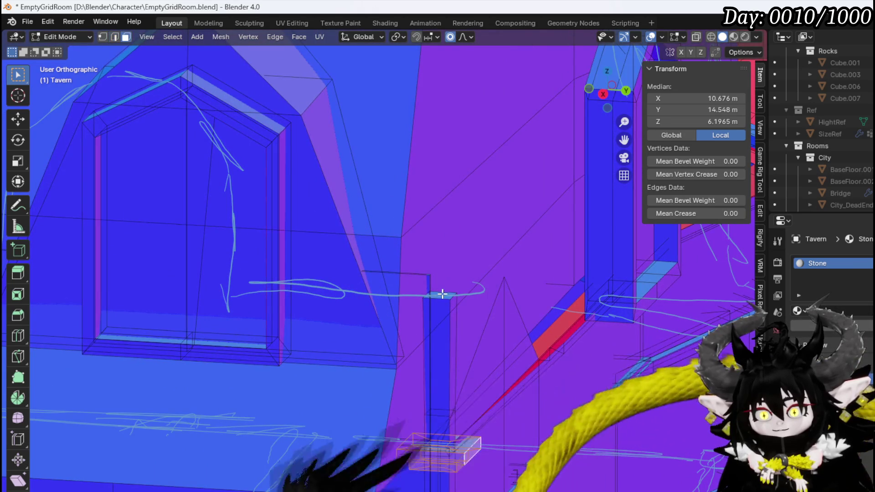
pyautogui.click(442, 297)
pyautogui.moveTo(504, 318); pyautogui.dragTo(442, 299, button='middle')
pyautogui.press('KP_1')
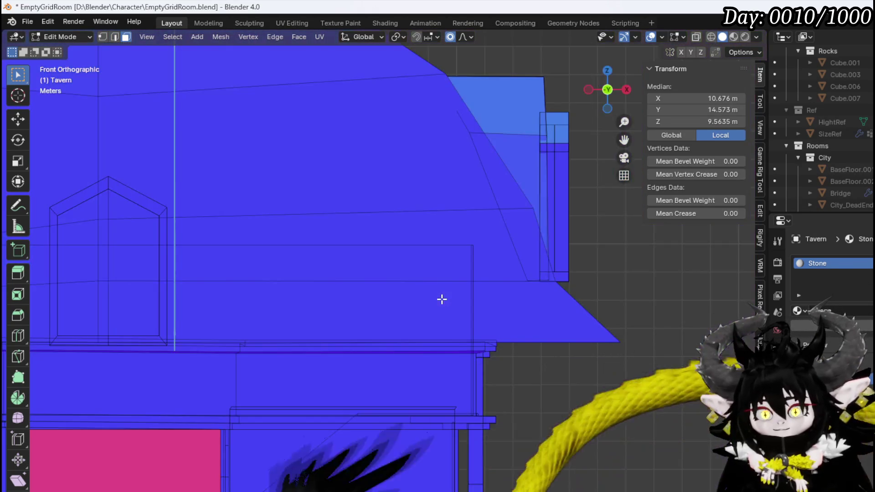
pyautogui.press('KP_3')
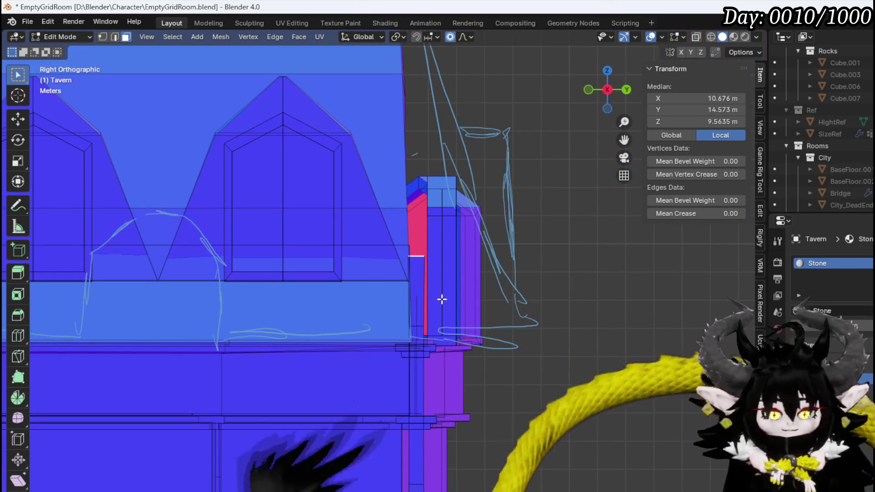
pyautogui.press('g')
pyautogui.press('z')
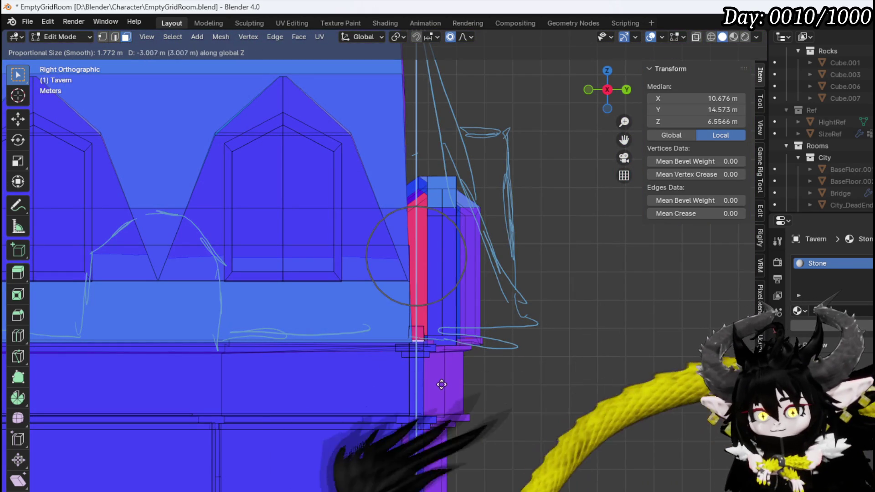
pyautogui.click(440, 388)
# - Select the entire post and check it from the top view
pyautogui.moveTo(440, 389)
pyautogui.mouseDown(button='middle')
pyautogui.moveTo(371, 371)
pyautogui.moveTo(301, 386)
pyautogui.moveTo(388, 460)
pyautogui.mouseUp(button='middle')
pyautogui.click(415, 464)
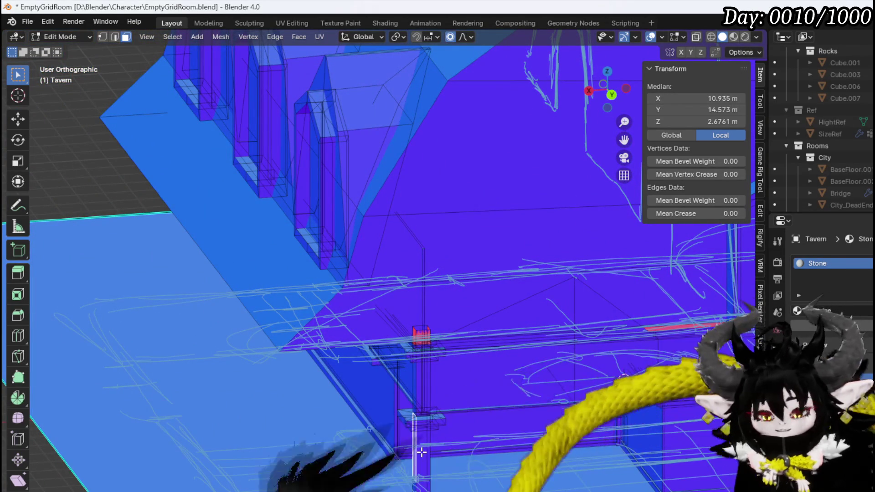
pyautogui.hotkey('ctrl', 'l')
pyautogui.press('KP_7')
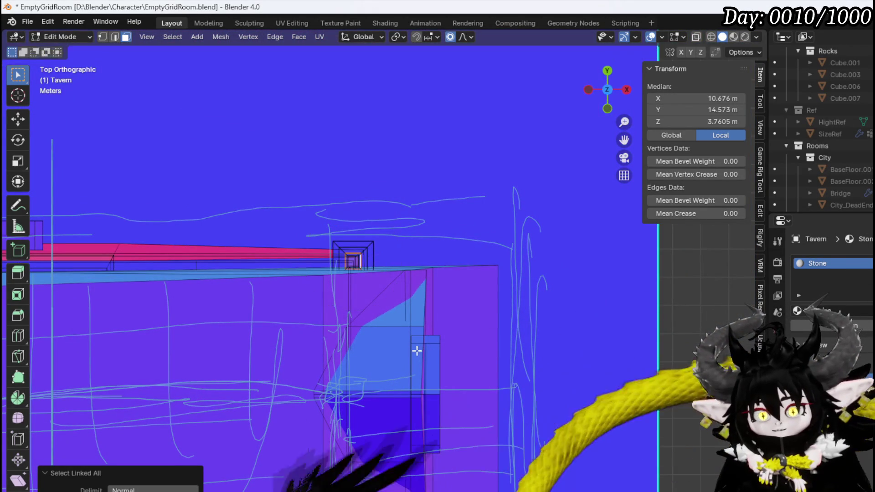
# - Place the copied porch post at the tavern's other corner and nudge it into position
pyautogui.press('g')
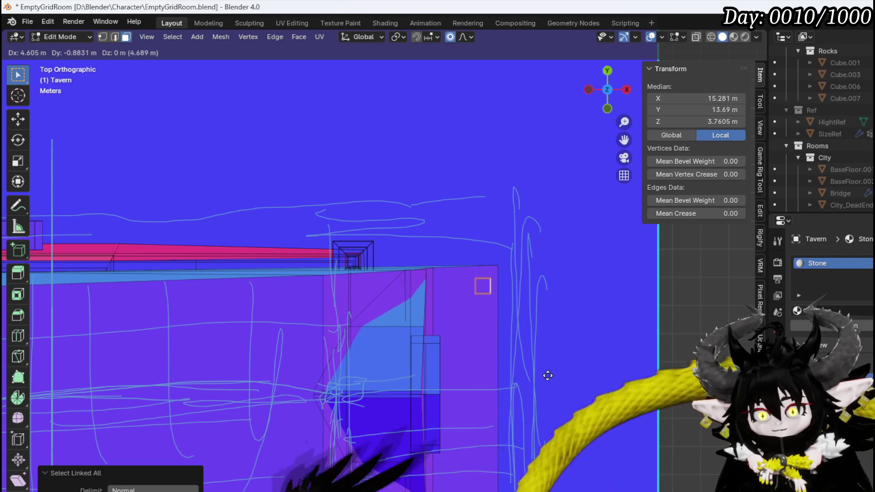
pyautogui.click(548, 376)
pyautogui.moveTo(548, 376)
pyautogui.mouseDown(button='middle')
pyautogui.moveTo(347, 259)
pyautogui.moveTo(268, 264)
pyautogui.moveTo(267, 250)
pyautogui.mouseUp(button='middle')
pyautogui.press('KP_3')
pyautogui.press('KP_1')
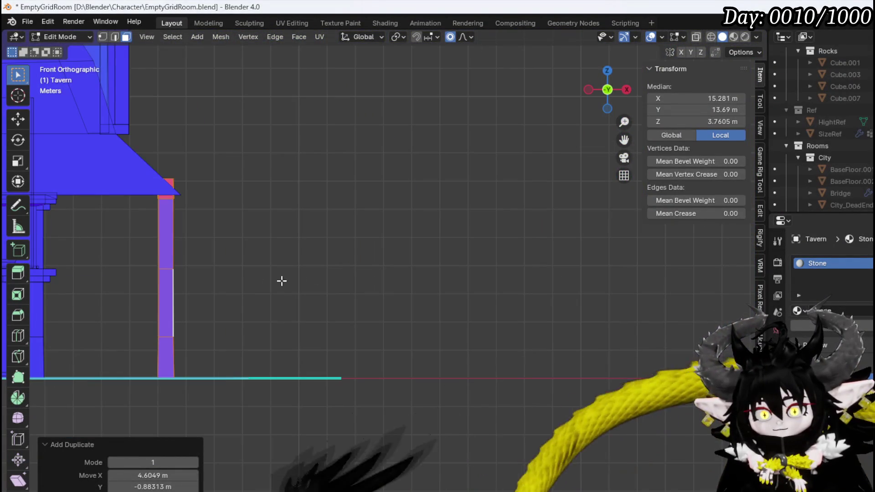
pyautogui.press('g')
pyautogui.click(196, 270)
# - Select the top face of the new post and narrow the selection to its top band
pyautogui.keyDown('shift'); pyautogui.moveTo(196, 270); pyautogui.dragTo(373, 338, button='middle'); pyautogui.keyUp('shift')
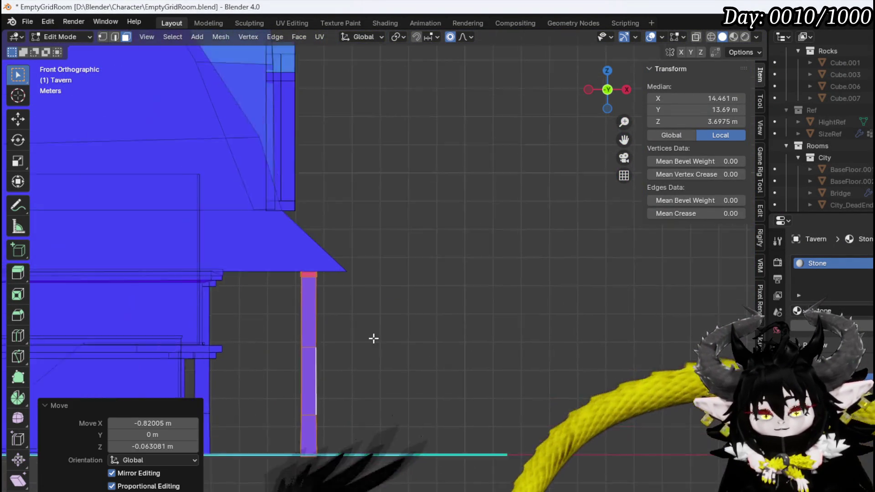
pyautogui.scroll(3, 355, 283)
pyautogui.moveTo(356, 283)
pyautogui.mouseDown(button='middle')
pyautogui.moveTo(272, 262)
pyautogui.moveTo(332, 301)
pyautogui.moveTo(405, 299)
pyautogui.moveTo(336, 289)
pyautogui.moveTo(432, 303)
pyautogui.moveTo(387, 319)
pyautogui.moveTo(479, 319)
pyautogui.moveTo(503, 290)
pyautogui.mouseUp(button='middle')
pyautogui.click(538, 295)
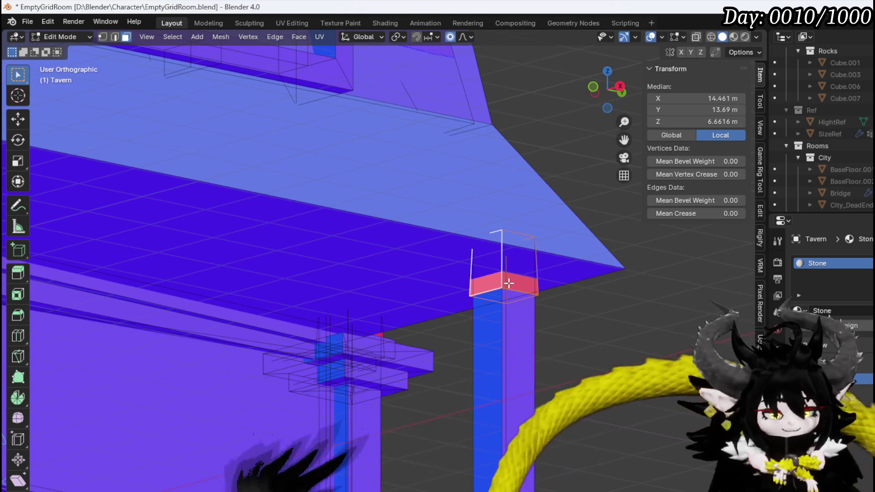
pyautogui.moveTo(509, 283)
pyautogui.mouseDown(button='middle')
pyautogui.moveTo(500, 321)
pyautogui.moveTo(453, 316)
pyautogui.moveTo(492, 342)
pyautogui.moveTo(523, 301)
pyautogui.mouseUp(button='middle')
pyautogui.scroll(6, 523, 301)
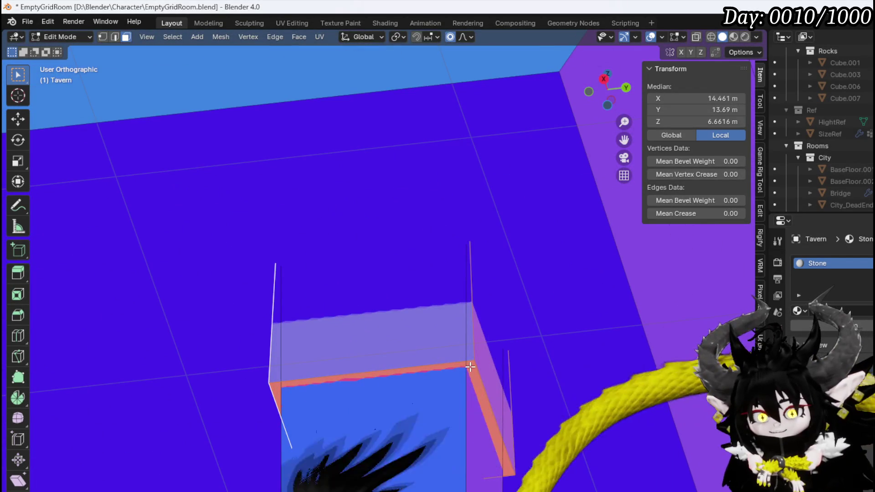
pyautogui.keyDown('alt'); pyautogui.click(470, 366); pyautogui.keyUp('alt')
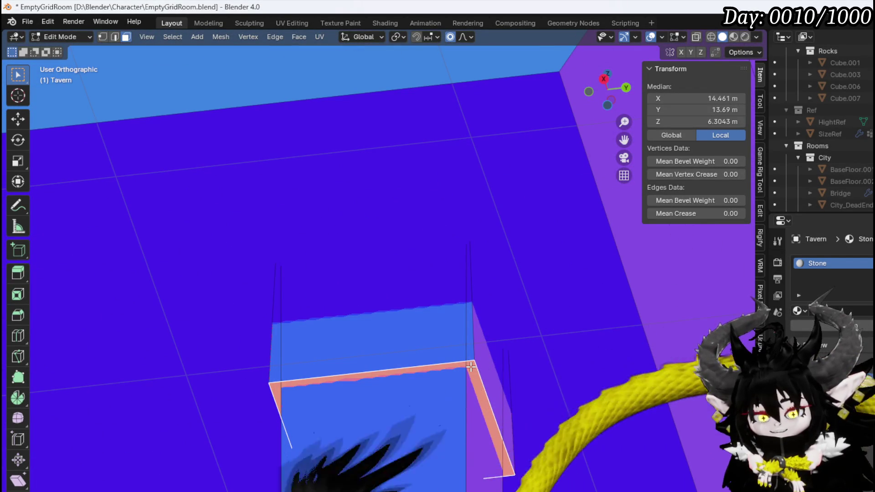
pyautogui.scroll(-8, 468, 367)
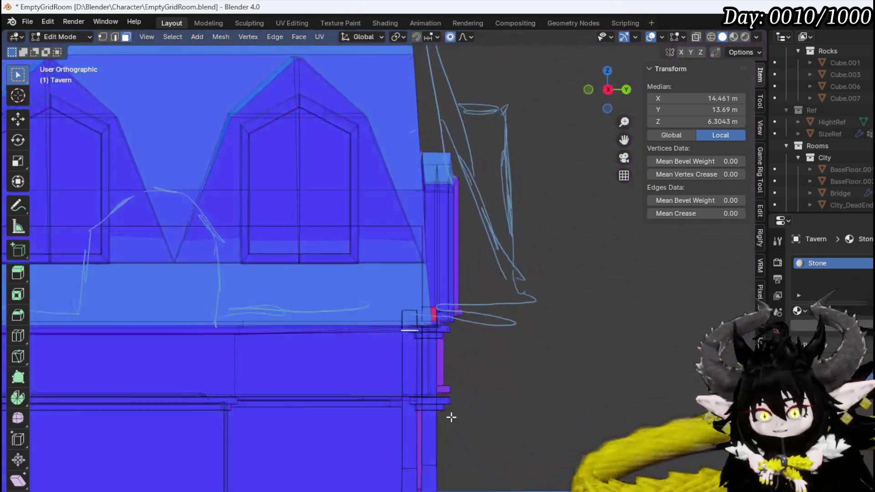
pyautogui.moveTo(451, 417); pyautogui.dragTo(252, 480, button='middle')
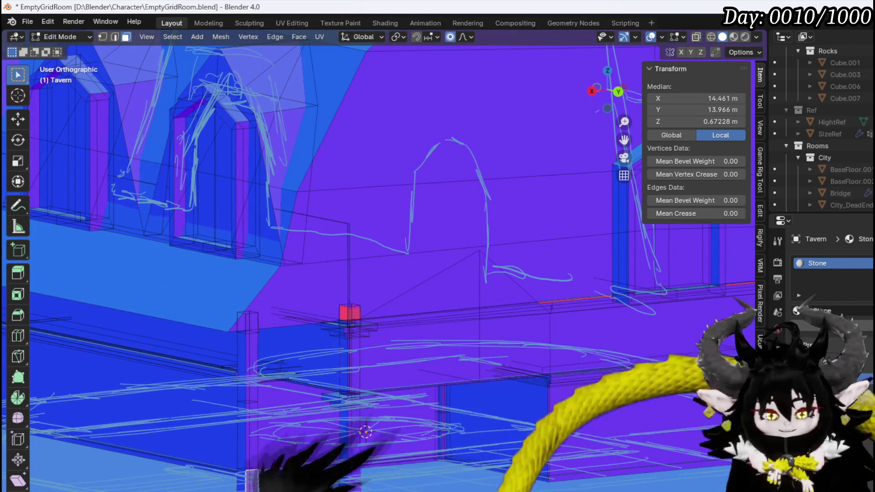
# - Select the whole pillar with Ctrl+L and duplicate it repeatedly along the right wall in top view
pyautogui.hotkey('ctrl', 'l')
pyautogui.moveTo(269, 456); pyautogui.dragTo(294, 436, button='middle')
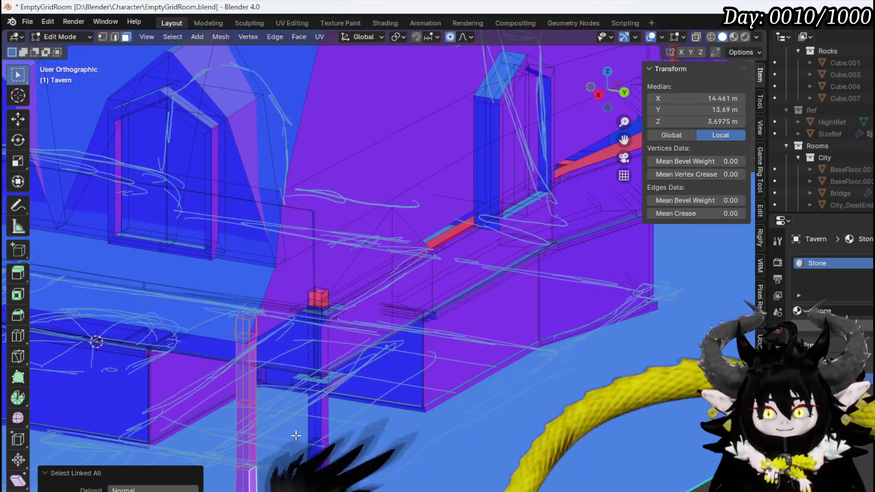
pyautogui.press('KP_7')
pyautogui.scroll(4, 426, 455)
pyautogui.press('g')
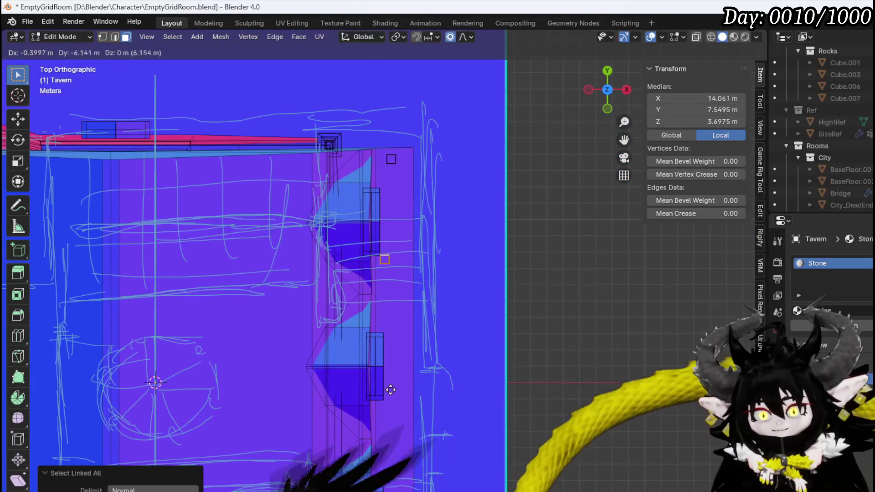
pyautogui.click(403, 421)
pyautogui.keyDown('shift'); pyautogui.moveTo(401, 427); pyautogui.dragTo(401, 268, button='middle'); pyautogui.keyUp('shift')
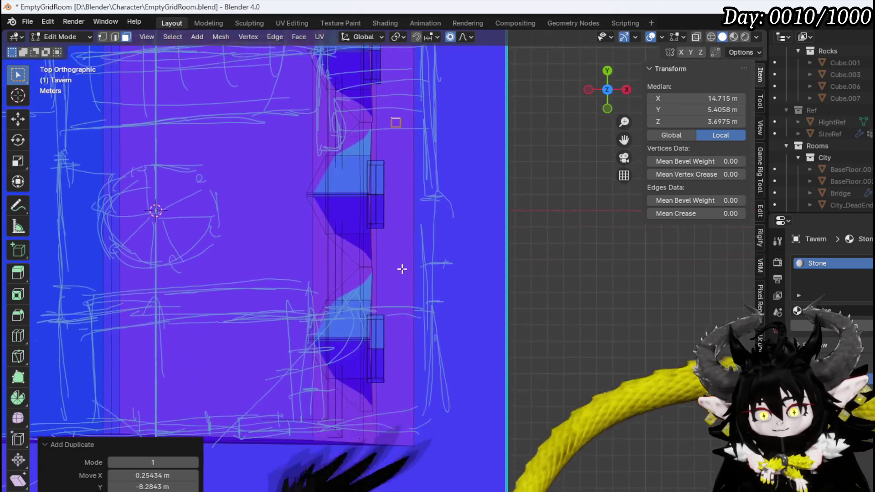
pyautogui.hotkey('shift', 'd')
pyautogui.click(404, 411)
pyautogui.hotkey('shift', 'd')
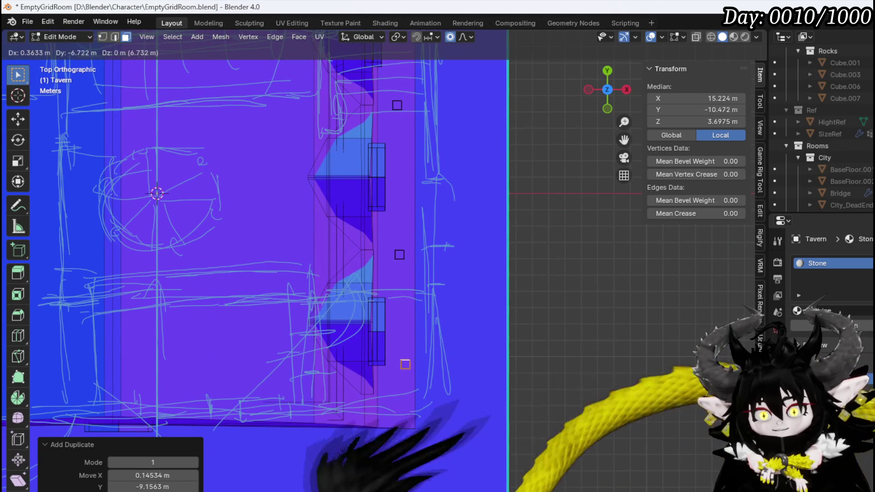
pyautogui.click(411, 54)
pyautogui.keyDown('shift'); pyautogui.scroll(5, 456, 120); pyautogui.keyUp('shift')
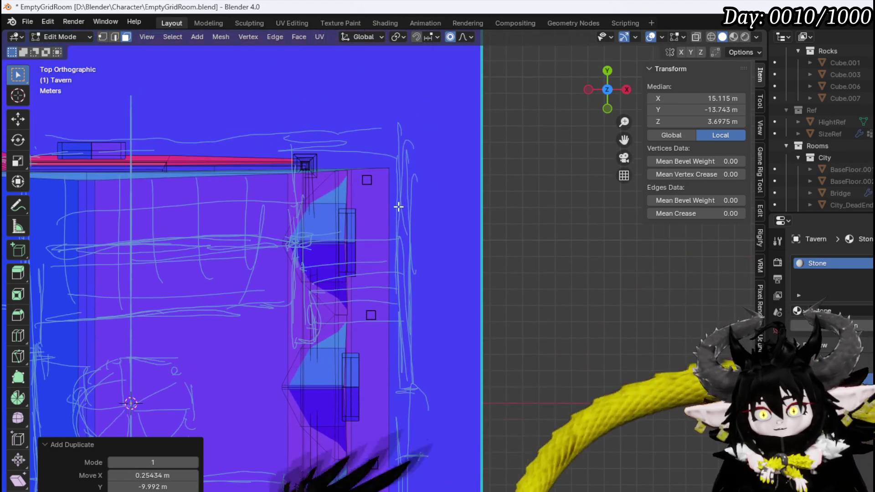
# - In vertex mode, adjust a vertex on the corner pillar
pyautogui.press('1')
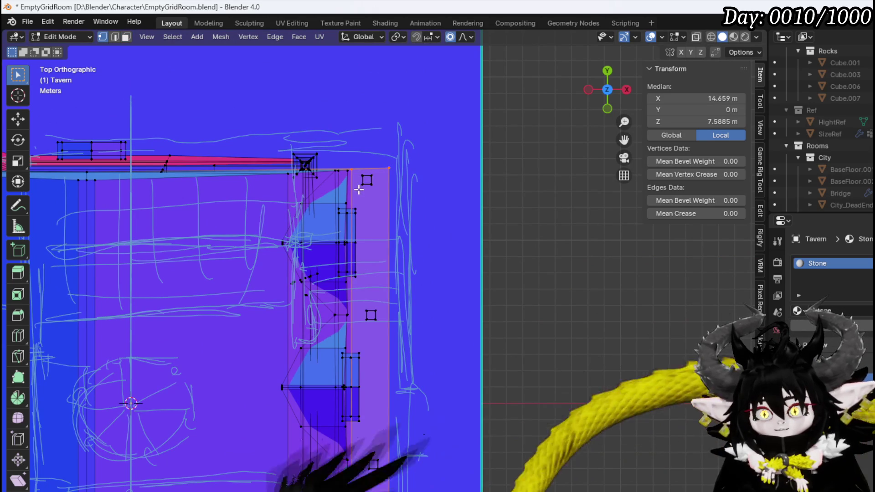
pyautogui.click(360, 188)
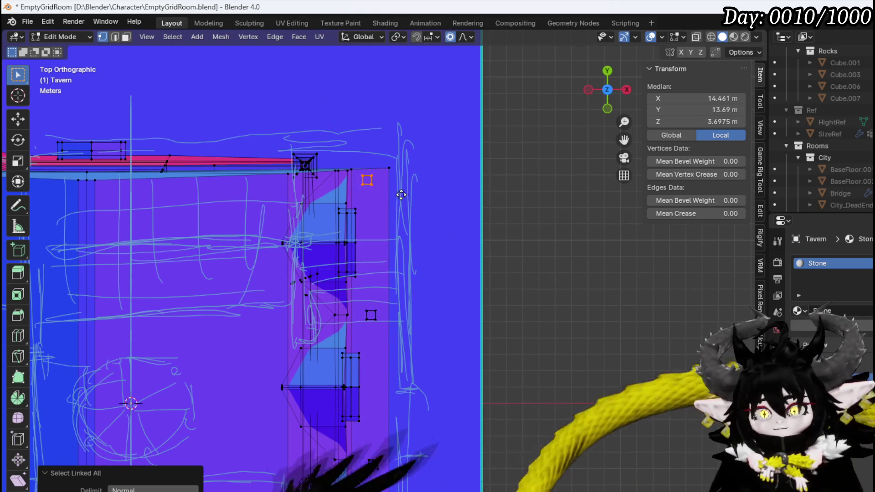
pyautogui.click(403, 193)
pyautogui.scroll(-2, 398, 288)
pyautogui.keyDown('shift'); pyautogui.moveTo(426, 256); pyautogui.dragTo(556, 139, button='middle'); pyautogui.keyUp('shift')
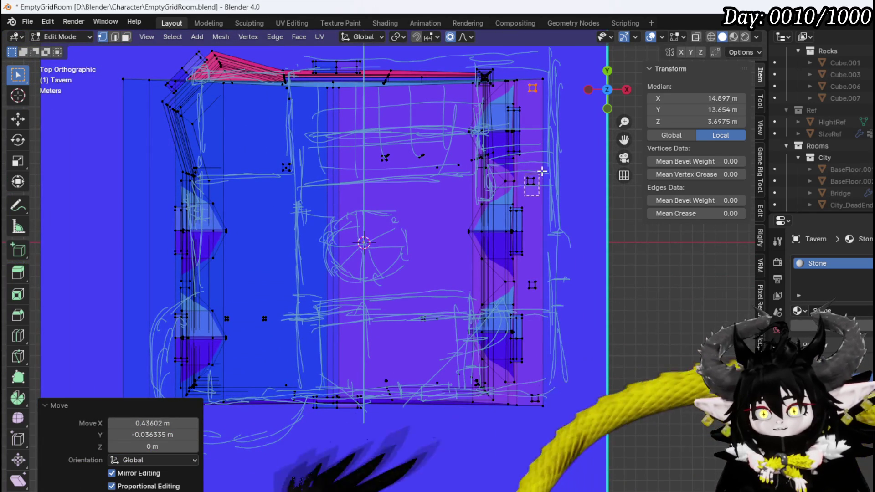
# - Copy the right-wall pillars 35.317 m in X to line the left wall
pyautogui.moveTo(542, 170); pyautogui.dragTo(542, 171)
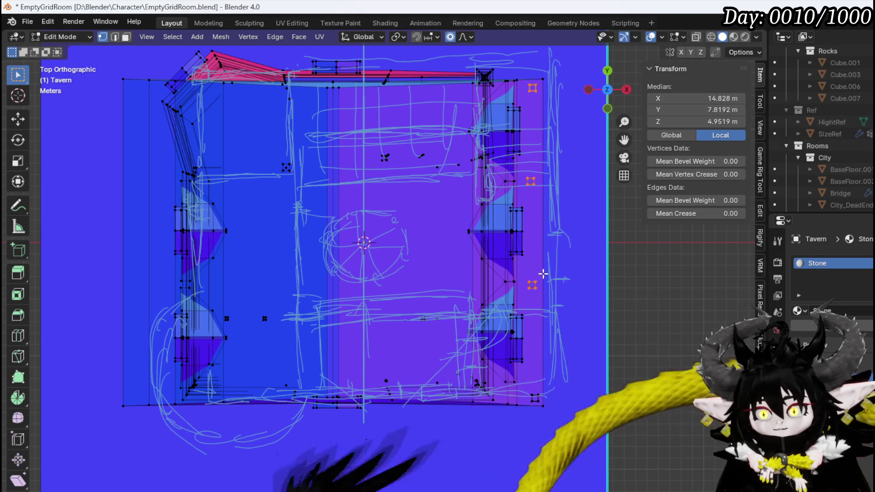
pyautogui.hotkey('ctrl', 'l')
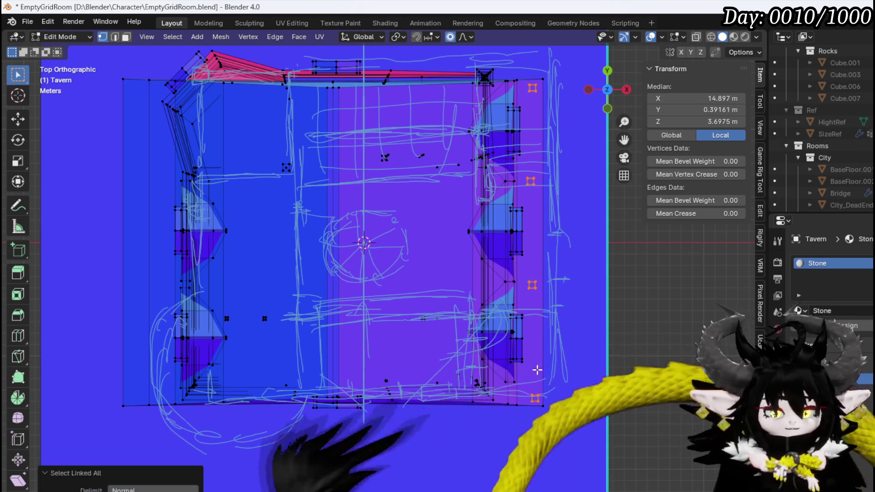
pyautogui.press('g')
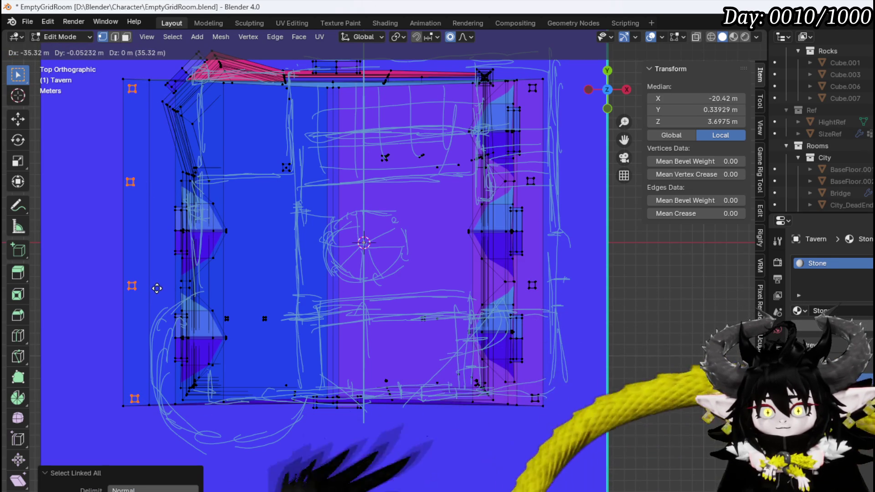
pyautogui.click(160, 286)
pyautogui.moveTo(164, 287)
pyautogui.mouseDown(button='middle')
pyautogui.moveTo(226, 232)
pyautogui.moveTo(111, 146)
pyautogui.moveTo(178, 149)
pyautogui.moveTo(477, 274)
pyautogui.mouseUp(button='middle')
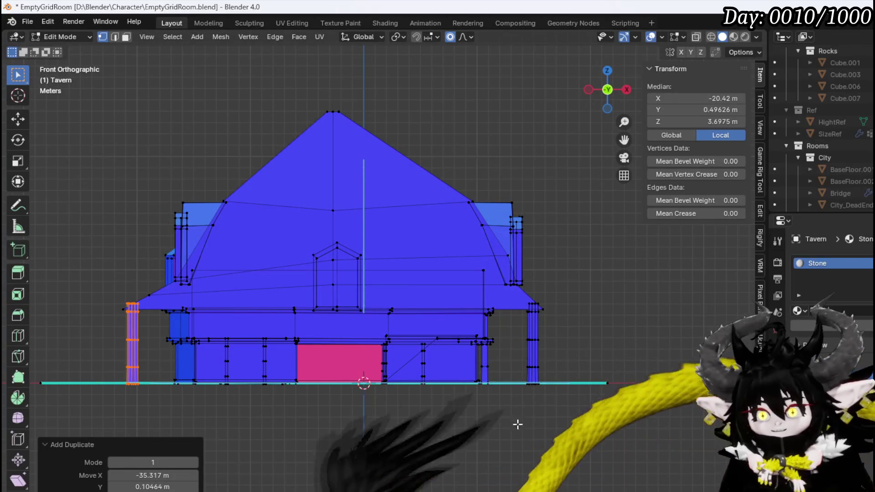
# - Select the doubled pillar on the right side for removal
pyautogui.keyDown('alt'); pyautogui.click(534, 339); pyautogui.keyUp('alt')
pyautogui.hotkey('ctrl', 'l')
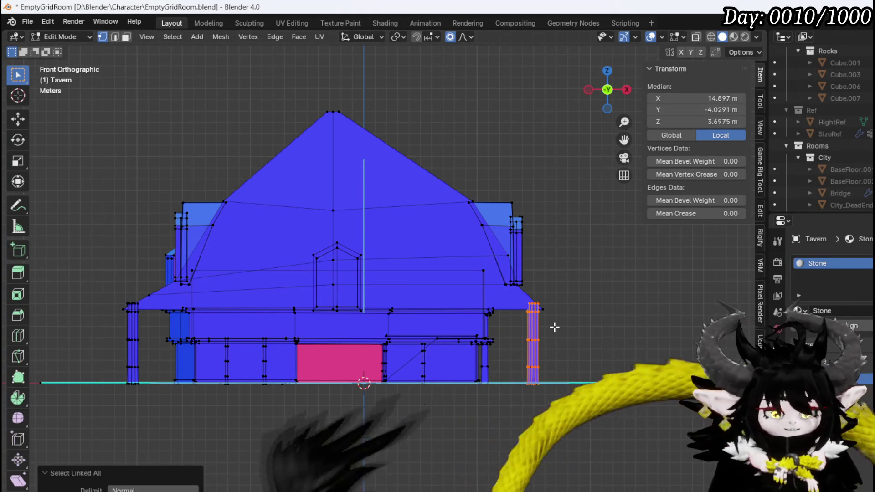
pyautogui.click(555, 331)
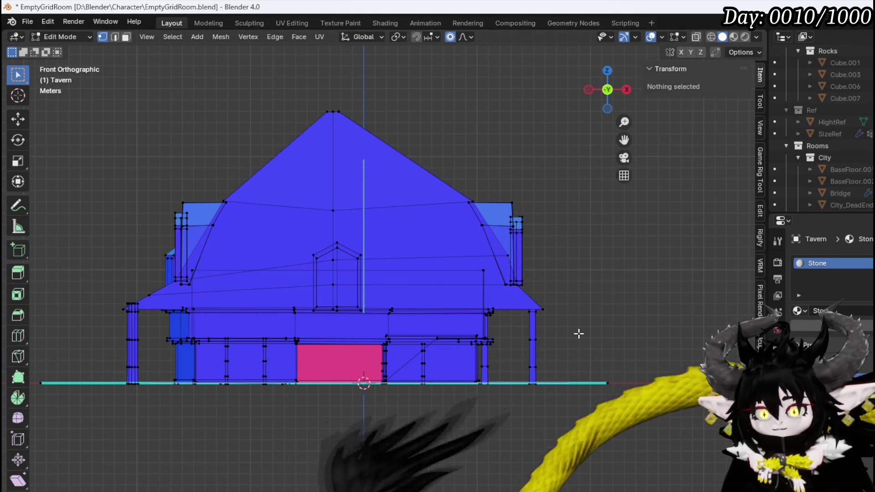
pyautogui.moveTo(546, 343); pyautogui.dragTo(547, 338)
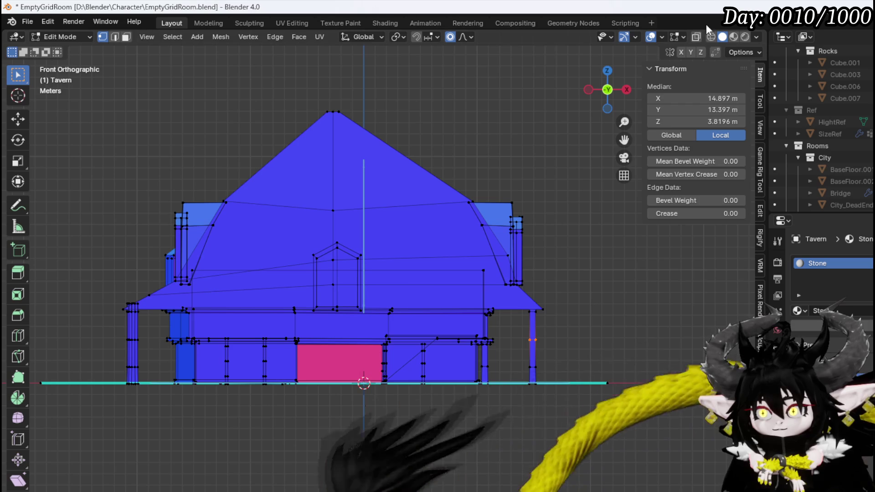
# - Turn on X-ray and delete the leftover right pillar's vertices
pyautogui.click(696, 38)
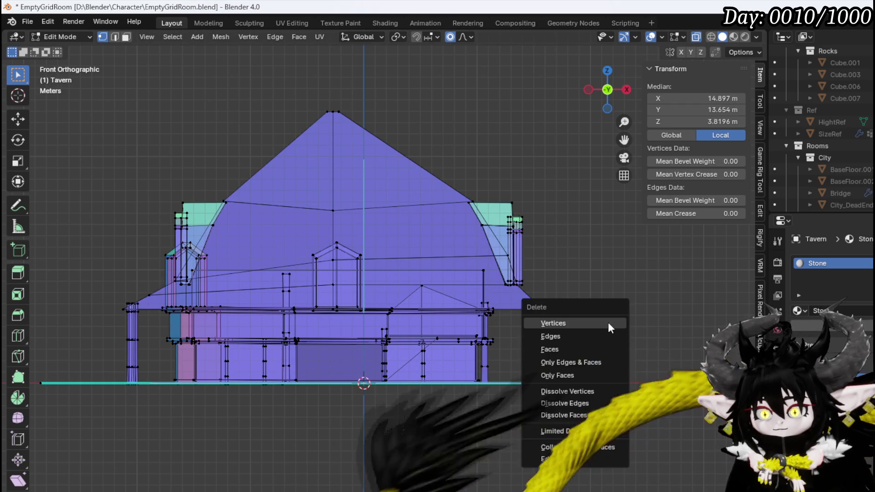
pyautogui.hotkey('ctrl', 'l')
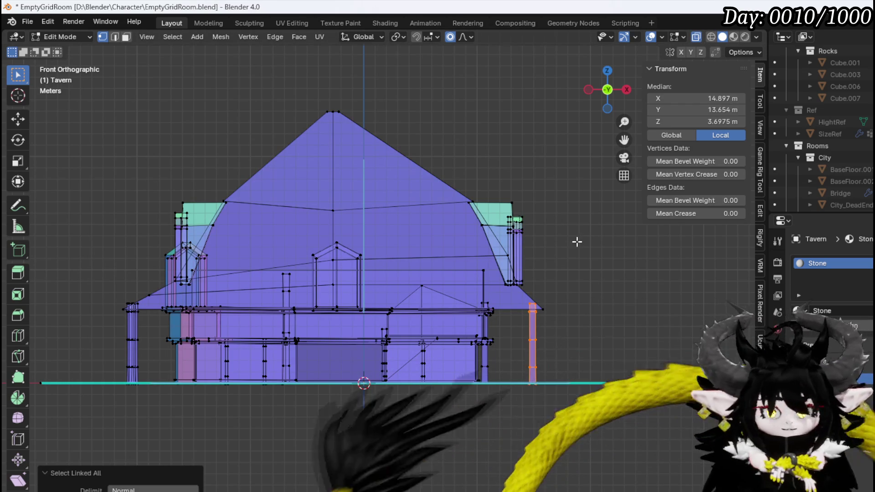
pyautogui.press('x')
pyautogui.click(578, 247)
pyautogui.scroll(3, 576, 312)
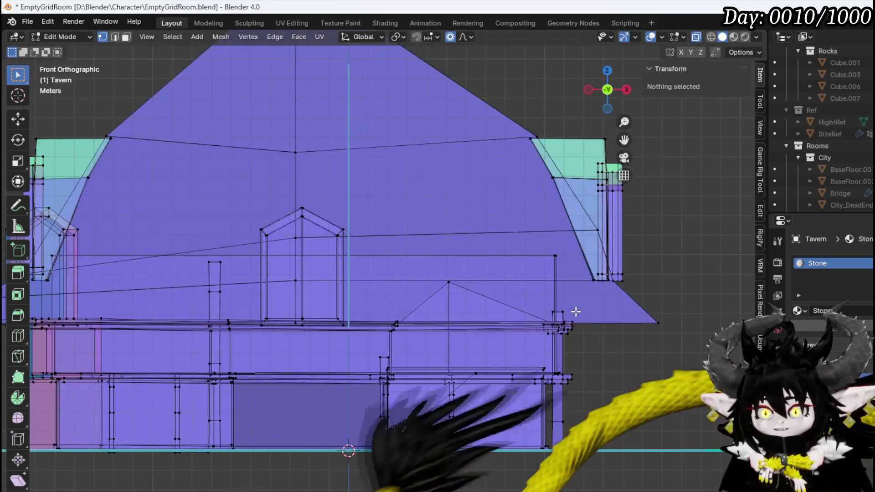
# - Pull the roof eave corner in 2.3 m with proportional editing
pyautogui.click(658, 323)
pyautogui.press('g')
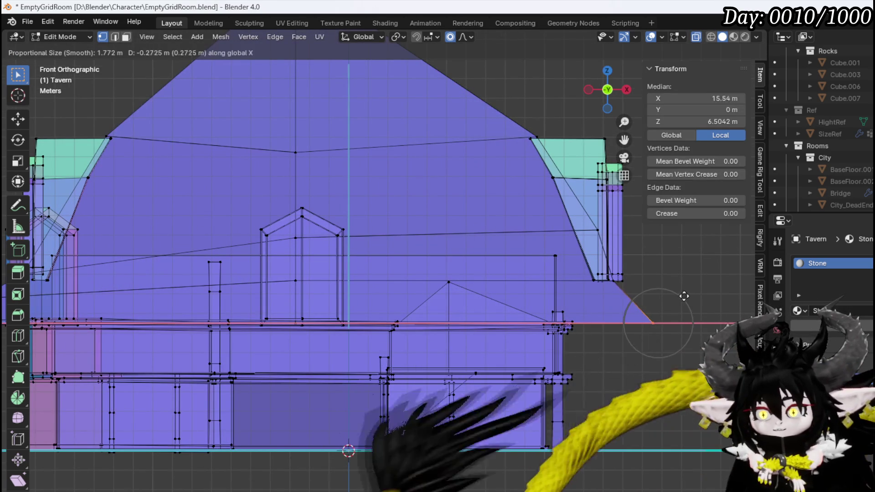
pyautogui.click(646, 295)
pyautogui.moveTo(646, 296); pyautogui.dragTo(602, 290, button='middle')
pyautogui.scroll(-4, 574, 289)
pyautogui.moveTo(495, 286)
pyautogui.mouseDown(button='middle')
pyautogui.moveTo(640, 289)
pyautogui.moveTo(602, 363)
pyautogui.moveTo(466, 272)
pyautogui.moveTo(328, 228)
pyautogui.moveTo(356, 217)
pyautogui.moveTo(433, 232)
pyautogui.moveTo(377, 230)
pyautogui.moveTo(453, 240)
pyautogui.moveTo(478, 230)
pyautogui.moveTo(468, 226)
pyautogui.mouseUp(button='middle')
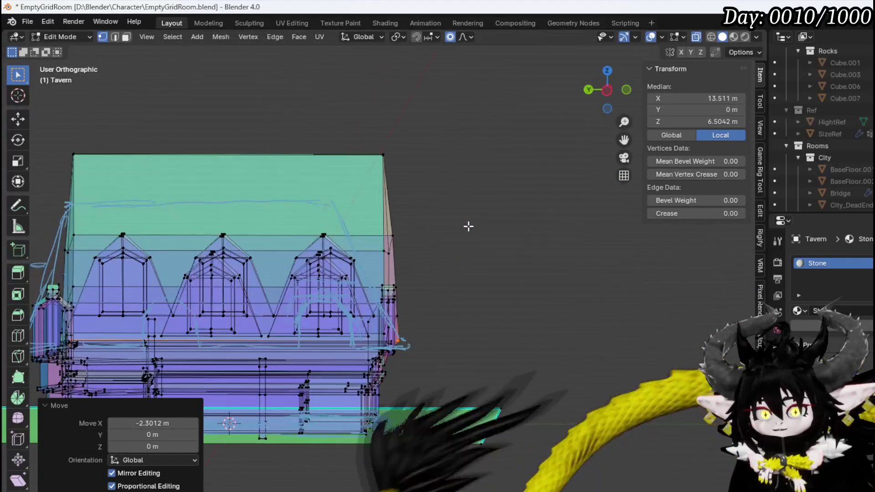
# - In Right view, scale the roof's top vertices 1.367 along Y
pyautogui.press('KP_1')
pyautogui.press('KP_3')
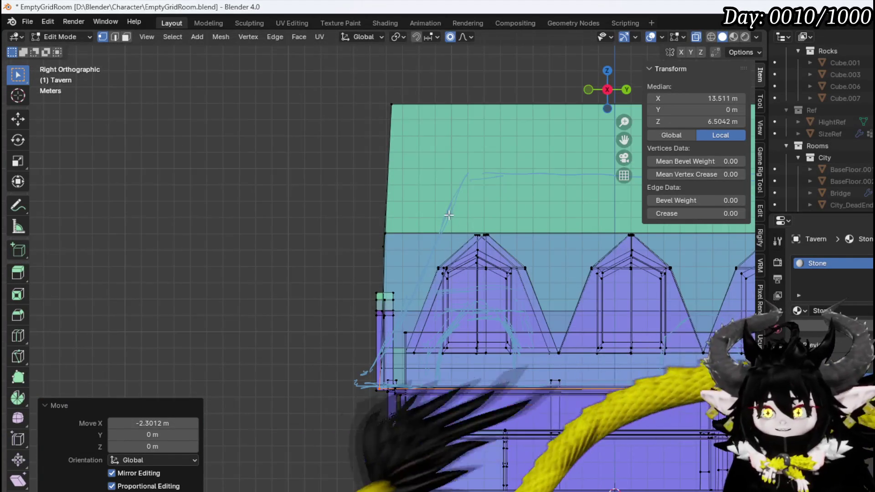
pyautogui.press('Home')
pyautogui.moveTo(543, 169); pyautogui.dragTo(542, 168)
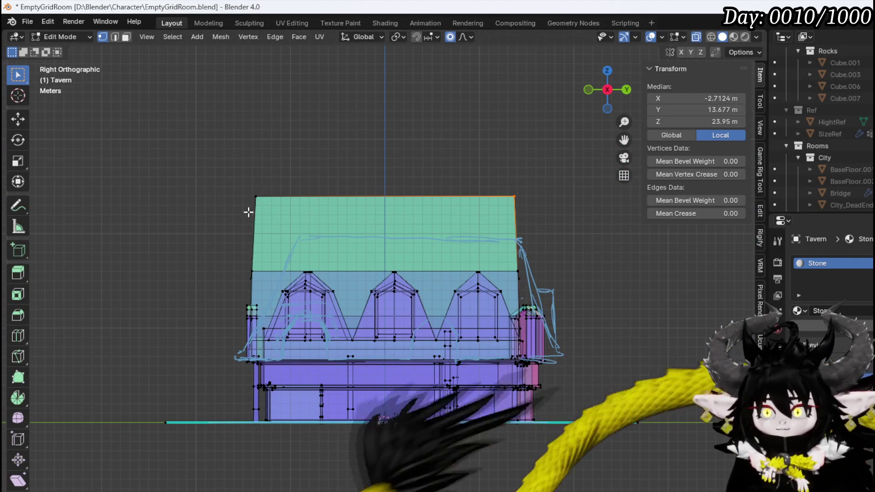
pyautogui.press('g')
pyautogui.press('y')
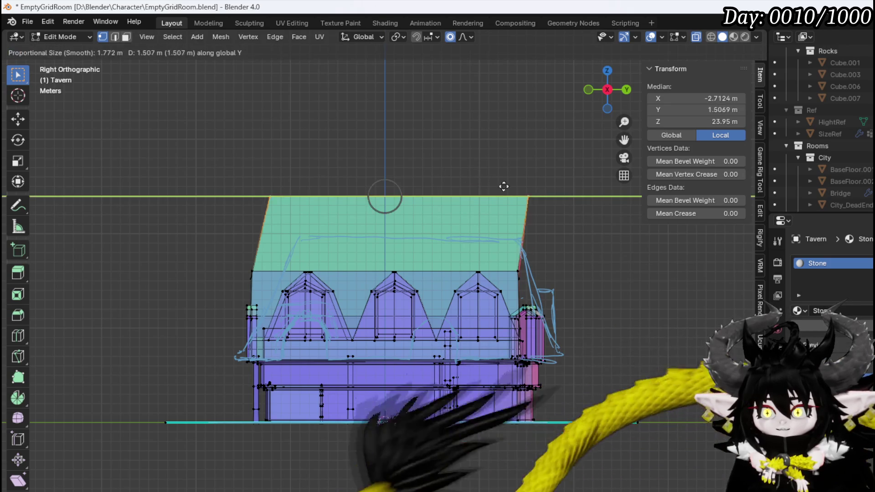
pyautogui.press('s')
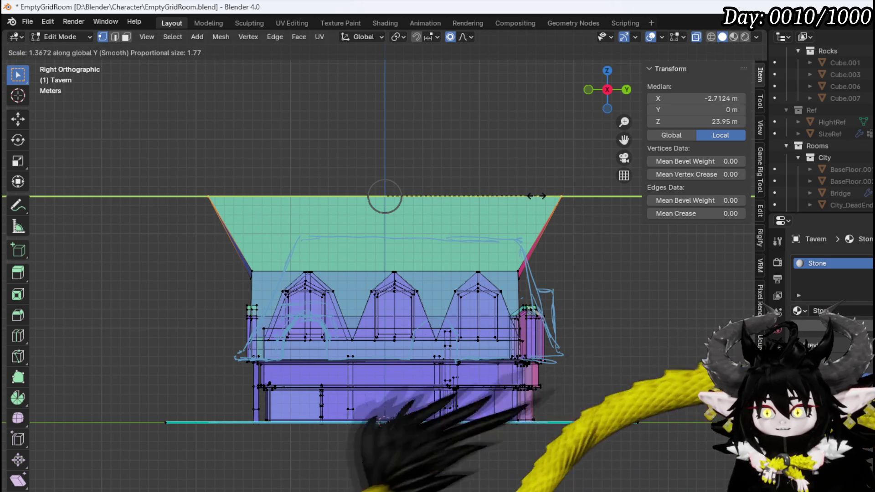
pyautogui.click(536, 196)
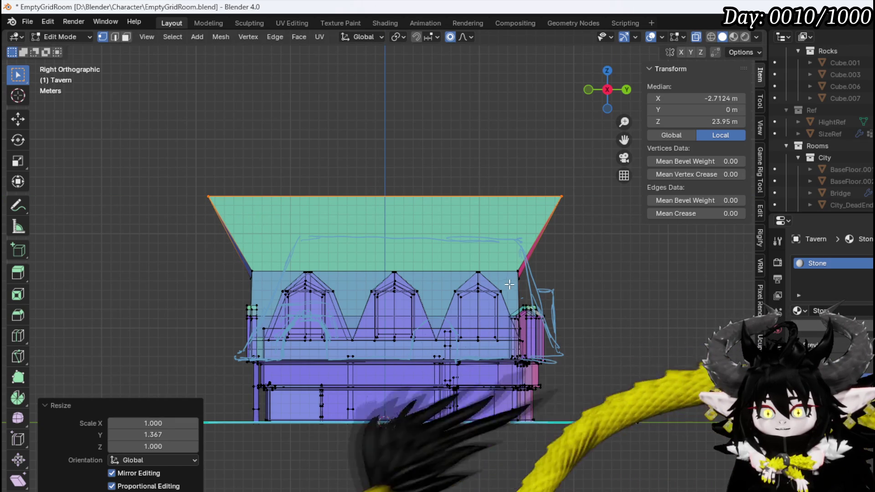
# - Inspect the reshaped roof, switch to face selection and pick a lower face
pyautogui.moveTo(509, 285)
pyautogui.mouseDown(button='middle')
pyautogui.moveTo(525, 273)
pyautogui.moveTo(486, 244)
pyautogui.moveTo(442, 260)
pyautogui.moveTo(321, 274)
pyautogui.moveTo(170, 254)
pyautogui.moveTo(265, 272)
pyautogui.mouseUp(button='middle')
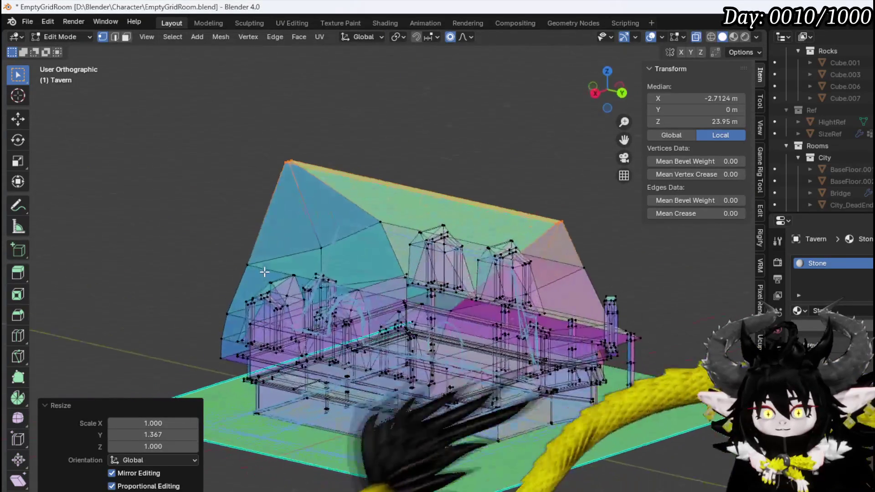
pyautogui.moveTo(496, 281)
pyautogui.mouseDown(button='middle')
pyautogui.moveTo(254, 246)
pyautogui.moveTo(340, 252)
pyautogui.moveTo(288, 242)
pyautogui.mouseUp(button='middle')
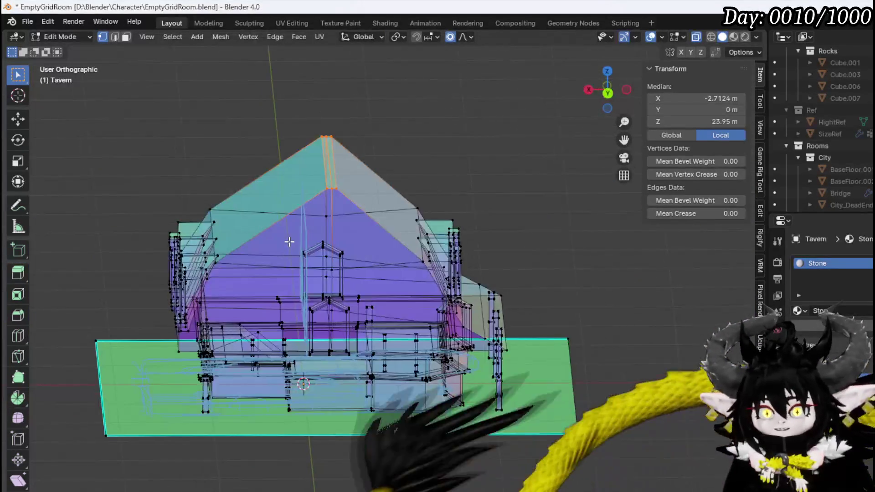
pyautogui.scroll(5, 289, 242)
pyautogui.moveTo(204, 231)
pyautogui.mouseDown(button='middle')
pyautogui.moveTo(293, 209)
pyautogui.moveTo(310, 157)
pyautogui.mouseUp(button='middle')
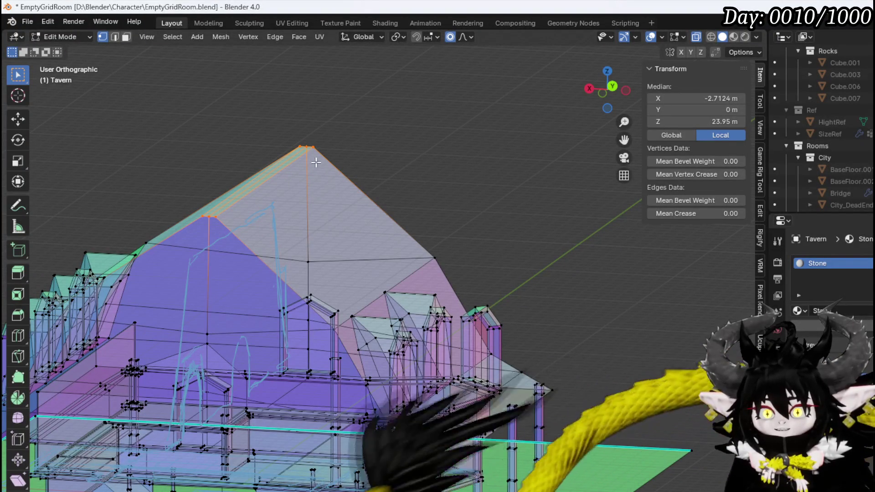
pyautogui.moveTo(440, 363)
pyautogui.mouseDown(button='middle')
pyautogui.moveTo(273, 279)
pyautogui.moveTo(238, 254)
pyautogui.moveTo(231, 240)
pyautogui.moveTo(244, 234)
pyautogui.mouseUp(button='middle')
pyautogui.press('3')
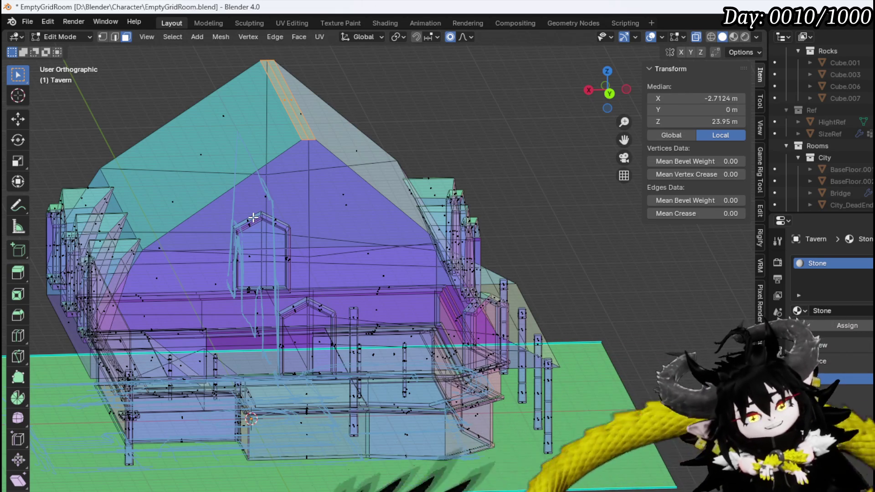
pyautogui.scroll(-3, 253, 215)
pyautogui.moveTo(253, 214)
pyautogui.mouseDown(button='middle')
pyautogui.moveTo(262, 229)
pyautogui.moveTo(346, 253)
pyautogui.moveTo(173, 211)
pyautogui.moveTo(789, 66)
pyautogui.mouseUp(button='middle')
pyautogui.click(267, 235)
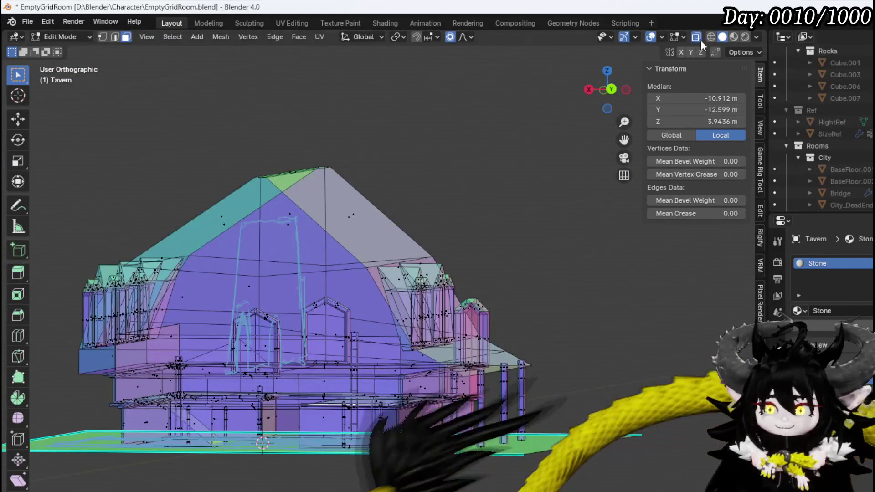
# - Select the roof triangle and quad faces on the first long side
pyautogui.moveTo(556, 123)
pyautogui.mouseDown(button='middle')
pyautogui.moveTo(234, 196)
pyautogui.moveTo(273, 214)
pyautogui.mouseUp(button='middle')
pyautogui.click(274, 214)
pyautogui.click(278, 278)
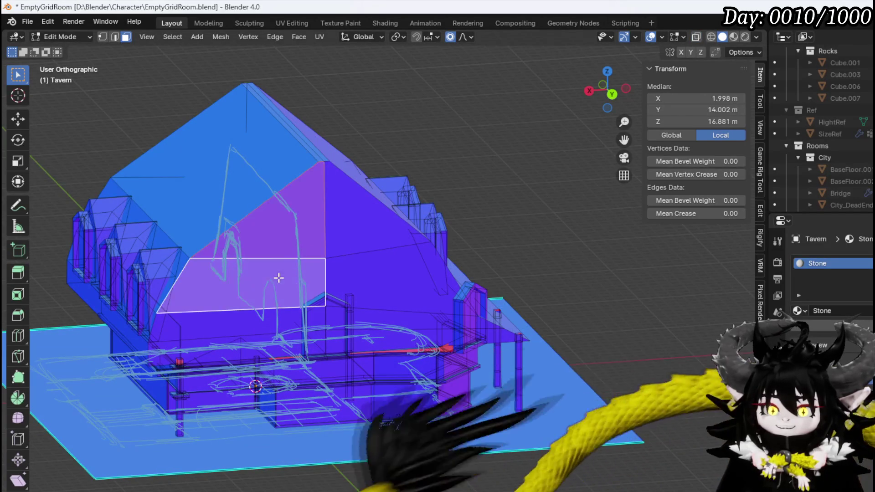
pyautogui.click(338, 241)
pyautogui.click(381, 301)
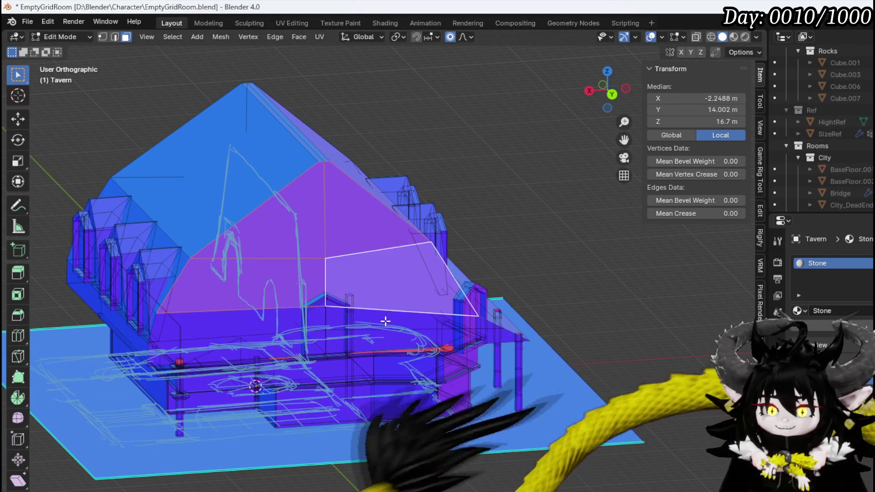
pyautogui.click(369, 322)
pyautogui.moveTo(250, 324); pyautogui.dragTo(270, 293, button='middle')
pyautogui.scroll(2, 269, 293)
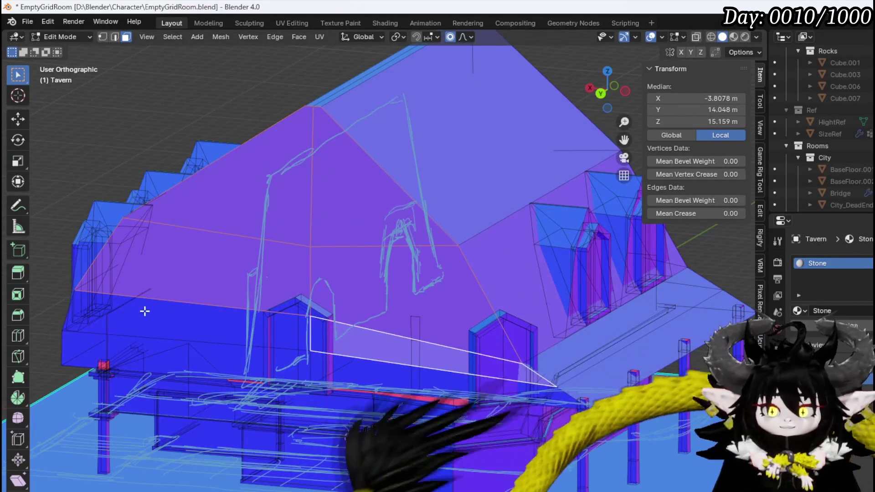
pyautogui.click(154, 355)
pyautogui.click(197, 353)
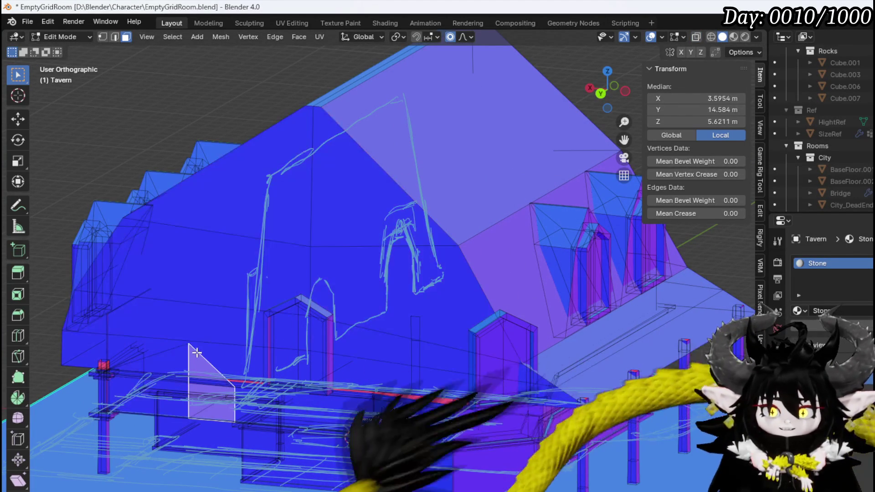
# - Add the front wall, gable and lower wall faces to the selection
pyautogui.moveTo(244, 348); pyautogui.dragTo(289, 346, button='middle')
pyautogui.click(237, 353)
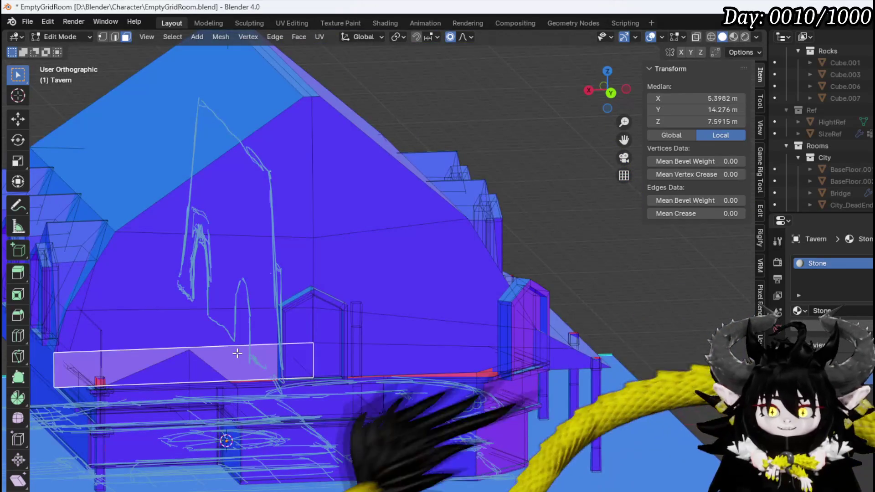
pyautogui.keyDown('shift'); pyautogui.moveTo(248, 273); pyautogui.dragTo(249, 272); pyautogui.keyUp('shift')
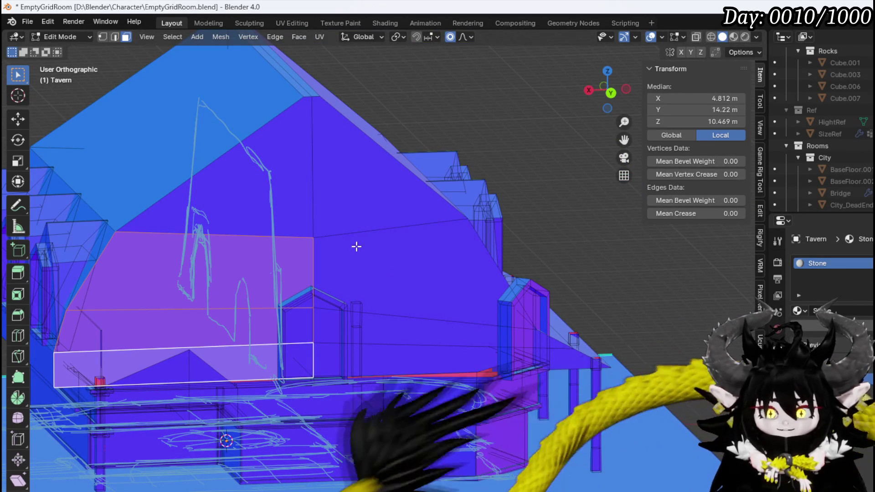
pyautogui.keyDown('shift'); pyautogui.moveTo(308, 250); pyautogui.dragTo(405, 318); pyautogui.keyUp('shift')
pyautogui.keyDown('shift'); pyautogui.click(402, 329); pyautogui.keyUp('shift')
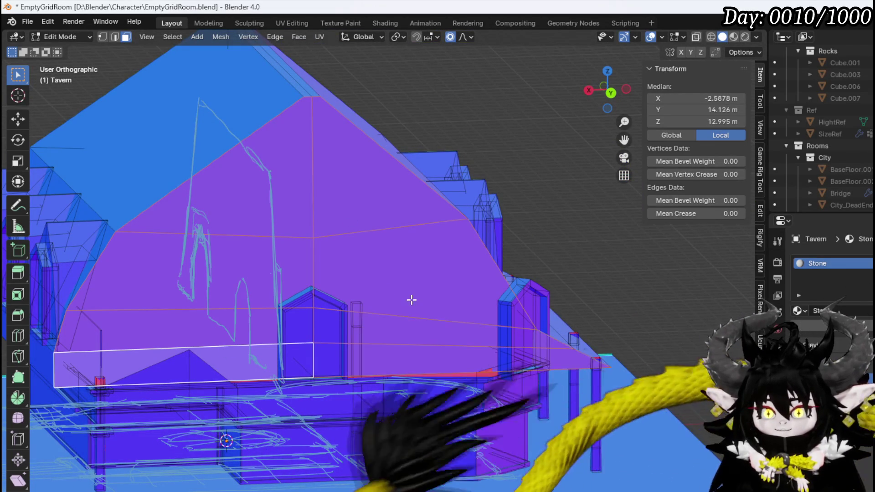
pyautogui.moveTo(410, 299)
pyautogui.mouseDown(button='middle')
pyautogui.moveTo(313, 293)
pyautogui.moveTo(398, 298)
pyautogui.mouseUp(button='middle')
pyautogui.scroll(-5, 398, 297)
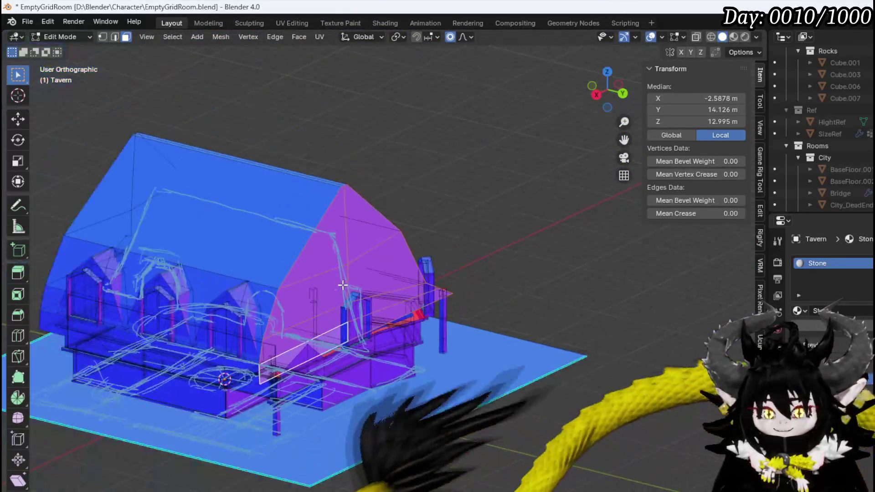
pyautogui.moveTo(342, 287); pyautogui.dragTo(373, 301, button='middle')
# - From top view, move the selected roof edge outward along Y
pyautogui.press('KP_7')
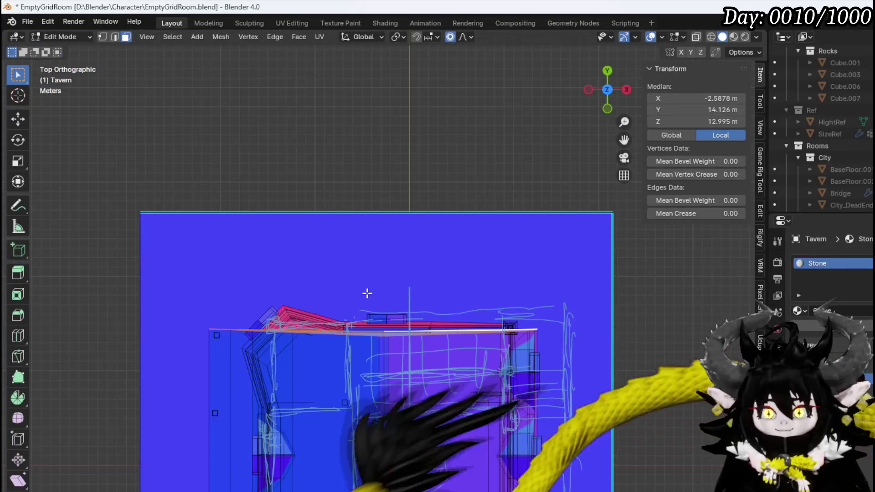
pyautogui.press('g')
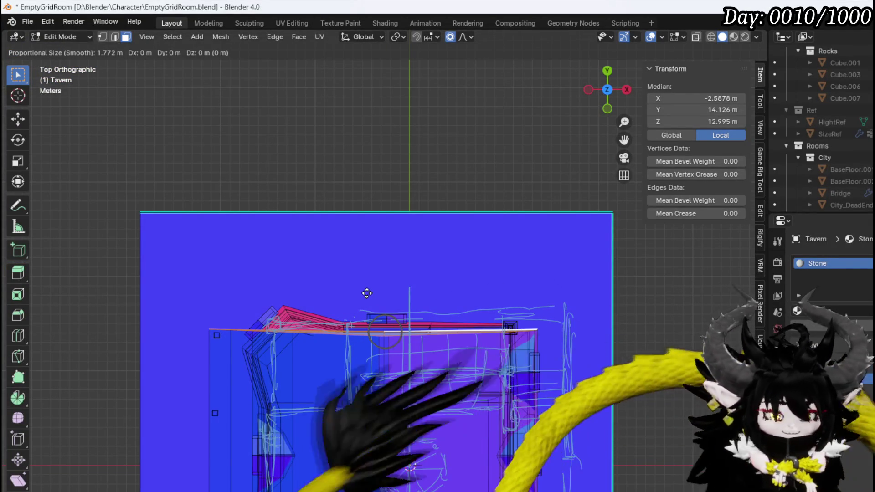
pyautogui.press('y')
pyautogui.click(366, 239)
pyautogui.moveTo(366, 239)
pyautogui.mouseDown(button='middle')
pyautogui.moveTo(414, 332)
pyautogui.moveTo(291, 137)
pyautogui.moveTo(315, 136)
pyautogui.mouseUp(button='middle')
# - Select the roof faces and lower strip on the opposite side
pyautogui.click(315, 136)
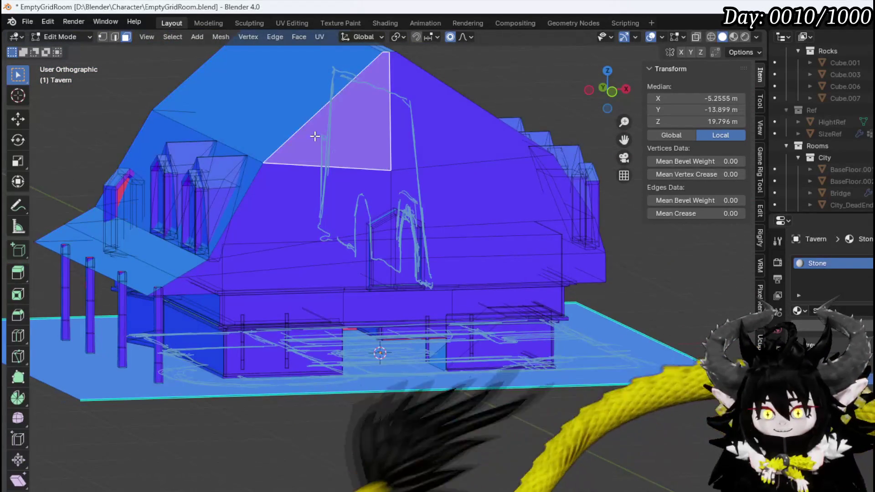
pyautogui.keyDown('shift'); pyautogui.click(421, 128); pyautogui.keyUp('shift')
pyautogui.keyDown('shift'); pyautogui.click(453, 192); pyautogui.keyUp('shift')
pyautogui.keyDown('shift'); pyautogui.click(350, 199); pyautogui.keyUp('shift')
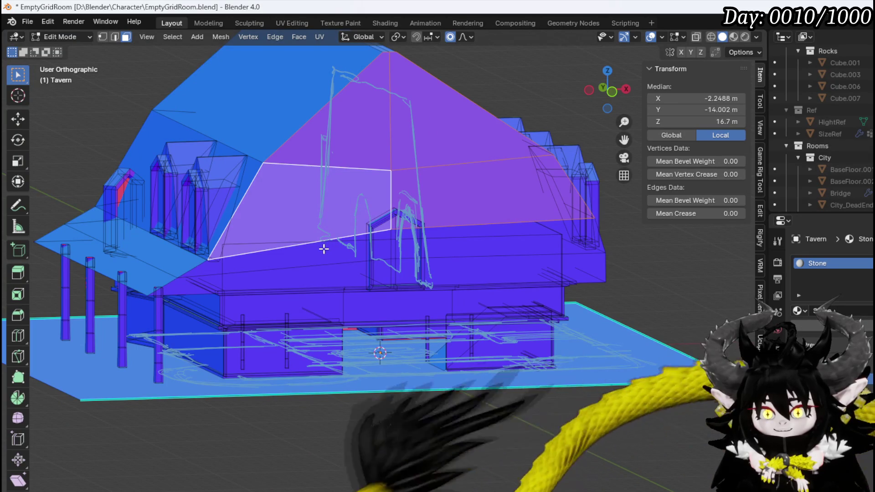
pyautogui.keyDown('shift'); pyautogui.click(366, 252); pyautogui.keyUp('shift')
pyautogui.keyDown('shift'); pyautogui.click(500, 237); pyautogui.keyUp('shift')
pyautogui.keyDown('shift'); pyautogui.click(496, 260); pyautogui.keyUp('shift')
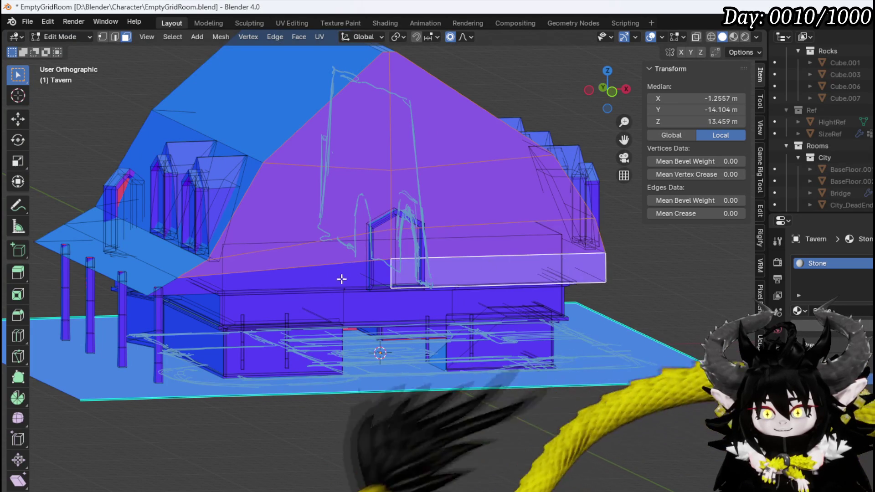
pyautogui.keyDown('shift'); pyautogui.click(354, 271); pyautogui.keyUp('shift')
pyautogui.moveTo(354, 272)
pyautogui.mouseDown(button='middle')
pyautogui.moveTo(302, 264)
pyautogui.moveTo(361, 280)
pyautogui.mouseUp(button='middle')
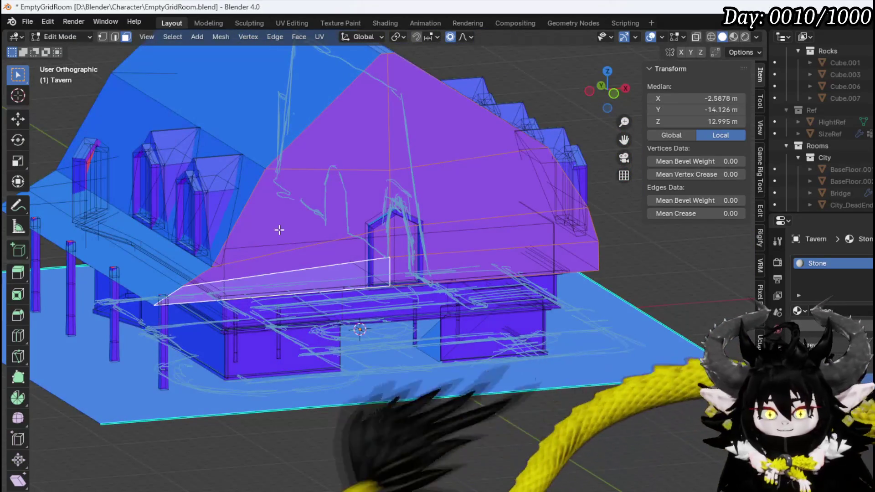
pyautogui.moveTo(280, 231); pyautogui.dragTo(289, 249, button='middle')
# - From top view, move that side's eave edge -4.6218 m along Y
pyautogui.press('KP_7')
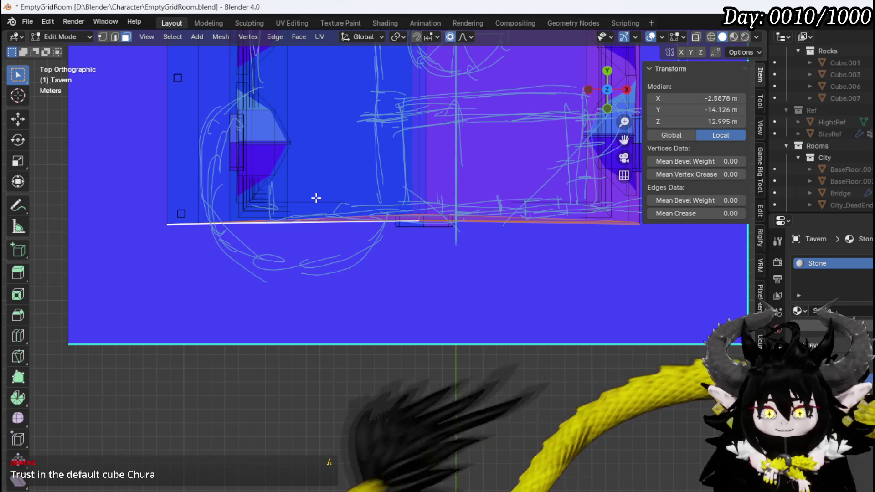
pyautogui.press('g')
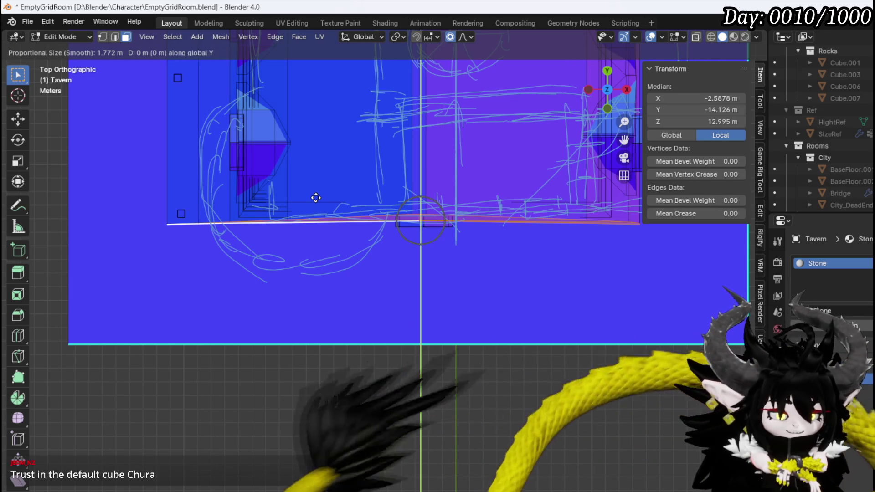
pyautogui.click(318, 258)
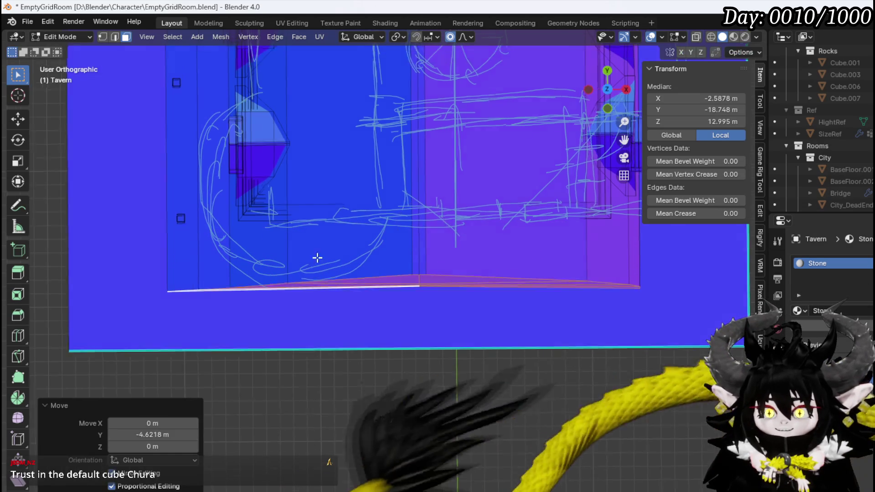
pyautogui.moveTo(317, 258)
pyautogui.mouseDown(button='middle')
pyautogui.moveTo(350, 138)
pyautogui.moveTo(384, 172)
pyautogui.moveTo(308, 166)
pyautogui.moveTo(318, 141)
pyautogui.mouseUp(button='middle')
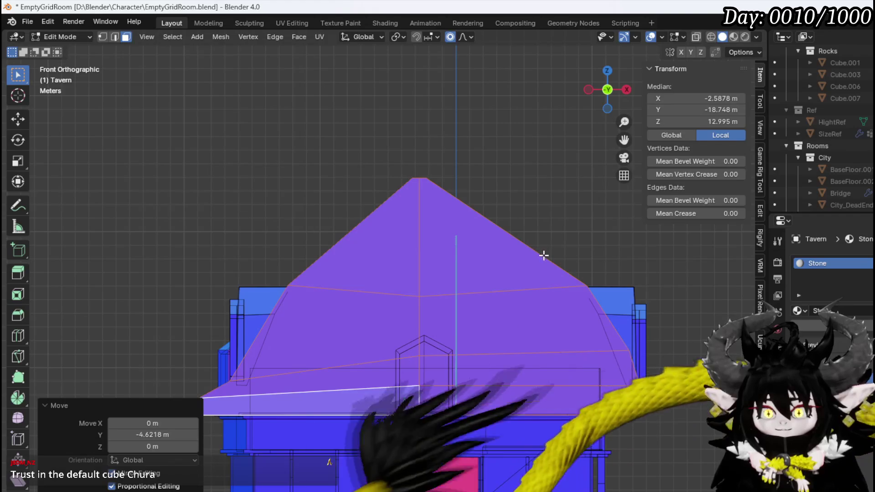
# - Scale the gable faces to 0.929 and nudge them slightly along Y
pyautogui.press('s')
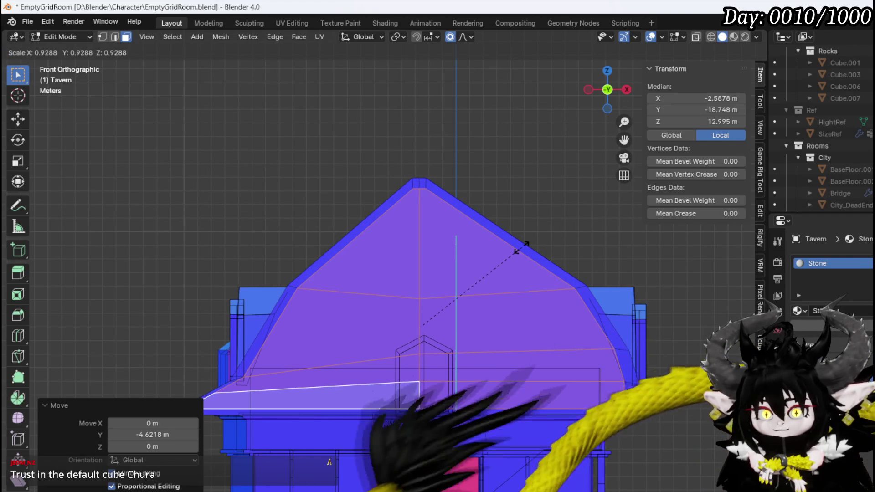
pyautogui.click(521, 246)
pyautogui.moveTo(521, 246); pyautogui.dragTo(446, 289, button='middle')
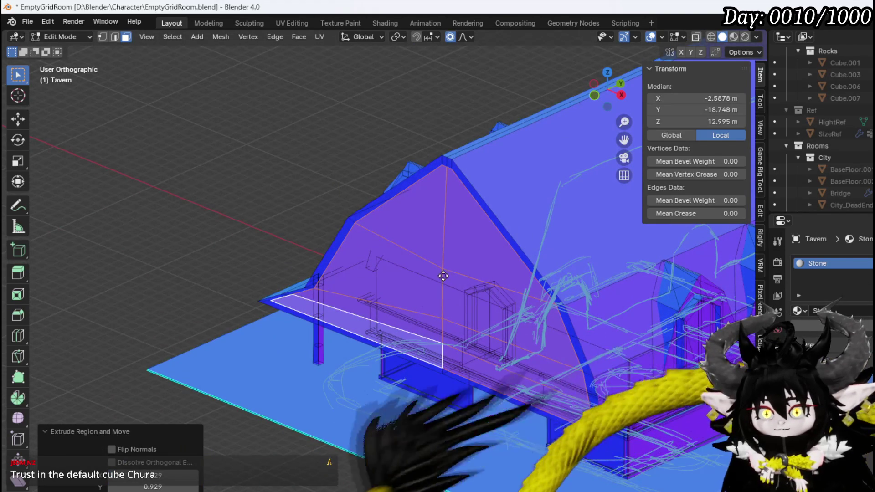
pyautogui.press('g')
pyautogui.press('Escape')
pyautogui.press('g')
pyautogui.press('y')
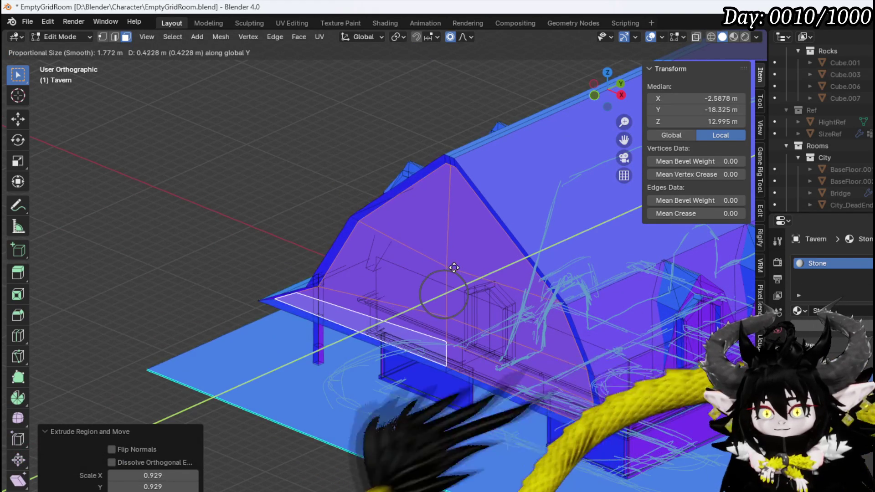
pyautogui.click(454, 268)
# - Extrude the roof's lower strip 4.8155 m along Y into a ledge
pyautogui.press('e')
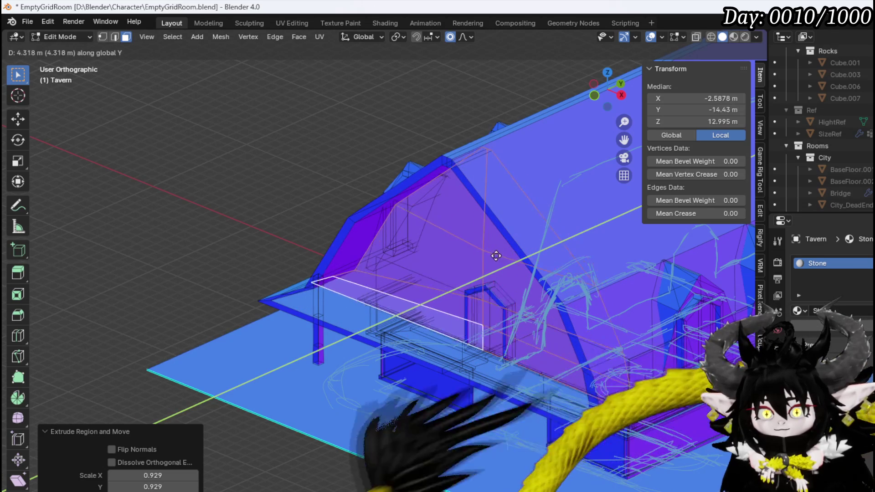
pyautogui.click(502, 255)
pyautogui.moveTo(502, 255)
pyautogui.mouseDown(button='middle')
pyautogui.moveTo(496, 189)
pyautogui.moveTo(547, 231)
pyautogui.moveTo(570, 348)
pyautogui.moveTo(440, 230)
pyautogui.mouseUp(button='middle')
pyautogui.scroll(3, 456, 255)
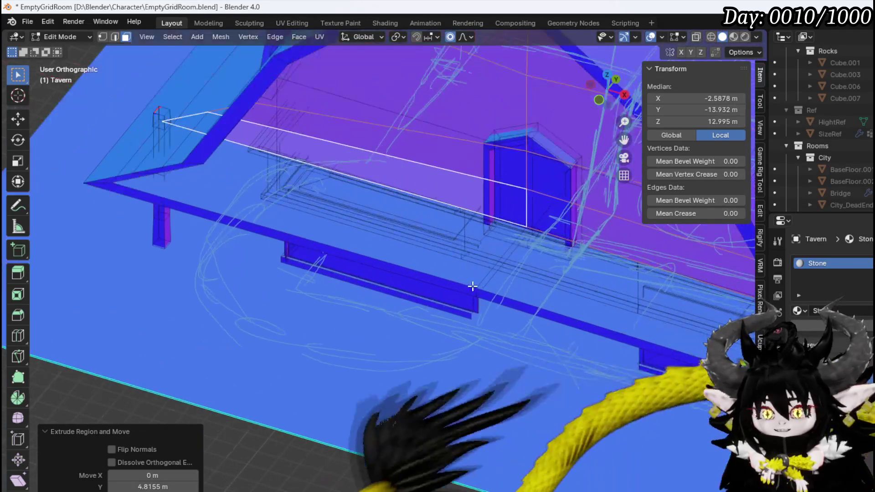
# - Select the ledge's top and front faces on both the left and right sides
pyautogui.click(534, 277)
pyautogui.moveTo(534, 278)
pyautogui.mouseDown(button='middle')
pyautogui.moveTo(422, 242)
pyautogui.moveTo(402, 203)
pyautogui.moveTo(488, 210)
pyautogui.mouseUp(button='middle')
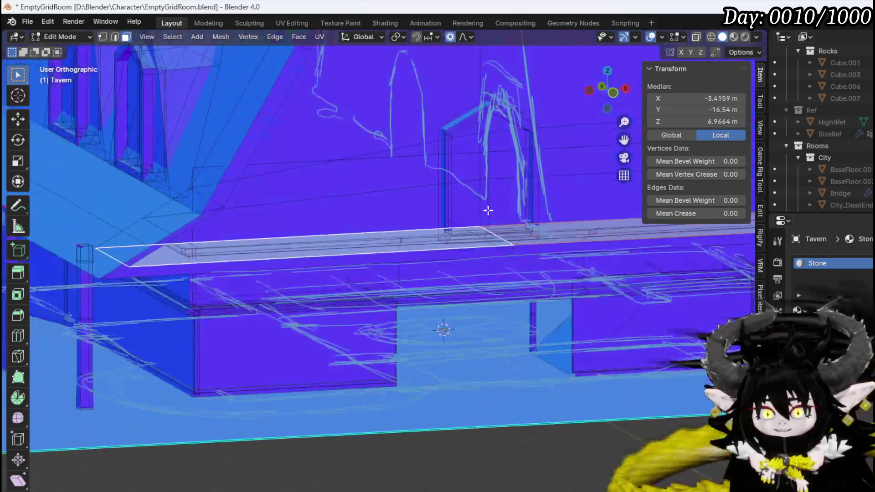
pyautogui.click(531, 248)
pyautogui.moveTo(532, 248)
pyautogui.mouseDown(button='middle')
pyautogui.moveTo(502, 248)
pyautogui.moveTo(471, 214)
pyautogui.moveTo(483, 274)
pyautogui.moveTo(361, 296)
pyautogui.moveTo(434, 289)
pyautogui.moveTo(474, 299)
pyautogui.moveTo(413, 294)
pyautogui.moveTo(424, 319)
pyautogui.moveTo(455, 303)
pyautogui.mouseUp(button='middle')
pyautogui.click(472, 271)
pyautogui.click(477, 291)
pyautogui.click(356, 268)
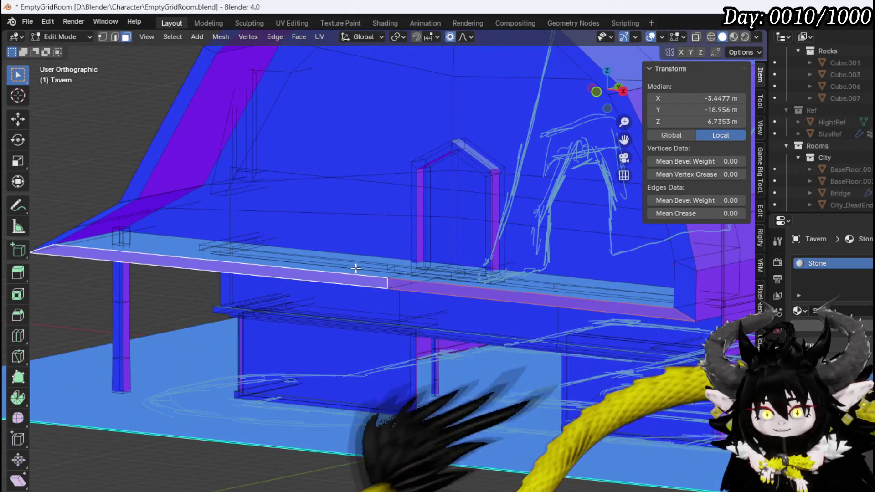
pyautogui.click(356, 268)
pyautogui.click(519, 283)
# - Delete only the edges and faces of the front ledge, keeping its vertices
pyautogui.press('x')
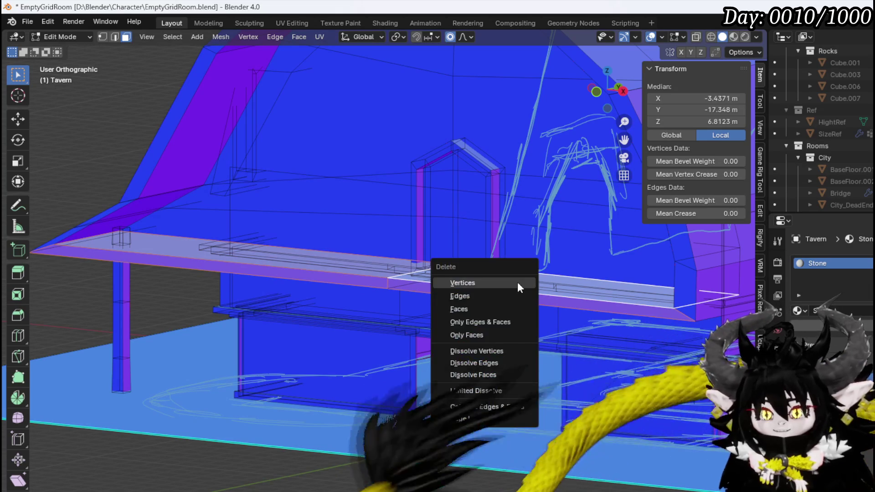
pyautogui.click(491, 317)
pyautogui.moveTo(427, 296)
pyautogui.mouseDown(button='middle')
pyautogui.moveTo(360, 303)
pyautogui.moveTo(361, 289)
pyautogui.mouseUp(button='middle')
# - Slide the ledge's lower-left edge along Y, trimming its pointed end to Y -13.811 m
pyautogui.press('2')
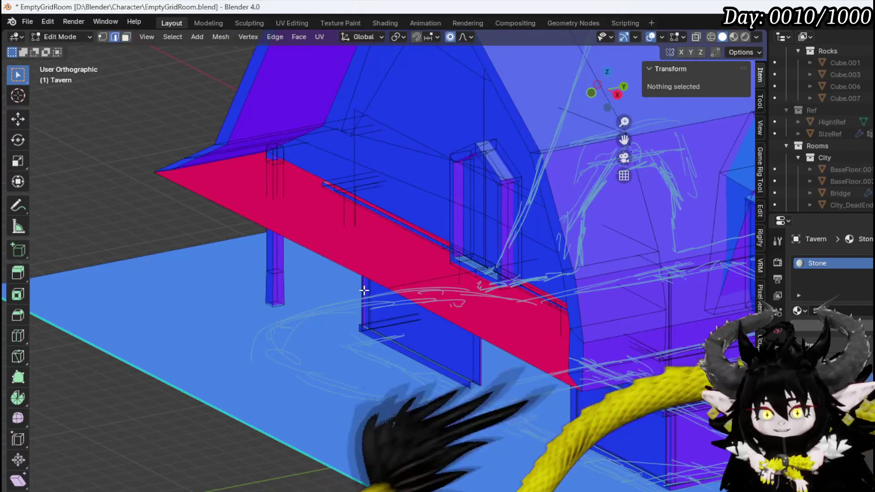
pyautogui.click(359, 279)
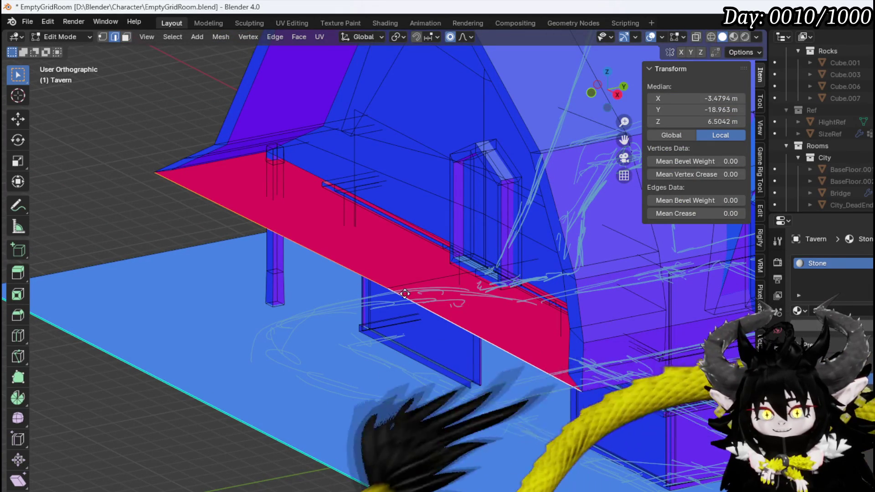
pyautogui.press('g')
pyautogui.press('y')
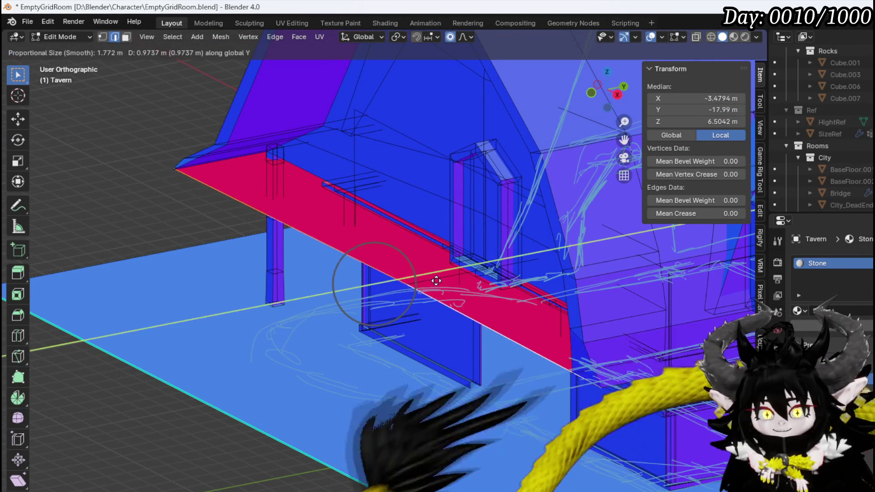
pyautogui.click(532, 251)
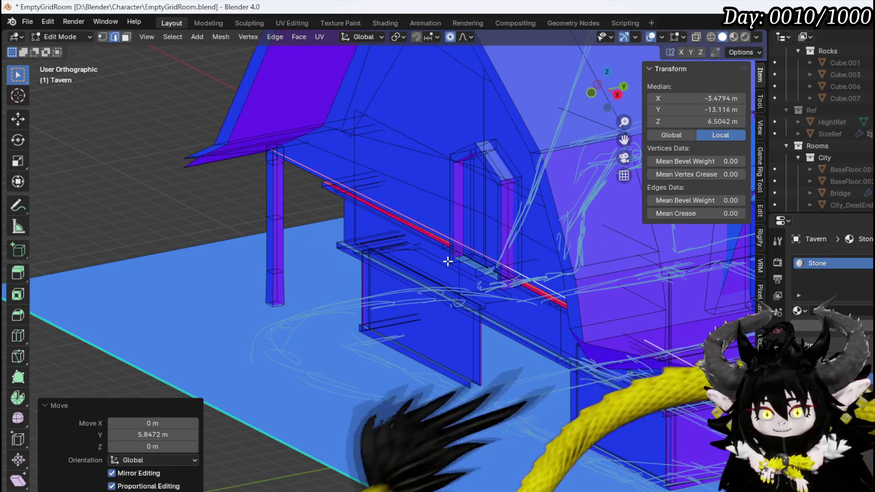
pyautogui.press('g')
pyautogui.press('y')
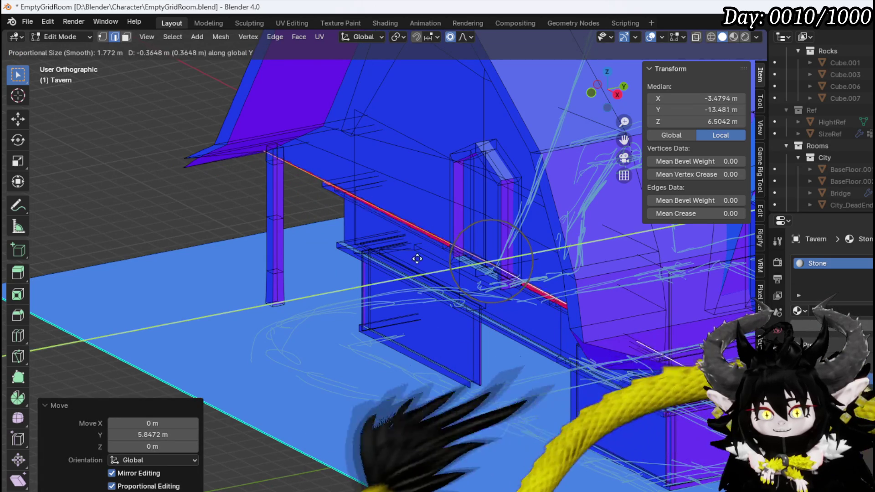
pyautogui.click(421, 258)
pyautogui.moveTo(420, 258)
pyautogui.mouseDown(button='middle')
pyautogui.moveTo(422, 244)
pyautogui.moveTo(564, 189)
pyautogui.moveTo(531, 269)
pyautogui.moveTo(410, 230)
pyautogui.moveTo(293, 287)
pyautogui.moveTo(365, 306)
pyautogui.moveTo(258, 309)
pyautogui.moveTo(303, 336)
pyautogui.moveTo(360, 342)
pyautogui.moveTo(299, 323)
pyautogui.moveTo(254, 226)
pyautogui.moveTo(185, 270)
pyautogui.moveTo(260, 248)
pyautogui.moveTo(408, 310)
pyautogui.moveTo(410, 264)
pyautogui.moveTo(469, 275)
pyautogui.moveTo(433, 328)
pyautogui.moveTo(377, 303)
pyautogui.moveTo(537, 307)
pyautogui.moveTo(457, 346)
pyautogui.mouseUp(button='middle')
# - Select the roof's beveled corner vertex and extend the selection along the eave edge
pyautogui.press('1')
pyautogui.click(458, 346)
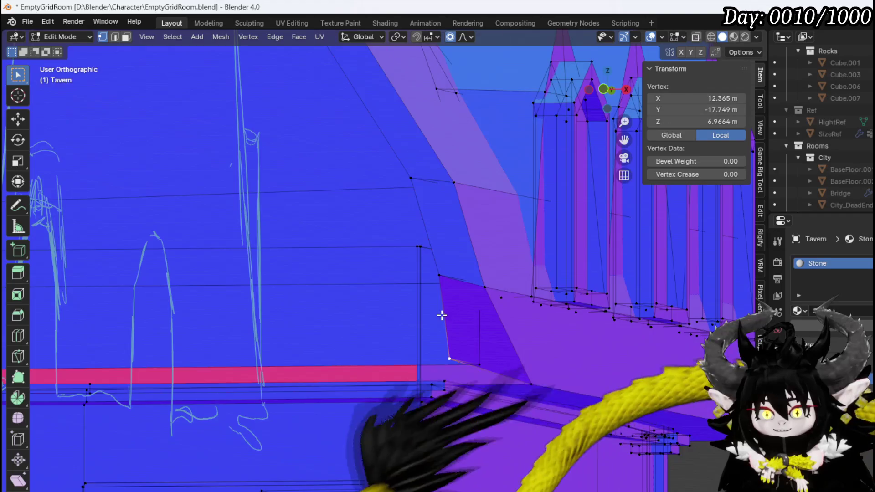
pyautogui.moveTo(441, 315)
pyautogui.mouseDown(button='middle')
pyautogui.moveTo(498, 312)
pyautogui.moveTo(499, 273)
pyautogui.moveTo(464, 353)
pyautogui.moveTo(385, 360)
pyautogui.moveTo(422, 359)
pyautogui.moveTo(456, 374)
pyautogui.mouseUp(button='middle')
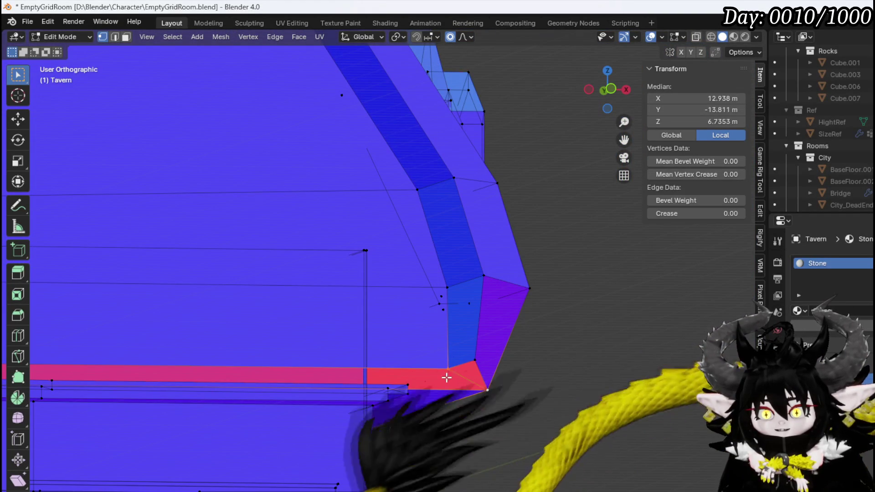
pyautogui.moveTo(379, 354)
pyautogui.mouseDown(button='middle')
pyautogui.moveTo(324, 328)
pyautogui.moveTo(267, 332)
pyautogui.moveTo(424, 332)
pyautogui.moveTo(449, 313)
pyautogui.moveTo(226, 307)
pyautogui.moveTo(218, 286)
pyautogui.mouseUp(button='middle')
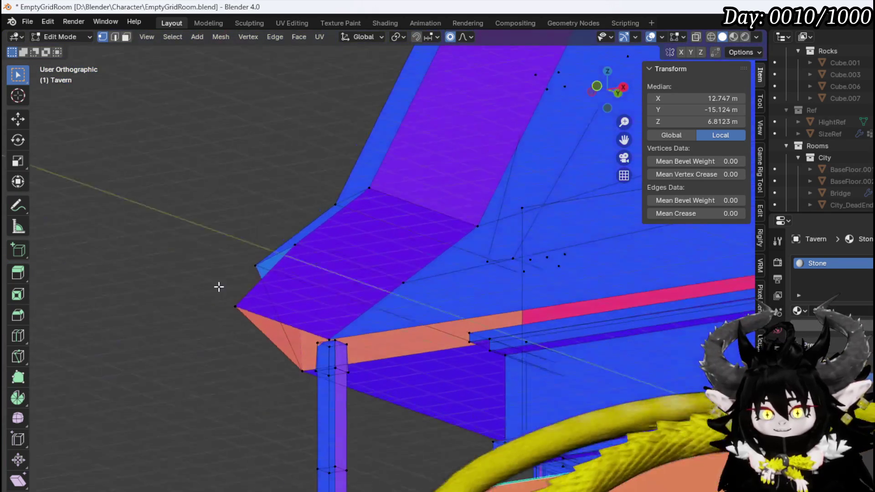
pyautogui.click(247, 320)
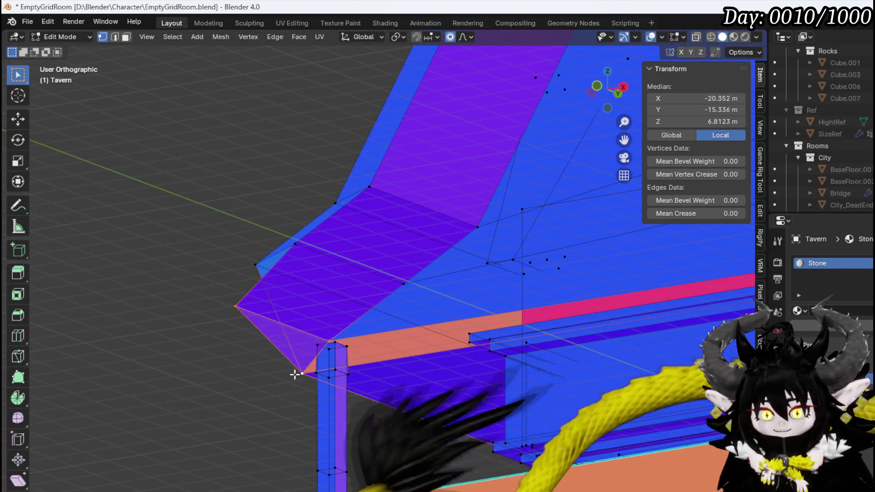
pyautogui.keyDown('shift'); pyautogui.moveTo(295, 374); pyautogui.dragTo(249, 362, button='middle'); pyautogui.keyUp('shift')
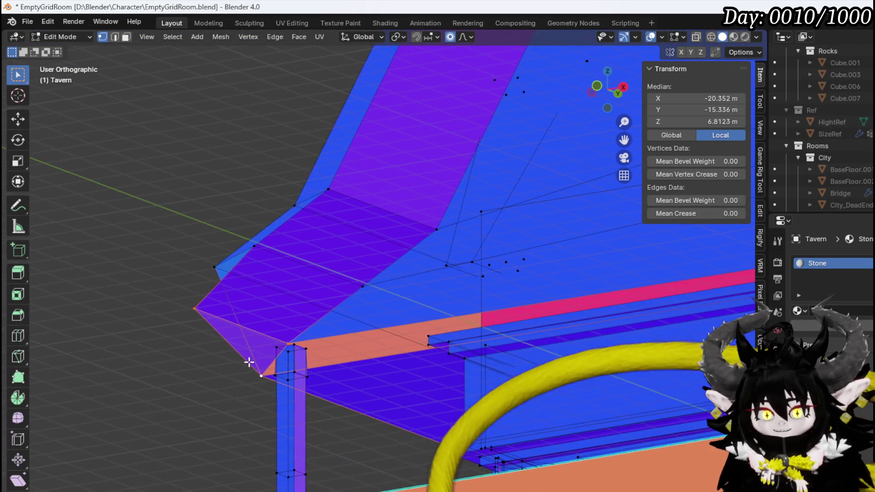
pyautogui.keyDown('alt'); pyautogui.click(272, 364); pyautogui.keyUp('alt')
pyautogui.moveTo(302, 342)
pyautogui.mouseDown(button='middle')
pyautogui.moveTo(560, 360)
pyautogui.moveTo(567, 317)
pyautogui.moveTo(528, 306)
pyautogui.moveTo(565, 305)
pyautogui.moveTo(439, 317)
pyautogui.moveTo(447, 240)
pyautogui.mouseUp(button='middle')
# - Select the linked dormer frame, scale it about 1.5 times and raise it
pyautogui.press('1')
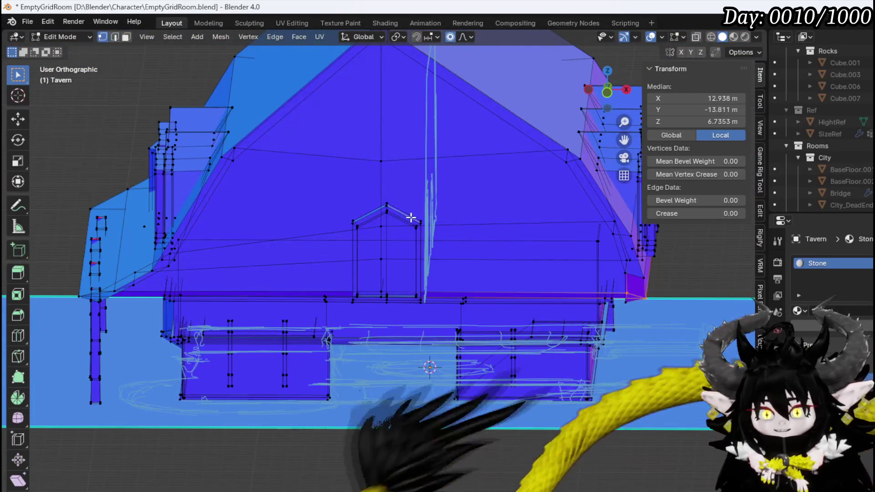
pyautogui.hotkey('ctrl', 'l')
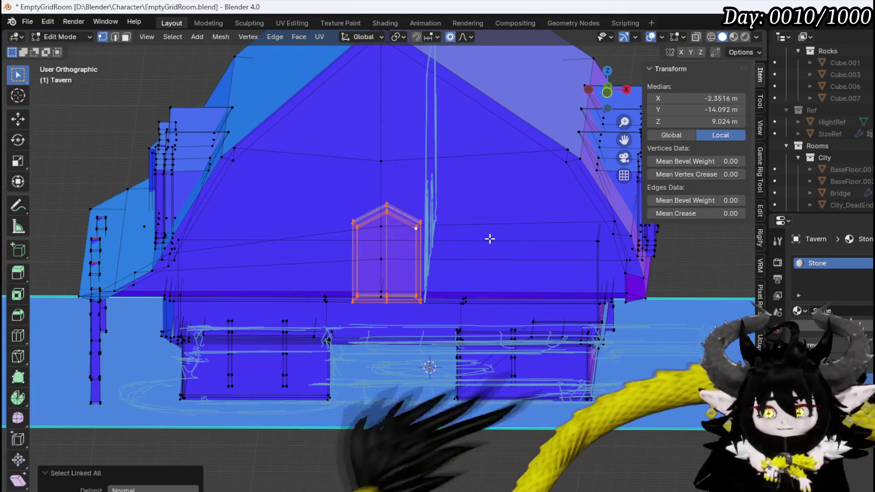
pyautogui.press('KP_1')
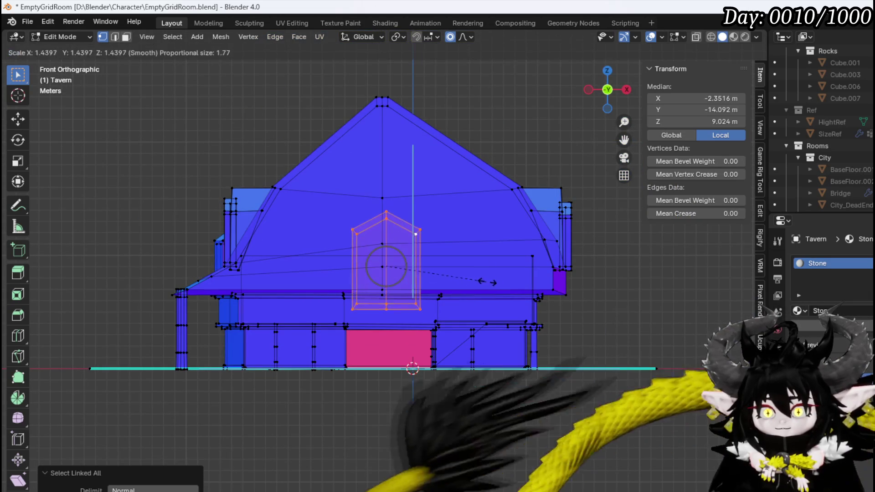
pyautogui.click(487, 282)
pyautogui.press('g')
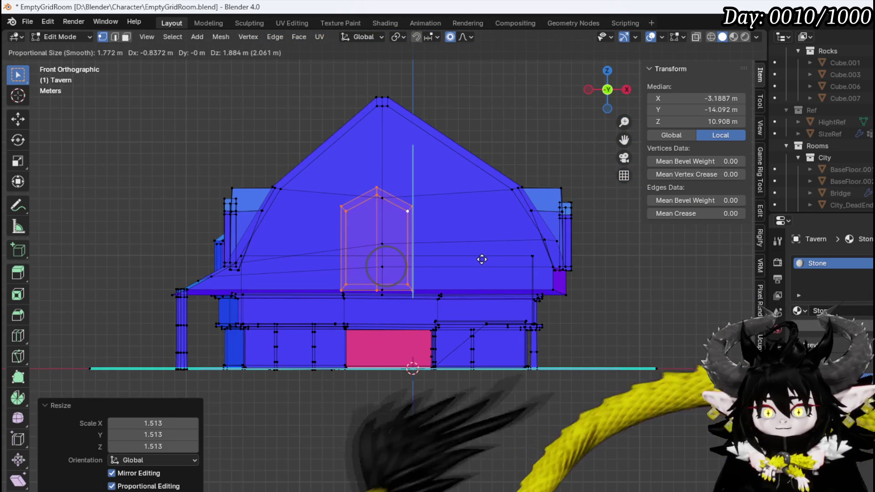
pyautogui.click(483, 258)
# - Shift the dormer along Y onto the front roof, median at Y -14.053 m, Z 11.012 m
pyautogui.moveTo(482, 258); pyautogui.dragTo(363, 265, button='middle')
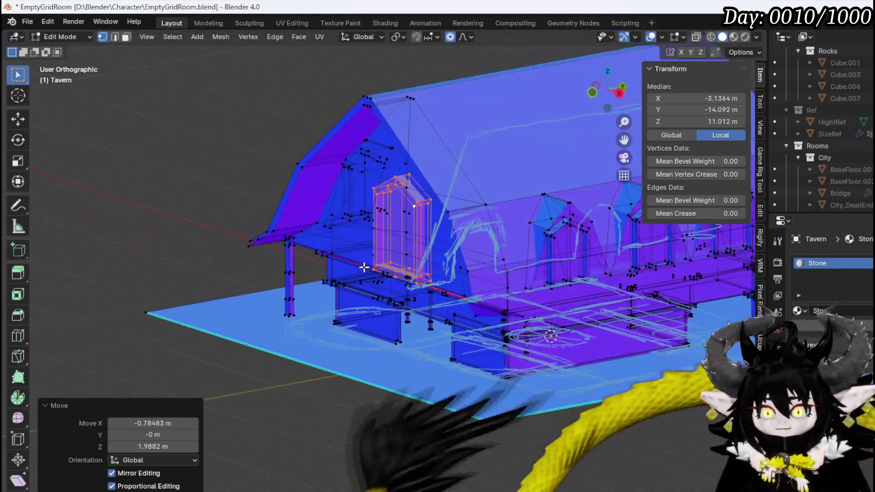
pyautogui.press('KP_3')
pyautogui.scroll(3, 377, 256)
pyautogui.scroll(-3, 407, 243)
pyautogui.moveTo(406, 242)
pyautogui.mouseDown(button='middle')
pyautogui.moveTo(579, 401)
pyautogui.moveTo(453, 313)
pyautogui.moveTo(521, 336)
pyautogui.moveTo(500, 321)
pyautogui.mouseUp(button='middle')
pyautogui.scroll(4, 453, 312)
pyautogui.press('g')
pyautogui.press('x')
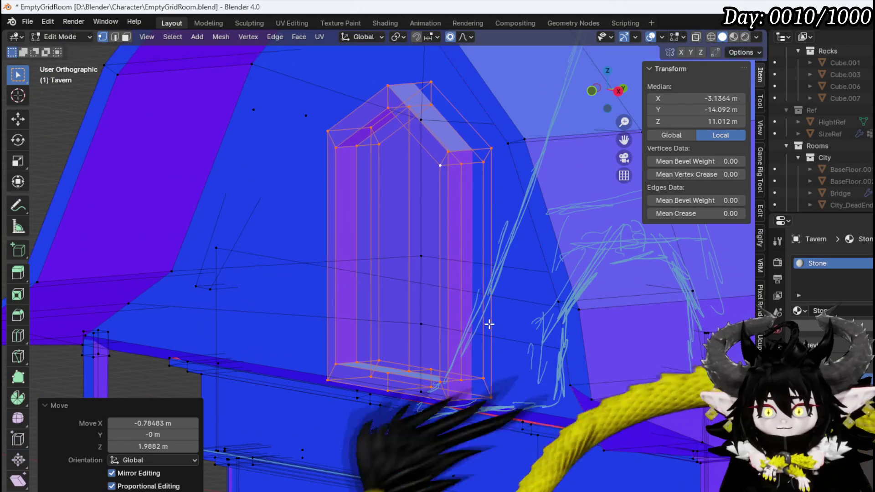
pyautogui.press('y')
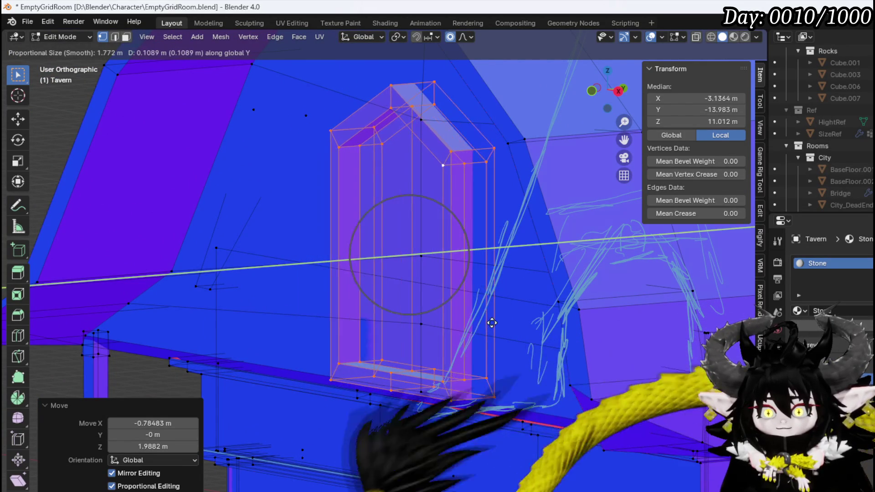
pyautogui.click(490, 325)
pyautogui.moveTo(449, 322)
pyautogui.mouseDown(button='middle')
pyautogui.moveTo(420, 319)
pyautogui.moveTo(537, 317)
pyautogui.moveTo(533, 325)
pyautogui.moveTo(547, 315)
pyautogui.moveTo(459, 310)
pyautogui.mouseUp(button='middle')
pyautogui.scroll(-5, 533, 325)
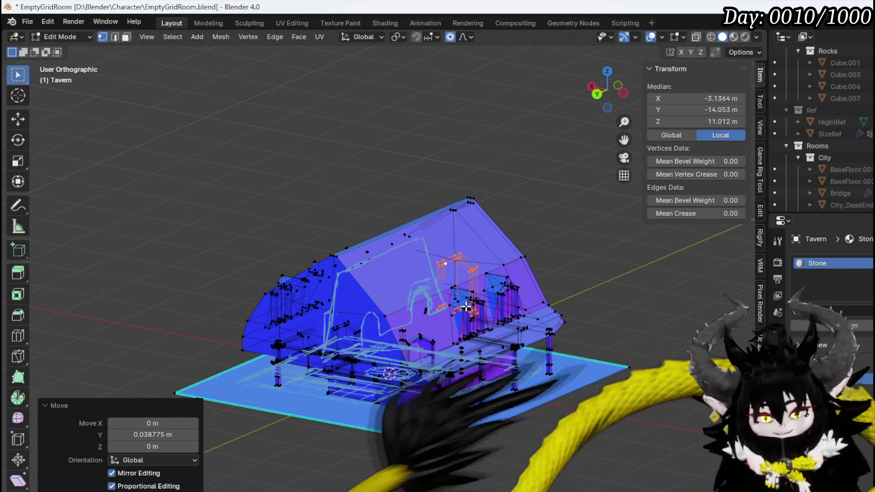
pyautogui.moveTo(394, 283)
pyautogui.mouseDown(button='middle')
pyautogui.moveTo(166, 268)
pyautogui.moveTo(530, 299)
pyautogui.moveTo(361, 293)
pyautogui.mouseUp(button='middle')
pyautogui.moveTo(427, 294)
pyautogui.mouseDown(button='middle')
pyautogui.moveTo(283, 278)
pyautogui.moveTo(529, 316)
pyautogui.mouseUp(button='middle')
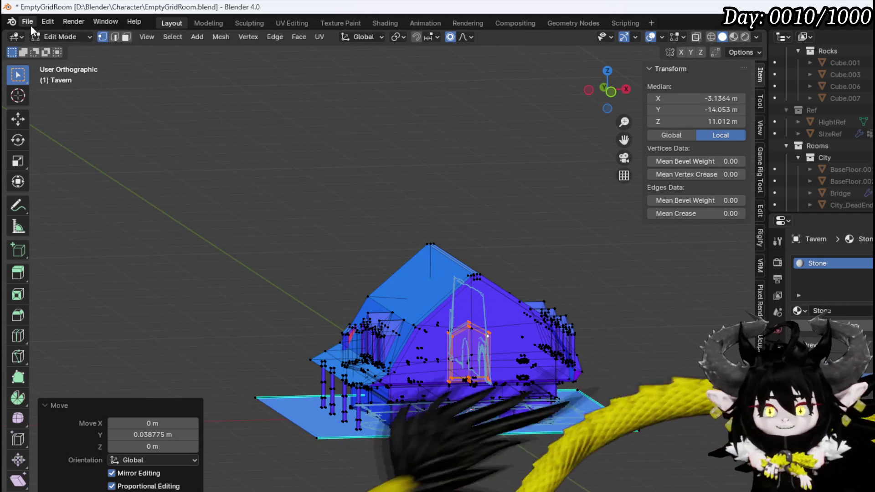
# - Save the blend file and switch the tavern back to Object Mode
pyautogui.click(28, 22)
pyautogui.click(37, 99)
pyautogui.click(71, 36)
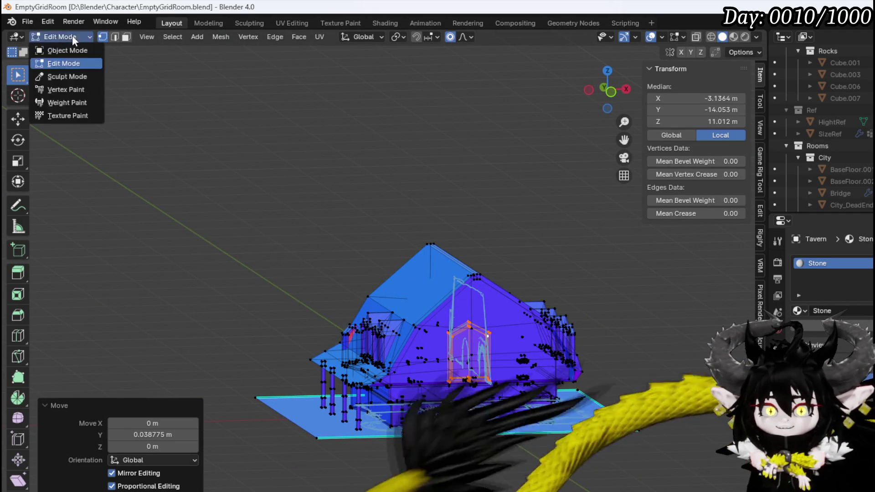
pyautogui.click(67, 48)
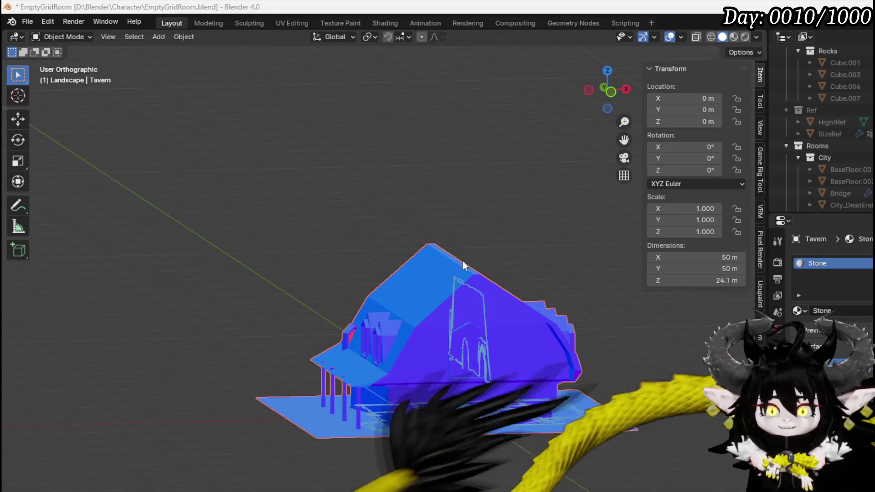
pyautogui.moveTo(466, 274)
pyautogui.mouseDown(button='middle')
pyautogui.moveTo(374, 284)
pyautogui.moveTo(521, 289)
pyautogui.moveTo(547, 272)
pyautogui.moveTo(437, 299)
pyautogui.moveTo(376, 234)
pyautogui.mouseUp(button='middle')
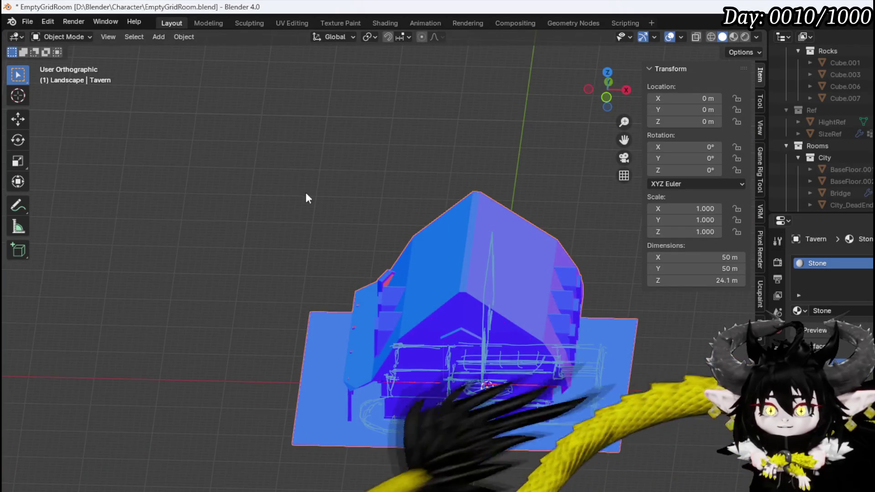
pyautogui.moveTo(307, 195)
pyautogui.mouseDown(button='middle')
pyautogui.moveTo(379, 200)
pyautogui.moveTo(351, 201)
pyautogui.moveTo(455, 191)
pyautogui.moveTo(190, 310)
pyautogui.mouseUp(button='middle')
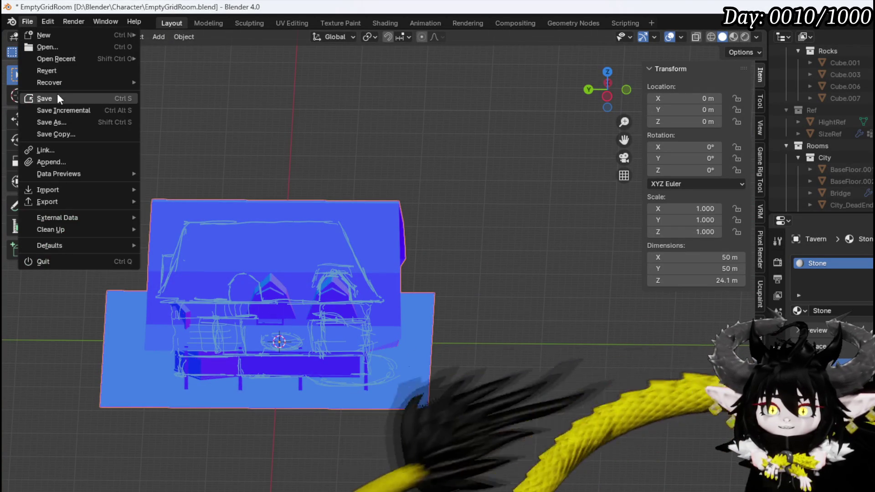
# - Export the tavern as FBX over Taver_SizeTest_Room.fbx, then save the blend file again
pyautogui.click(57, 96)
pyautogui.click(23, 20)
pyautogui.moveTo(47, 201)
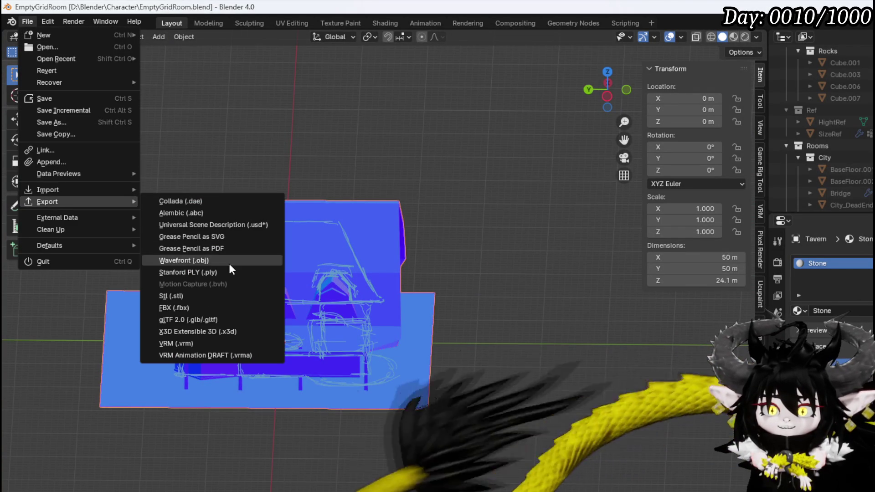
pyautogui.click(184, 304)
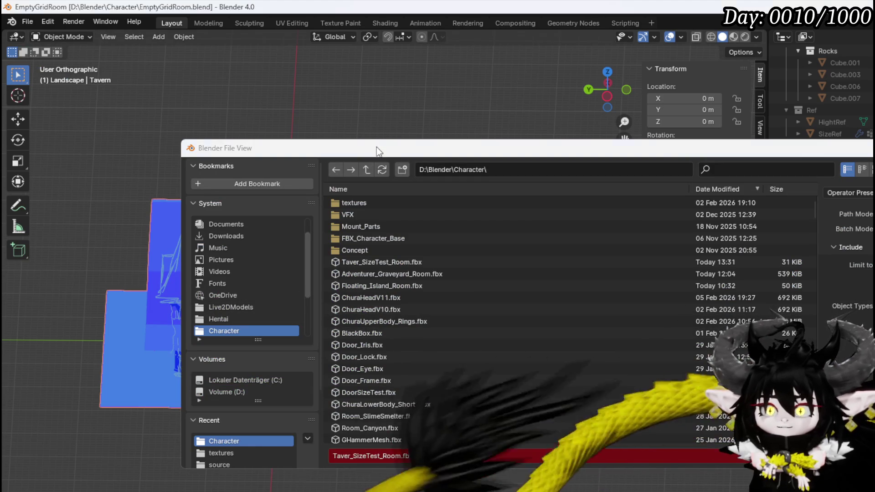
pyautogui.press('Return')
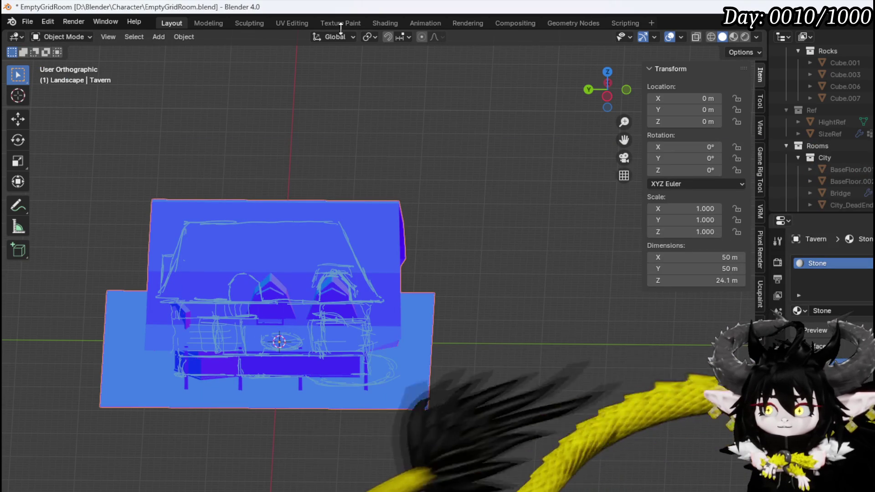
pyautogui.click(20, 21)
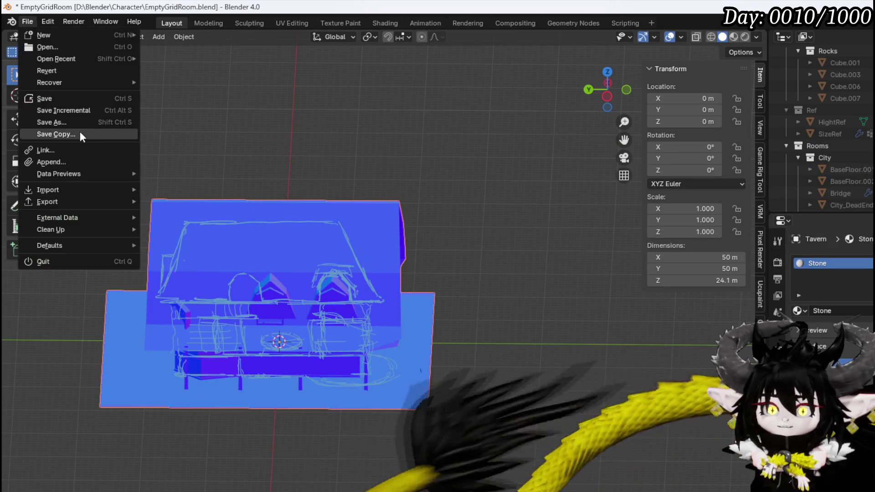
pyautogui.click(53, 100)
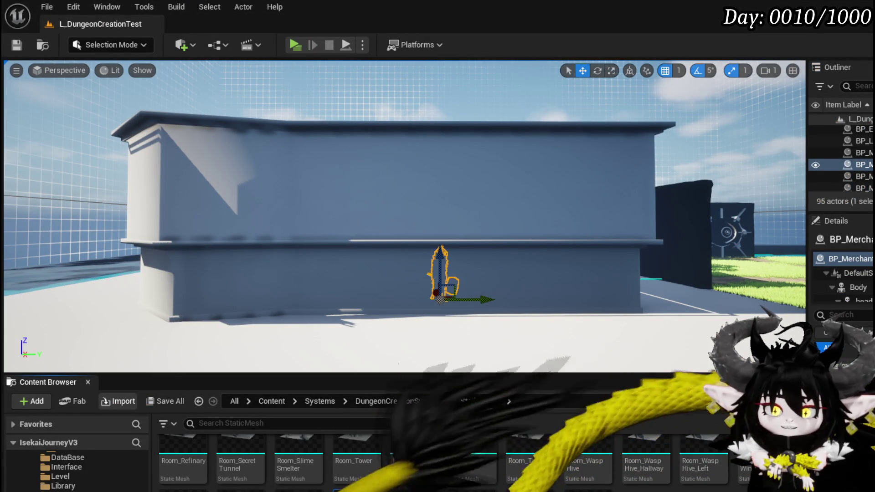
# - Re-import the updated tavern mesh, save the level and mesh, and launch Standalone Game
pyautogui.click(616, 342)
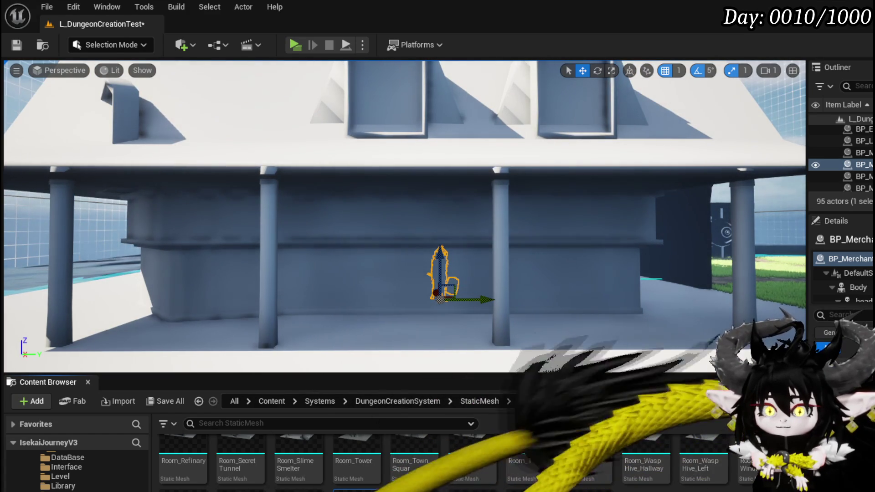
pyautogui.hotkey('ctrl', 'shift', 's')
pyautogui.press('Return')
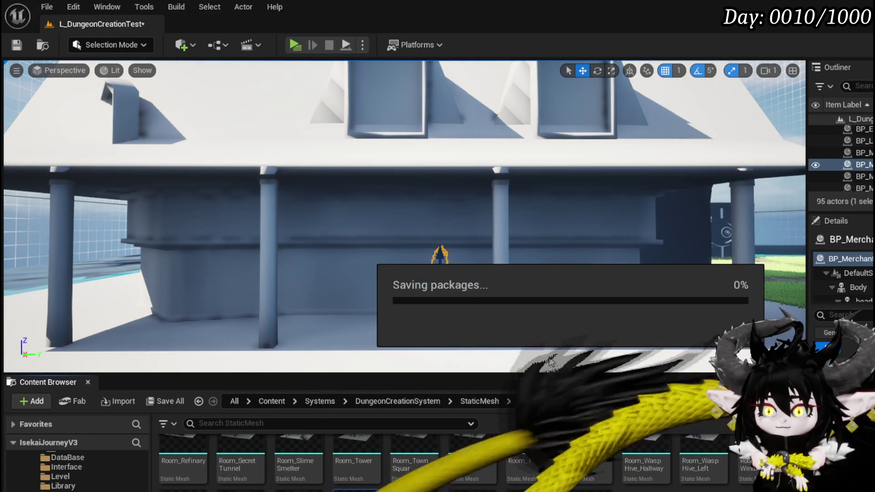
pyautogui.moveTo(417, 253)
pyautogui.mouseDown(button='right')
pyautogui.moveTo(416, 174)
pyautogui.moveTo(447, 246)
pyautogui.moveTo(429, 269)
pyautogui.moveTo(424, 259)
pyautogui.moveTo(440, 255)
pyautogui.moveTo(412, 255)
pyautogui.moveTo(421, 260)
pyautogui.moveTo(417, 227)
pyautogui.moveTo(417, 249)
pyautogui.moveTo(410, 244)
pyautogui.mouseUp(button='right')
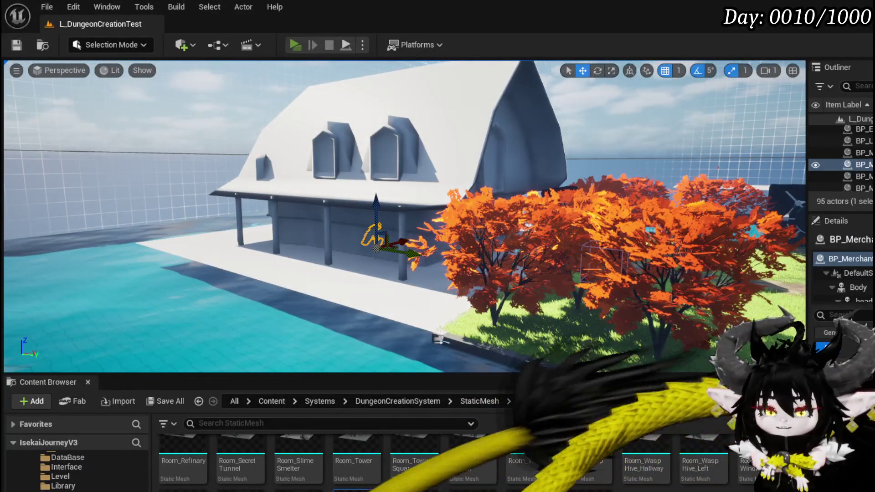
pyautogui.hotkey('alt', 'p')
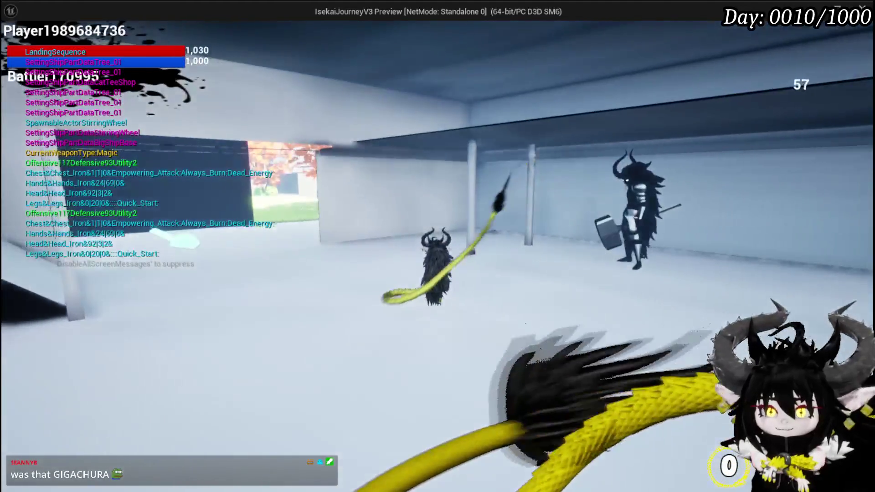
# - Choose Belor as the character in the Equipment screen, then close it and resume play
pyautogui.press('Escape')
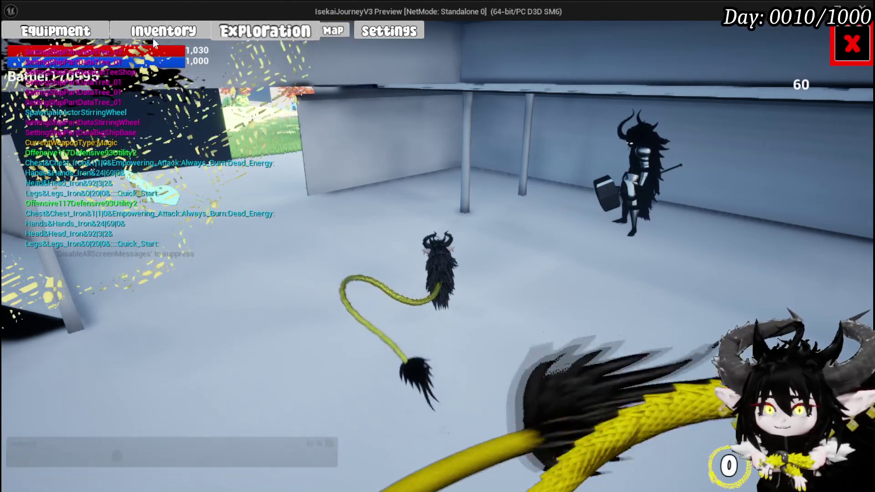
pyautogui.click(55, 31)
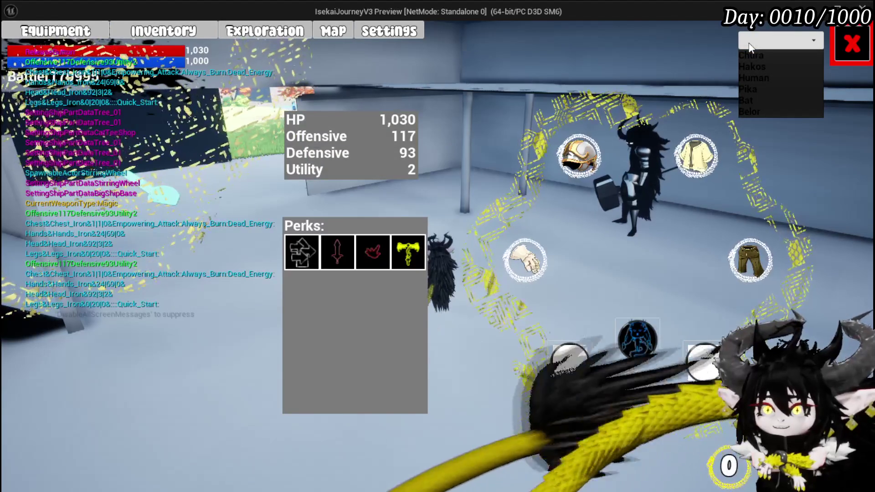
pyautogui.click(751, 110)
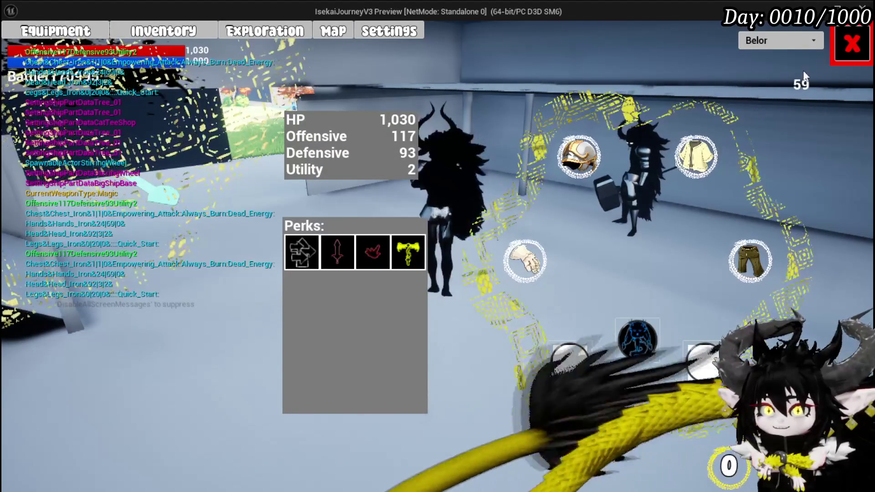
pyautogui.click(852, 43)
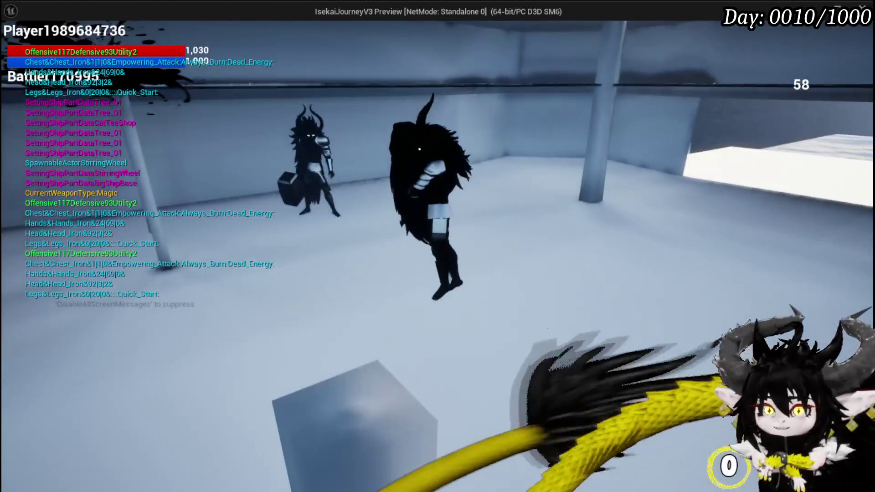
pyautogui.press('Escape')
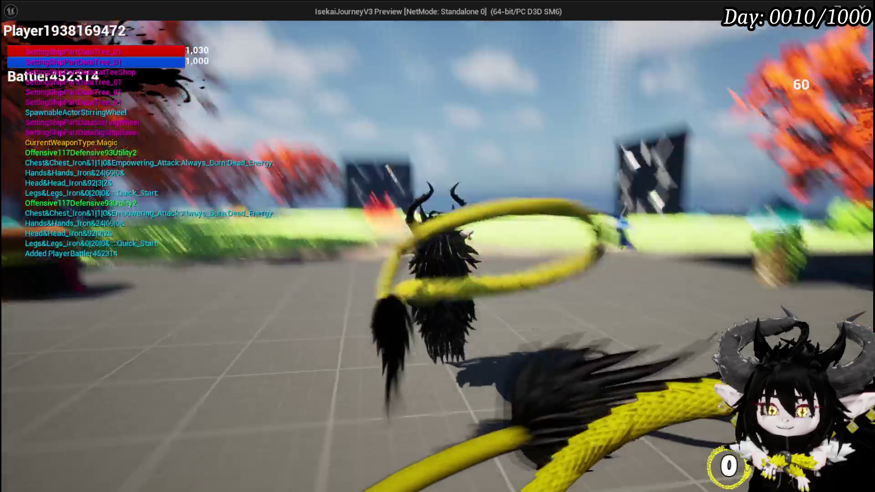
pyautogui.press('e')
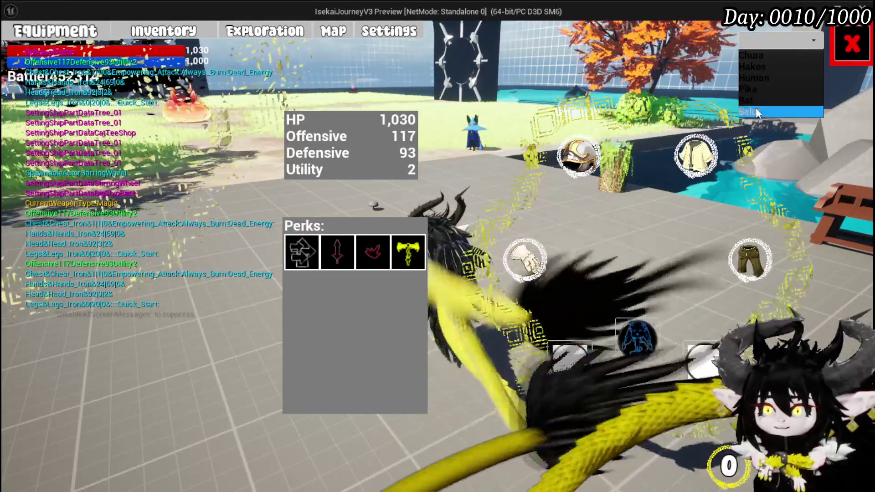
pyautogui.click(758, 113)
pyautogui.click(848, 54)
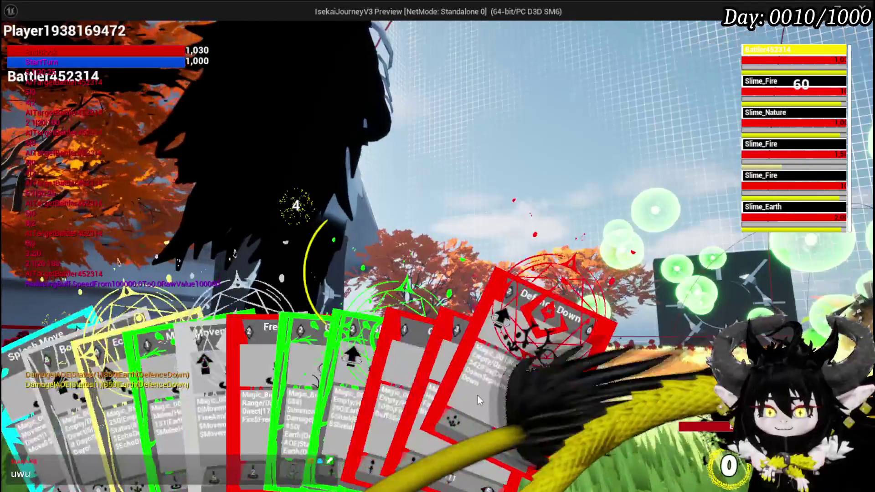
# - Play Defence Down, Free AIM Fire, Splash Move, then Free AIM Fire again to defeat the slimes
pyautogui.click(509, 369)
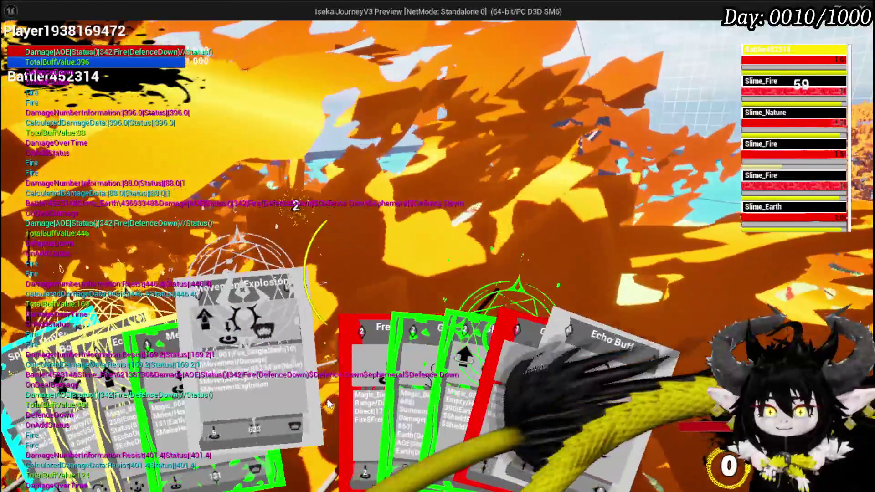
pyautogui.click(314, 391)
pyautogui.click(509, 316)
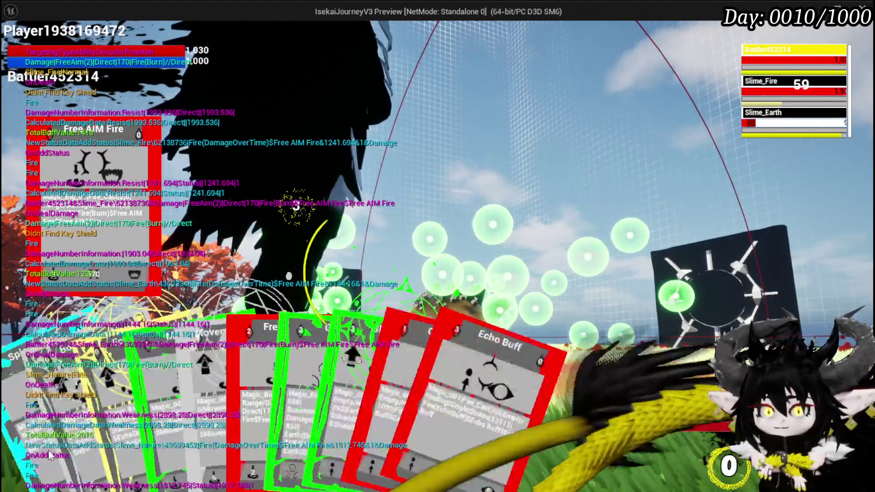
pyautogui.click(198, 386)
pyautogui.click(581, 272)
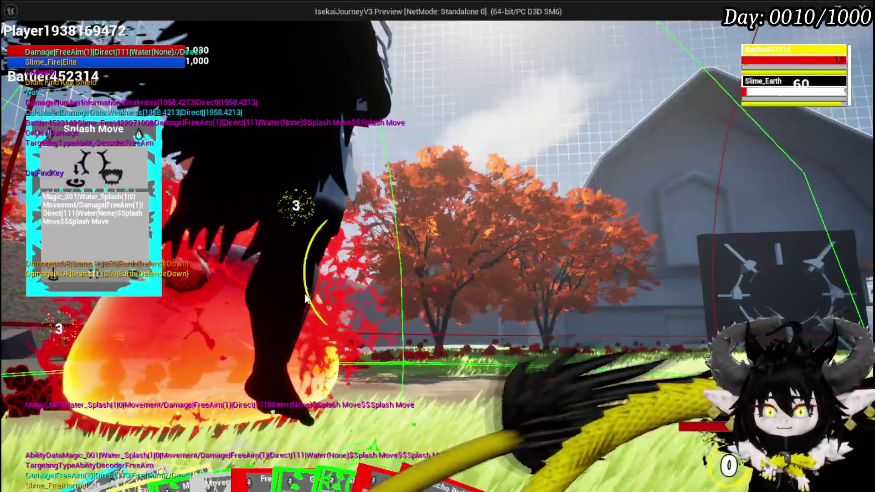
pyautogui.click(310, 385)
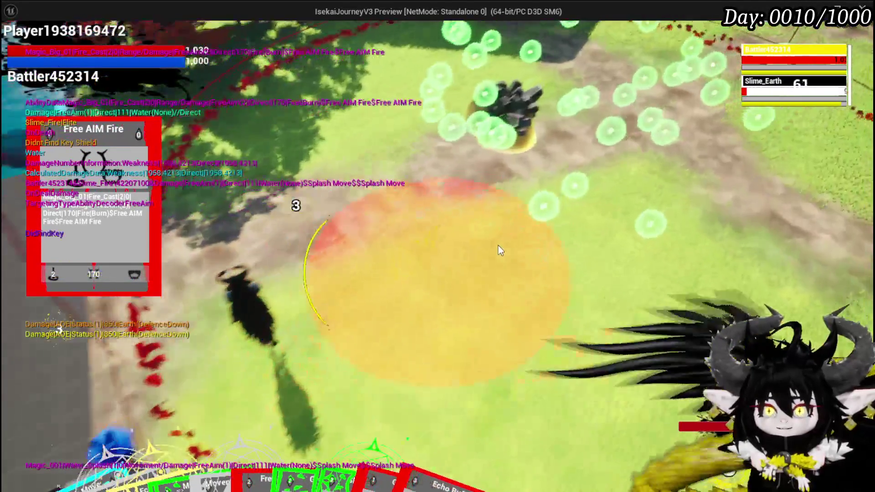
pyautogui.click(499, 245)
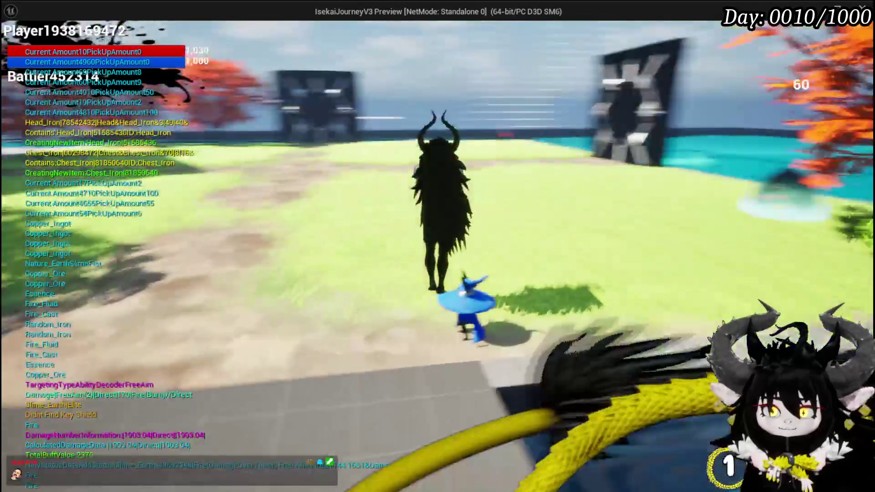
# - Equip the hammer from the weapon slot in the game menu and return to play
pyautogui.press('Escape')
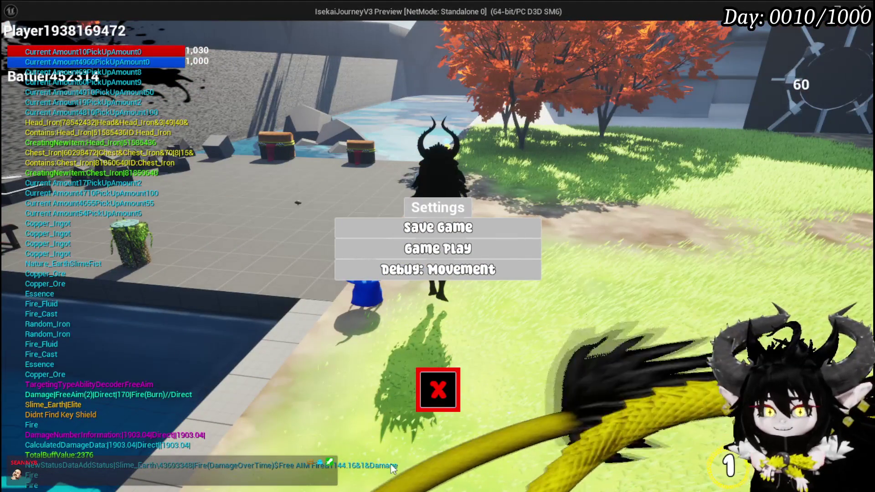
pyautogui.press('Escape')
pyautogui.press('Tab')
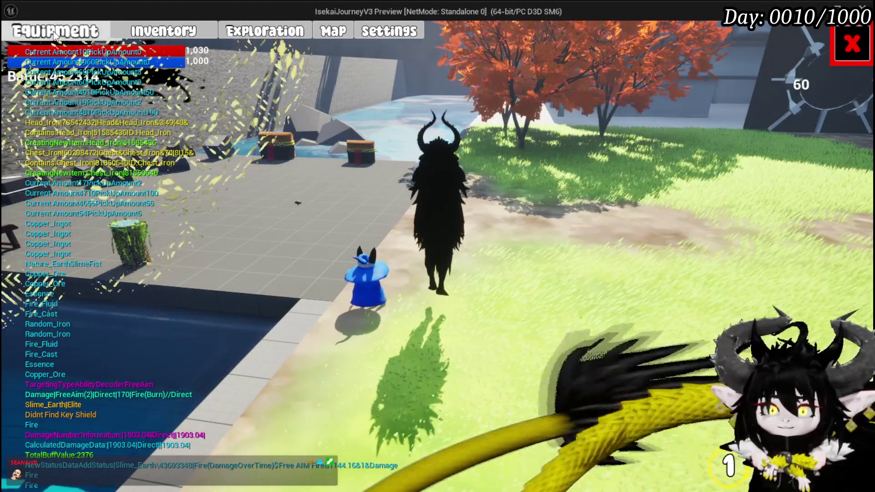
pyautogui.click(626, 336)
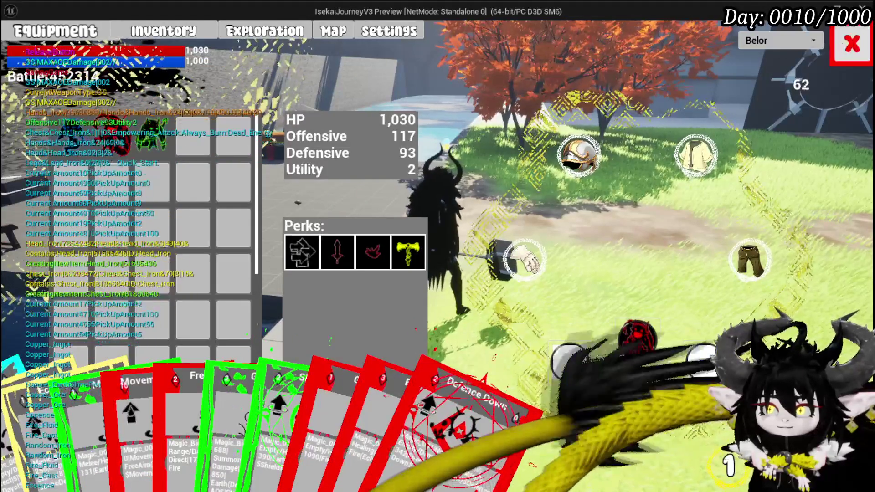
pyautogui.press('Tab')
# - Run the character across the plaza and grass, leaping forward with a lightning dash
pyautogui.press('w')
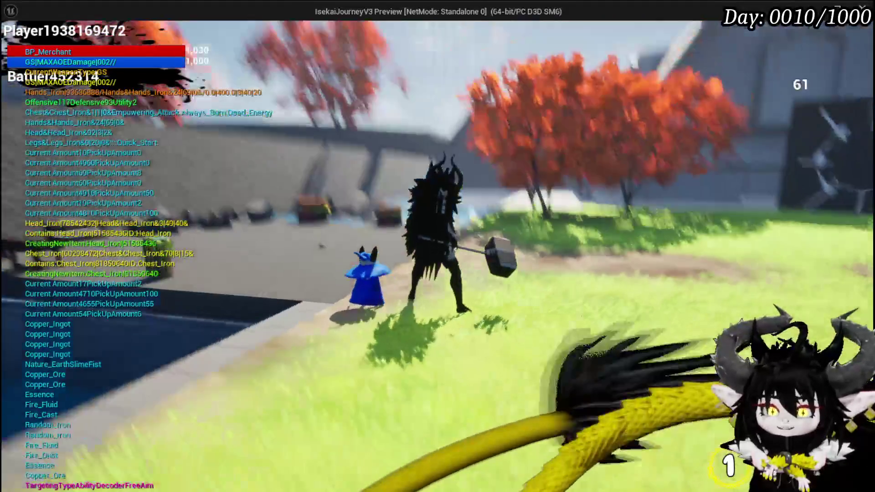
pyautogui.press('w')
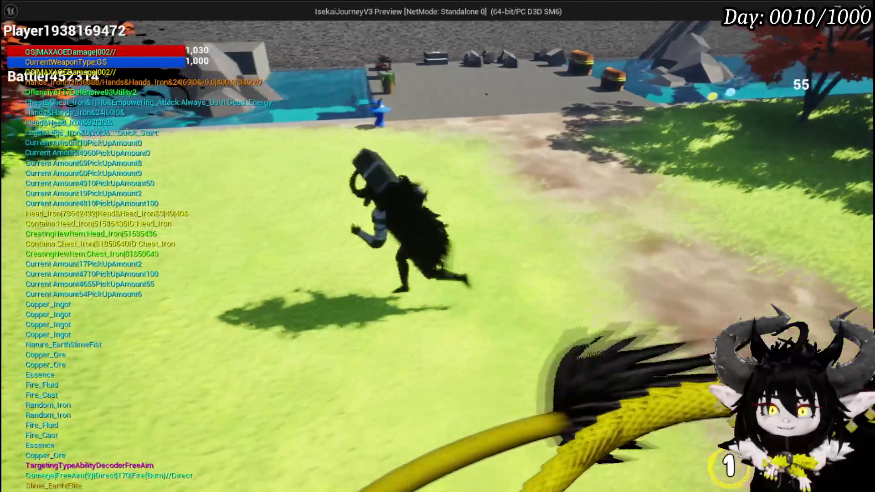
pyautogui.press('w')
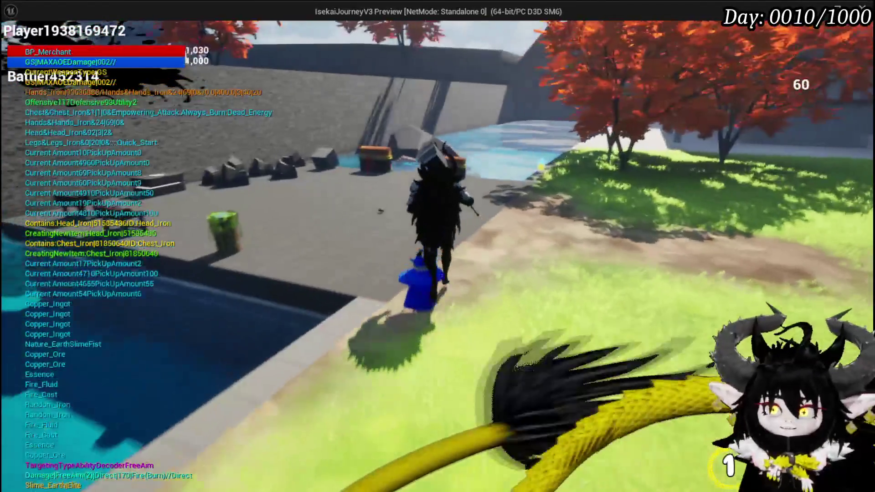
pyautogui.press('w')
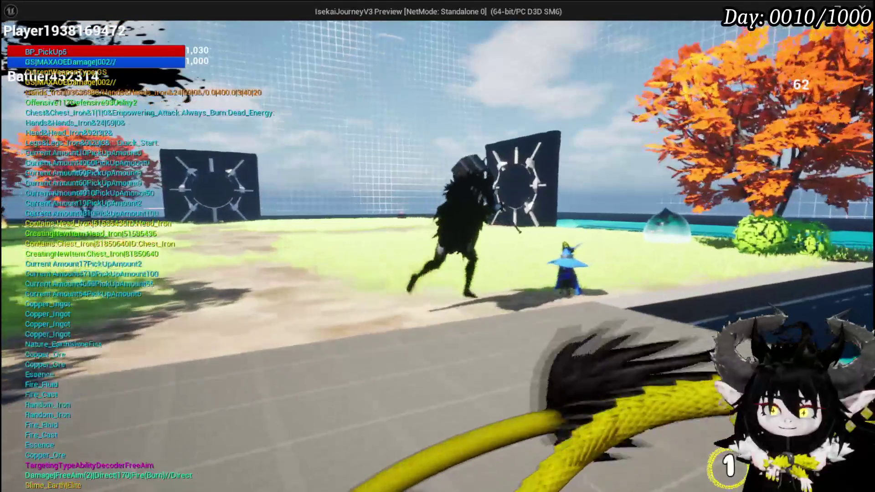
pyautogui.press('w')
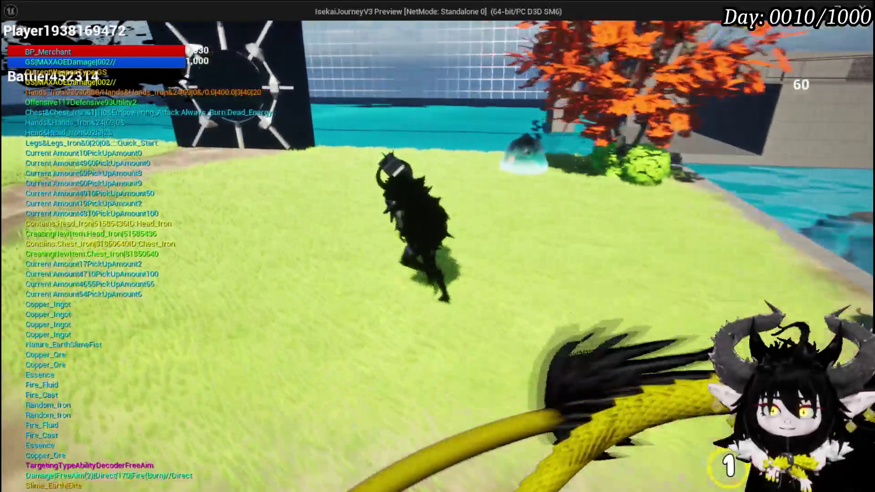
pyautogui.press('w')
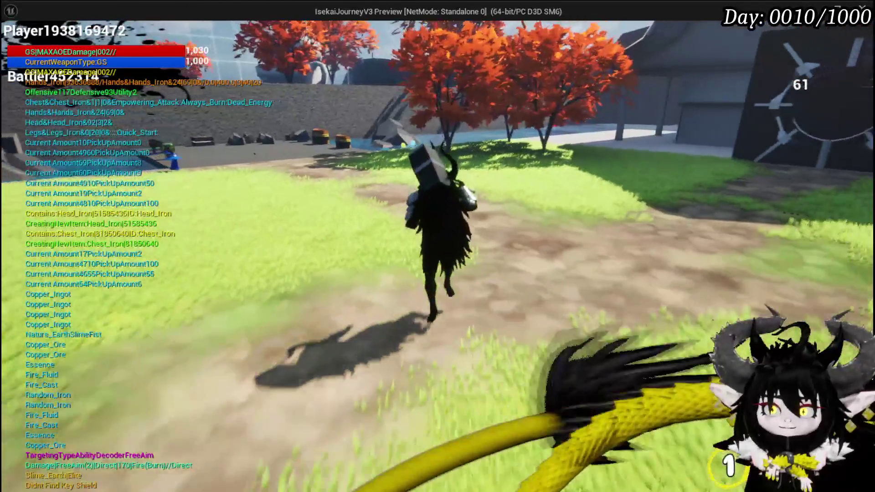
pyautogui.press('space')
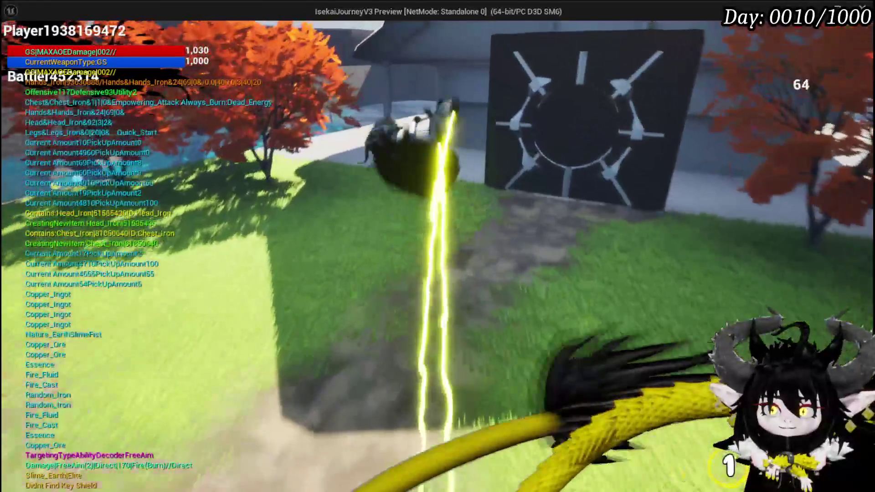
pyautogui.press('w')
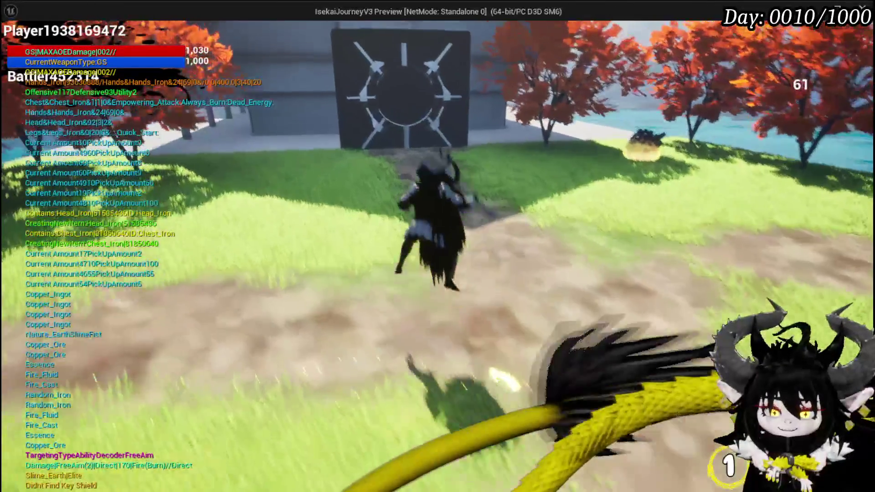
pyautogui.press('w')
pyautogui.press('w')
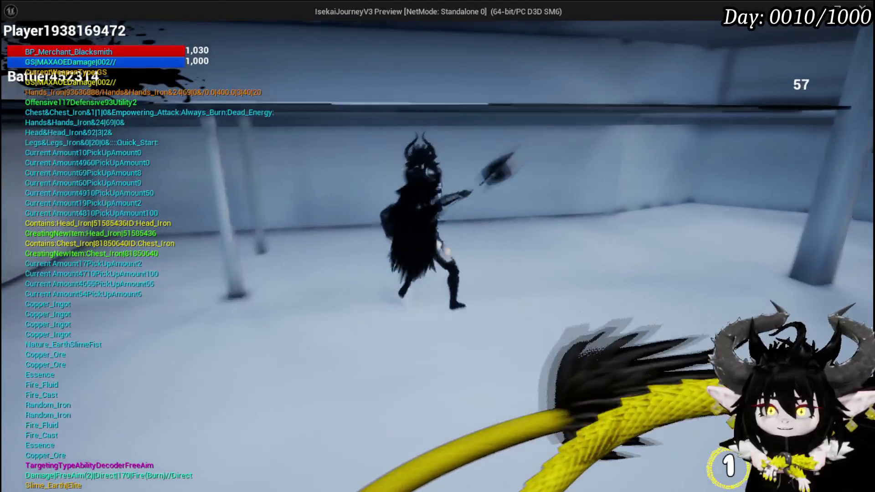
# - Swing the hammer and fire ink-splash attacks while entering the white building's corridor
pyautogui.press('1')
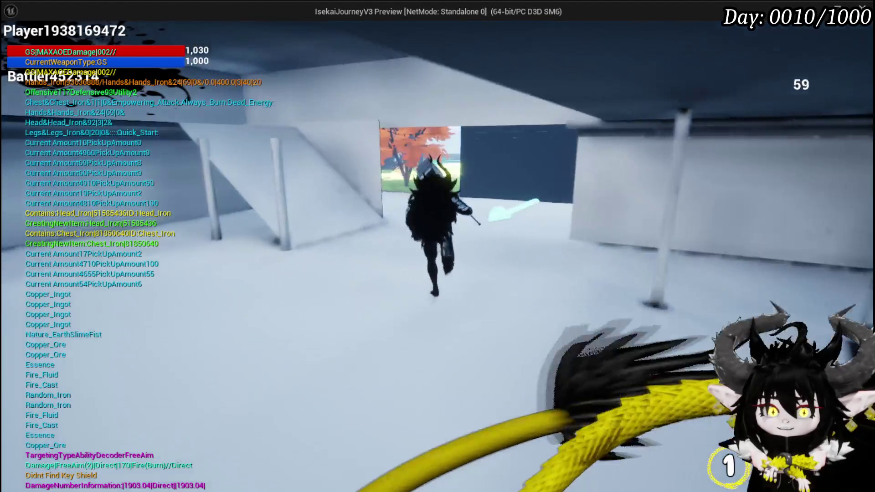
pyautogui.press('1')
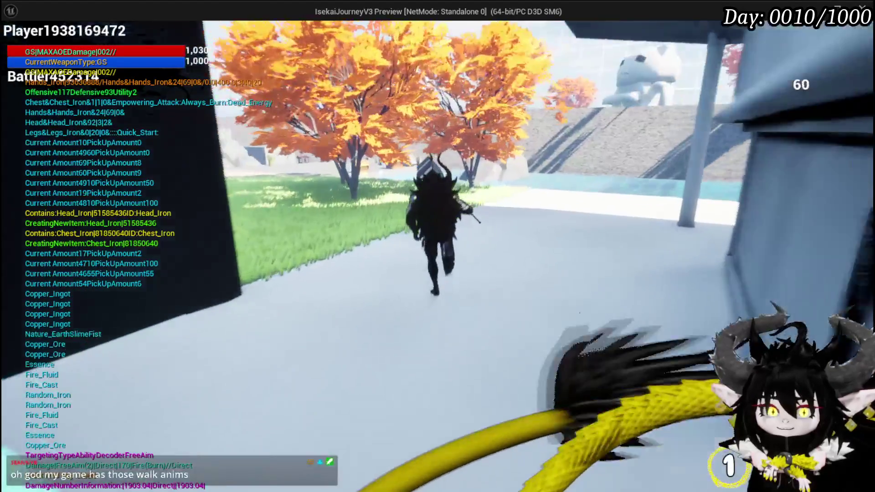
pyautogui.press('1')
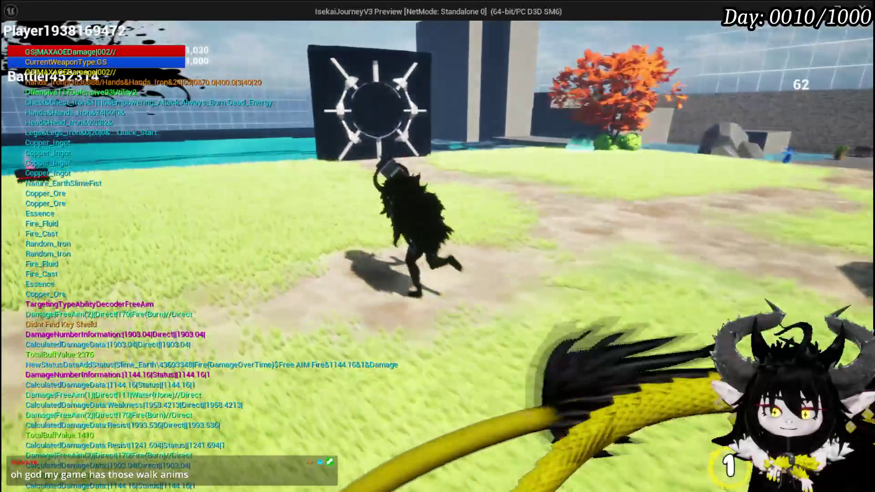
pyautogui.press('1')
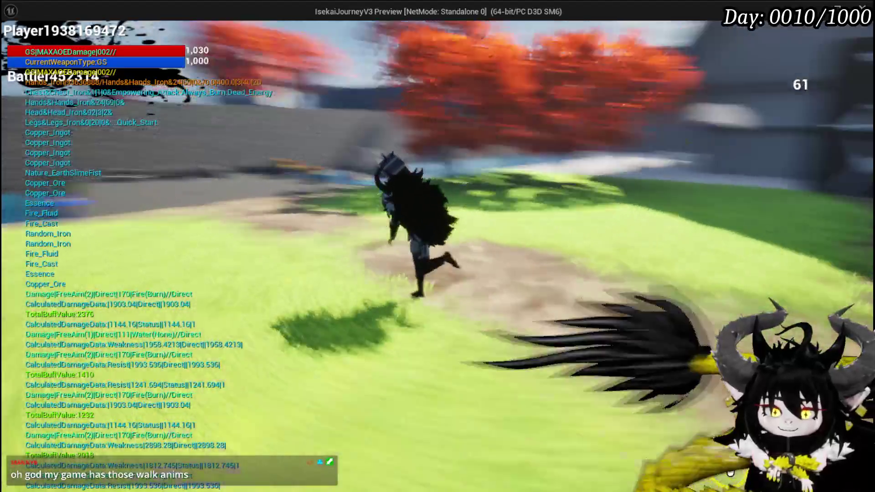
pyautogui.press('1')
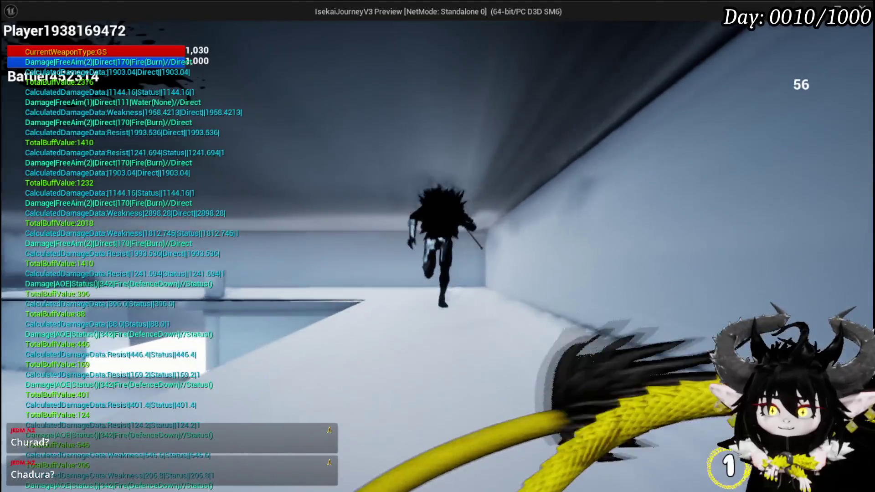
# - Jump the character out of the white building back down to the plaza
pyautogui.press('space')
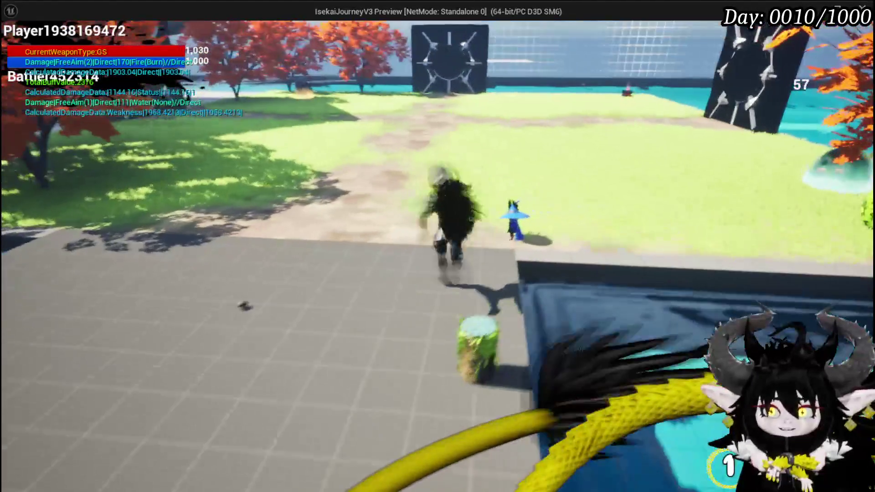
# - Pick Hakos from the Equipment screen's race dropdown and close the menu
pyautogui.press('Tab')
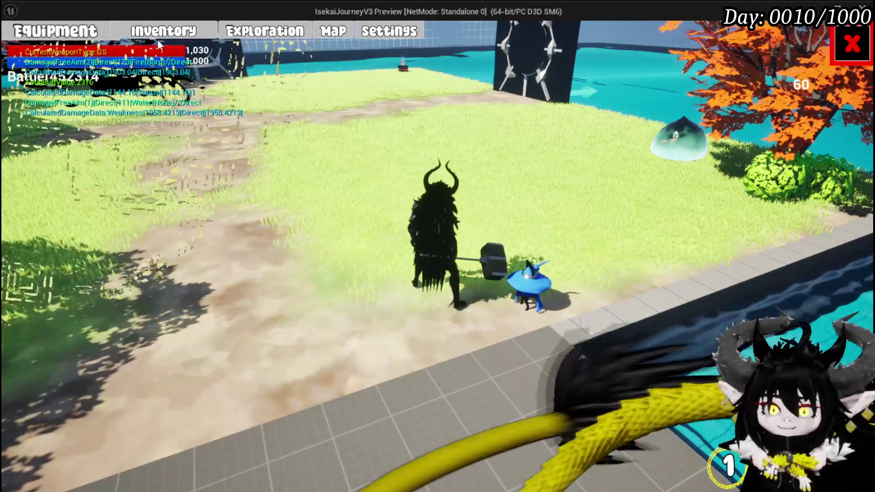
pyautogui.press('Tab')
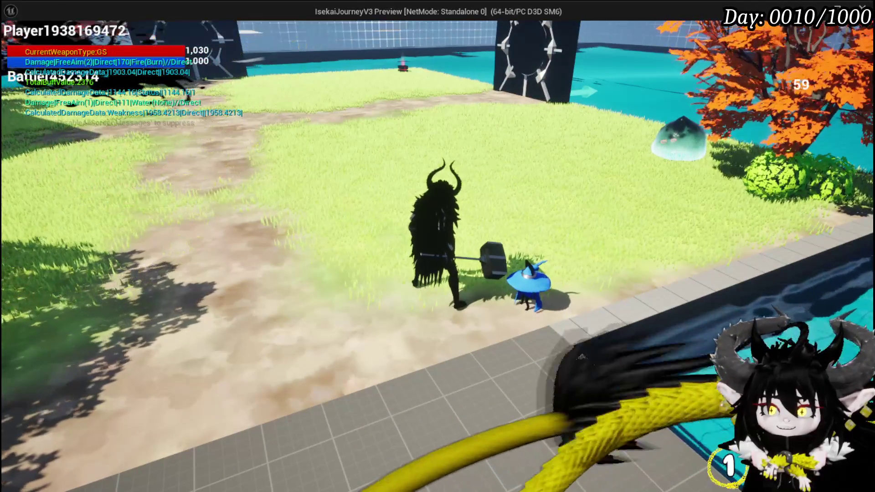
pyautogui.press('Tab')
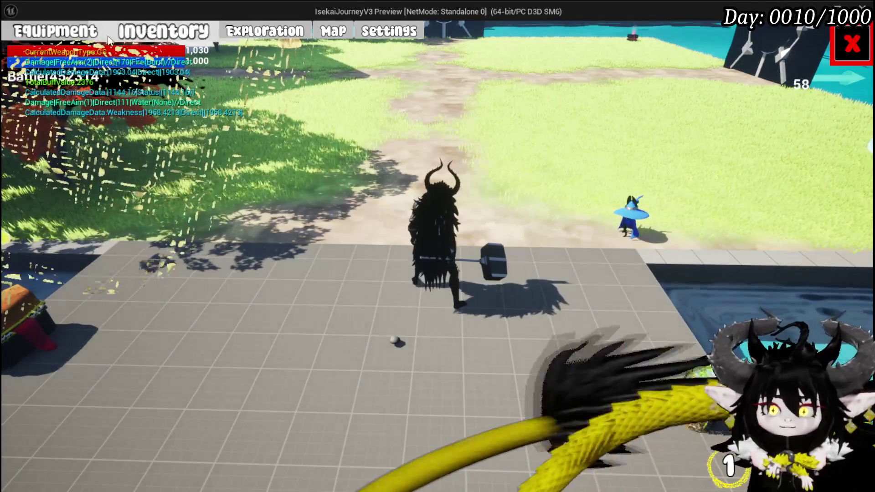
pyautogui.click(85, 37)
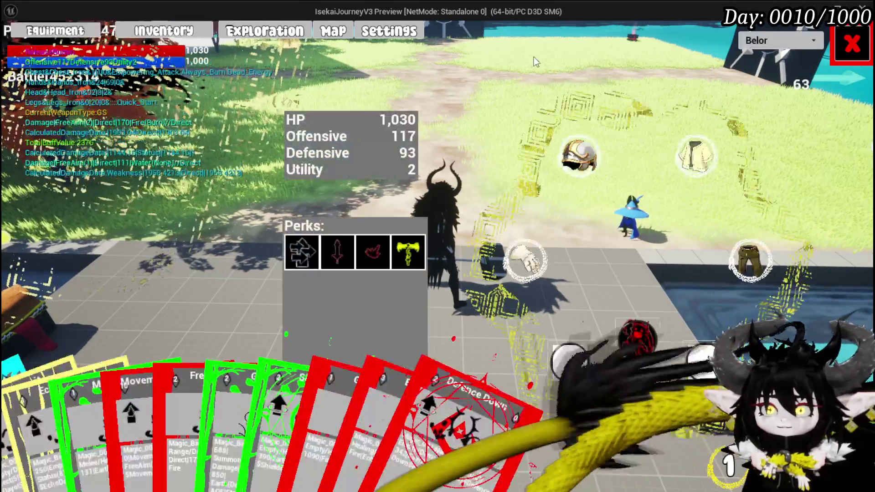
pyautogui.click(777, 40)
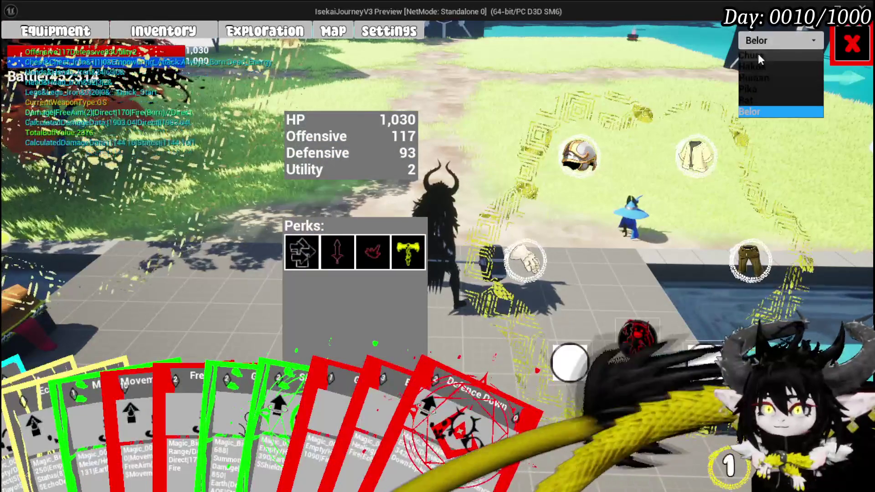
pyautogui.click(767, 67)
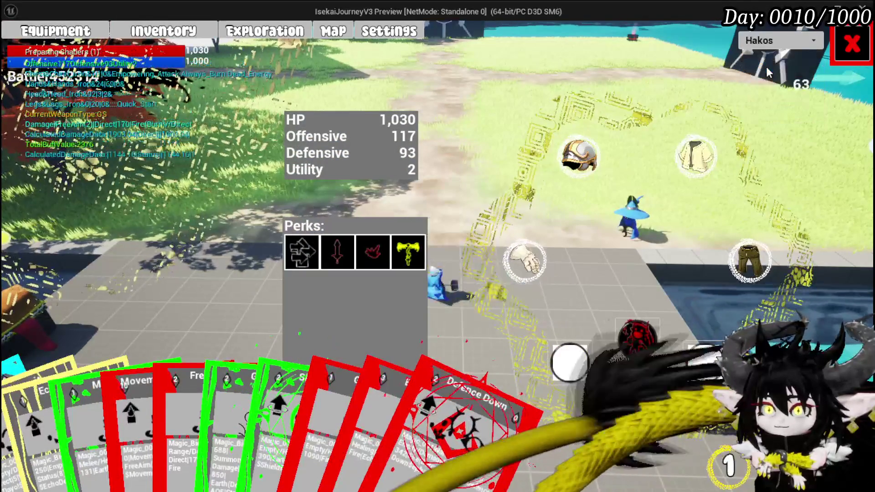
pyautogui.click(853, 52)
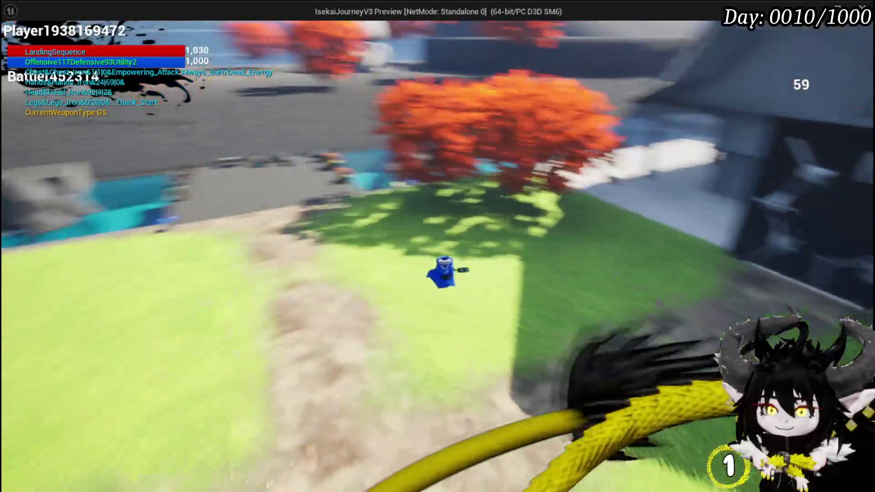
# - Restart the preview, pick Hakra from the Equipment race dropdown, and resume play
pyautogui.press('Escape')
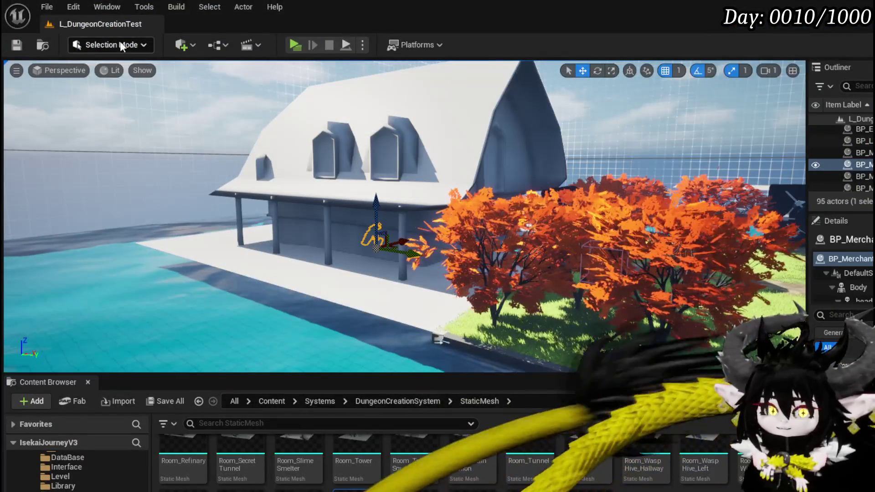
pyautogui.click(294, 44)
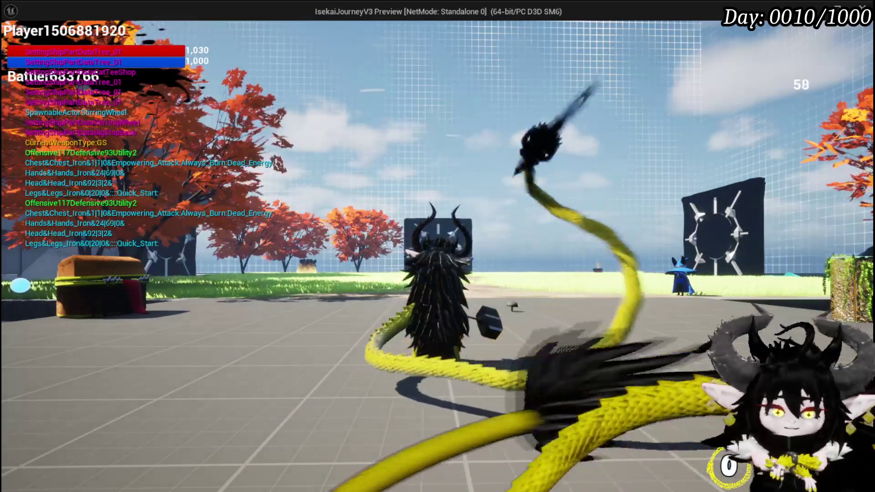
pyautogui.press('Tab')
pyautogui.click(63, 33)
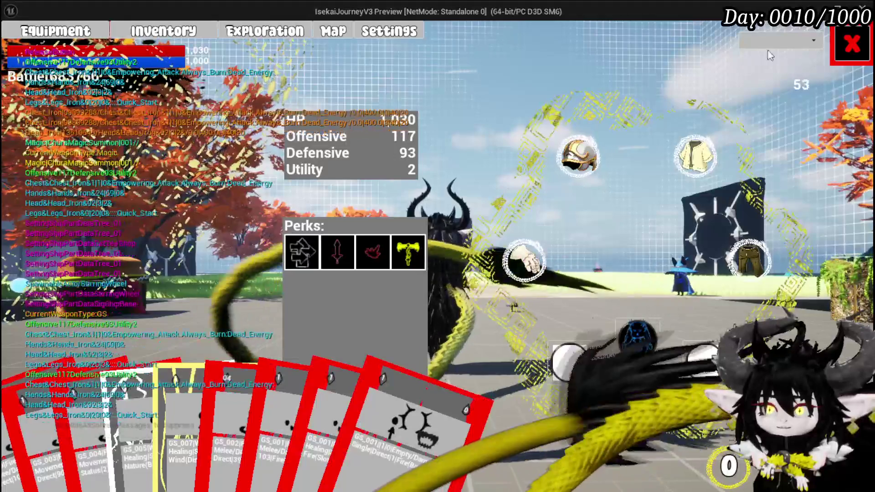
pyautogui.click(762, 39)
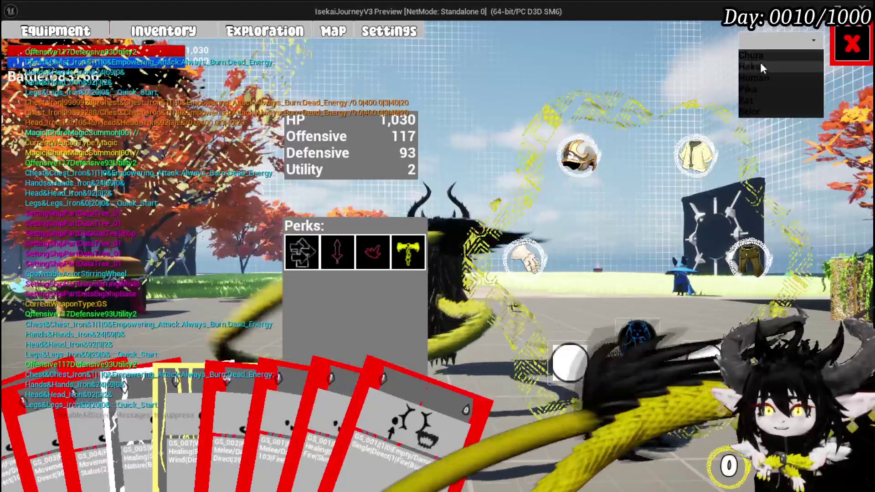
pyautogui.click(760, 66)
pyautogui.click(852, 43)
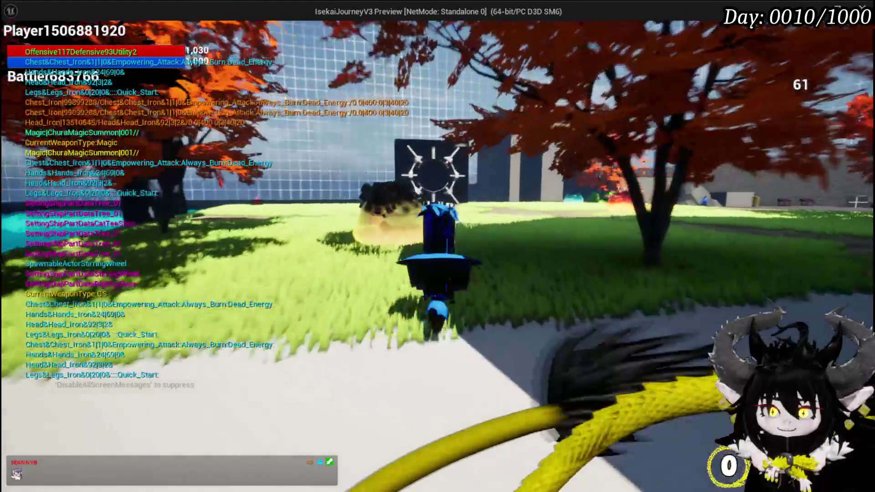
# - Run, jump and attack with the character toward the tall wall, then exit the game preview with Esc
pyautogui.press('s')
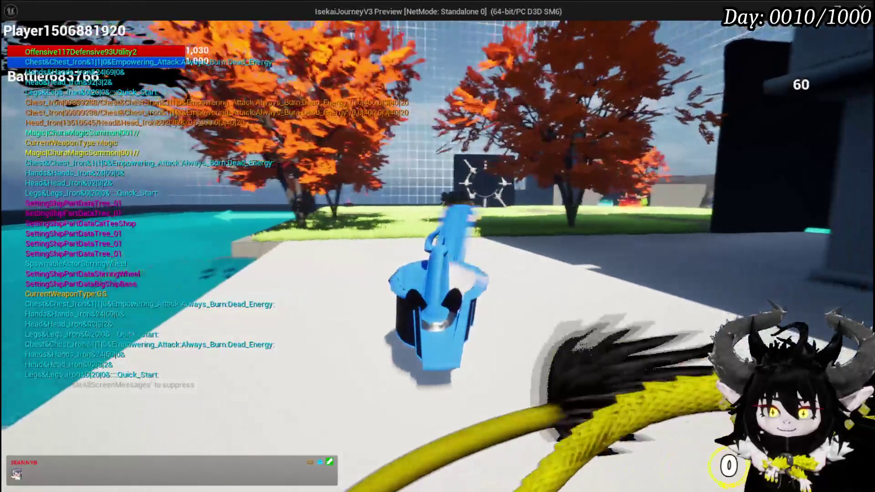
pyautogui.press('w')
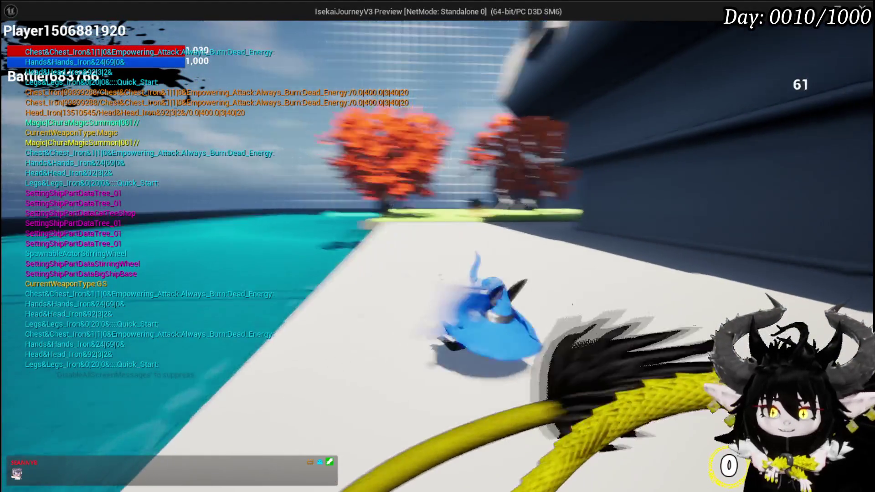
pyautogui.press('w')
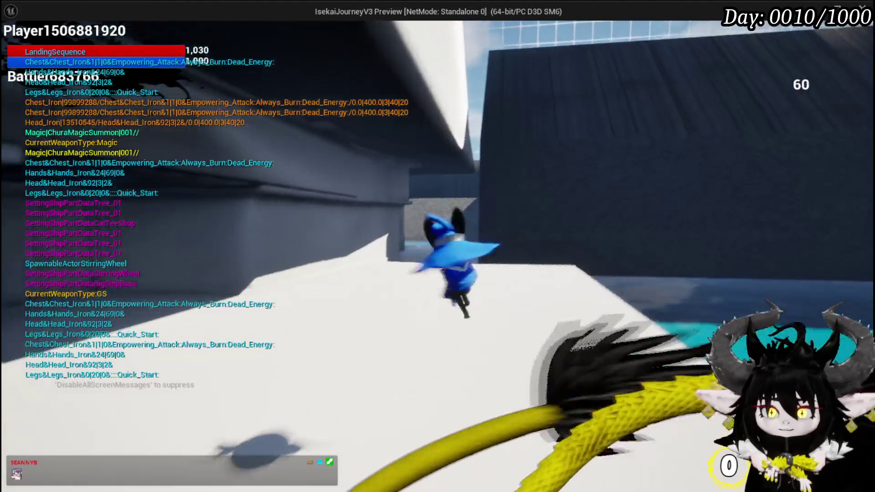
pyautogui.press('space')
pyautogui.press('w')
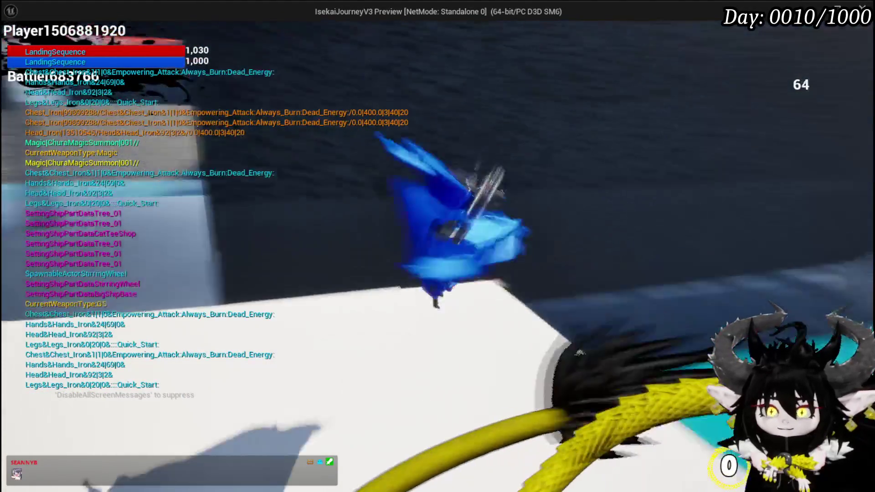
pyautogui.press('w')
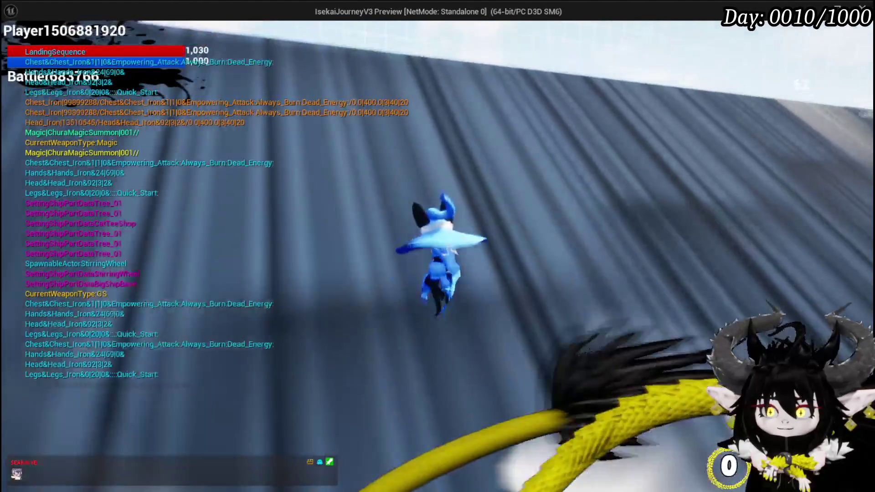
pyautogui.press('w')
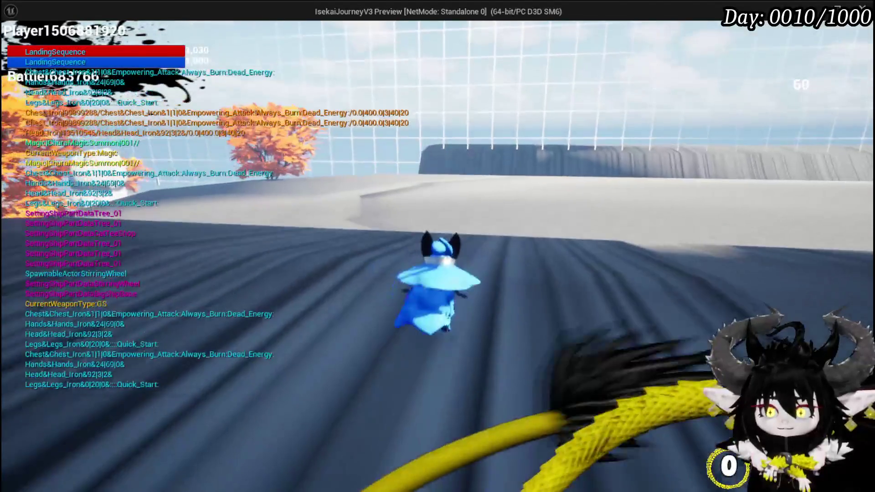
pyautogui.press('w')
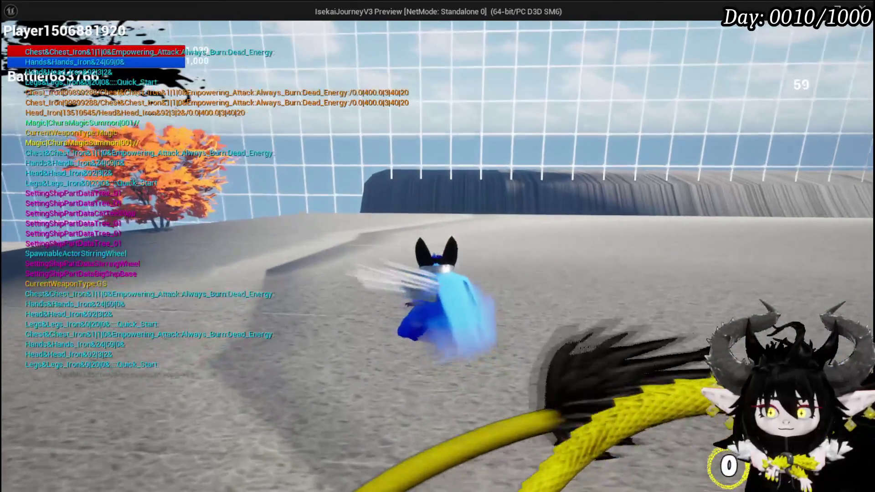
pyautogui.press('Escape')
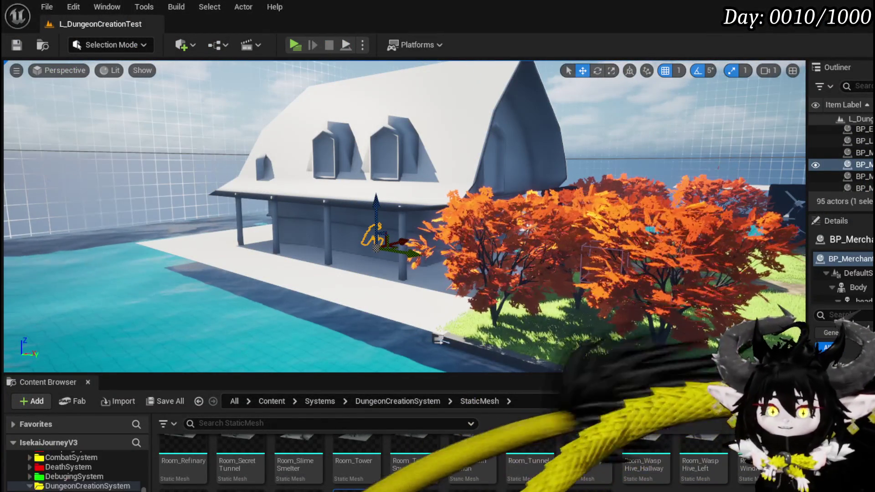
# - Open the BP_ThirdPersonCharacter blueprint from the ThirdPerson folder in the Content Browser
pyautogui.scroll(2, 69, 474)
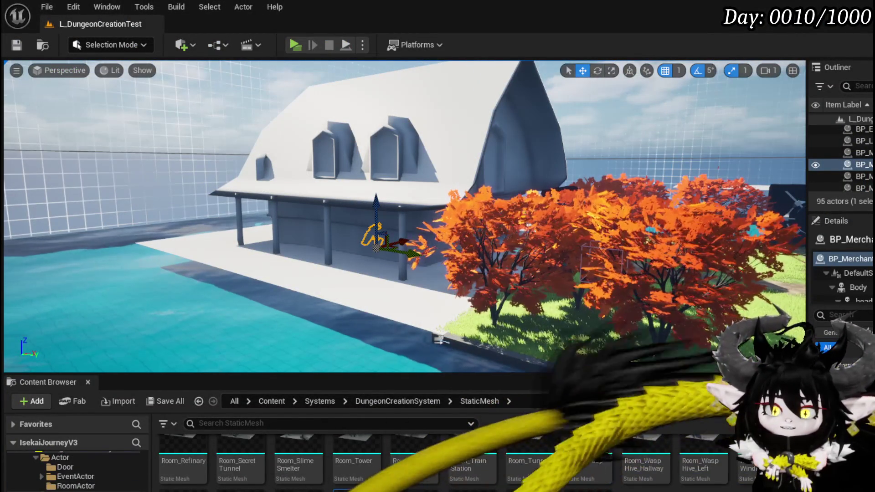
pyautogui.scroll(2, 75, 471)
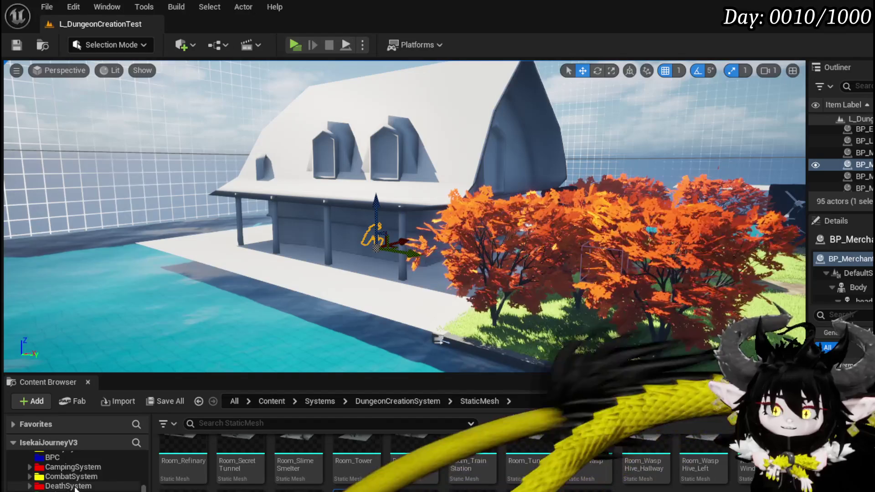
pyautogui.scroll(-5, 73, 466)
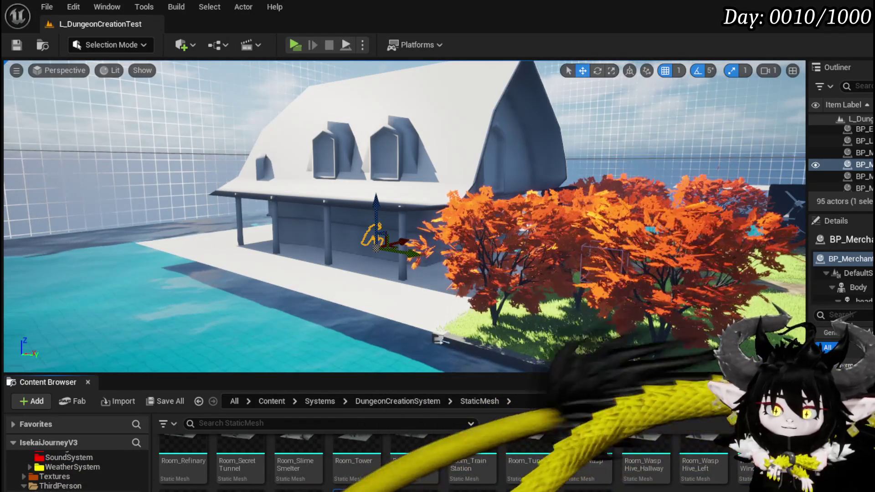
pyautogui.click(61, 486)
pyautogui.doubleClick(354, 464)
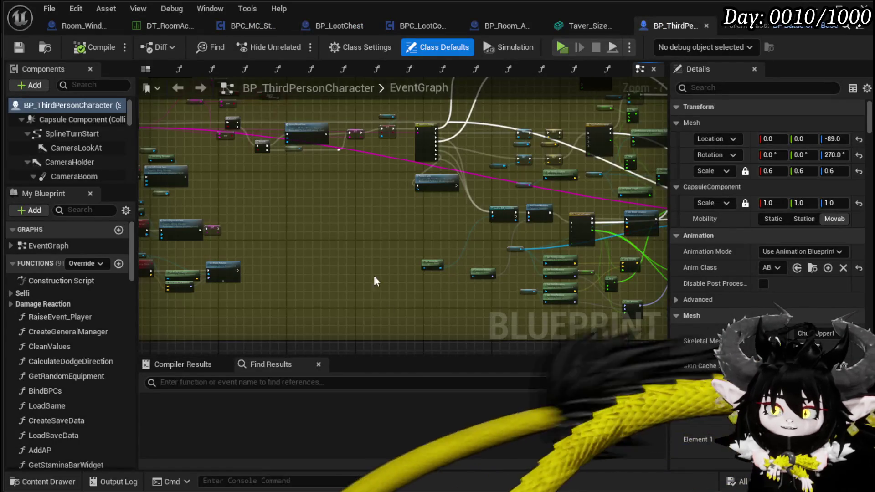
# - Select the GearChest component and review its Collision settings: No Collision, all responses Ignore
pyautogui.moveTo(377, 281); pyautogui.dragTo(426, 280, button='right')
pyautogui.scroll(-5, 48, 139)
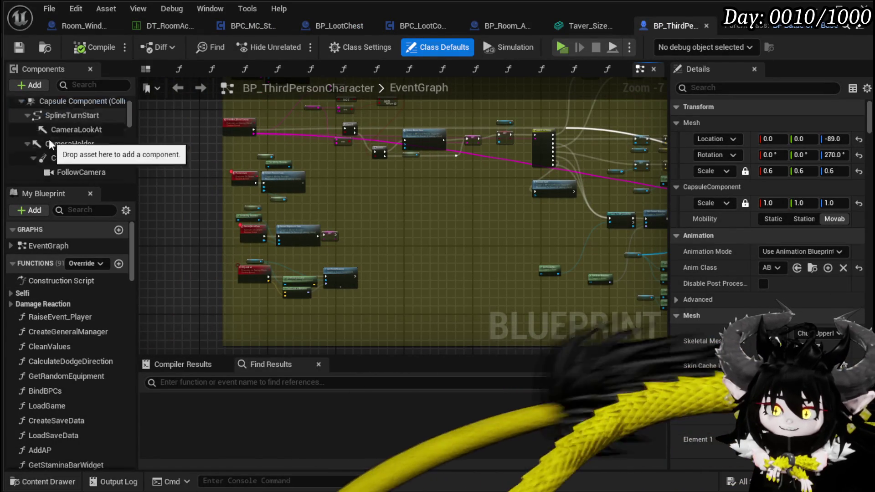
pyautogui.moveTo(115, 186); pyautogui.dragTo(115, 283)
pyautogui.scroll(-3, 80, 219)
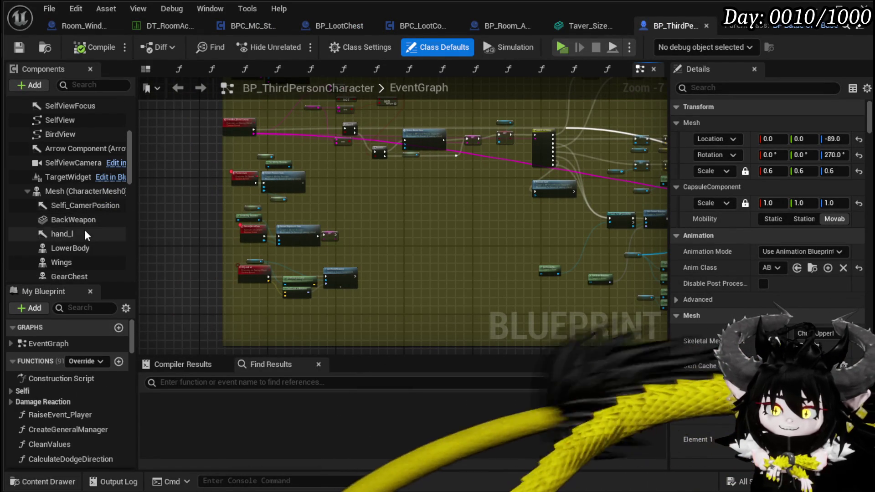
pyautogui.scroll(-2, 84, 228)
pyautogui.click(88, 240)
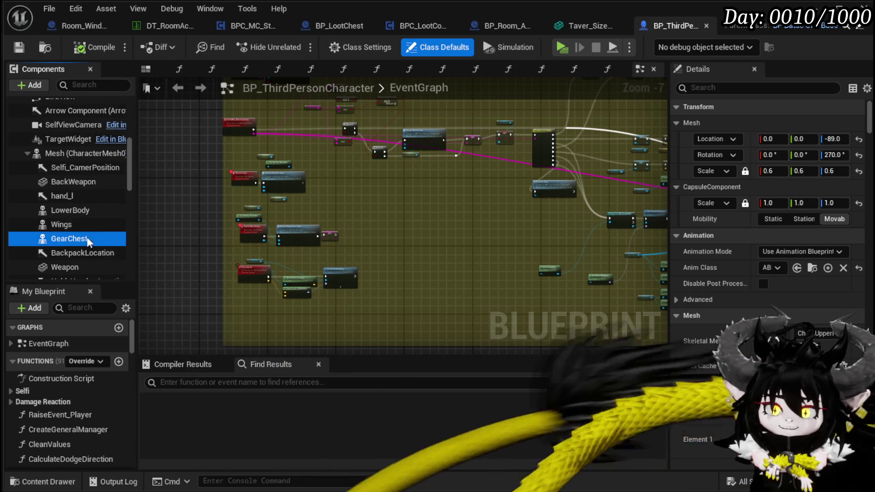
pyautogui.scroll(-15, 780, 225)
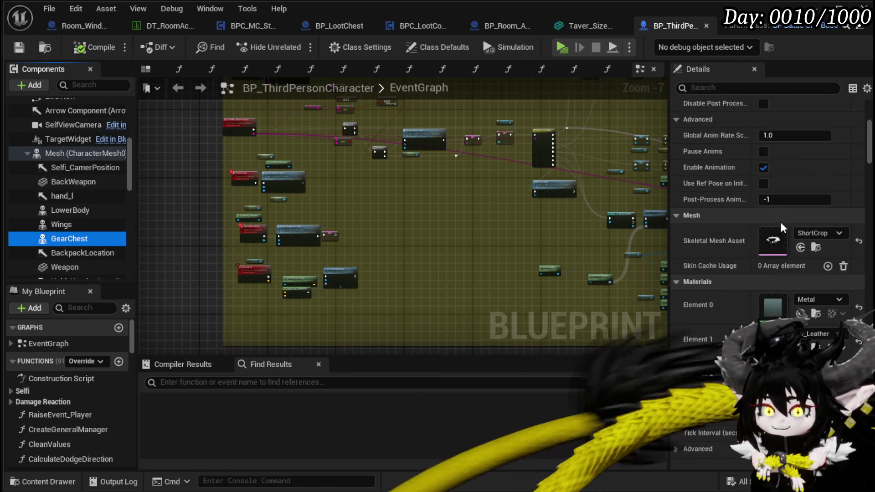
pyautogui.scroll(-10, 785, 223)
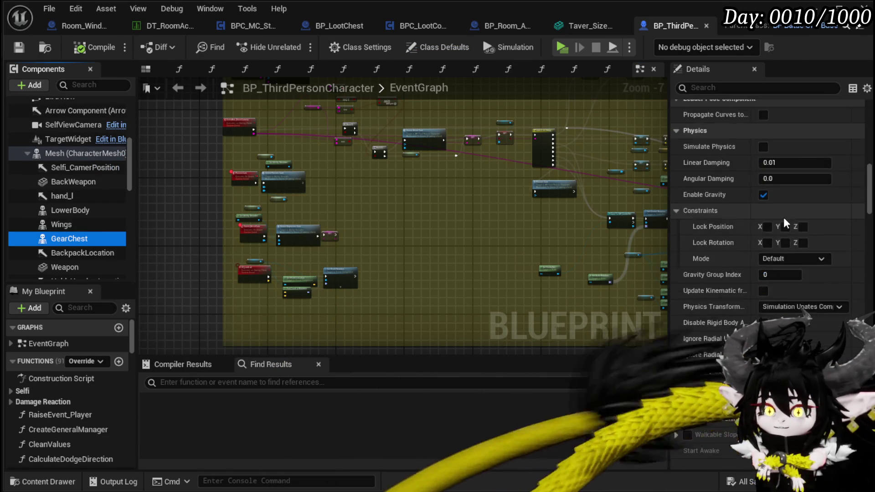
pyautogui.scroll(-8, 785, 223)
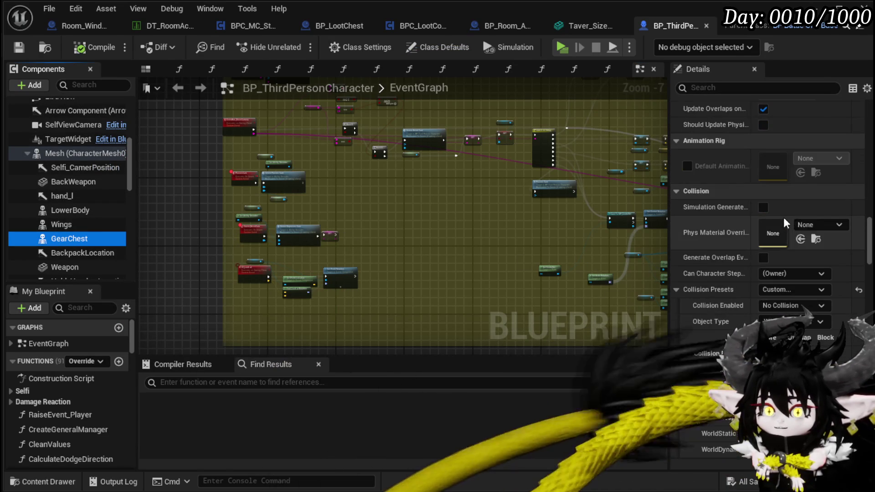
pyautogui.scroll(-3, 785, 224)
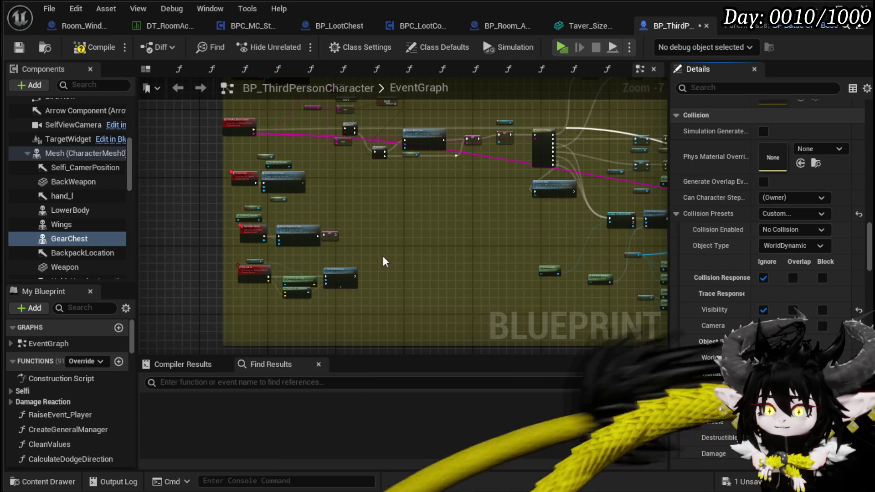
pyautogui.scroll(-5, 26, 234)
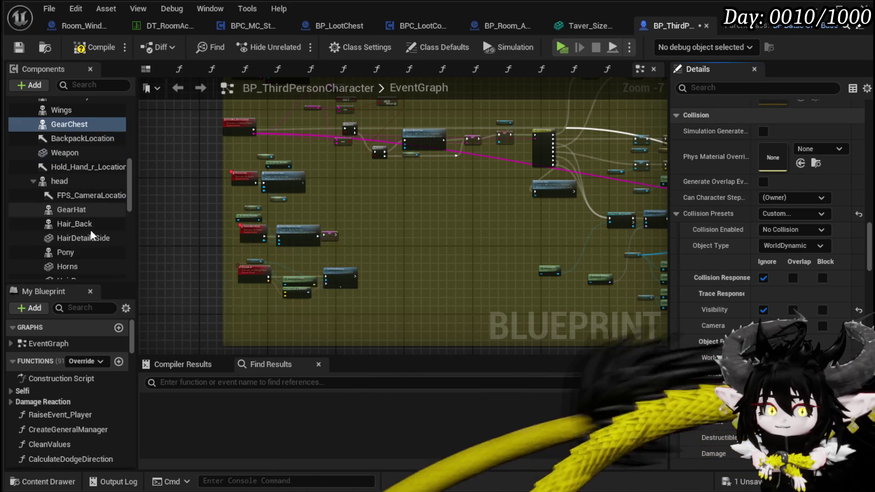